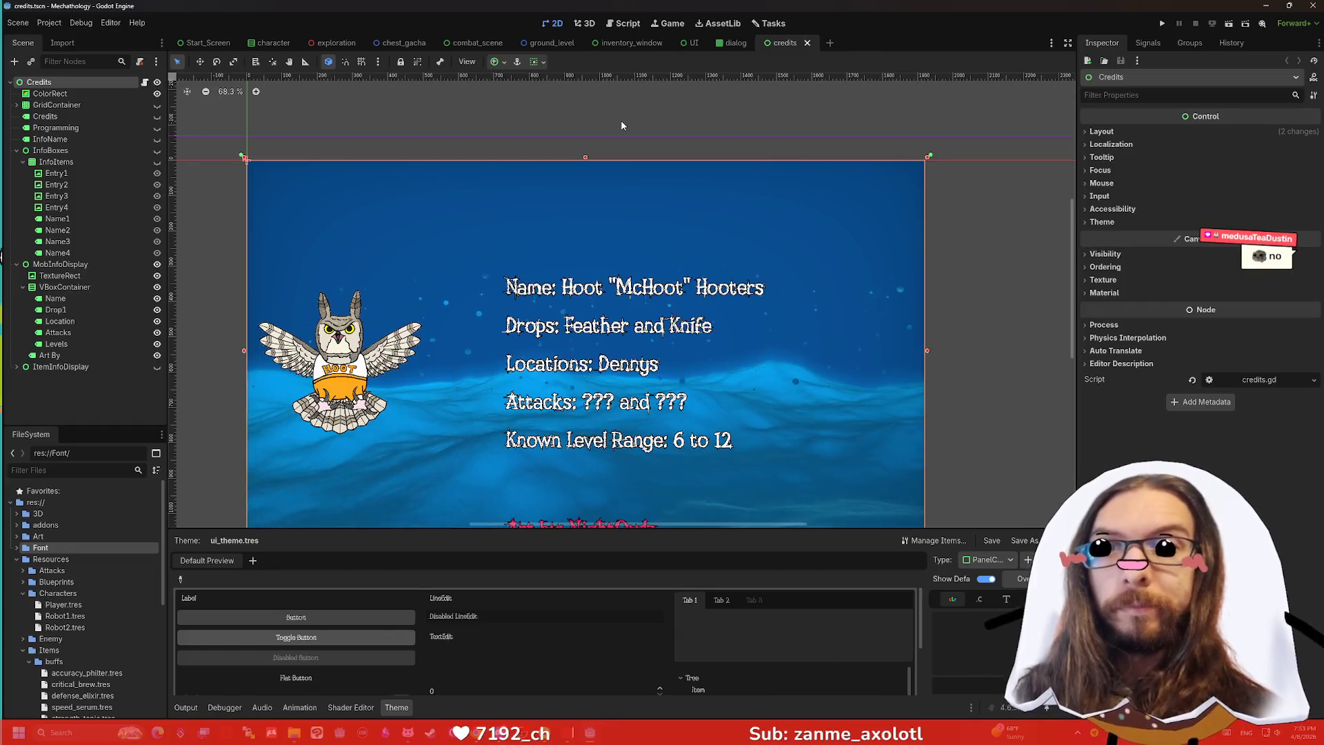
Pan and zoom over the dialog box scene, deselect its background, then switch to inventory_window.
scroll(730, 156, down, 3)
drag(777, 176, 789, 203)
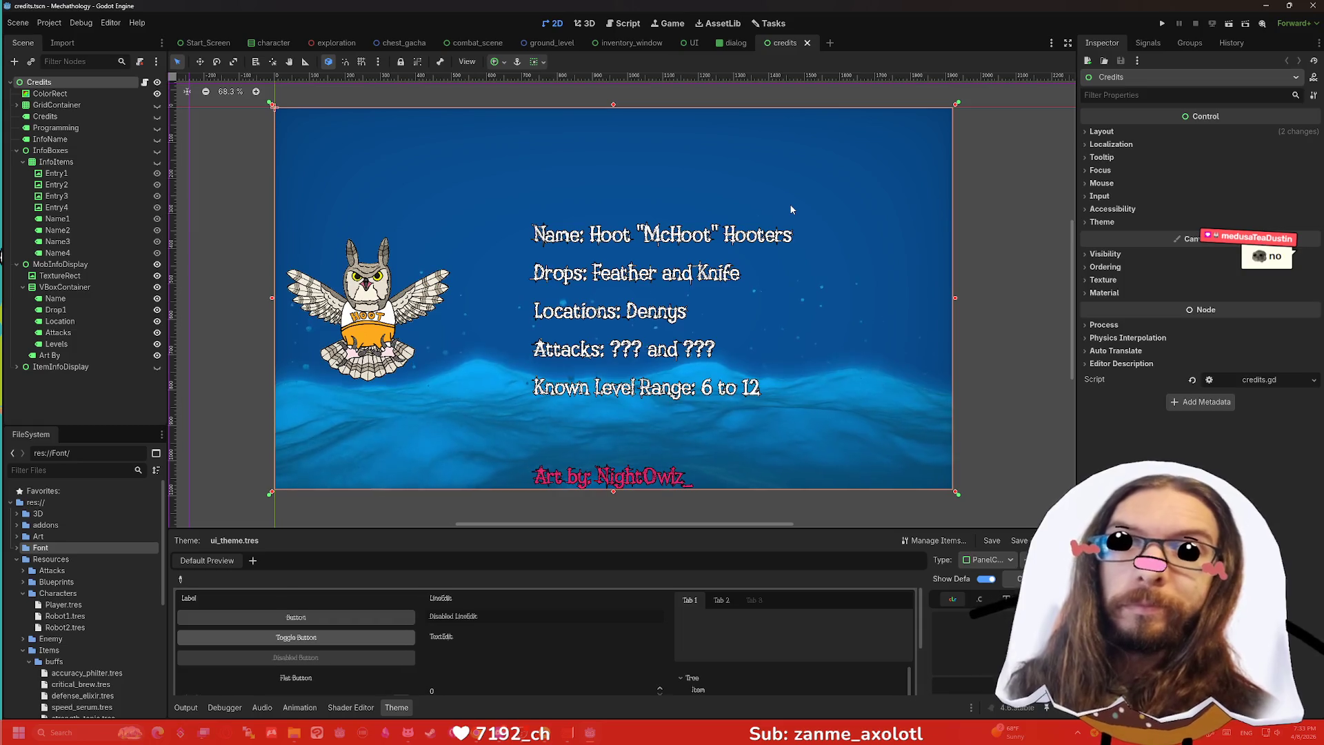
click(732, 43)
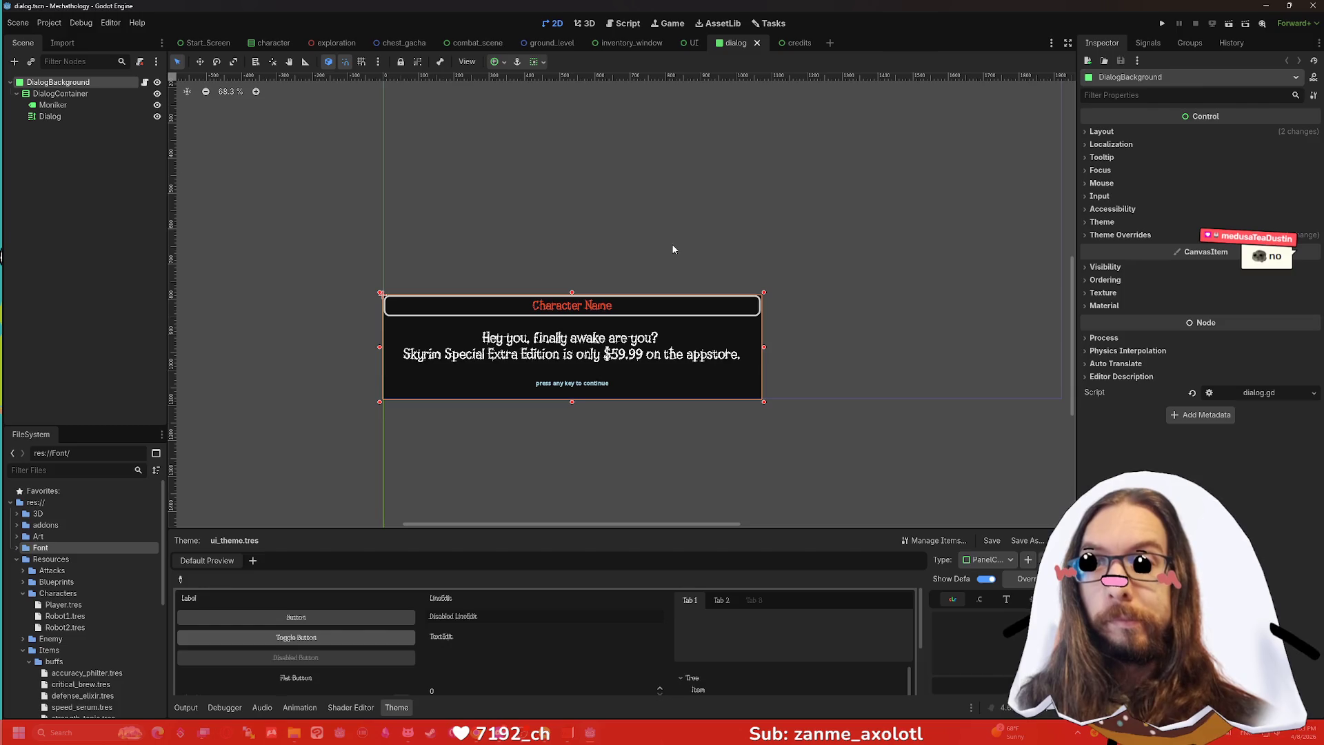
scroll(675, 207, up, 2)
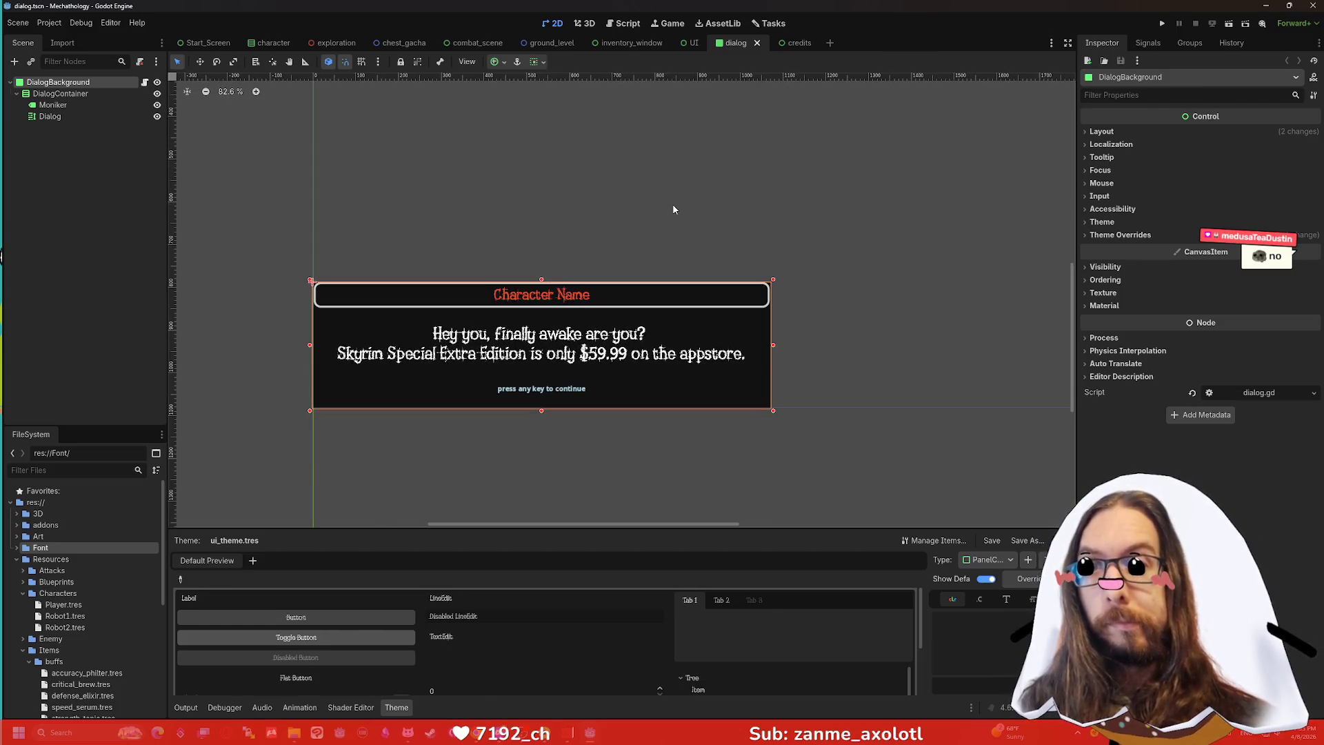
drag(685, 195, 695, 195)
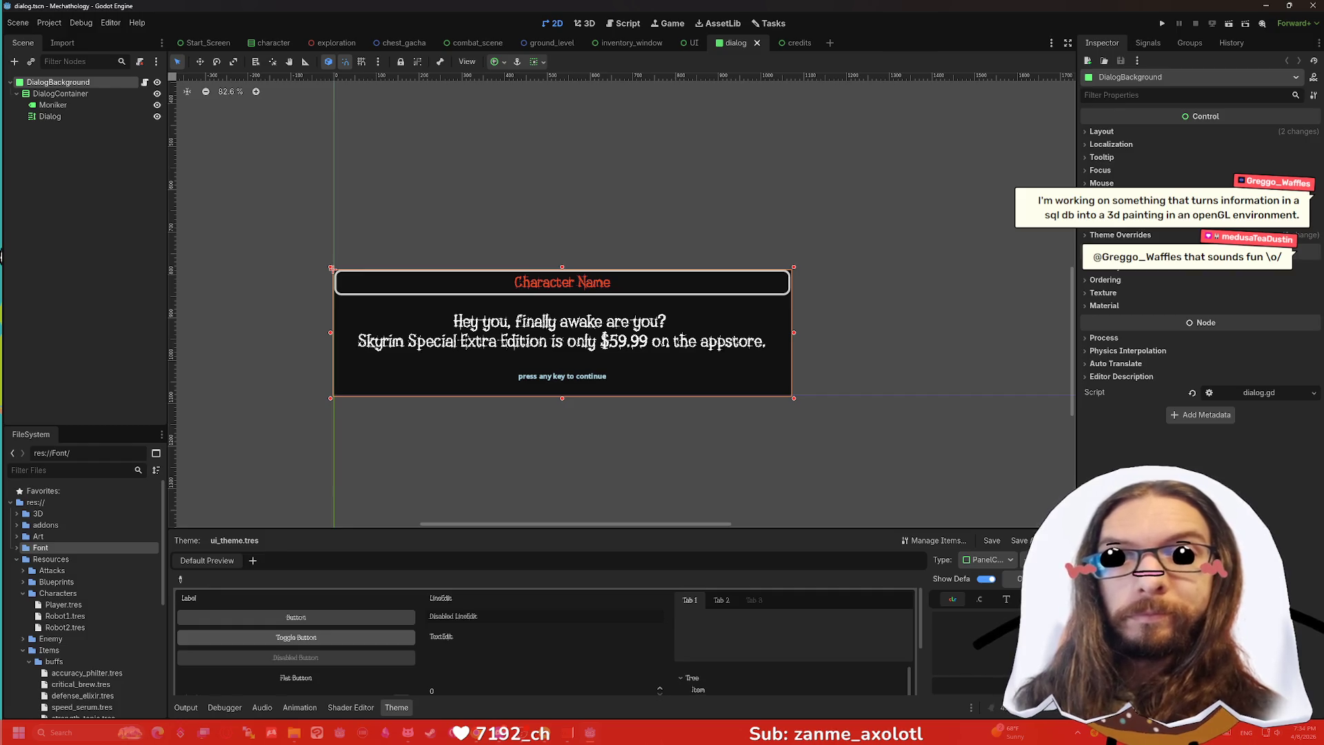
click(871, 272)
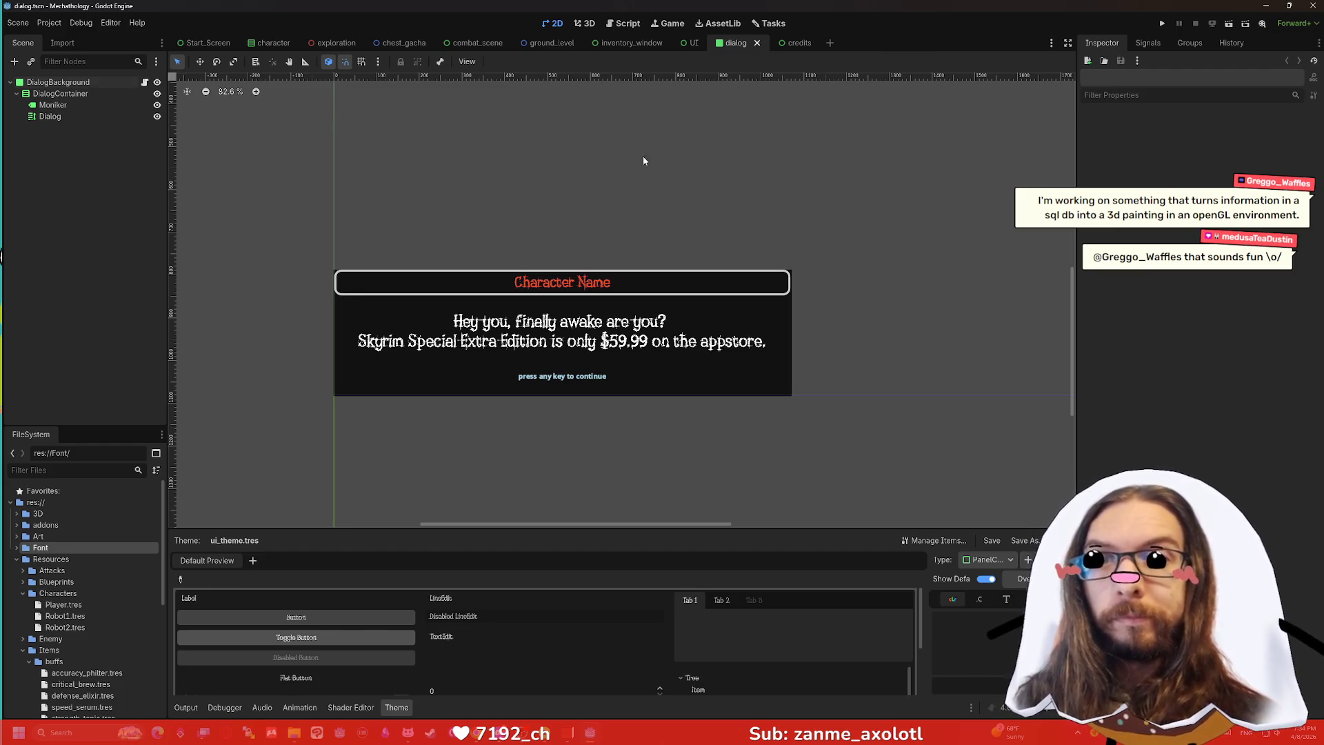
click(631, 43)
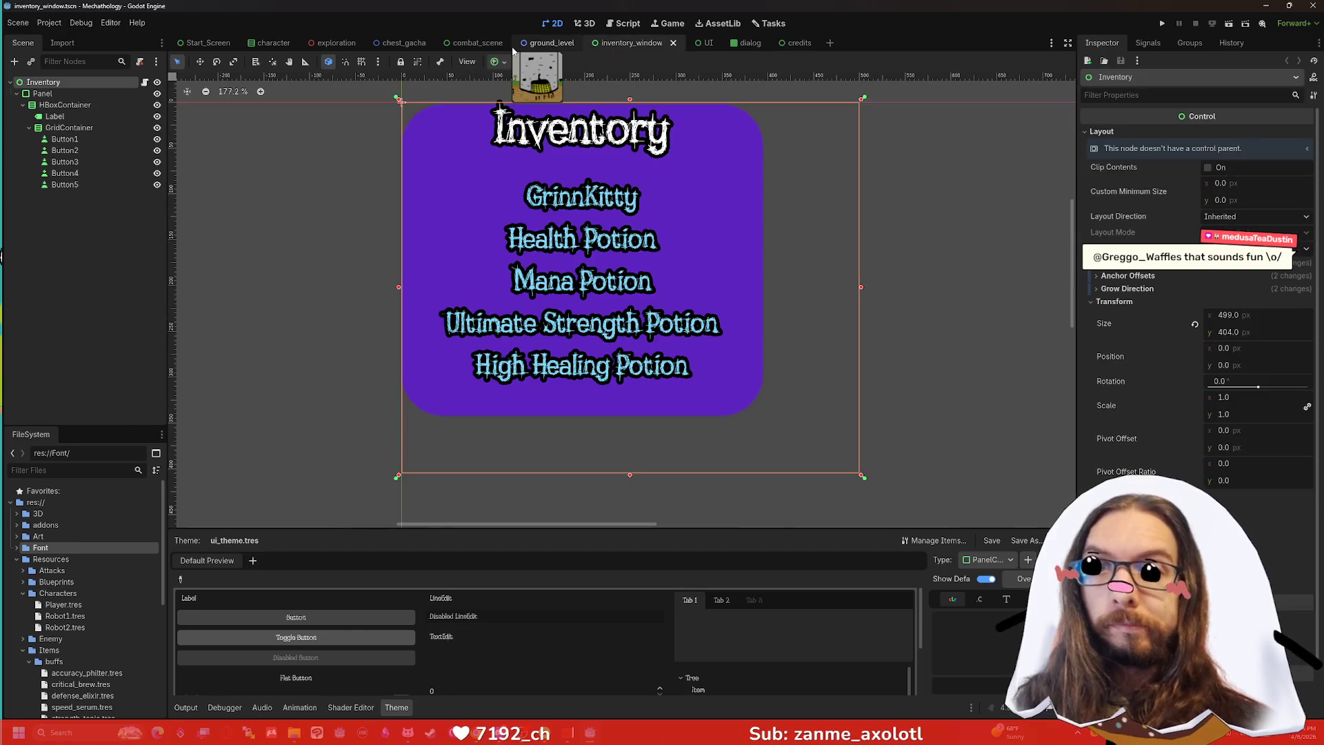
Cycle through the ground_level, combat, chest_gacha, exploration and character scenes, ending on Start_Screen.
click(544, 42)
click(458, 48)
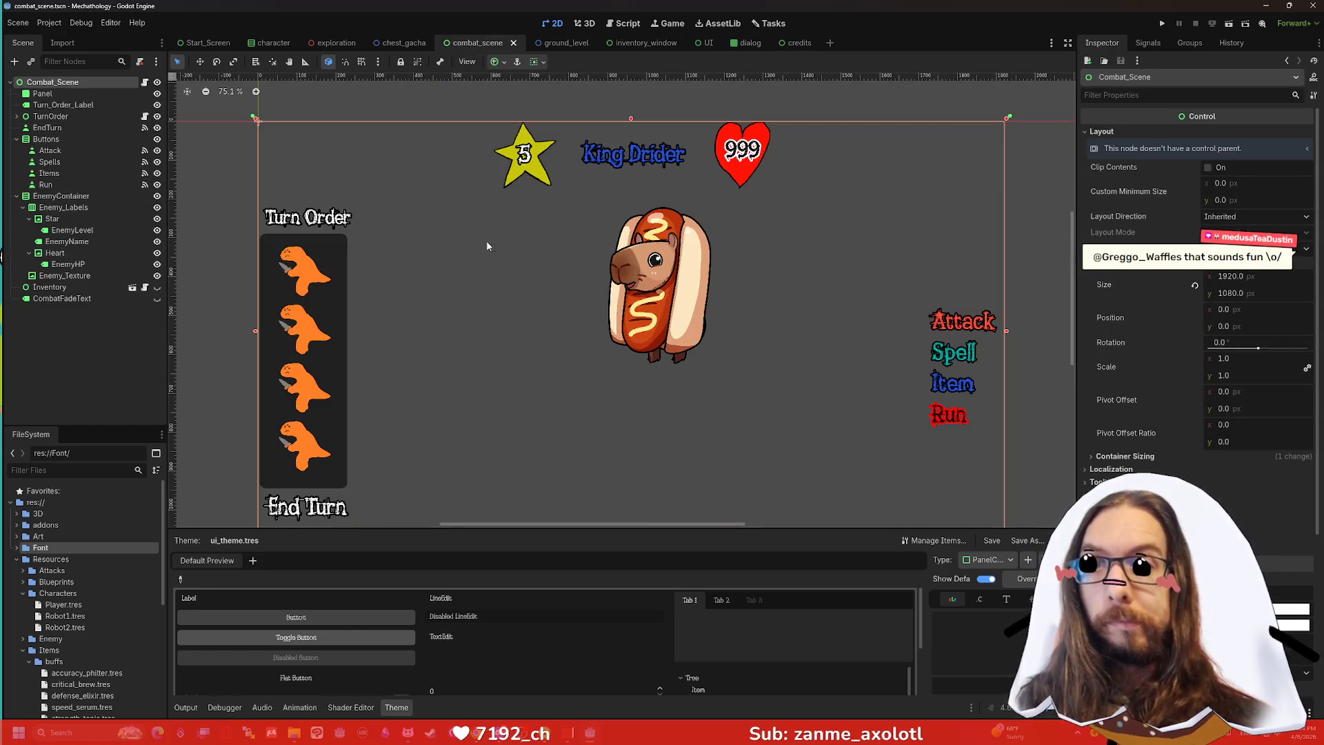
click(404, 44)
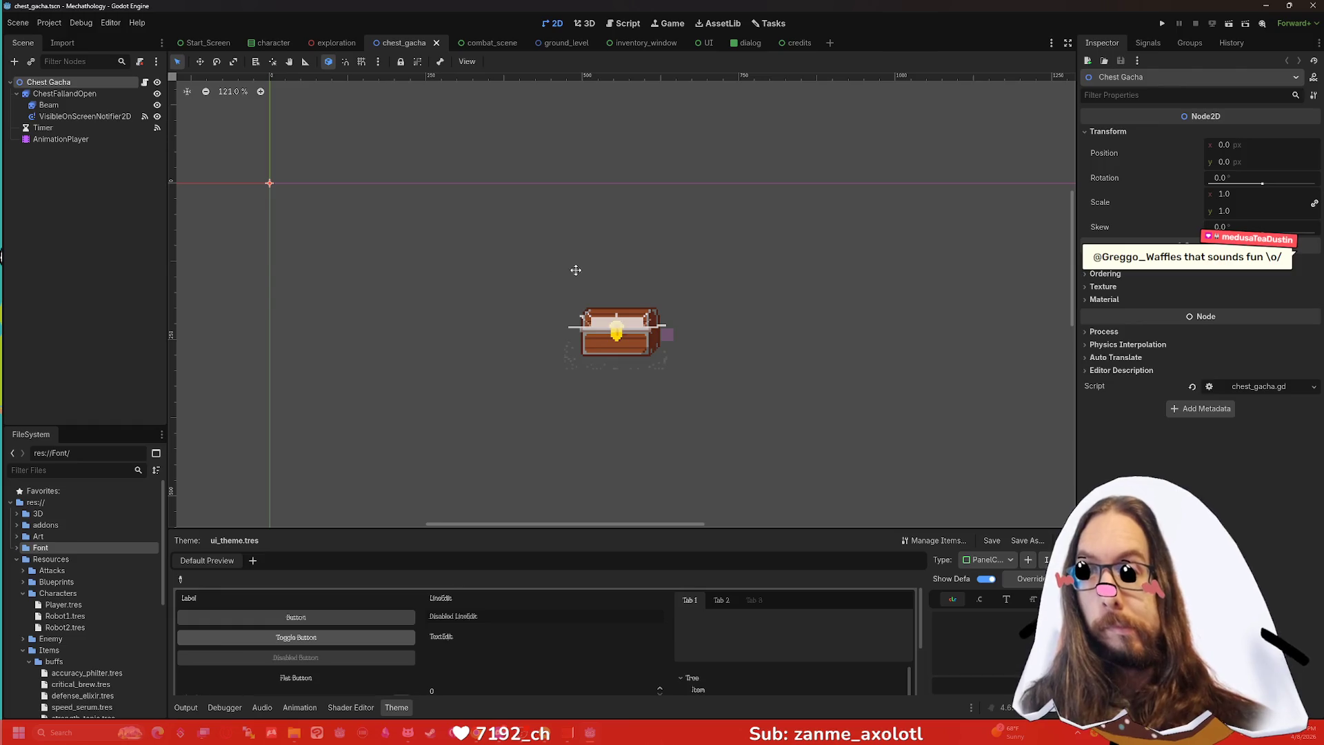
click(338, 45)
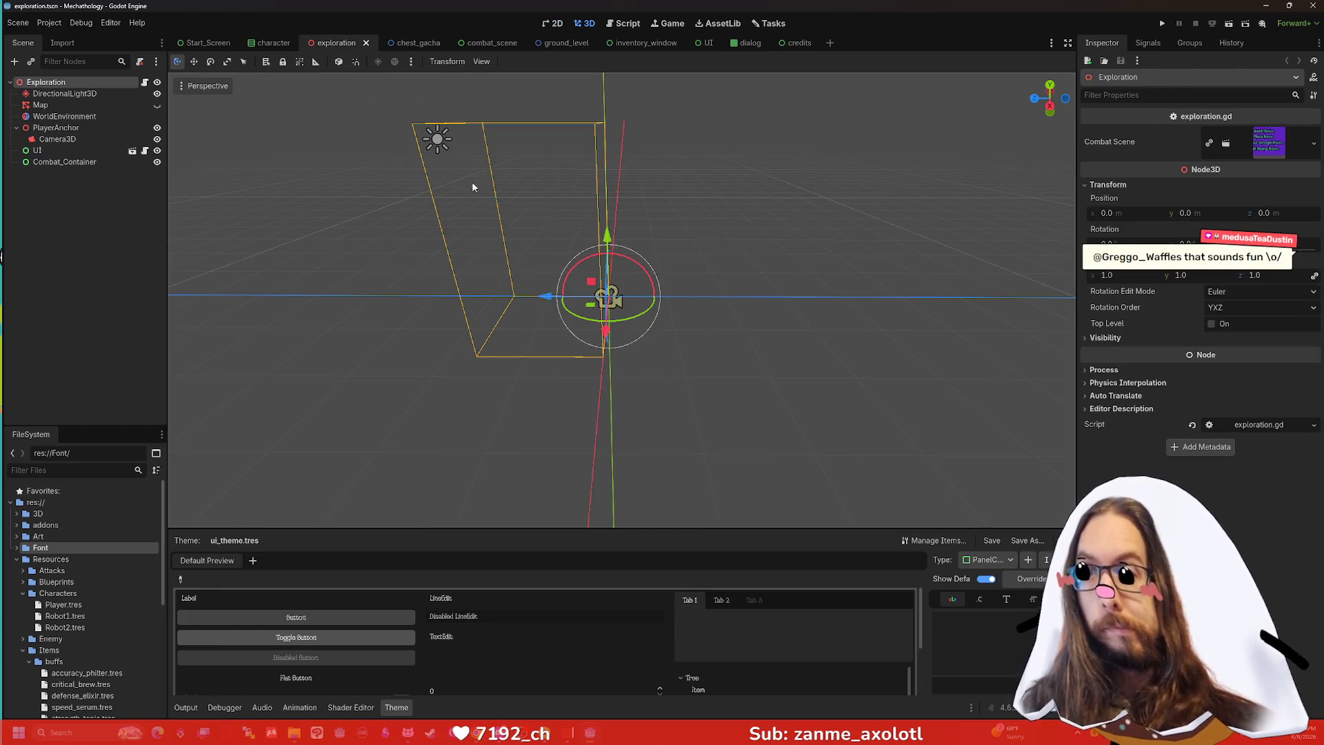
mouse_move(473, 186)
mouse_down()
mouse_move(541, 166)
mouse_move(846, 167)
mouse_move(499, 178)
mouse_move(375, 127)
mouse_up()
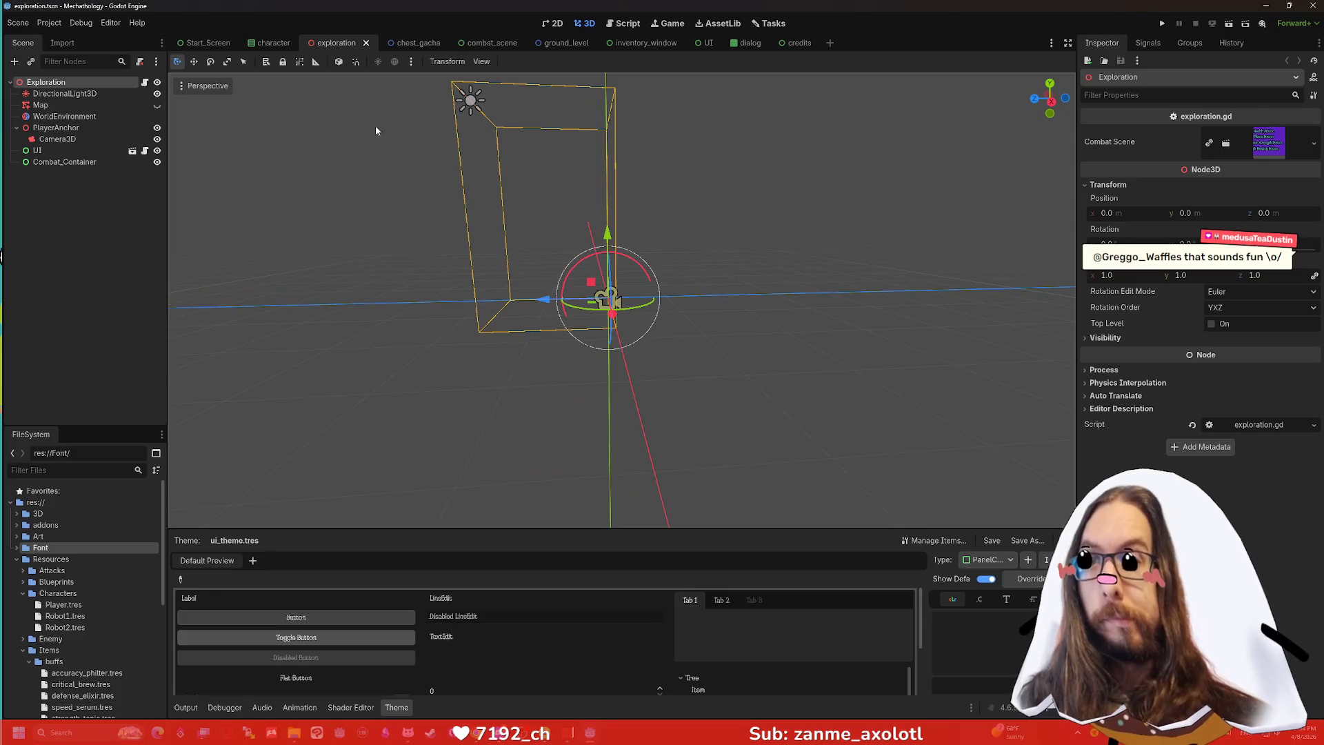
click(272, 44)
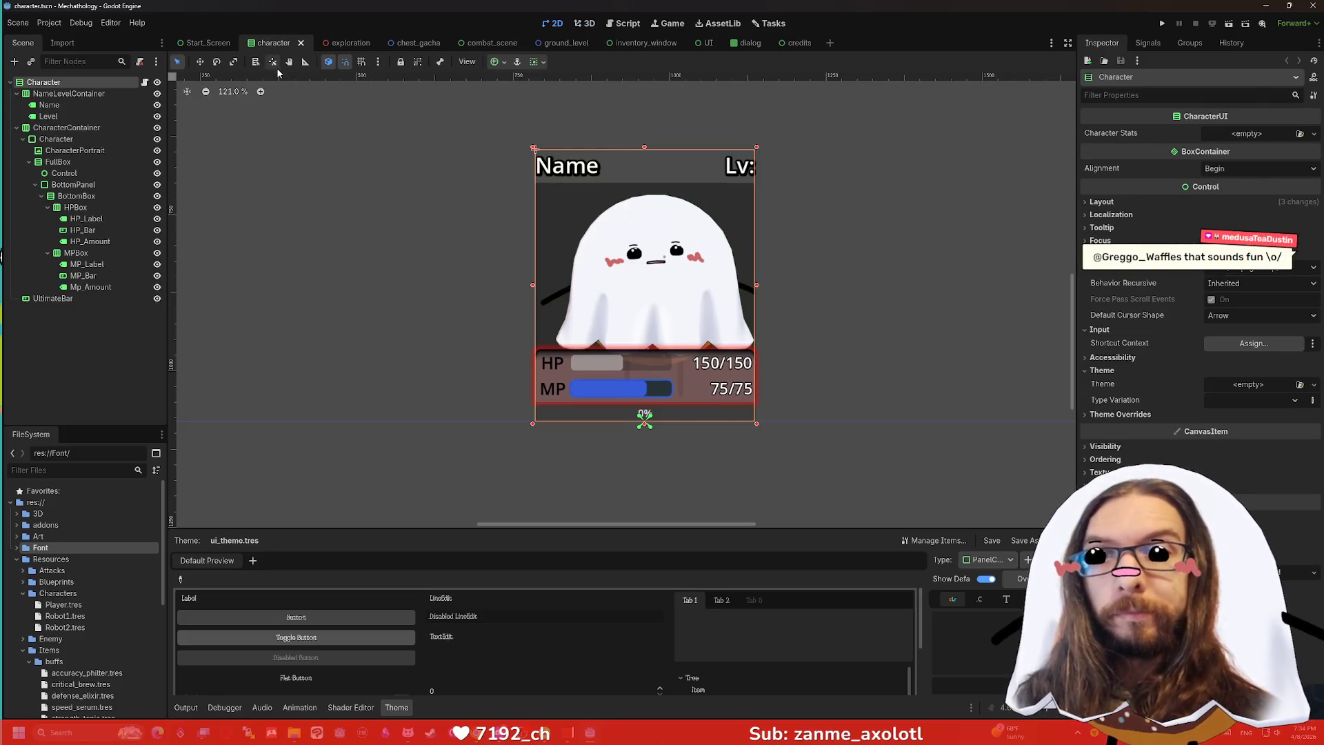
click(202, 44)
scroll(422, 173, down, 2)
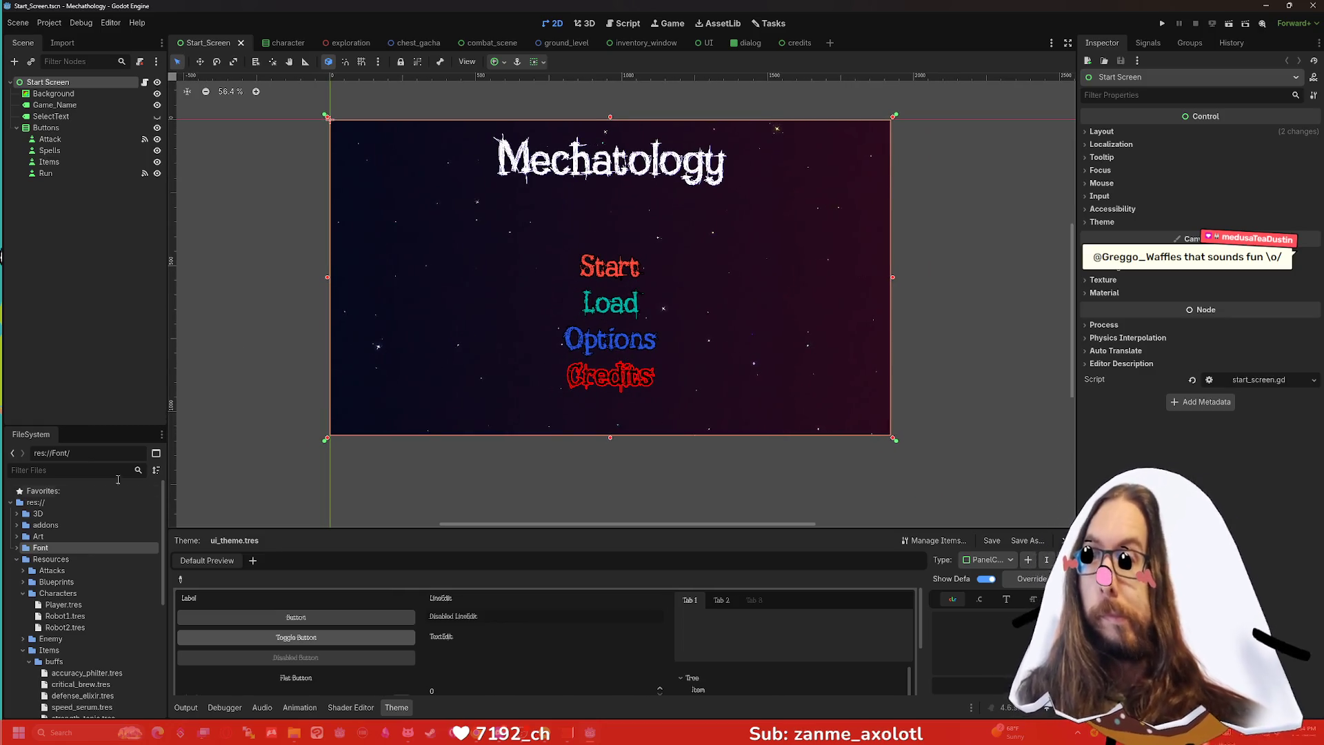
Delete Outline Style.jpg from the res://Font folder.
click(17, 548)
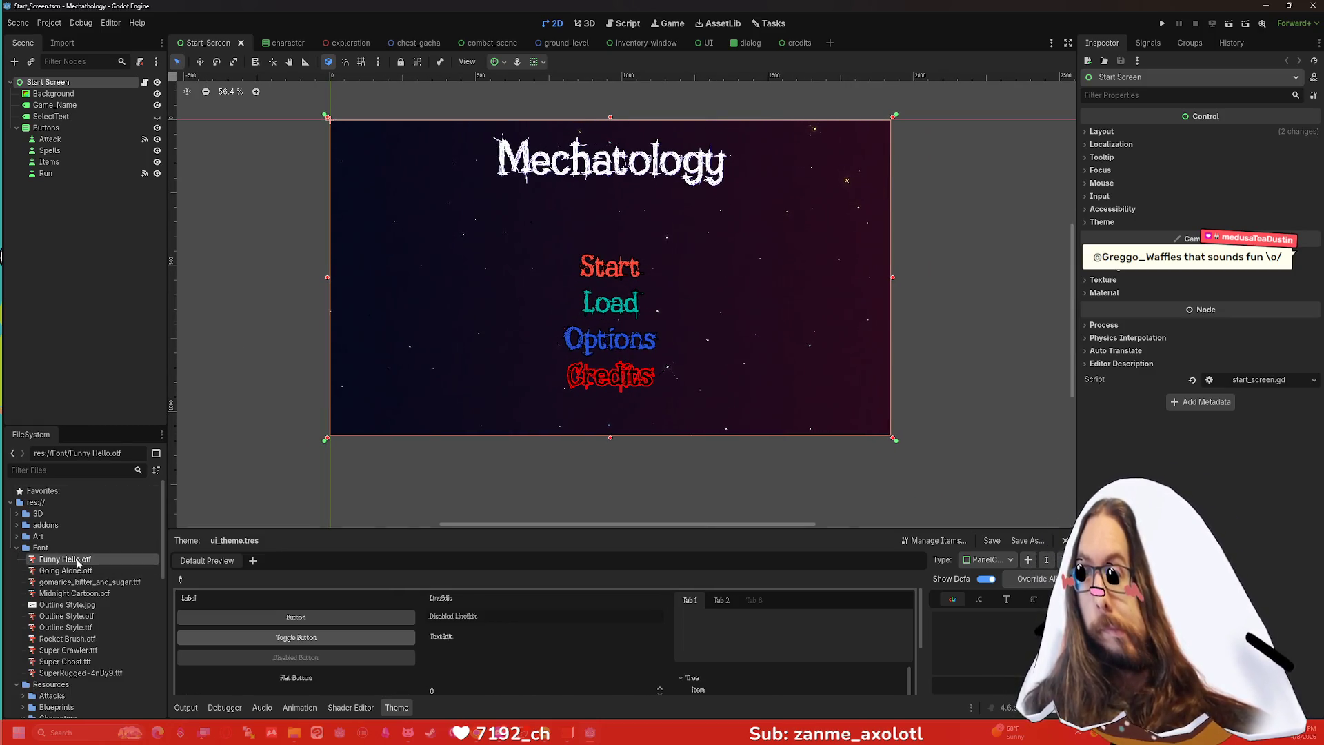
click(67, 604)
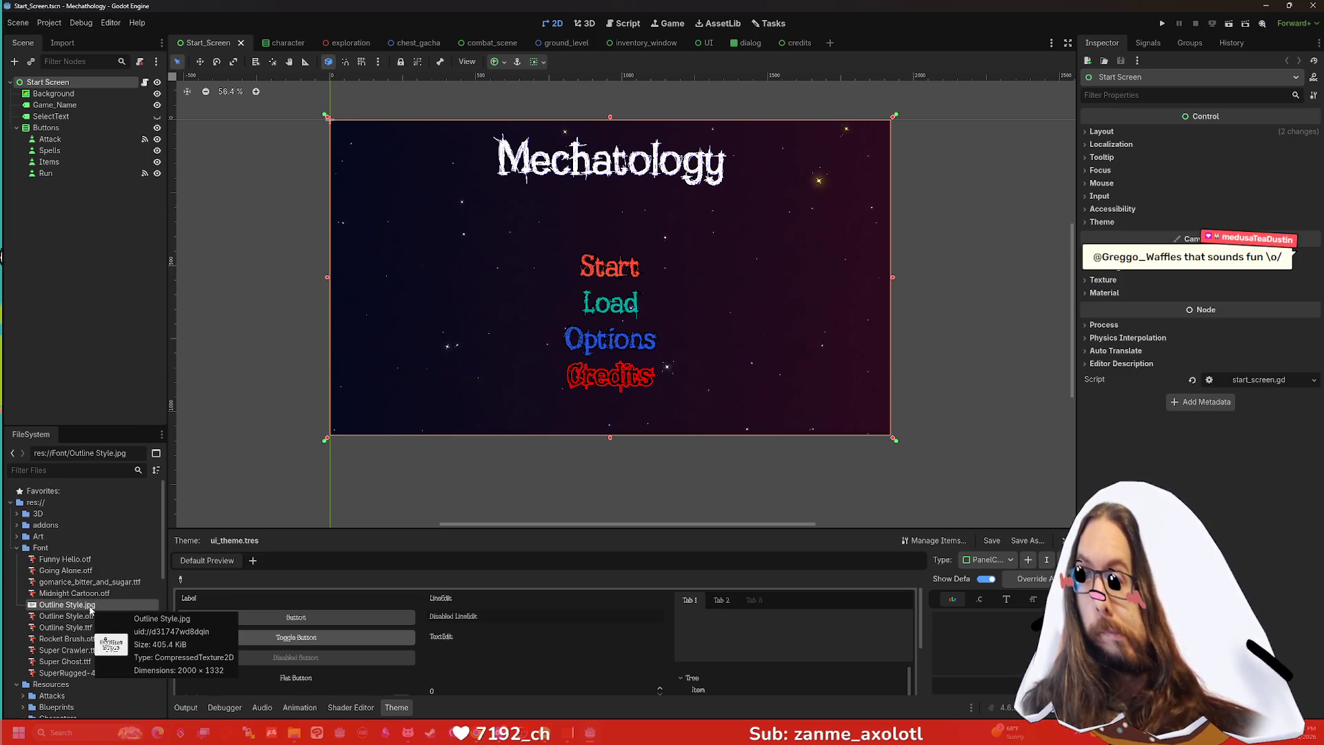
right_click(91, 611)
click(129, 641)
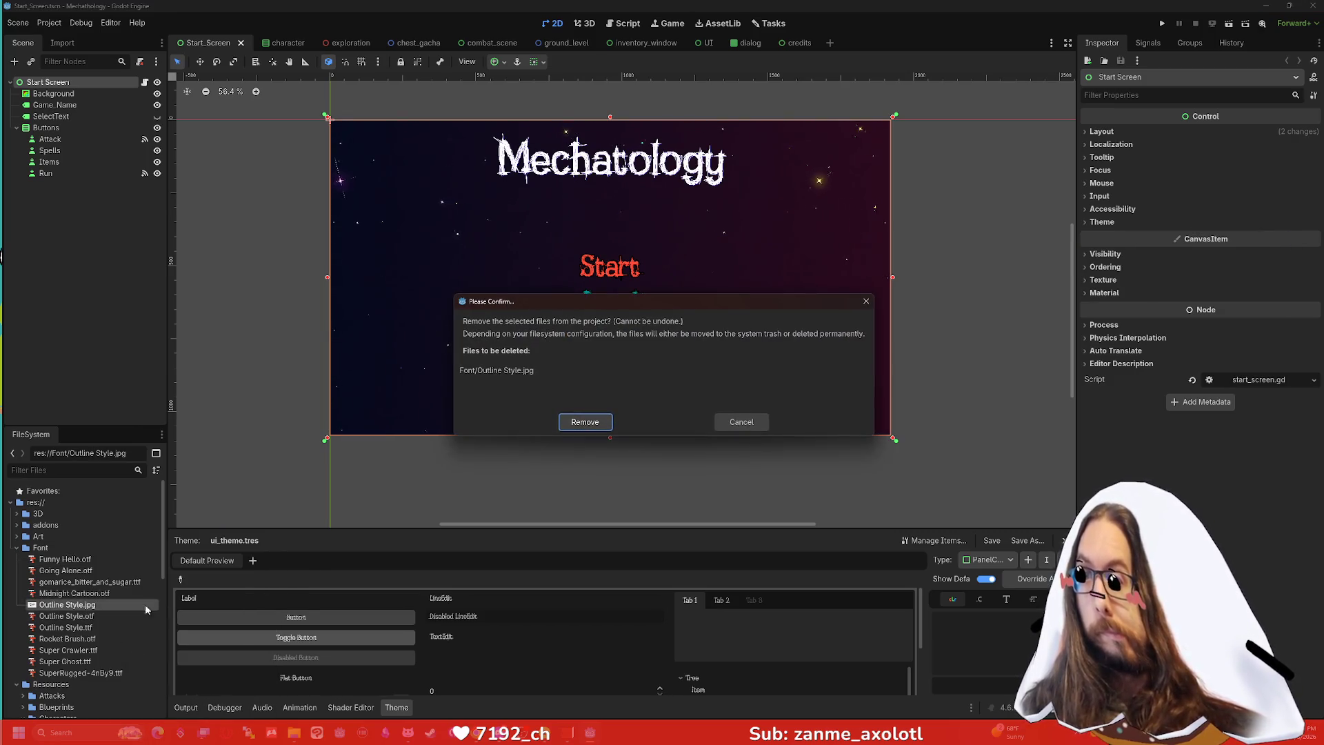
click(585, 420)
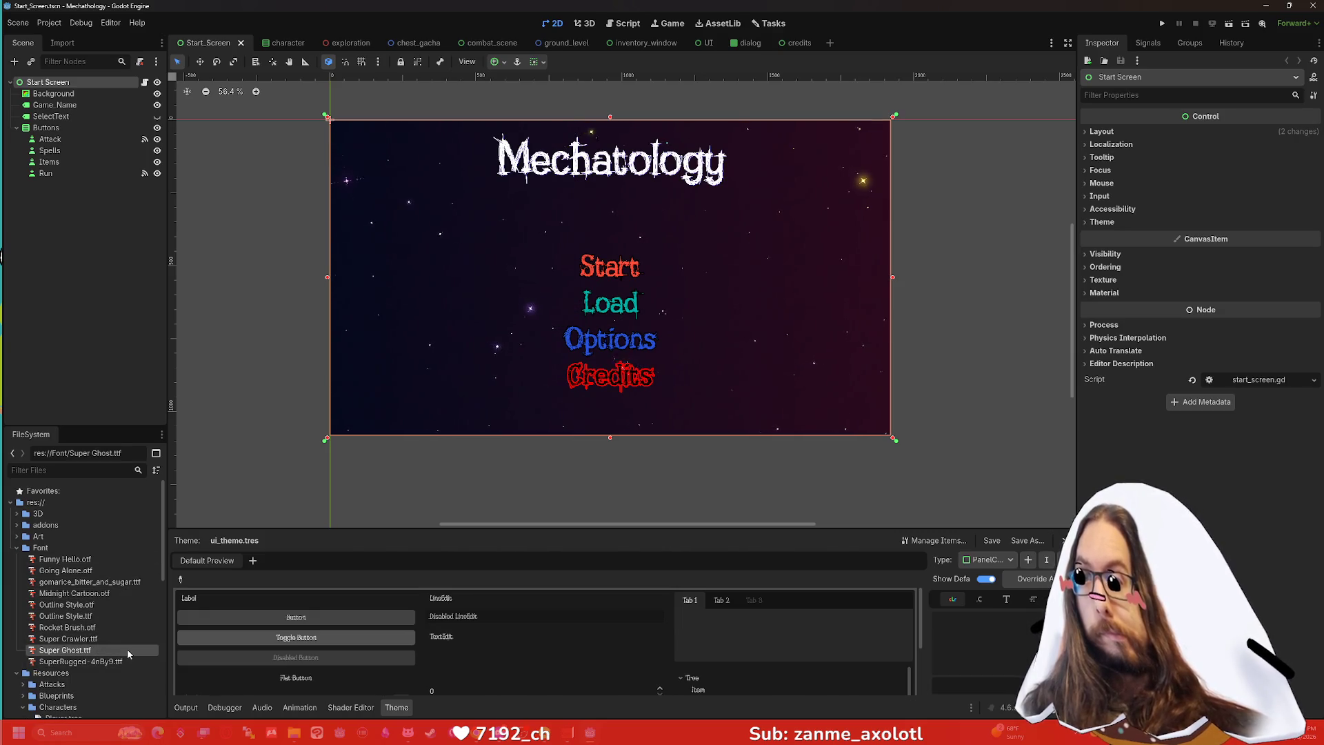
Select the SuperRugged and Funny Hello.otf font files, then the Spells button node.
click(102, 664)
click(107, 560)
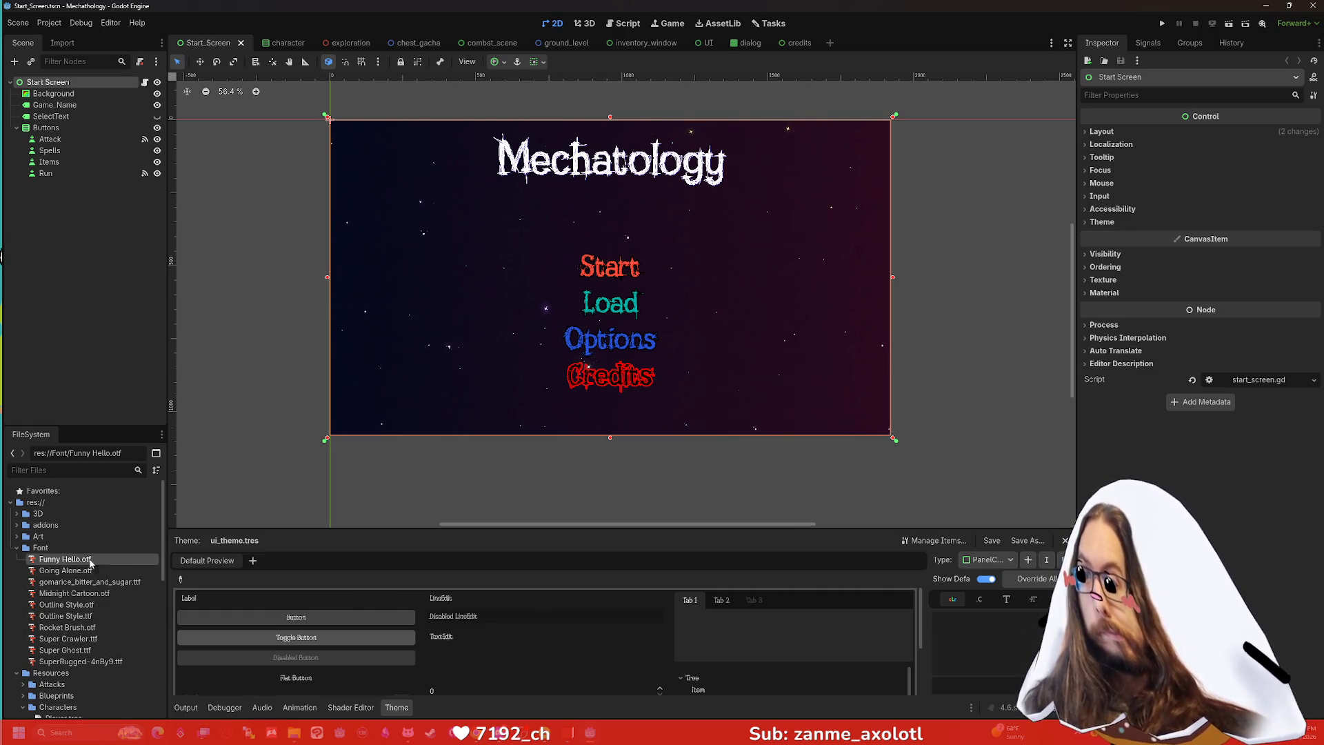
click(68, 147)
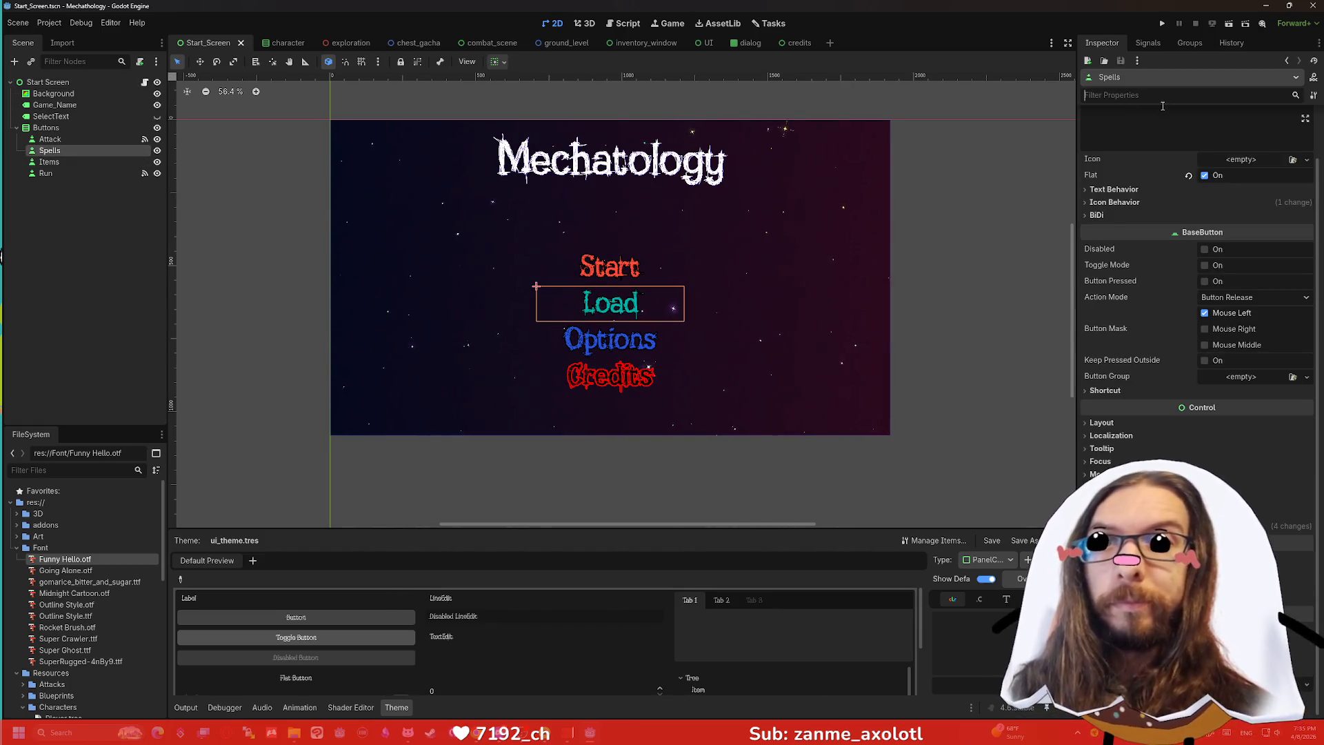
Filter the Inspector by 'font' and expand Theme Overrides > Fonts on the Spells button.
click(1163, 95)
text(font)
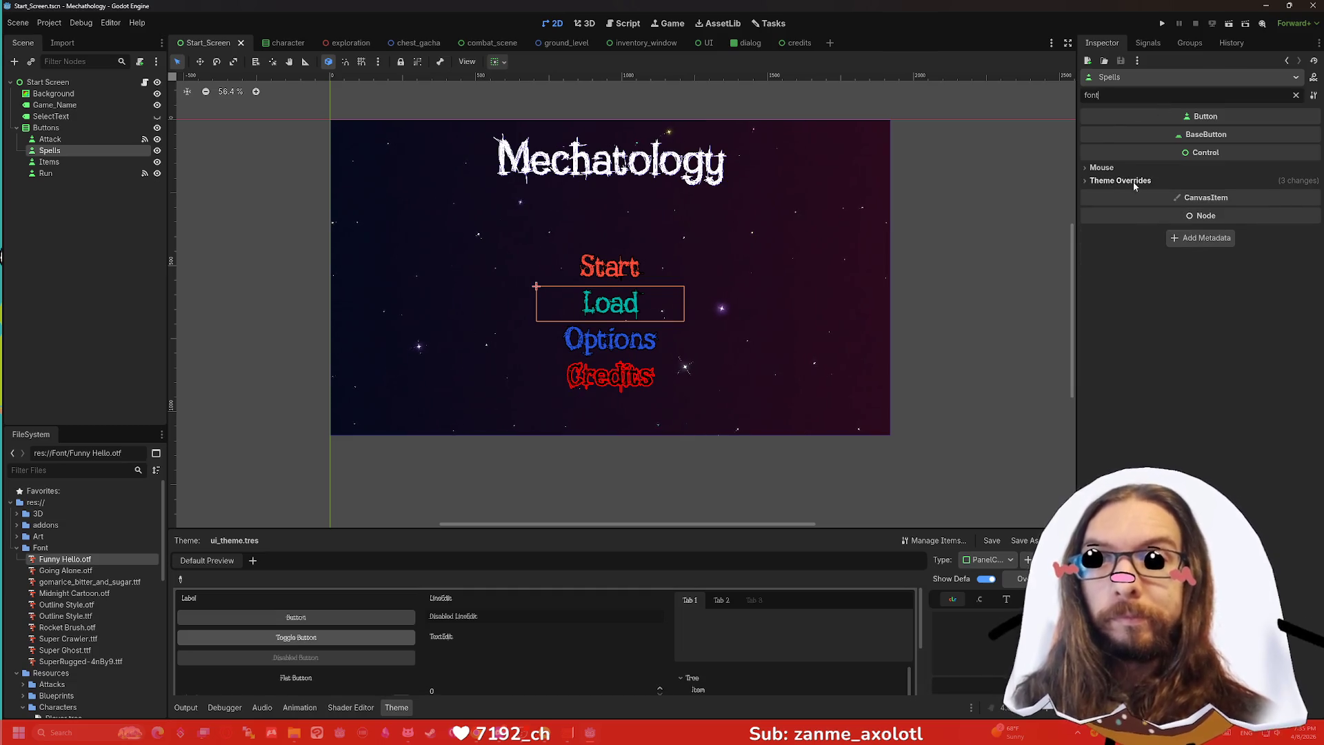
click(1132, 180)
click(1137, 205)
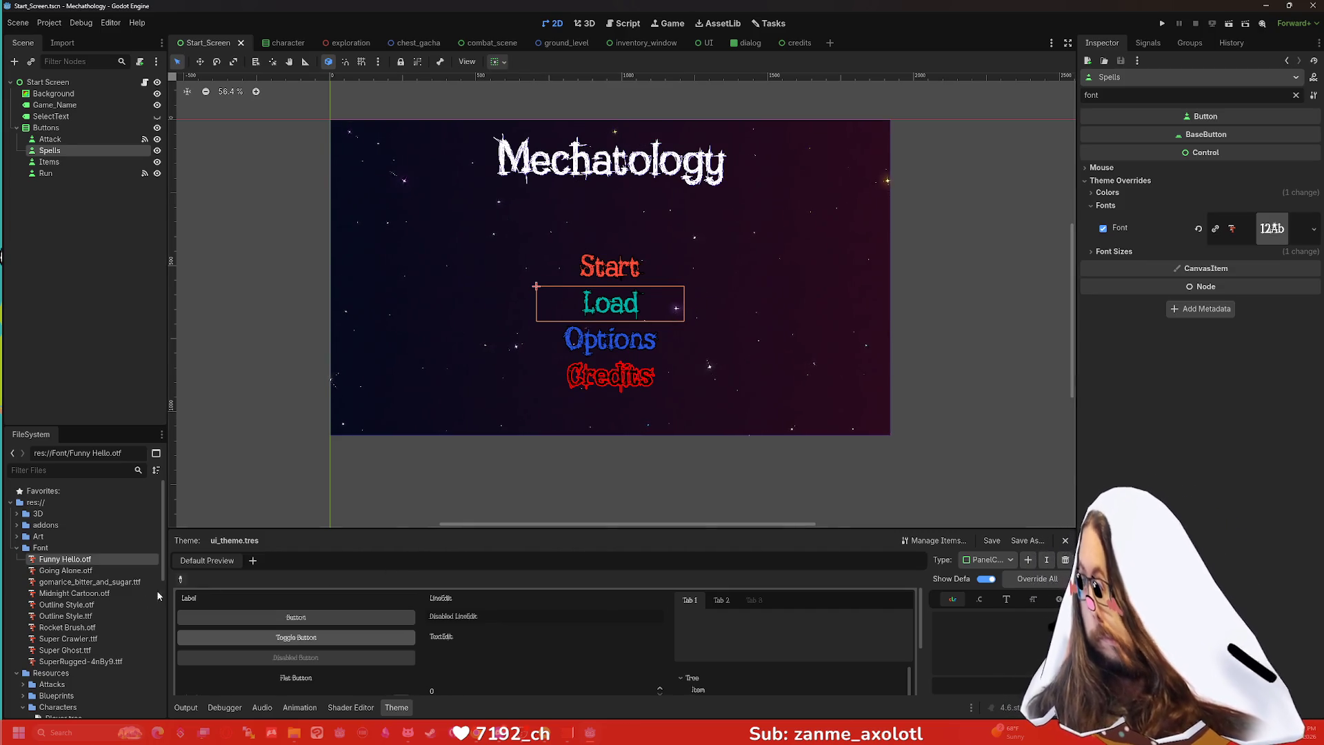
Select the Outline Style.ttf and SuperRugged font files, then deselect the Spells button.
click(101, 617)
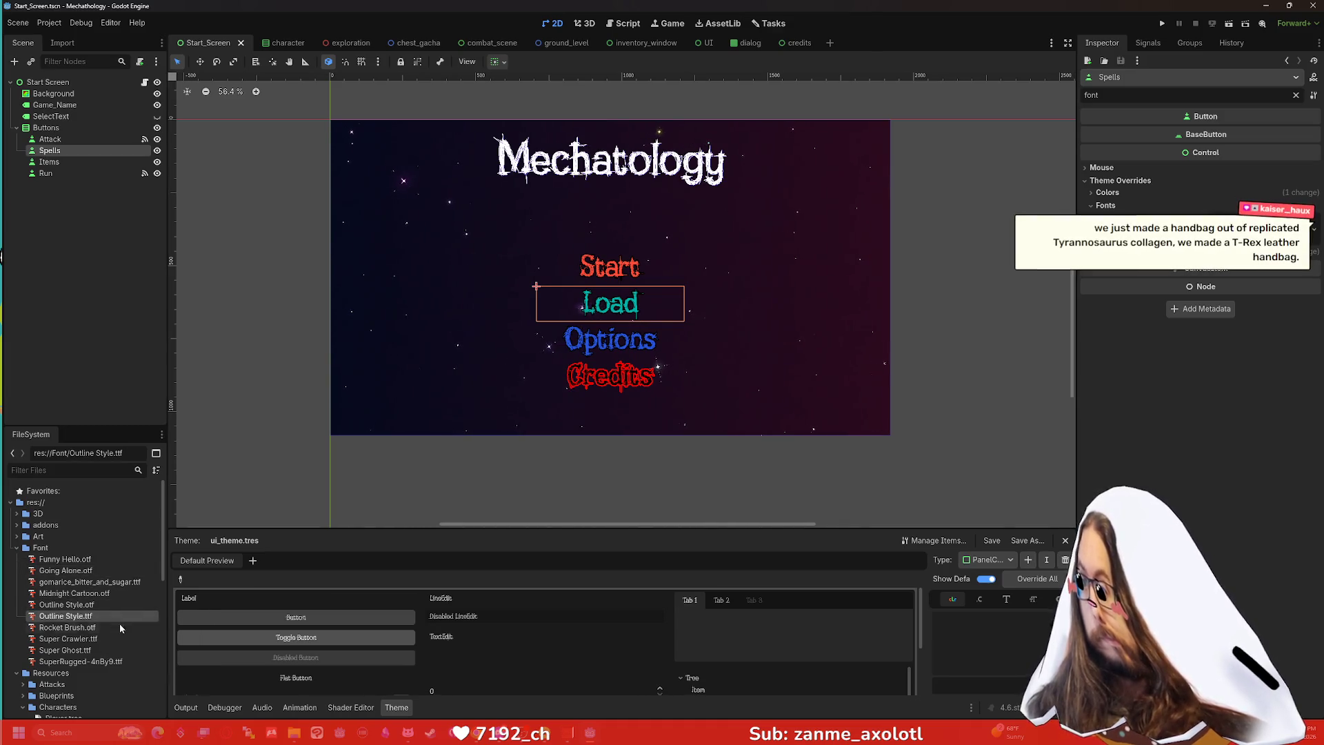
click(109, 662)
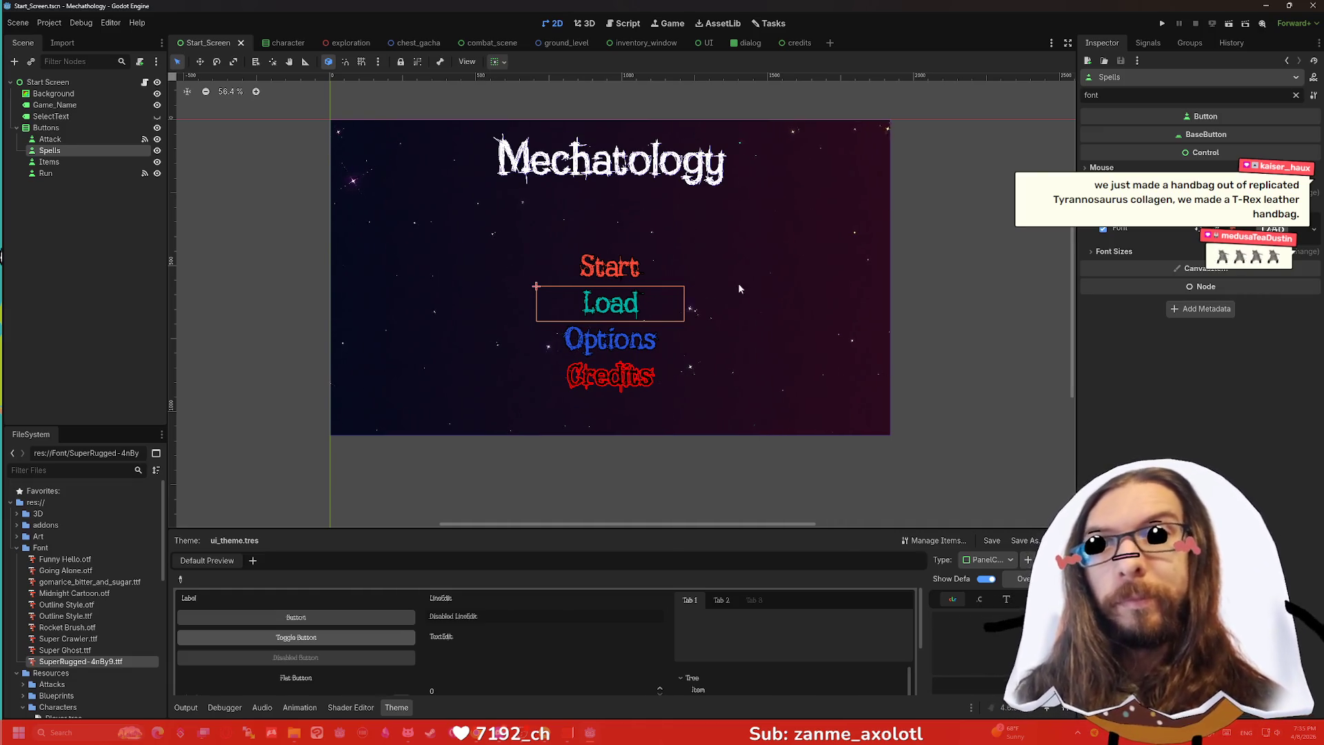
click(931, 303)
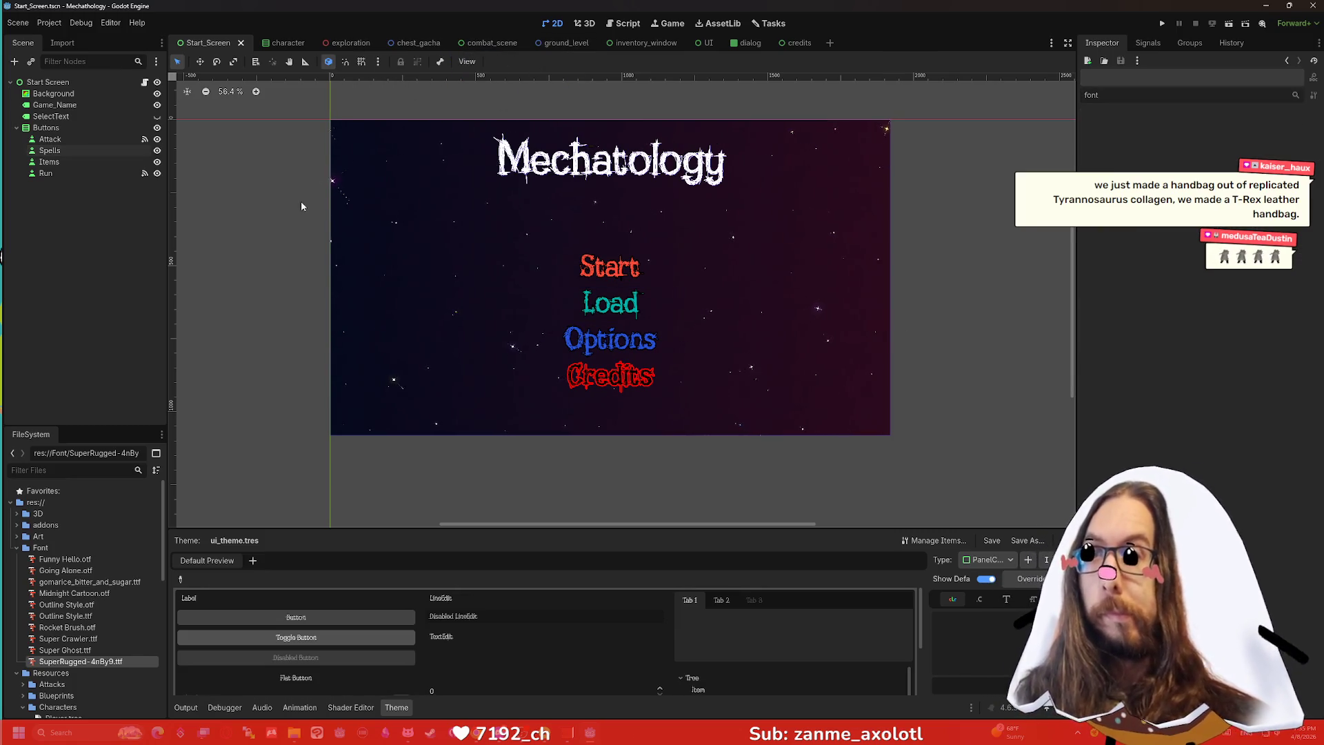
scroll(316, 194, up, 1)
click(613, 28)
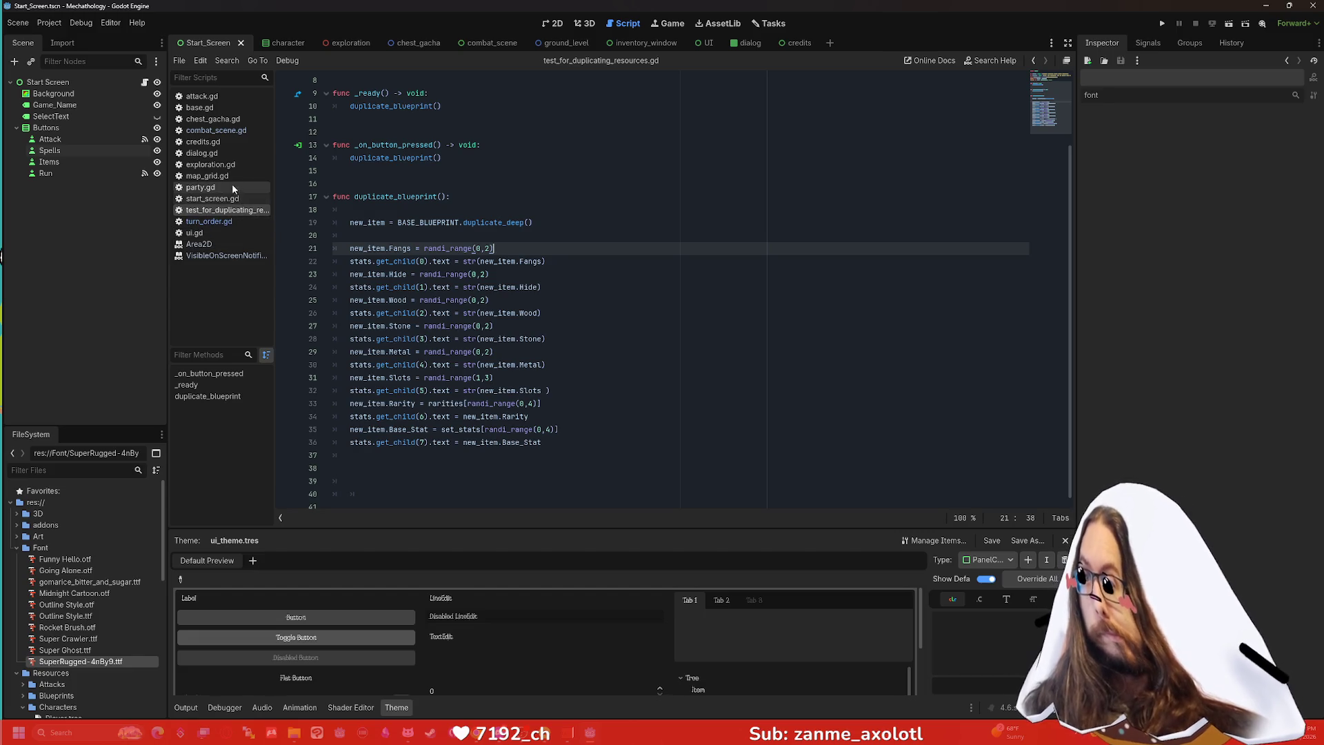
Open Project Settings from the Project menu, showing the General tab for Mechatology.
click(81, 22)
mouse_move(110, 22)
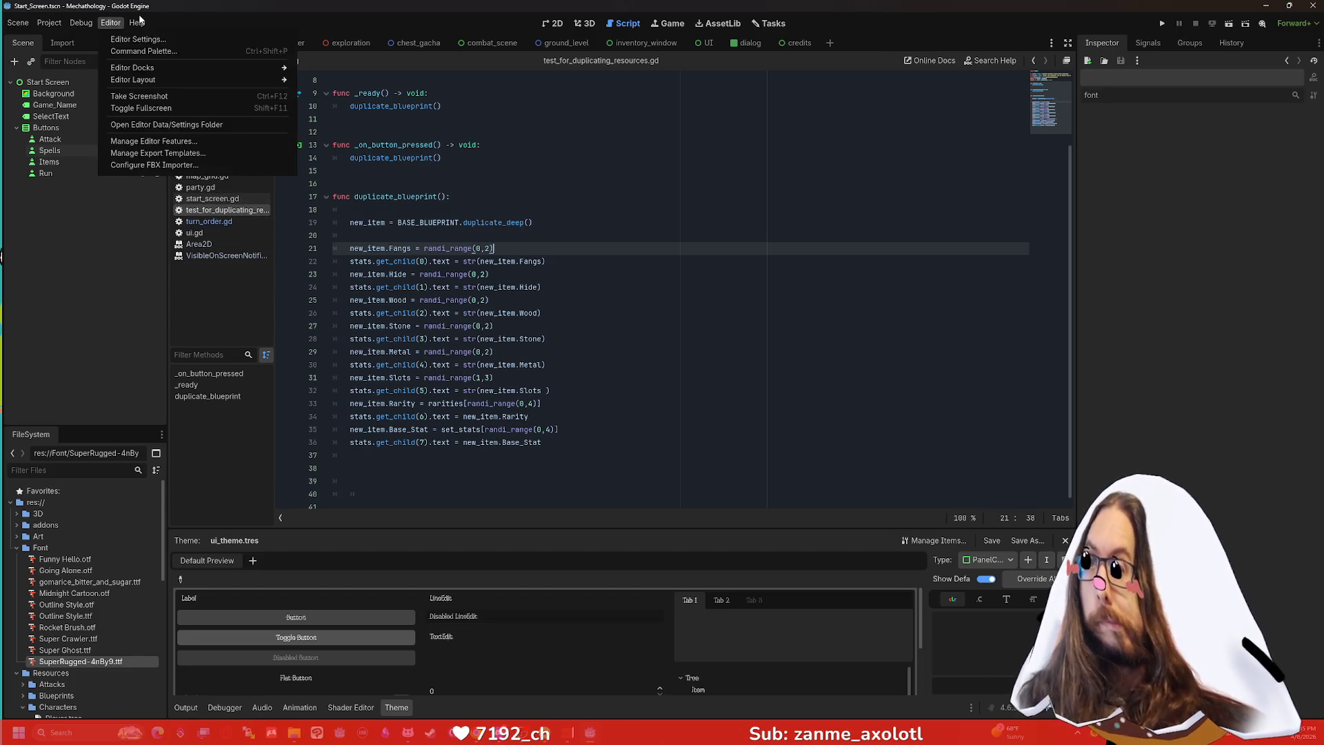
mouse_move(49, 23)
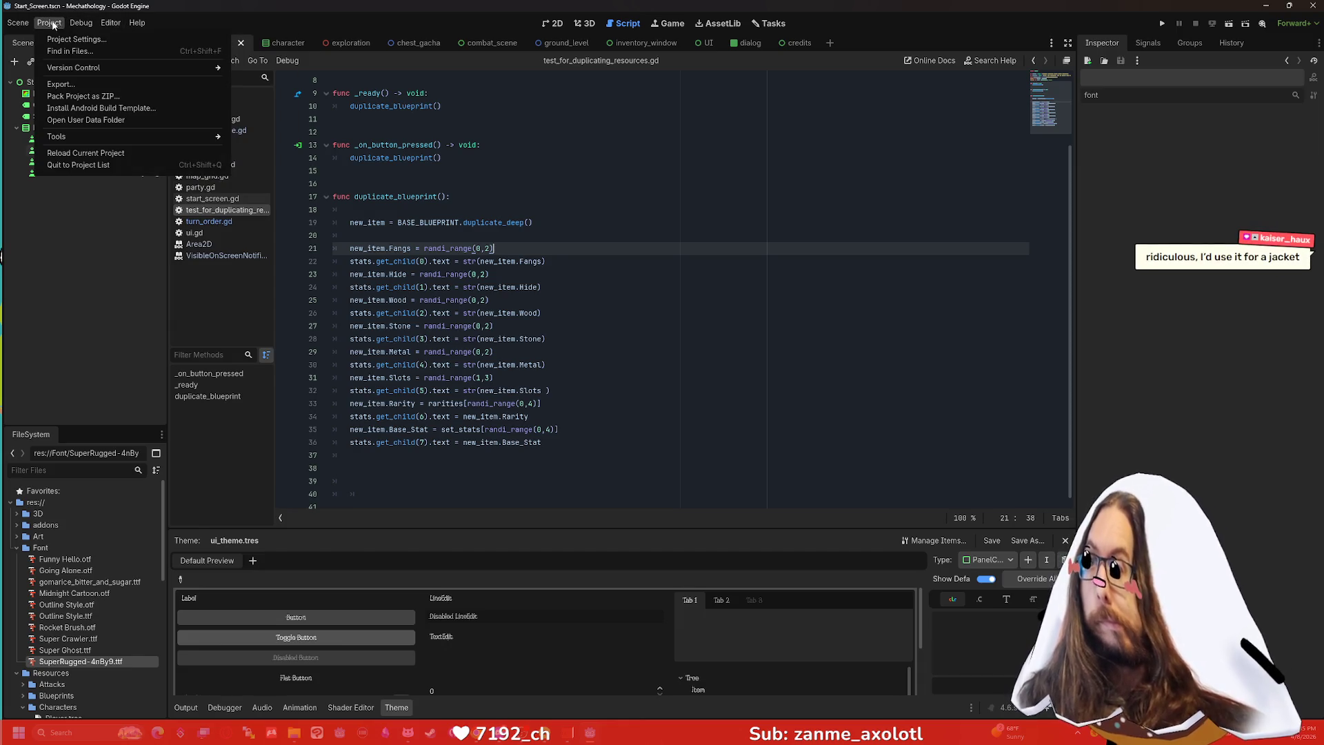
click(76, 39)
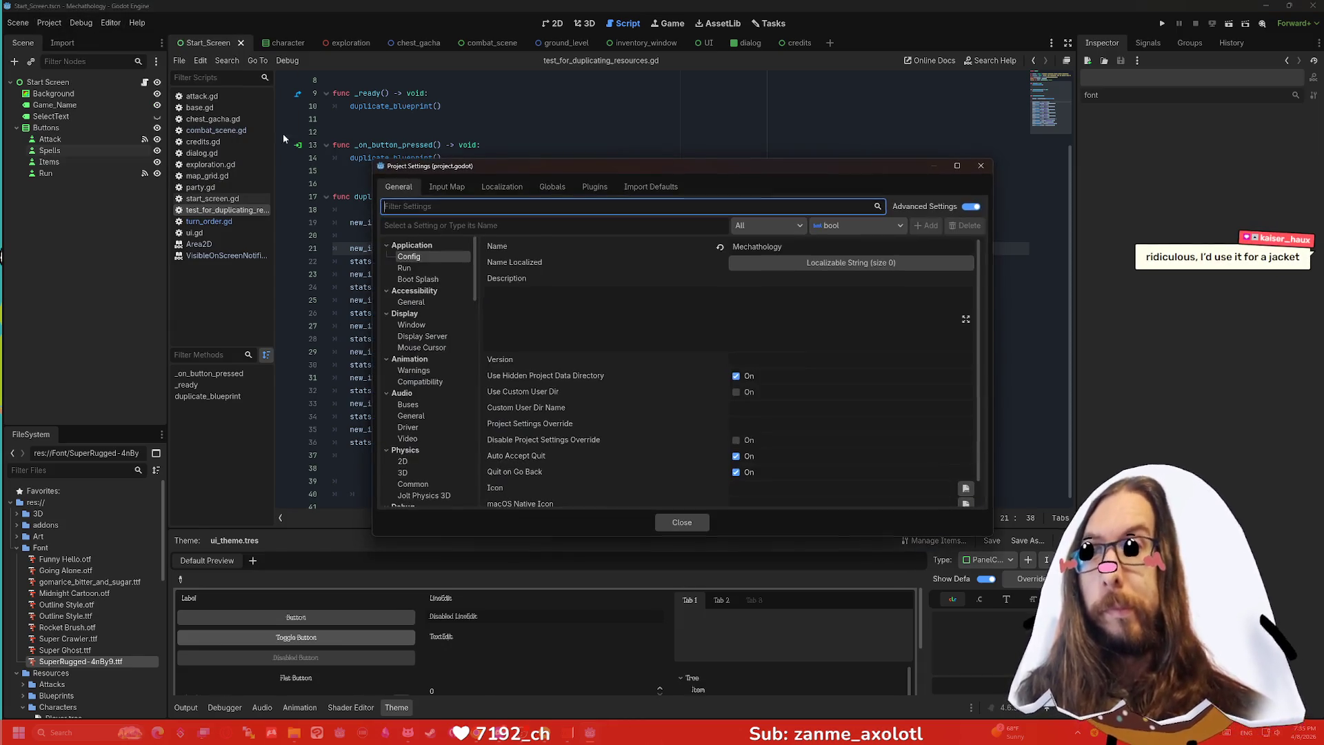
View the Globals tab's Autoload list, then close Project Settings.
click(552, 186)
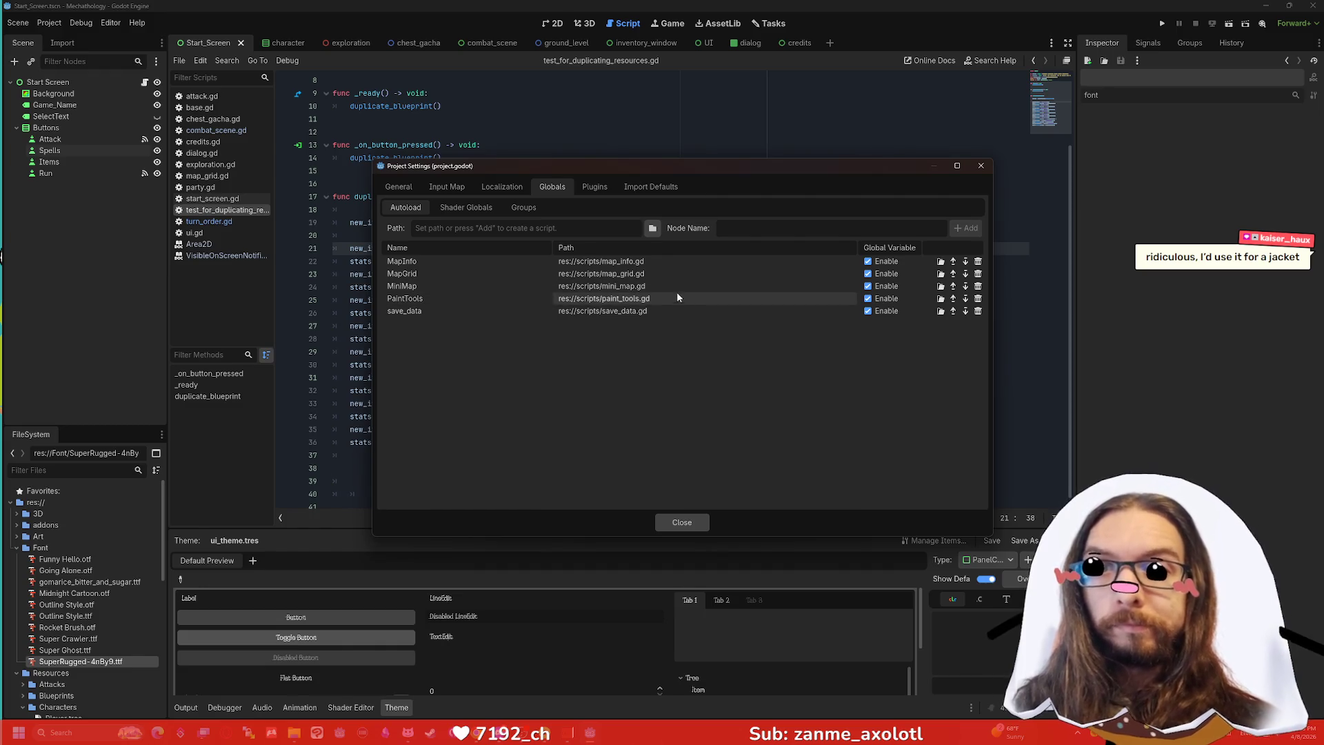
click(981, 165)
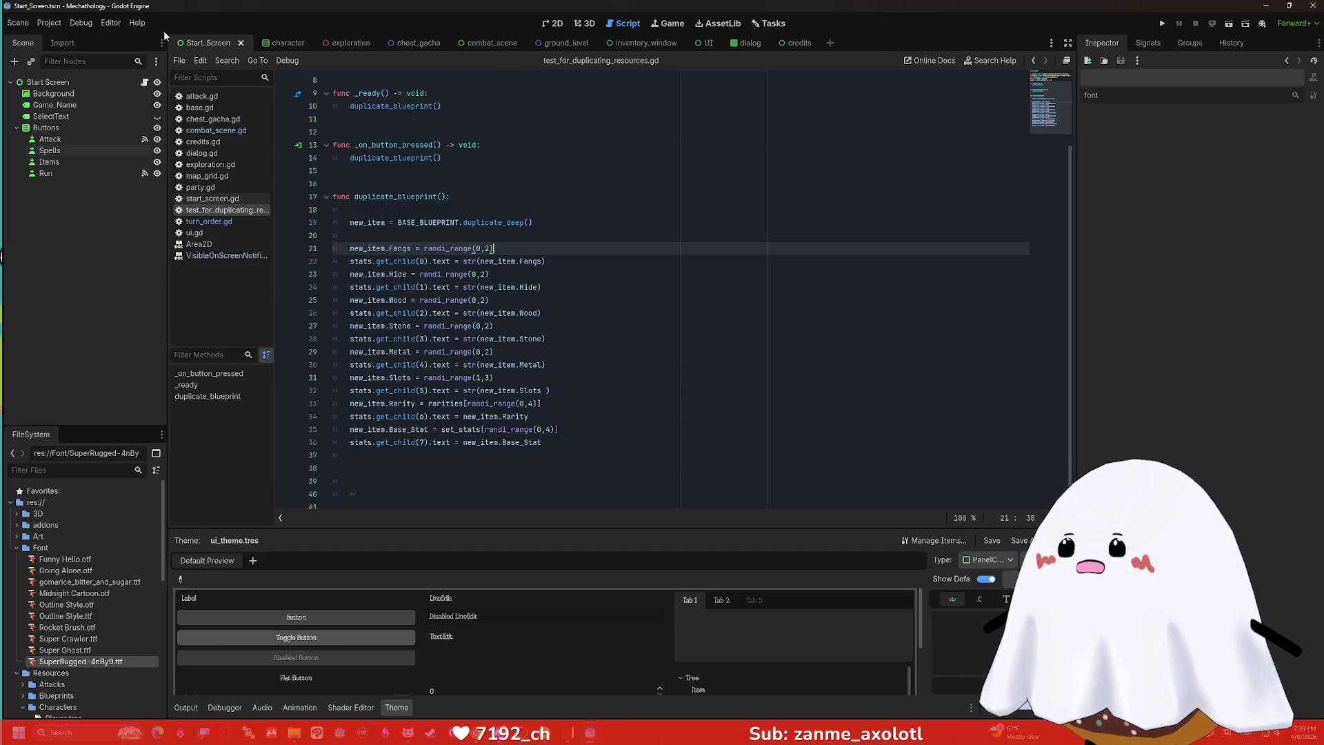
Open the Project menu in the top menu bar.
click(49, 23)
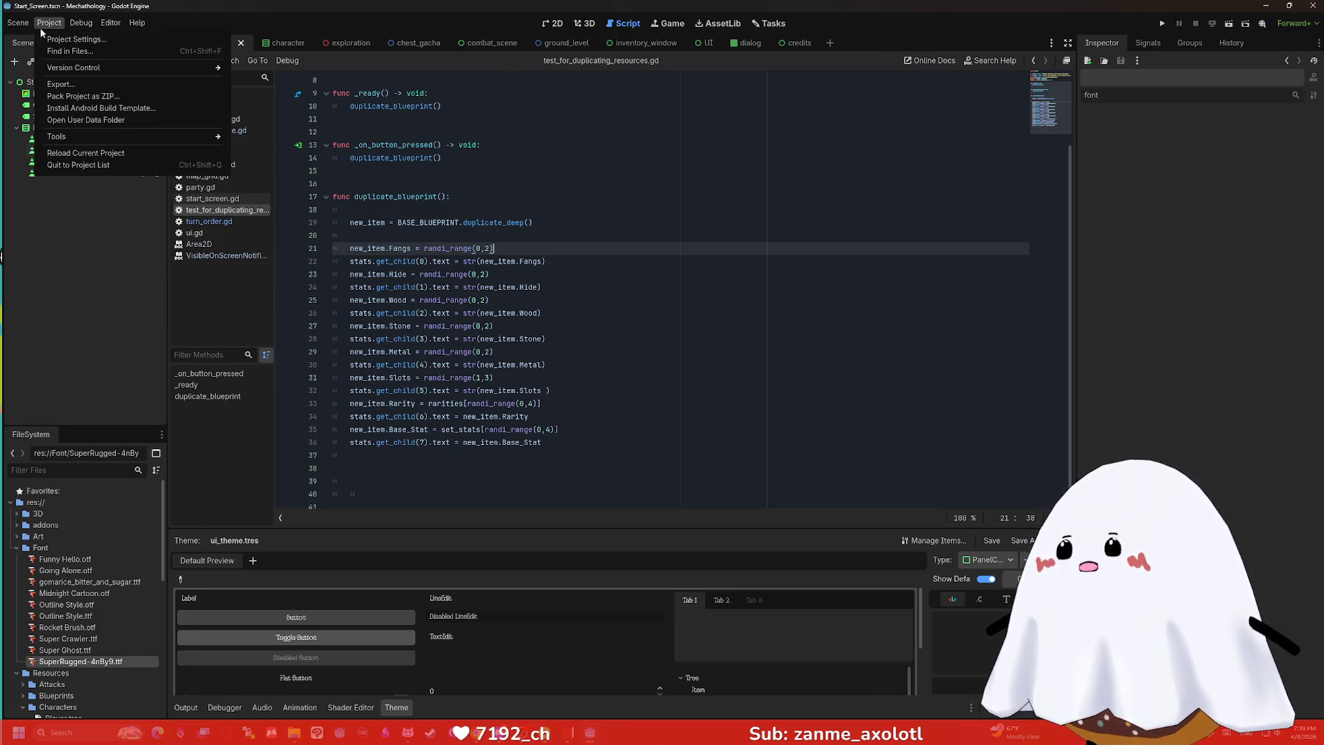
Open Project Settings to the Autoload globals, then switch to the Chrome browser.
click(61, 41)
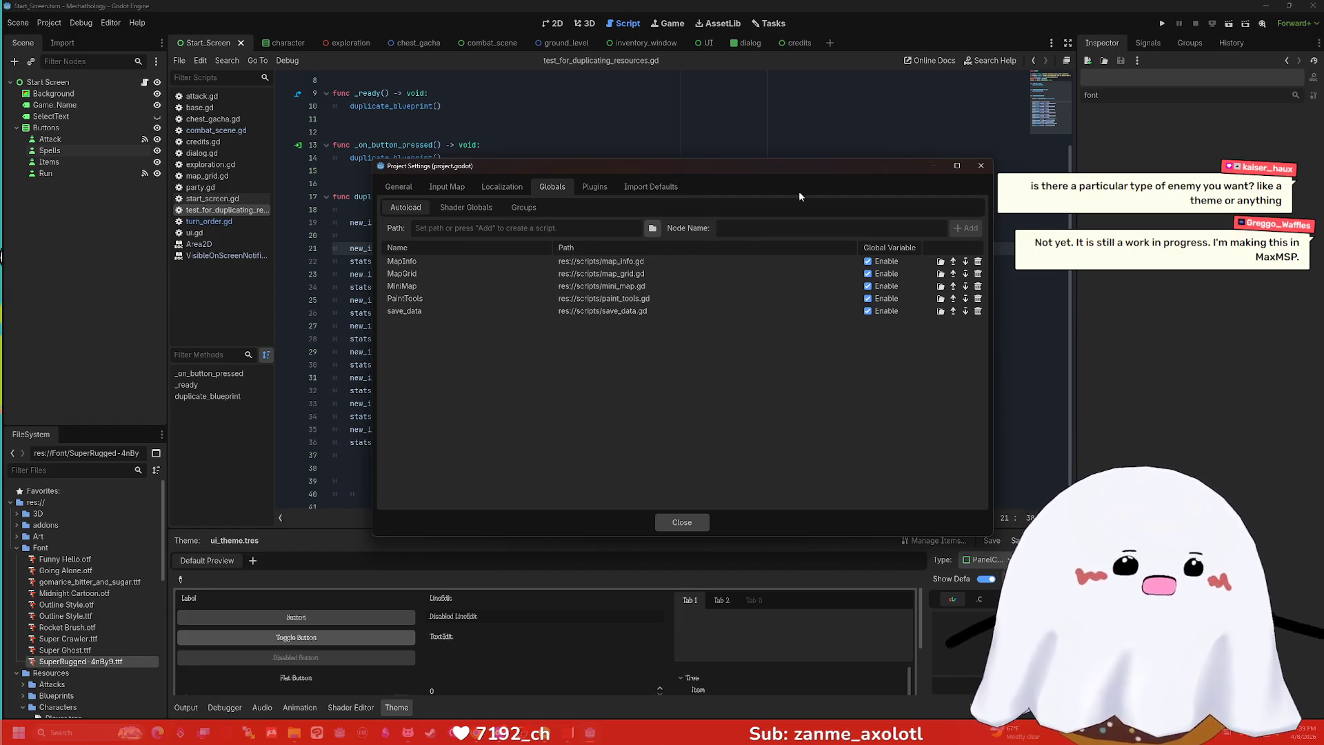
key(alt+Tab)
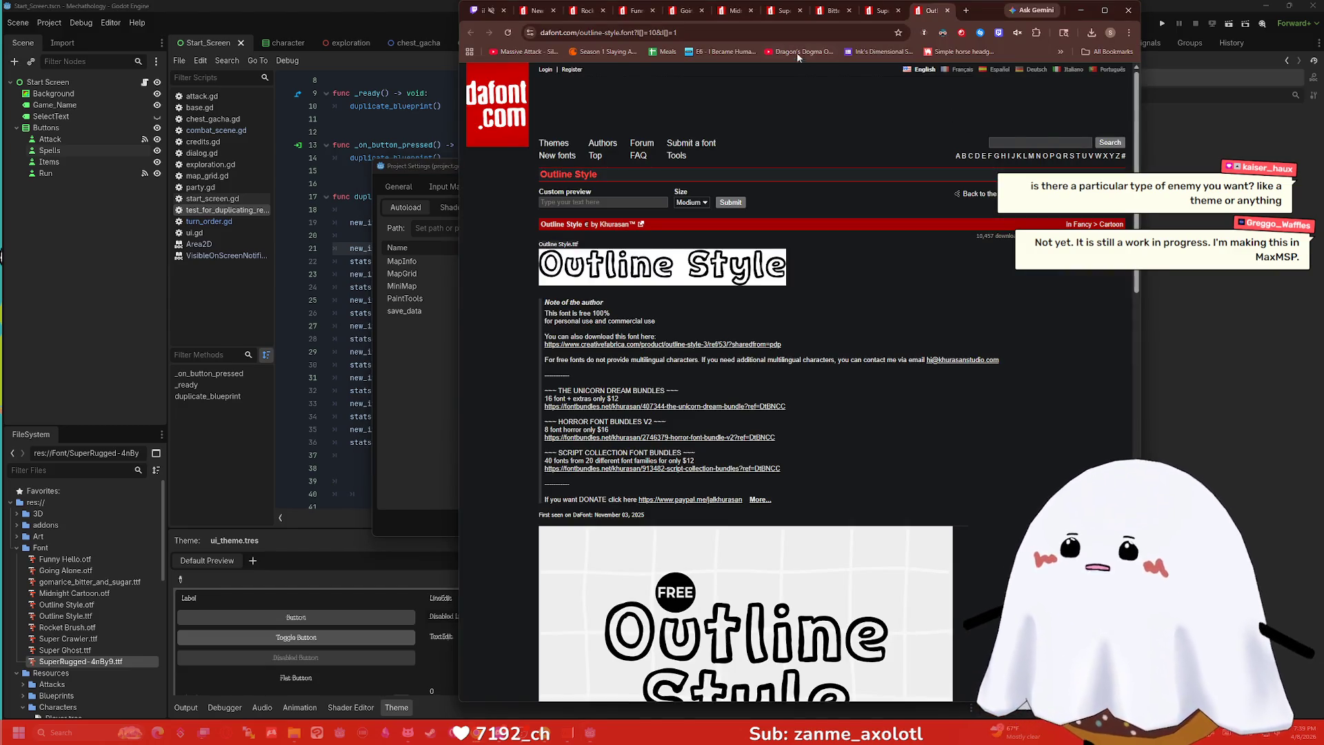
Search Google for 'maxmsp' in a new tab and scroll through the results.
click(969, 11)
text(maxmsp)
key(Return)
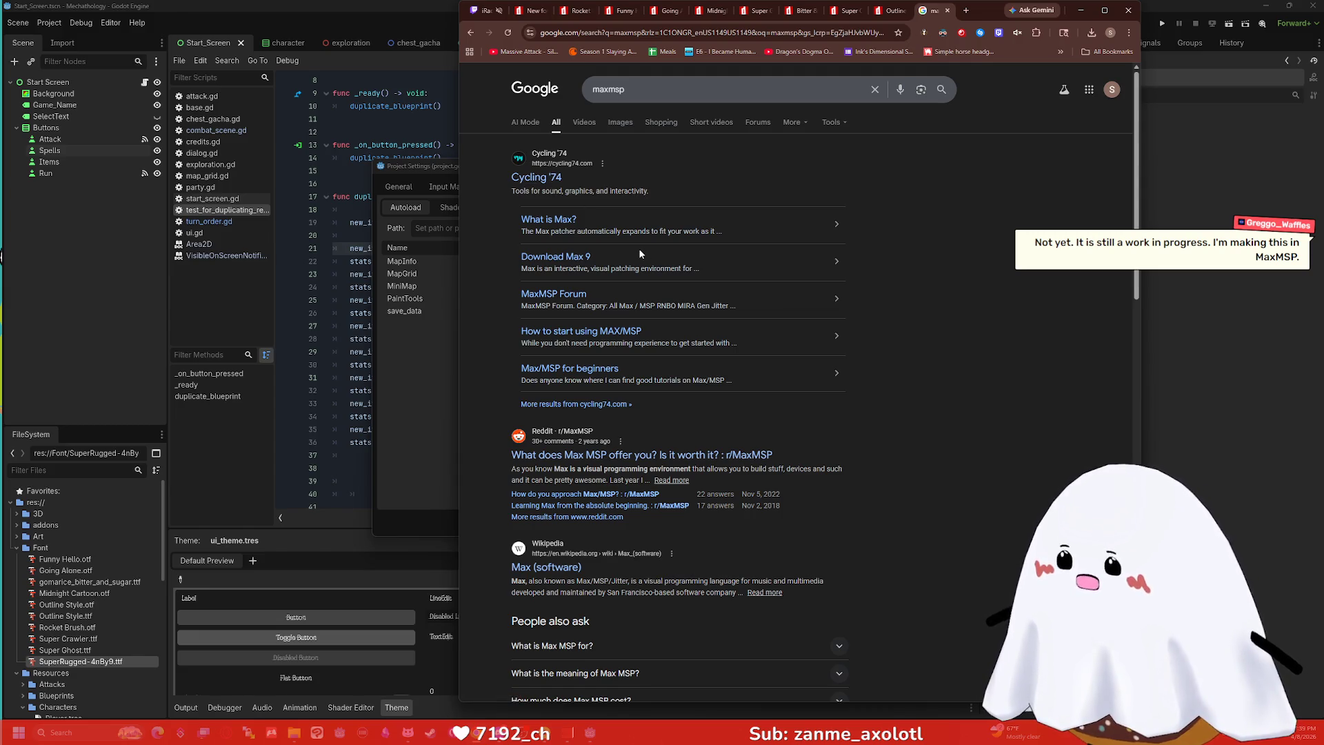
scroll(686, 325, down, 2)
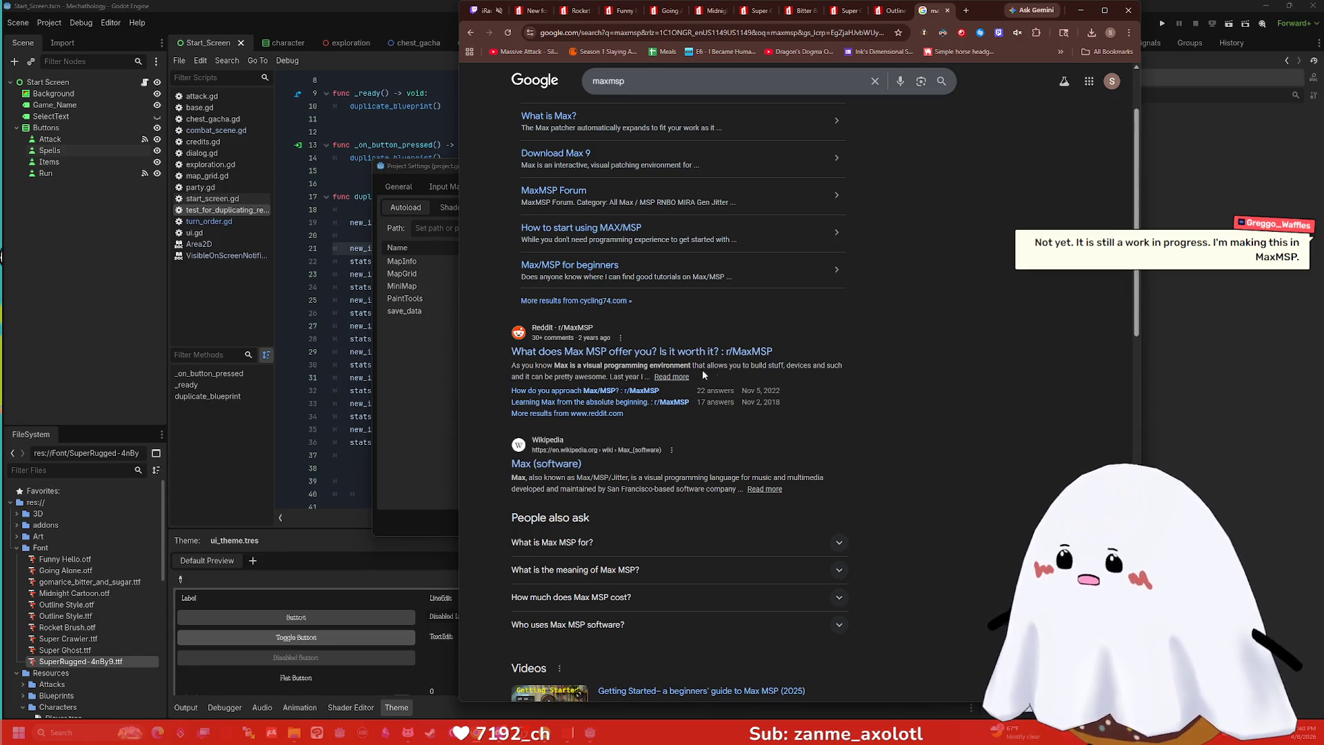
scroll(727, 401, down, 1)
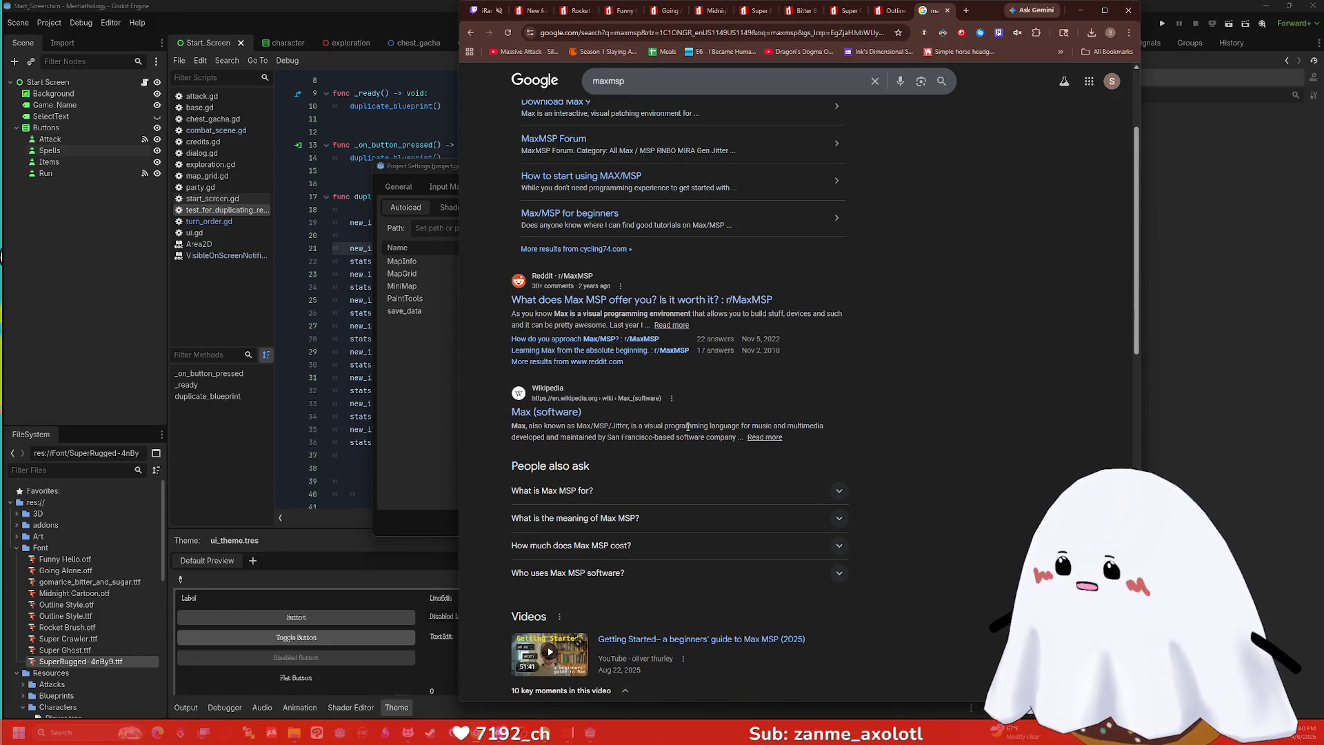
Read the Wikipedia Max (software) article, enlarge its synthesizer photo, then return to the results.
click(549, 413)
scroll(708, 315, down, 10)
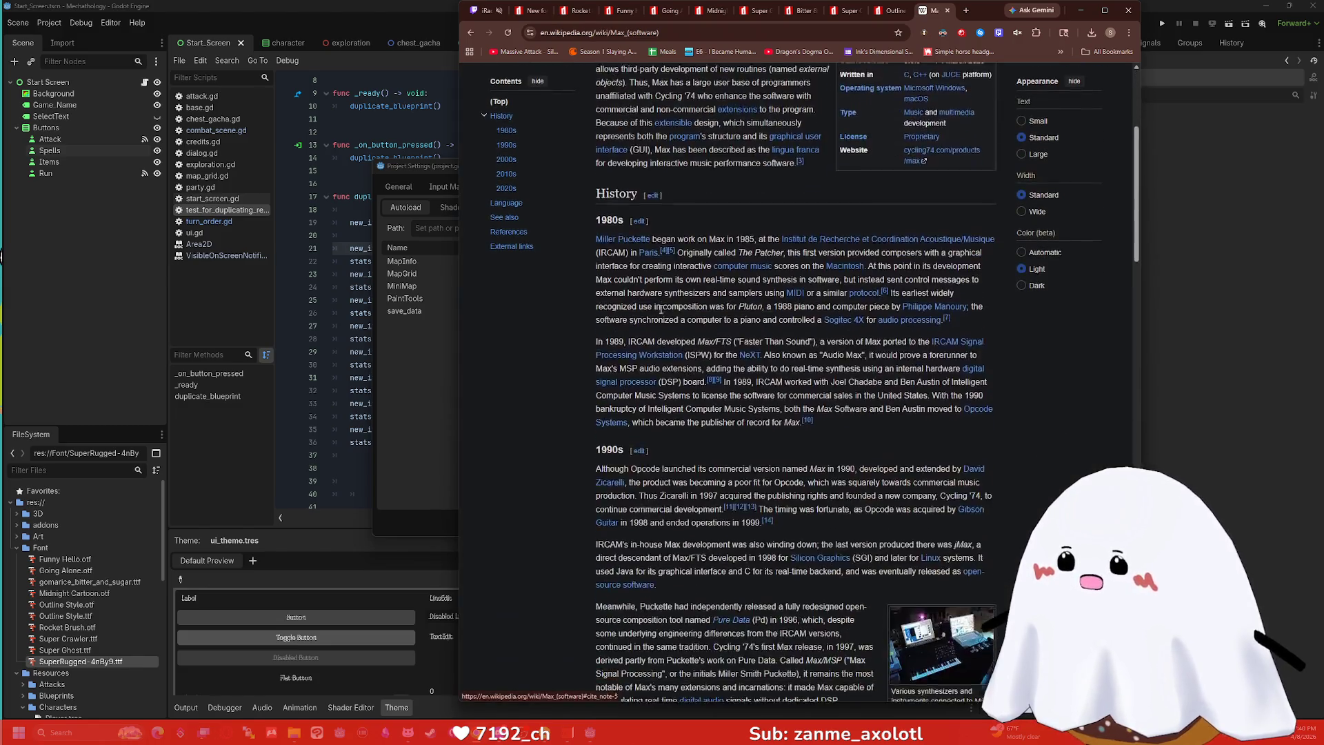
click(951, 159)
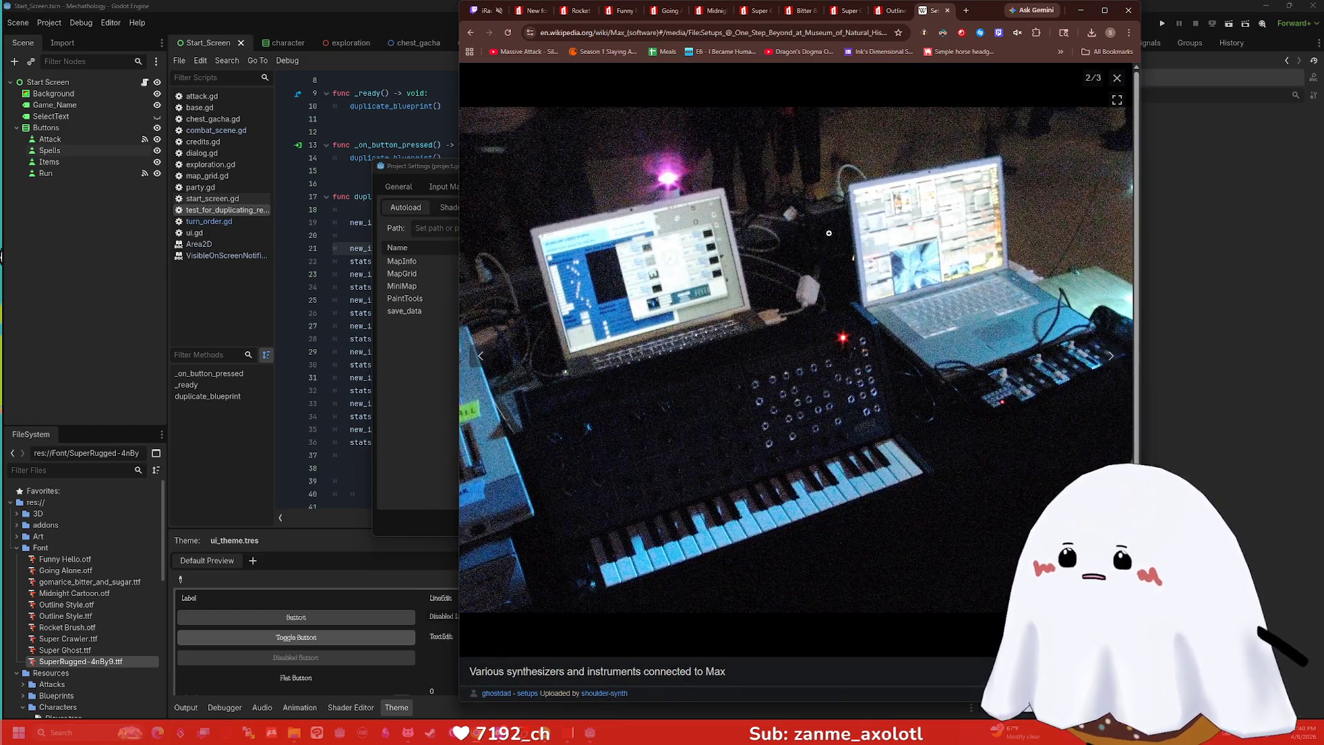
key(Escape)
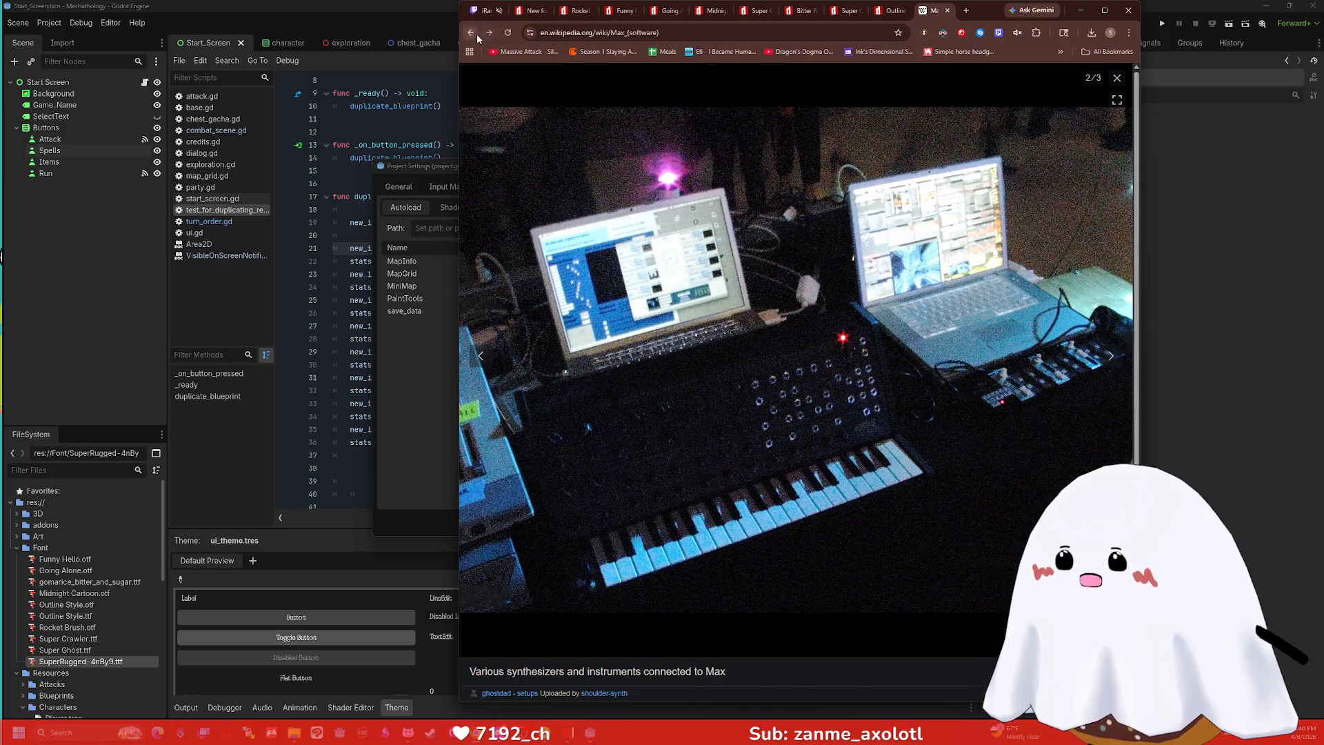
scroll(669, 227, down, 20)
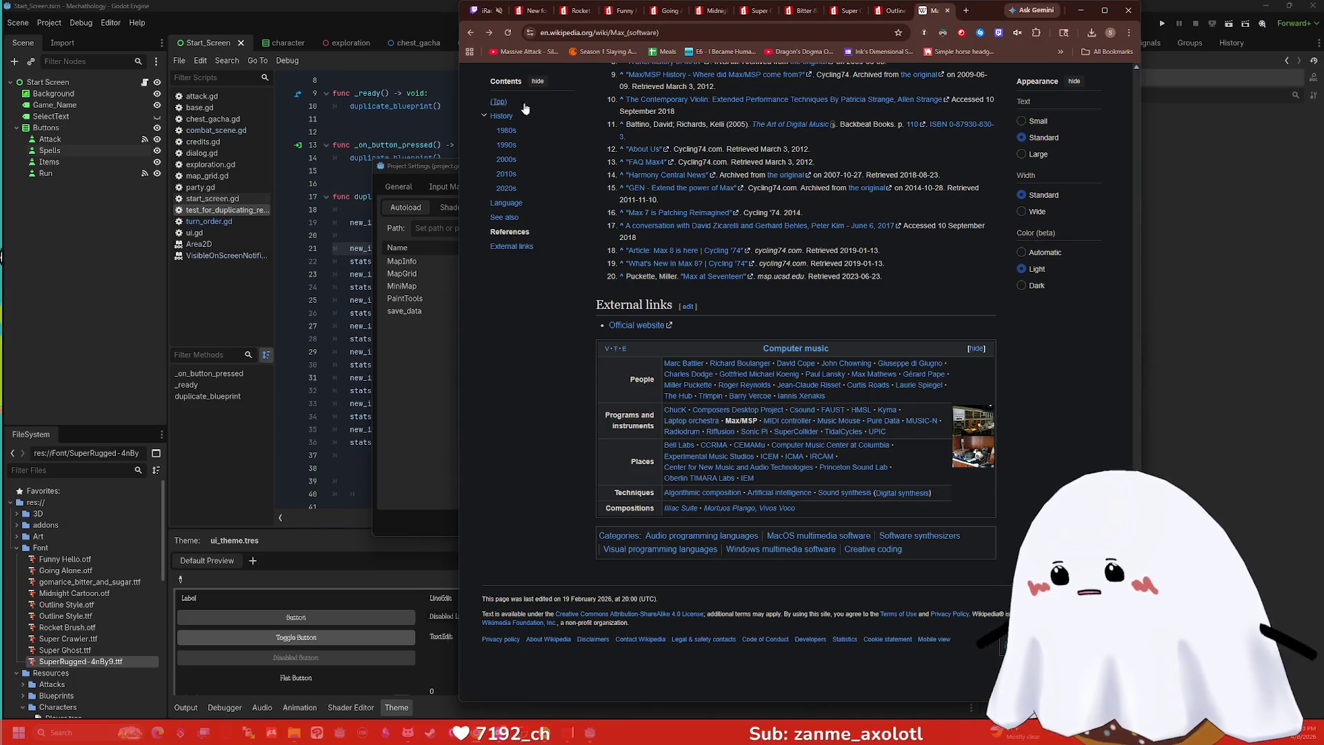
click(470, 33)
scroll(642, 245, down, 5)
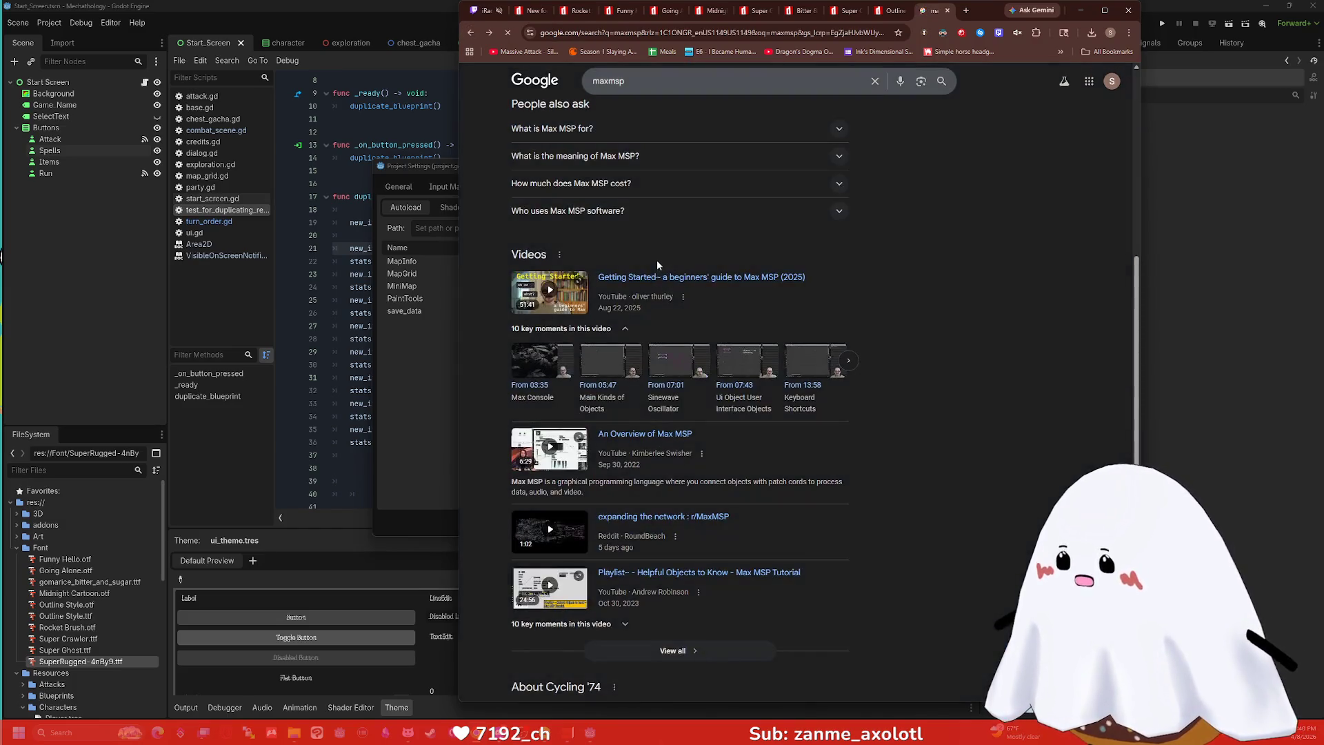
Open the 'Getting Started~ a beginners' guide to Max MSP (2025)' video and skim ahead to about 30:37.
click(669, 278)
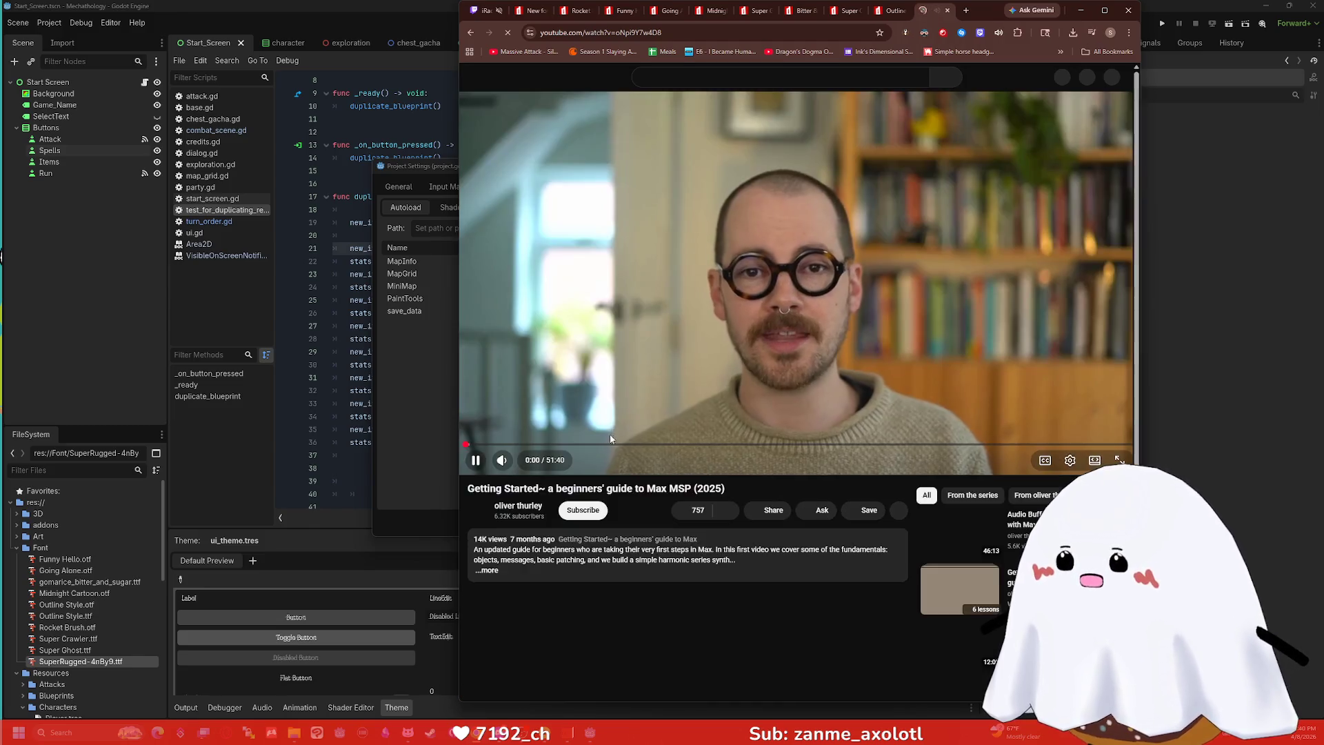
click(621, 446)
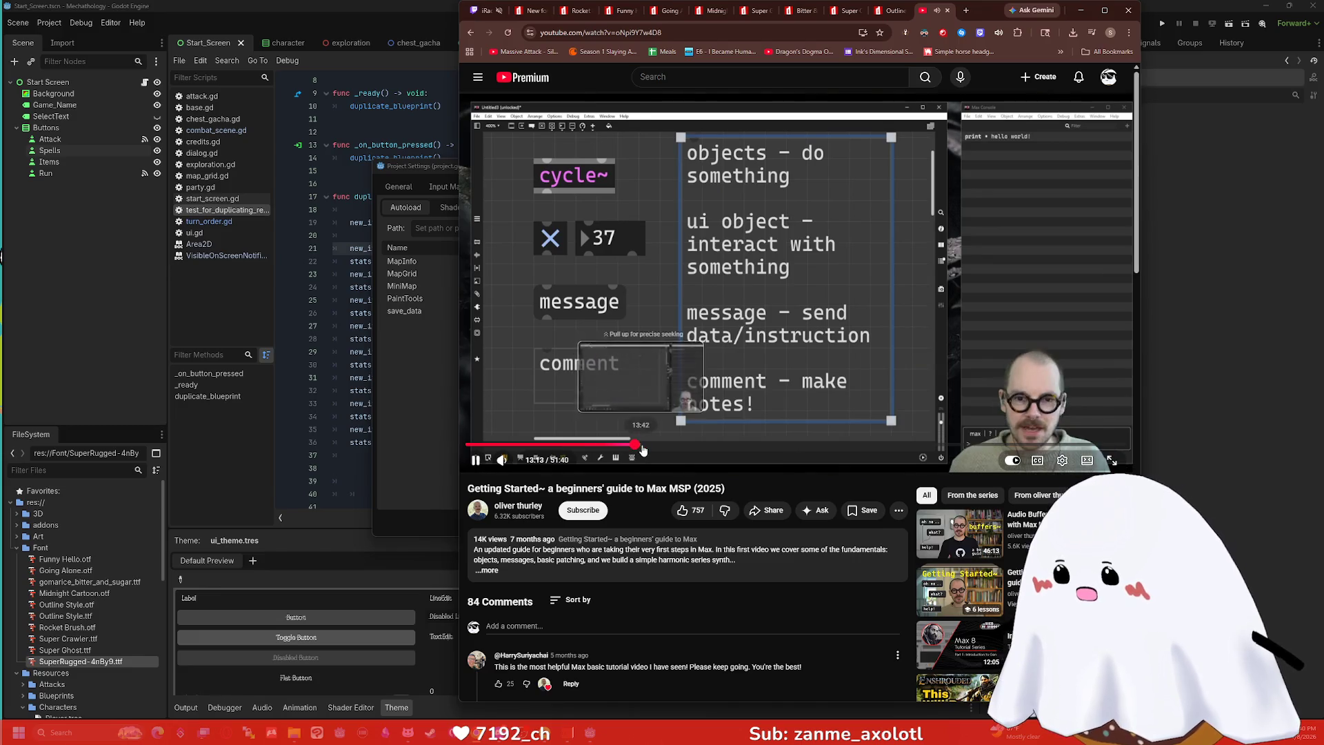
click(653, 446)
mouse_move(668, 449)
mouse_down()
mouse_move(760, 446)
mouse_move(740, 446)
mouse_up()
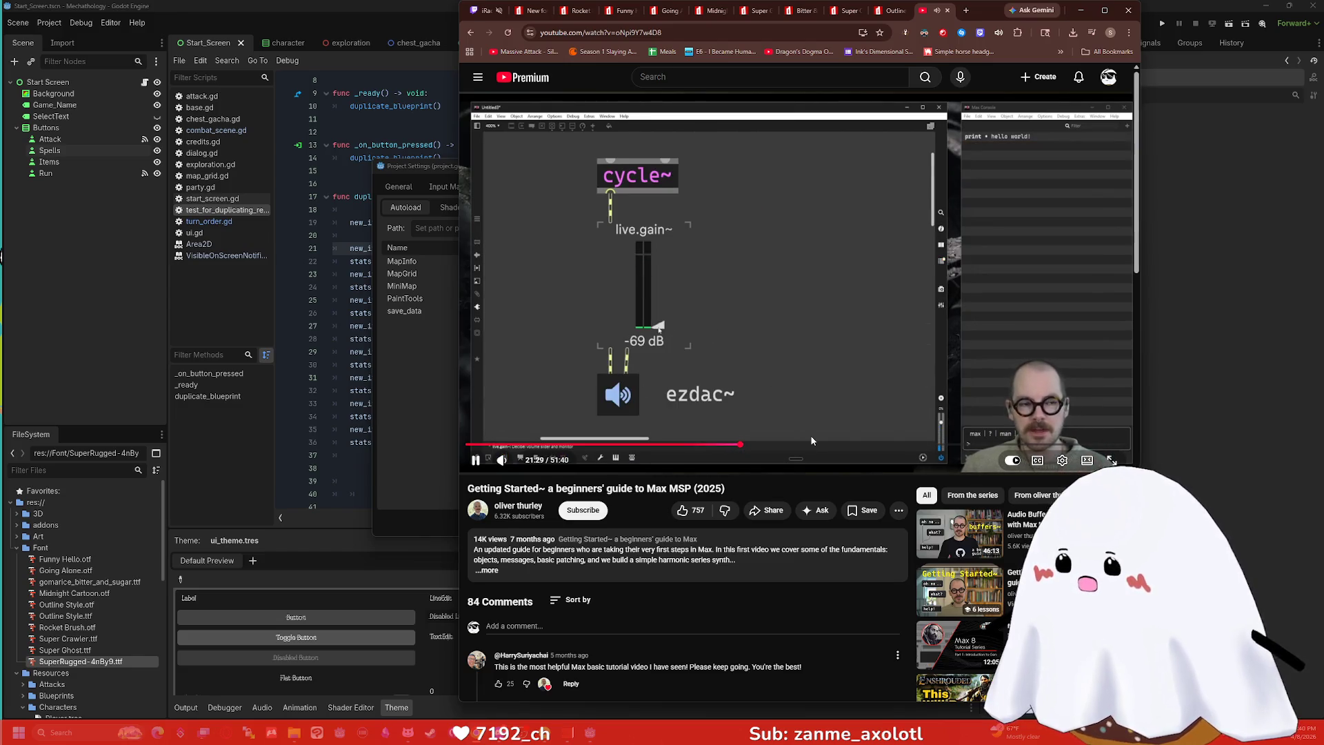
drag(807, 445, 858, 447)
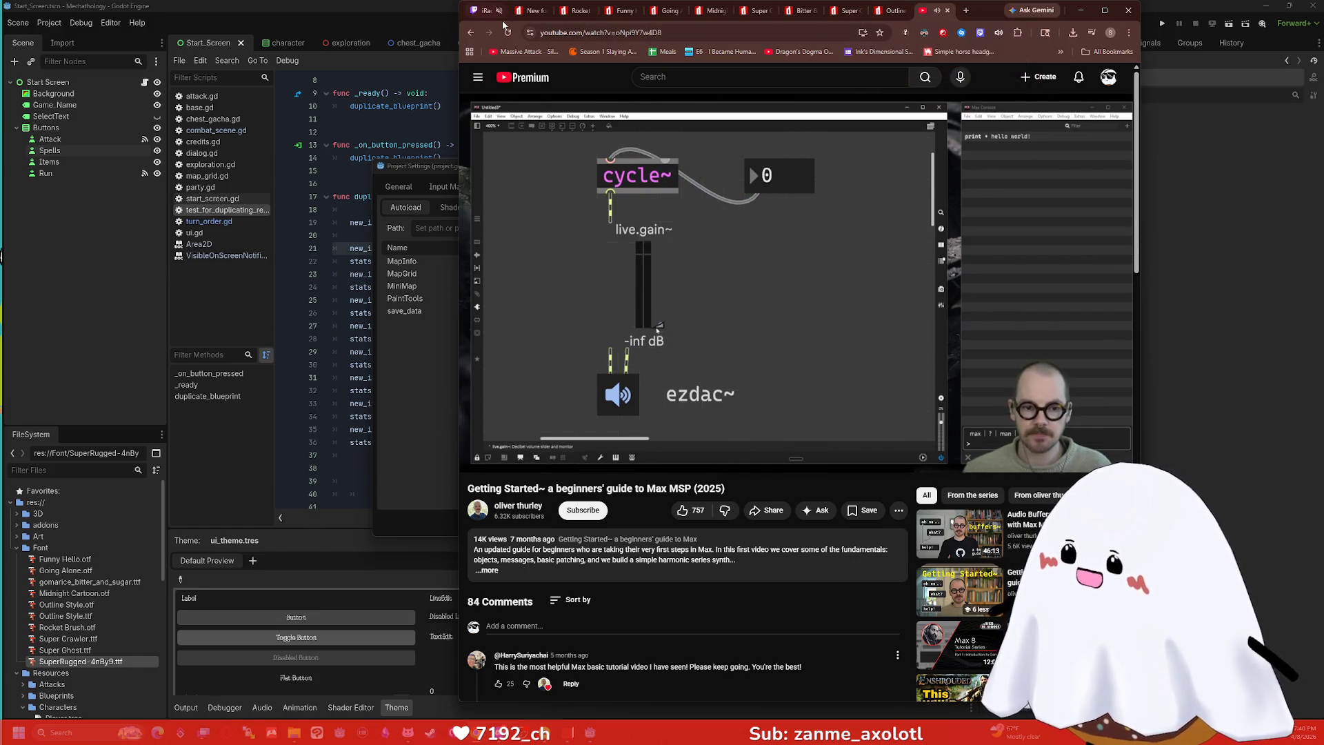
Close every Chrome tab but the Twitch stream and minimize the browser.
right_click(479, 12)
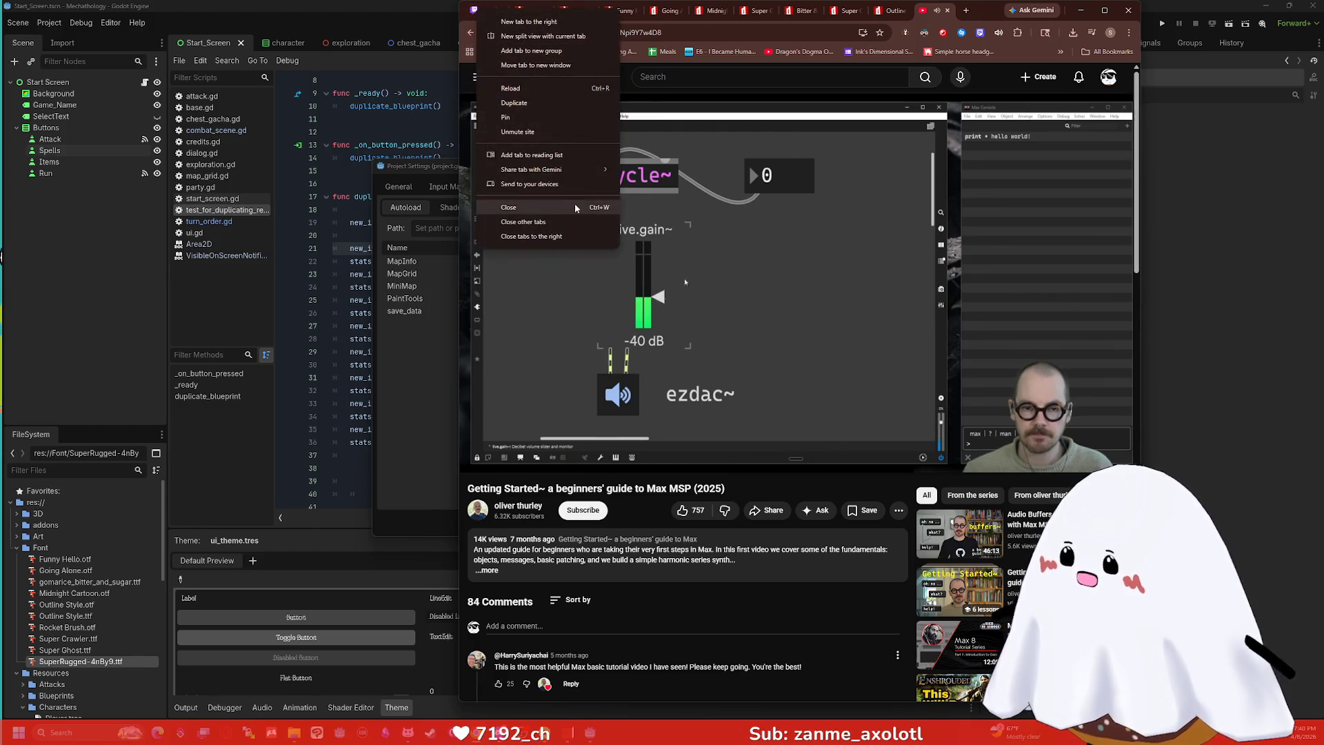
click(542, 236)
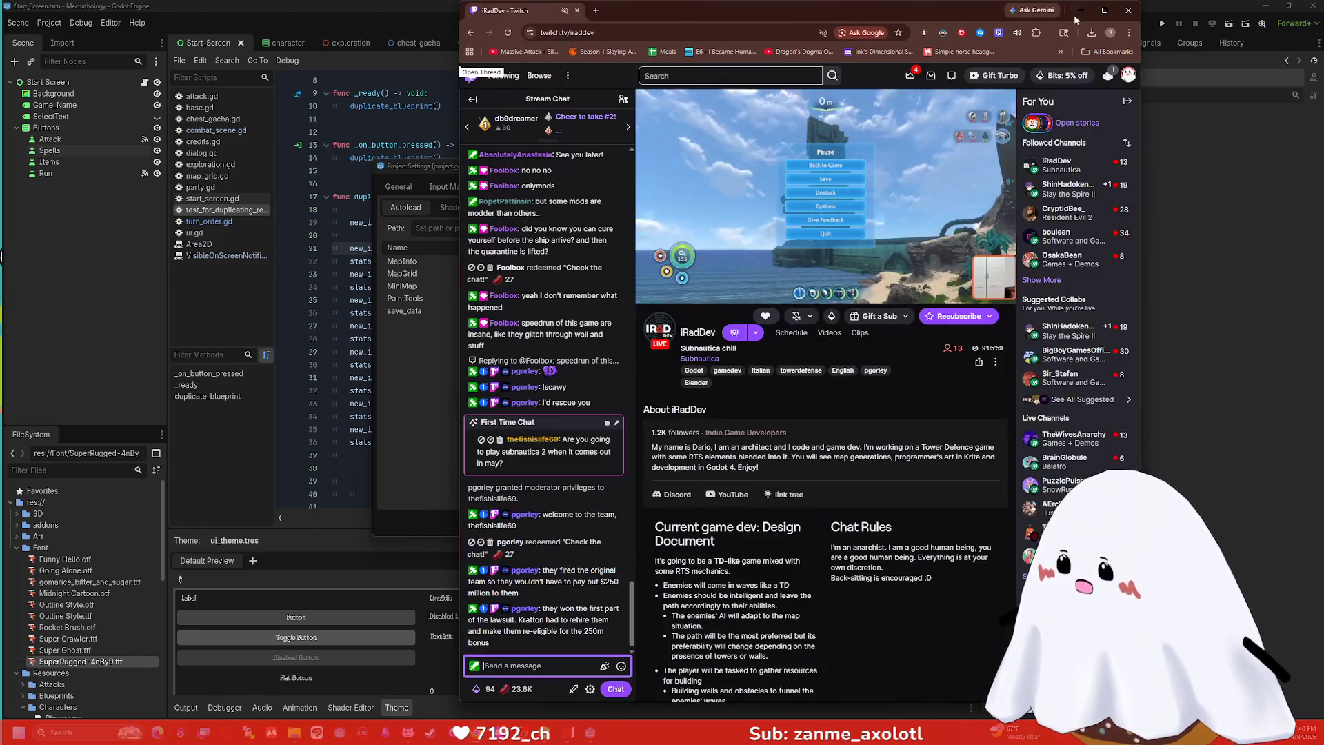
click(1081, 10)
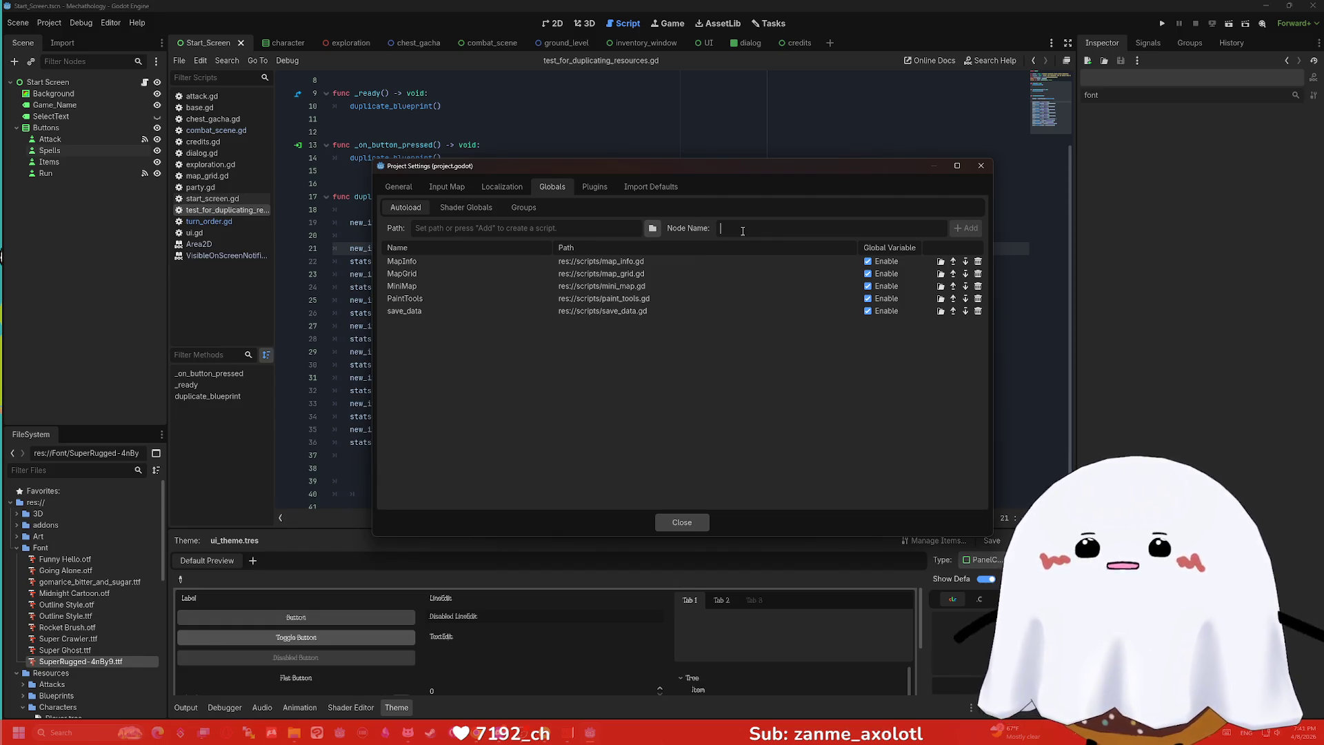
Add an autoload named 'global' backed by a newly created res://global.gd script.
text(-)
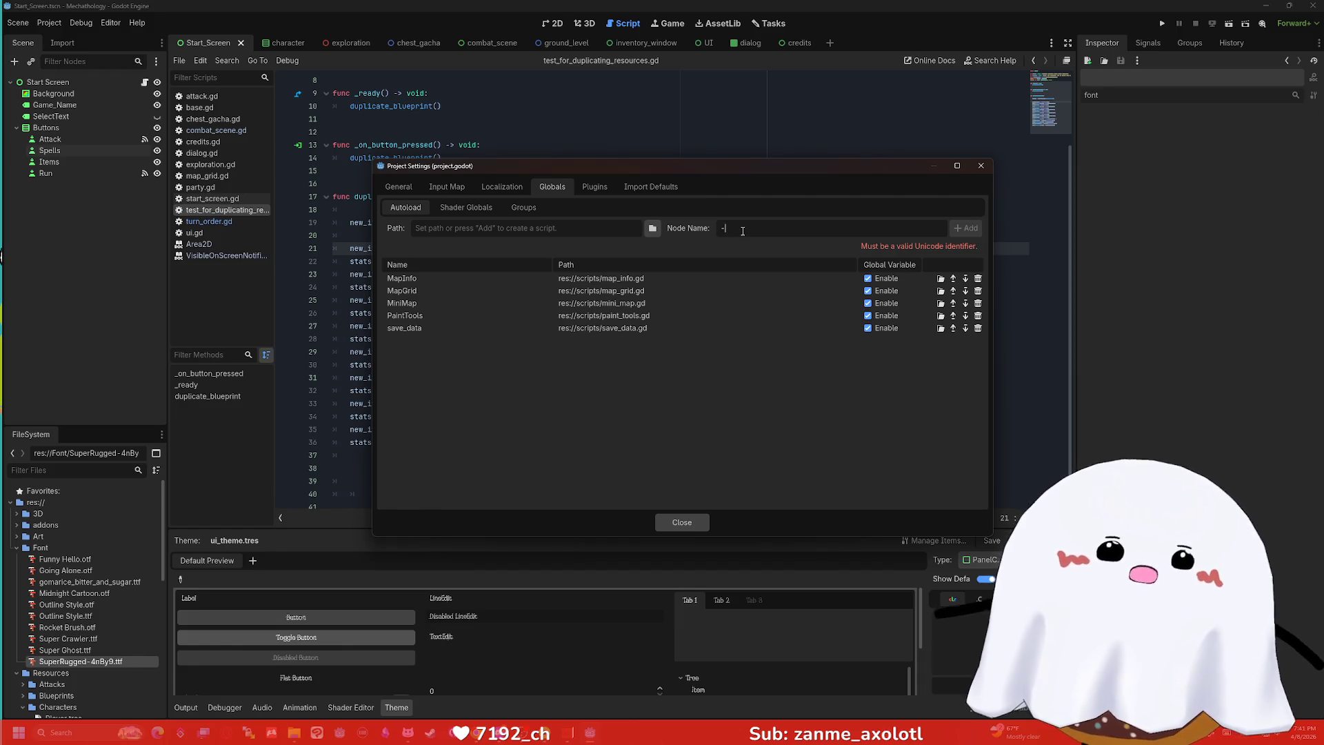
key(BackSpace)
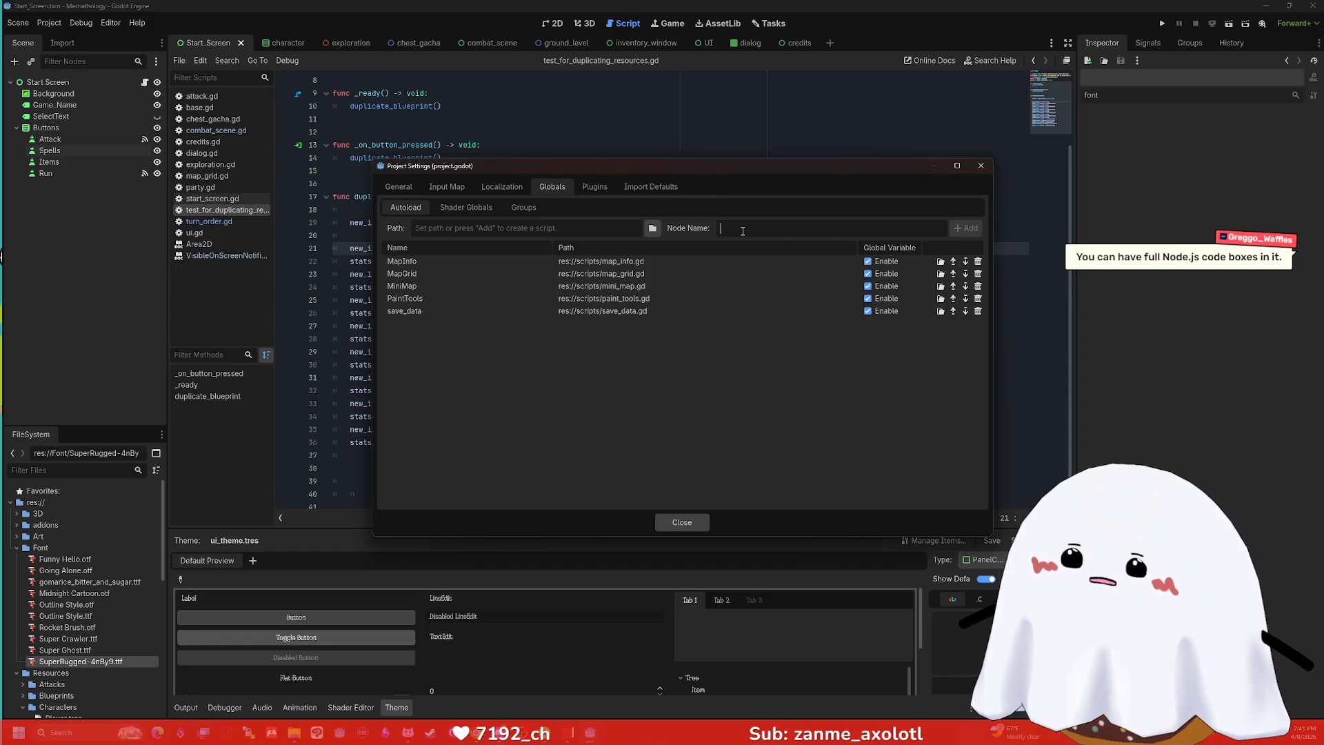
text(global)
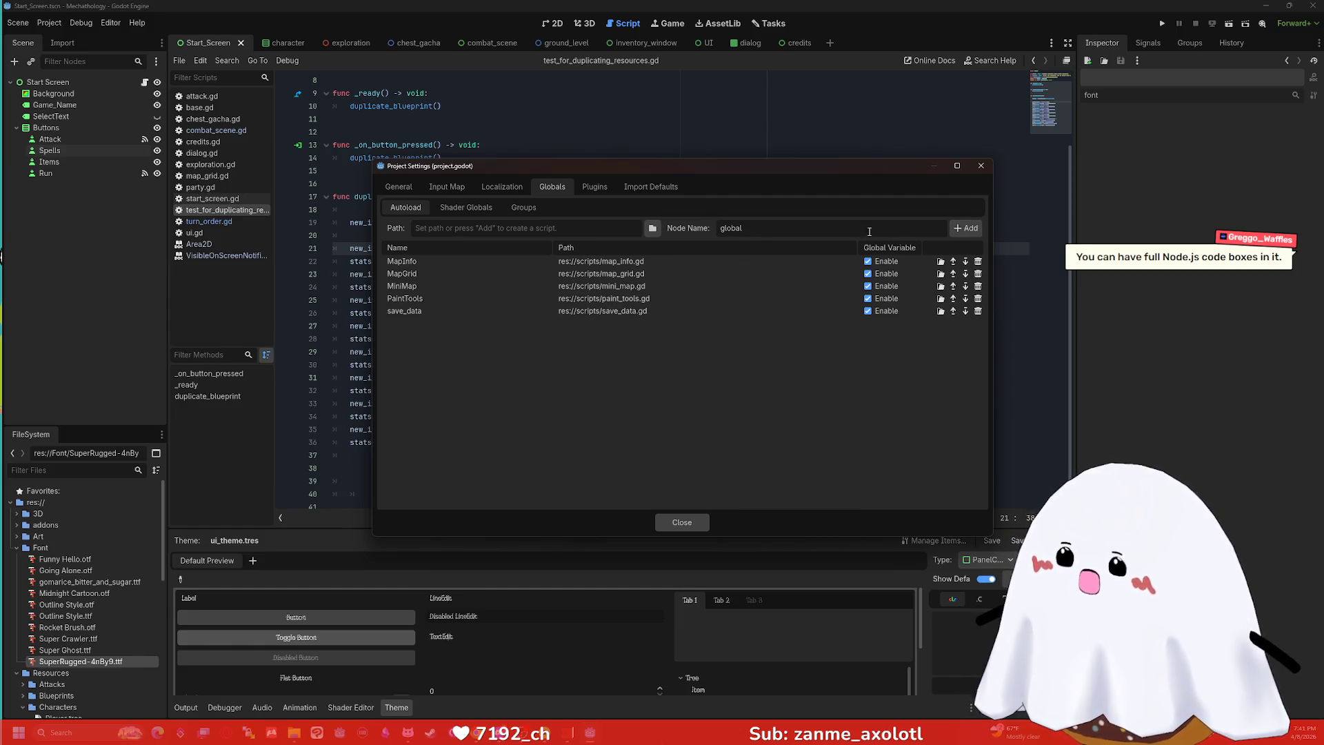
click(967, 229)
click(615, 489)
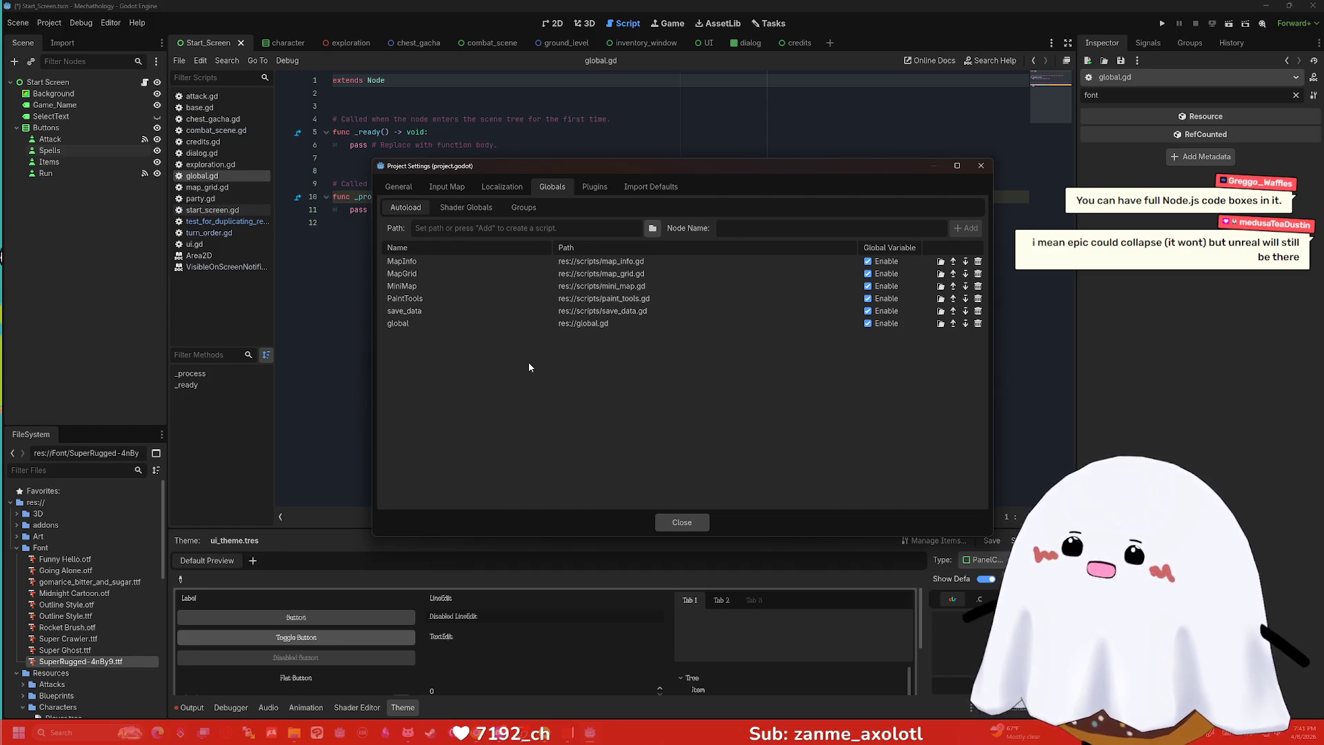
Close Project Settings and delete the template _ready and _process functions from global.gd.
click(981, 166)
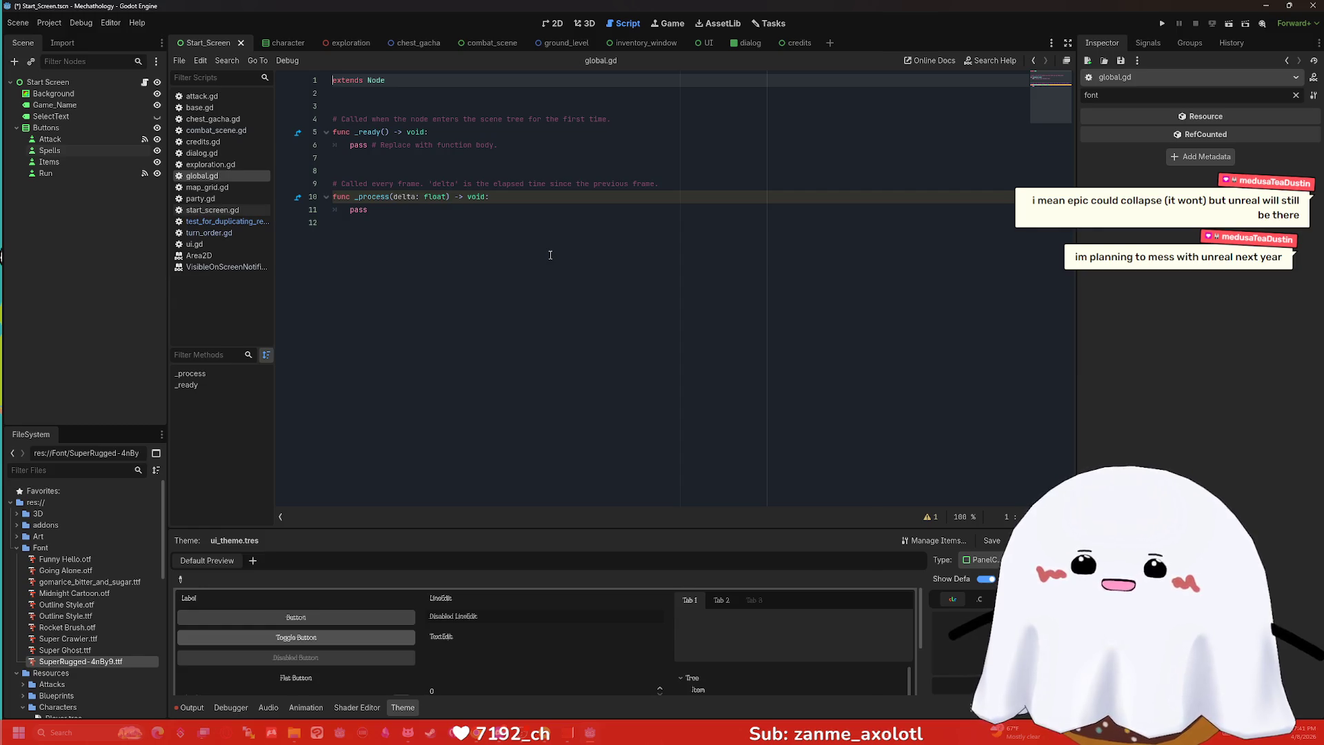
click(550, 255)
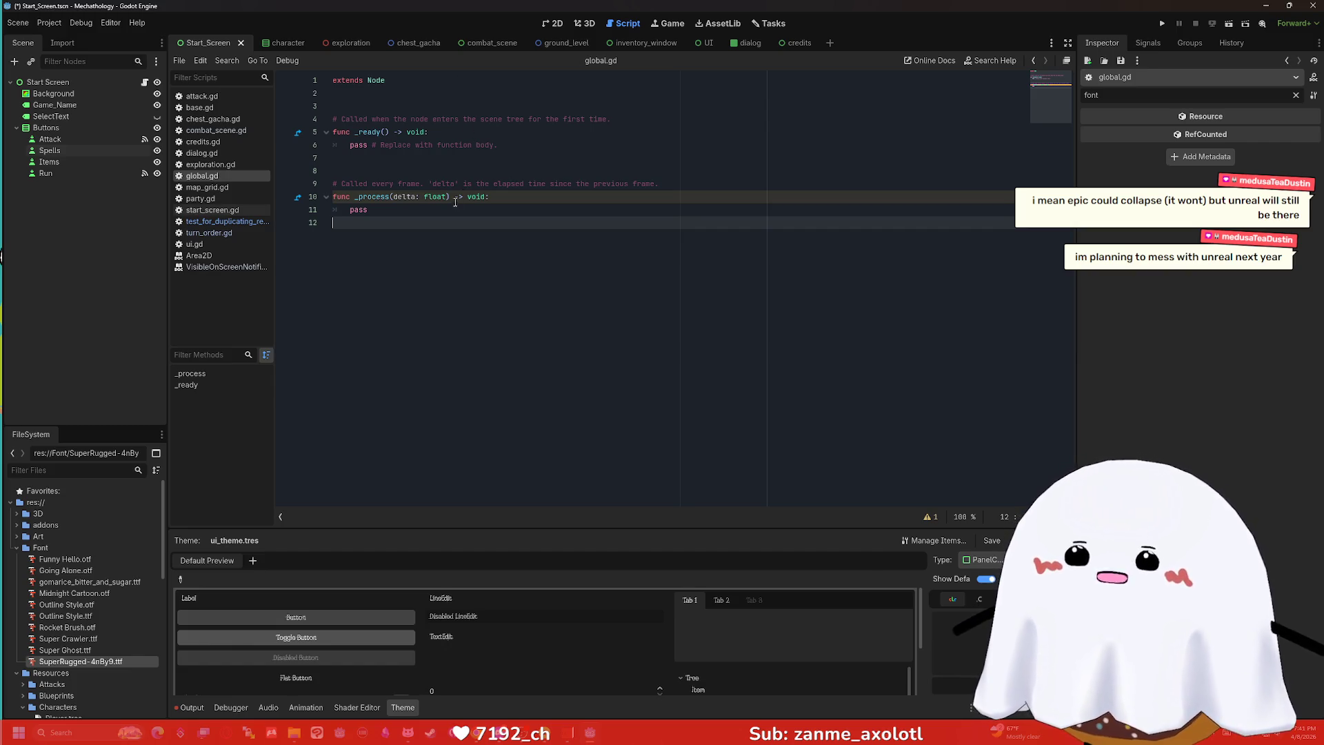
click(425, 213)
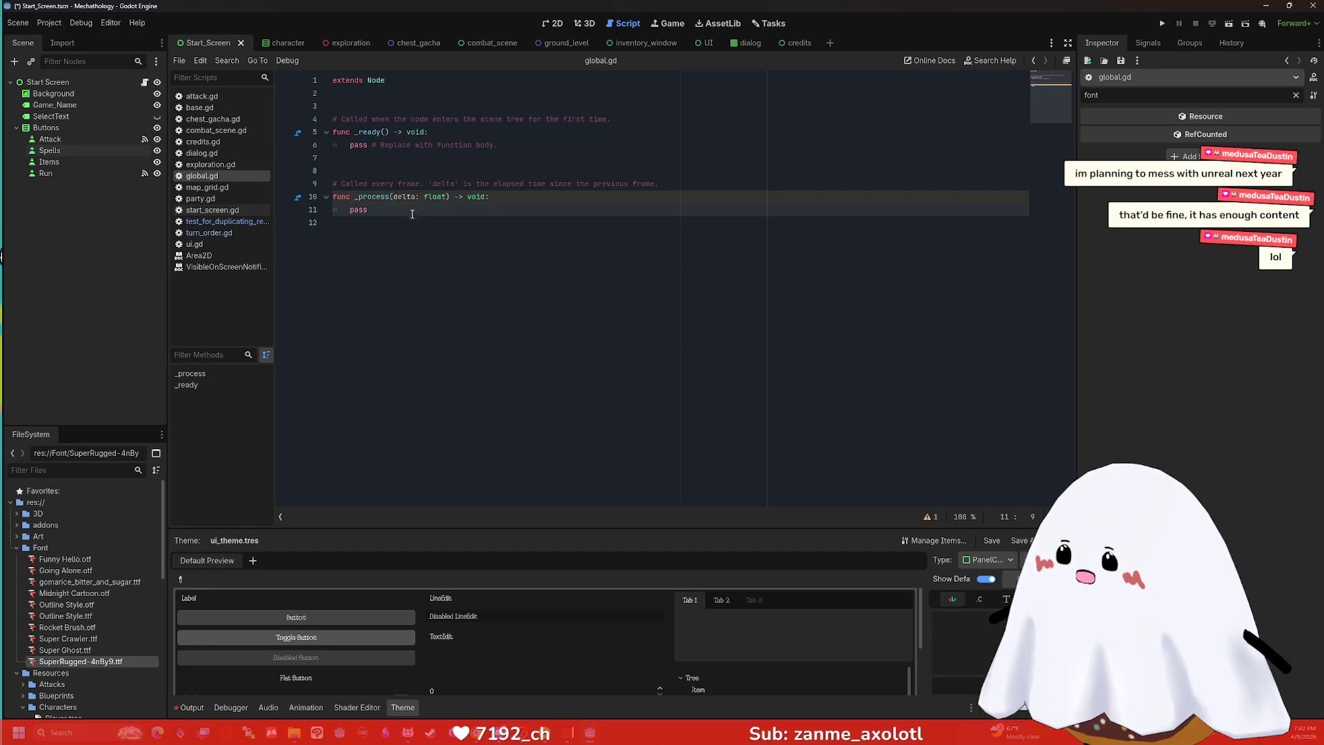
drag(413, 214, 448, 106)
key(BackSpace)
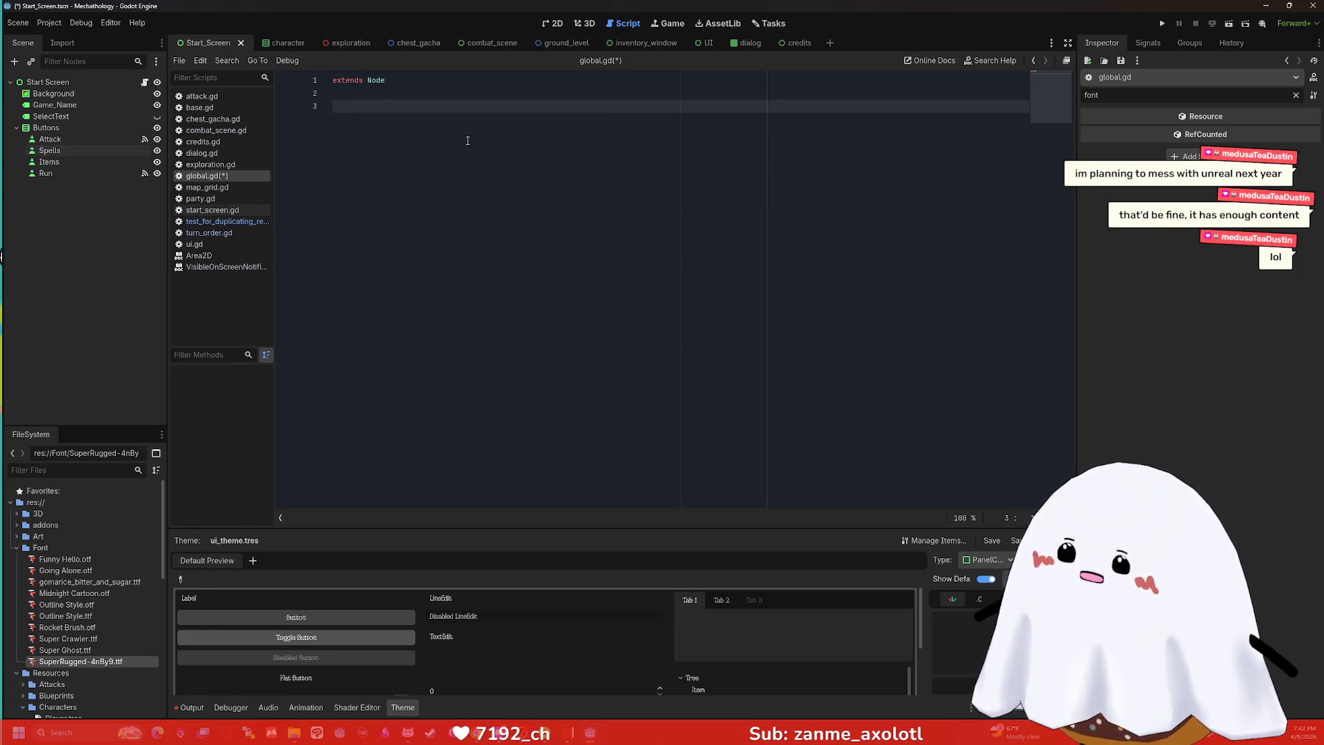
Write `var font_selected : Font` on line 3 and begin a ready function below it.
key(Return)
text(func)
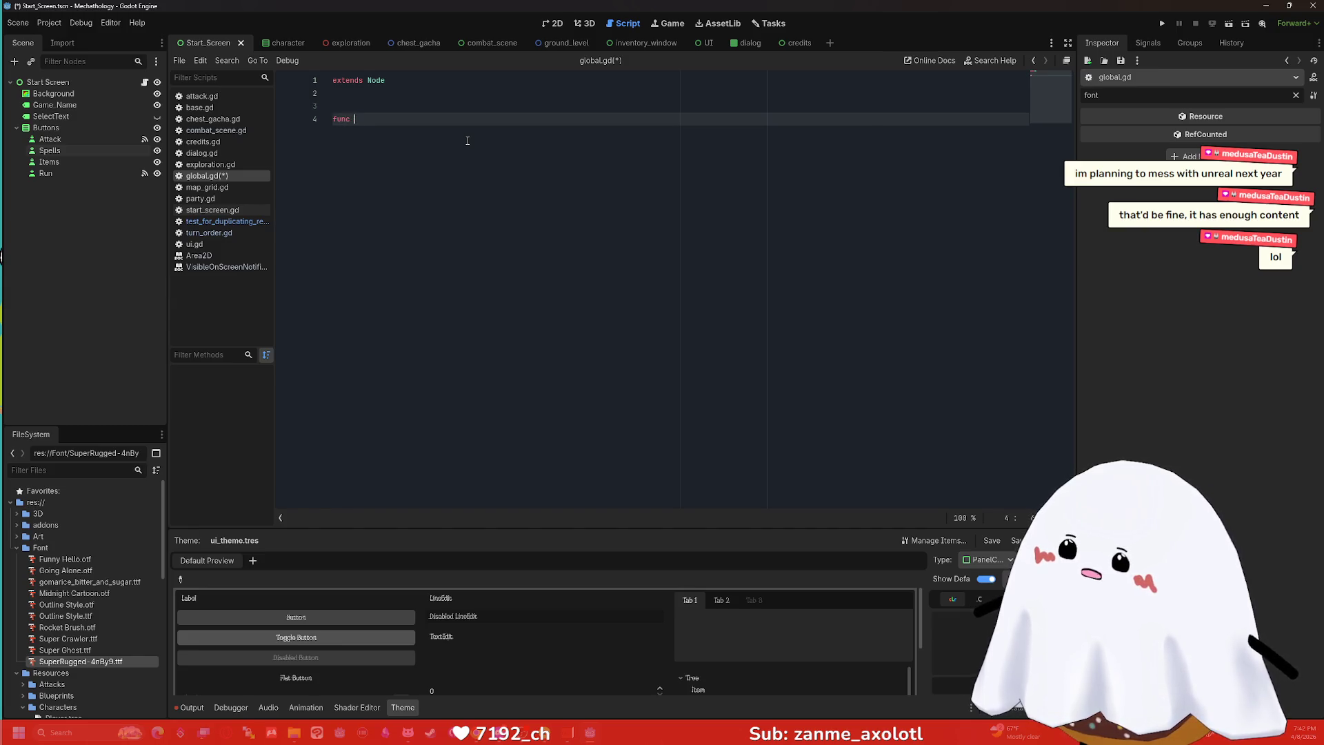
key(BackSpace)
key(BackSpace)
key(BackSpace)
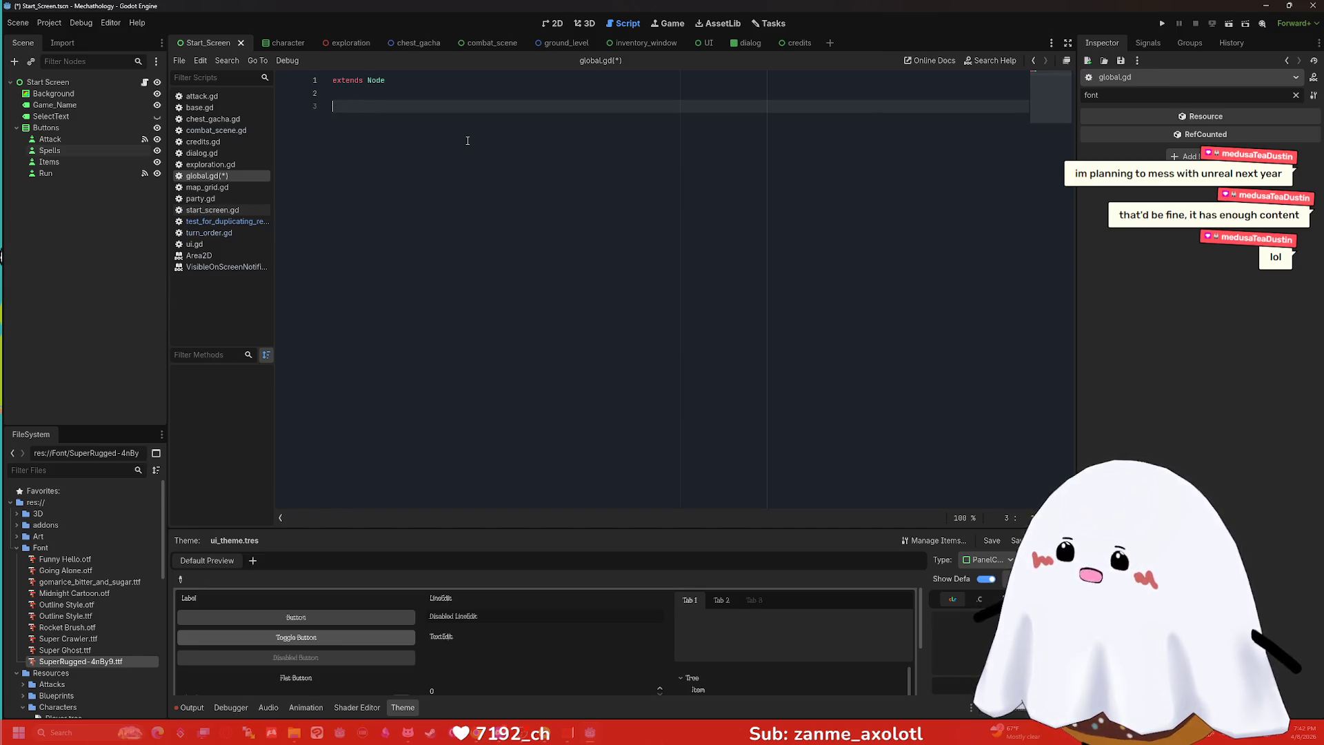
text(v)
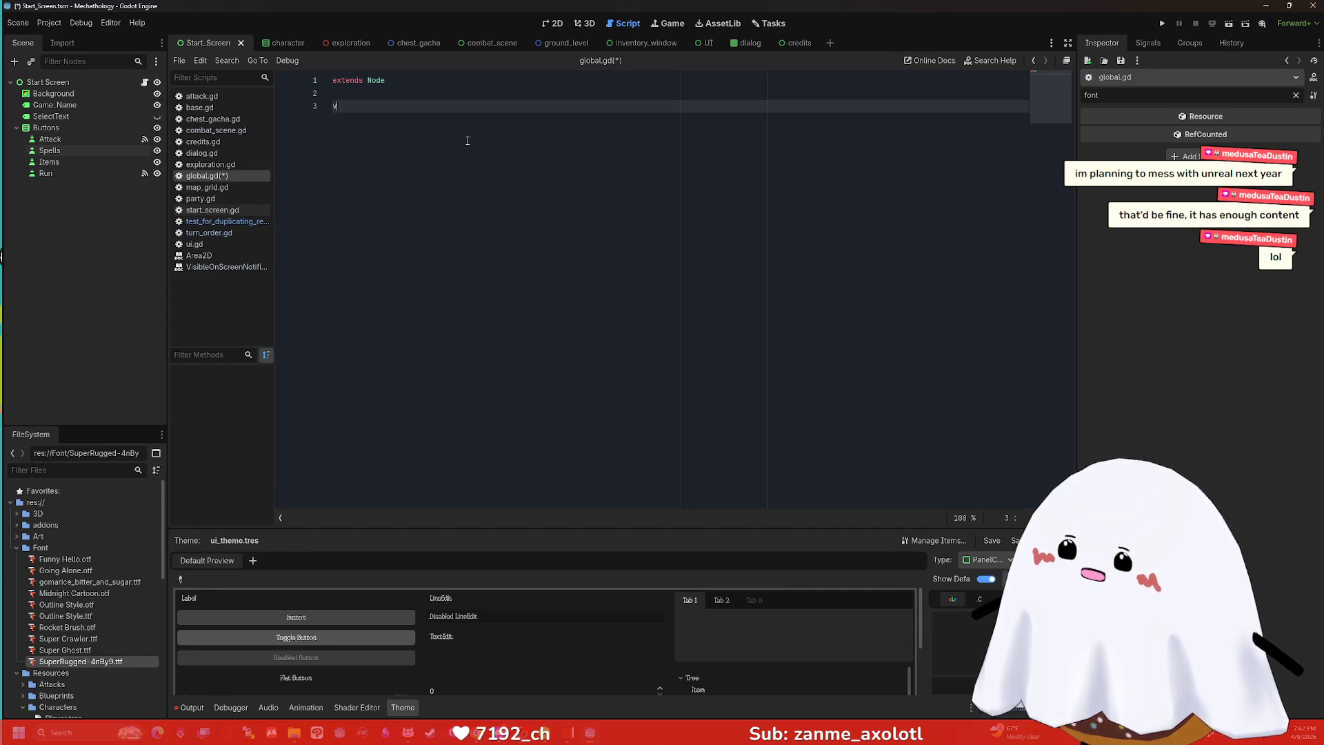
text(arefault)
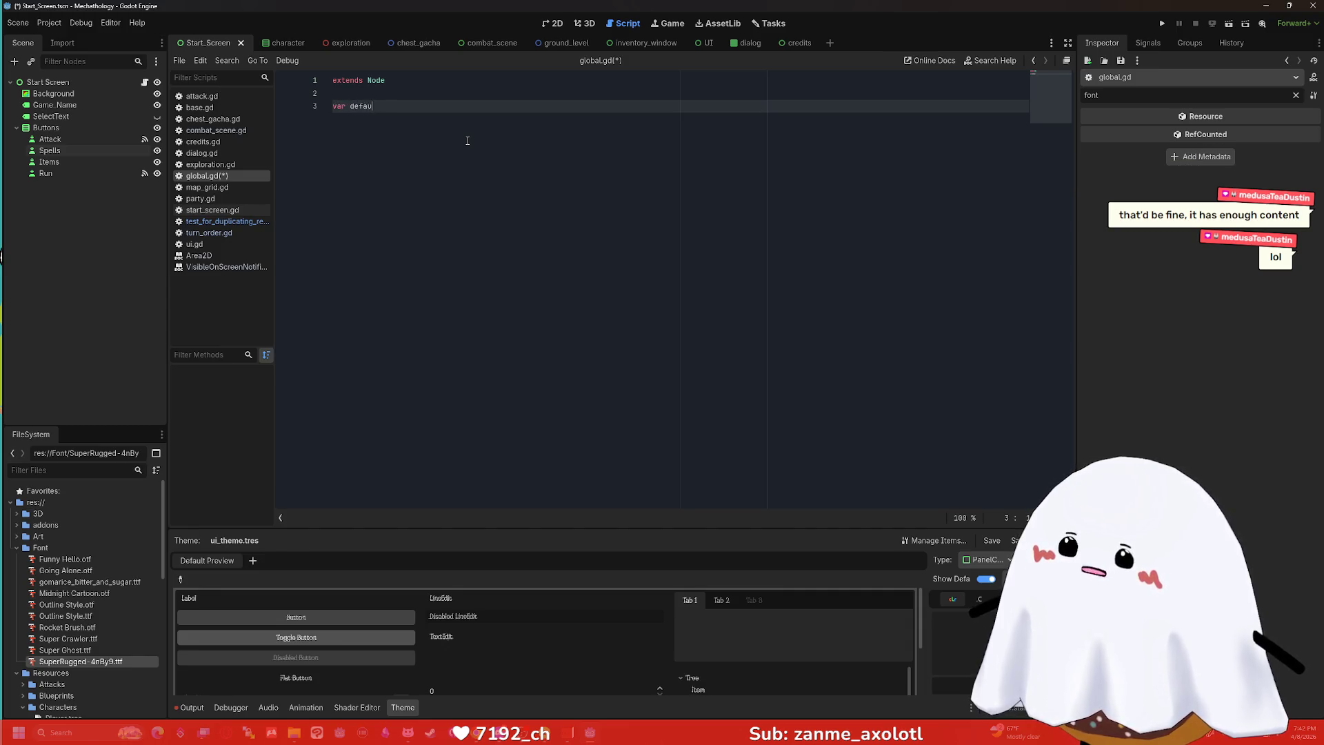
key(BackSpace)
key(BackSpace)
key(BackSpace)
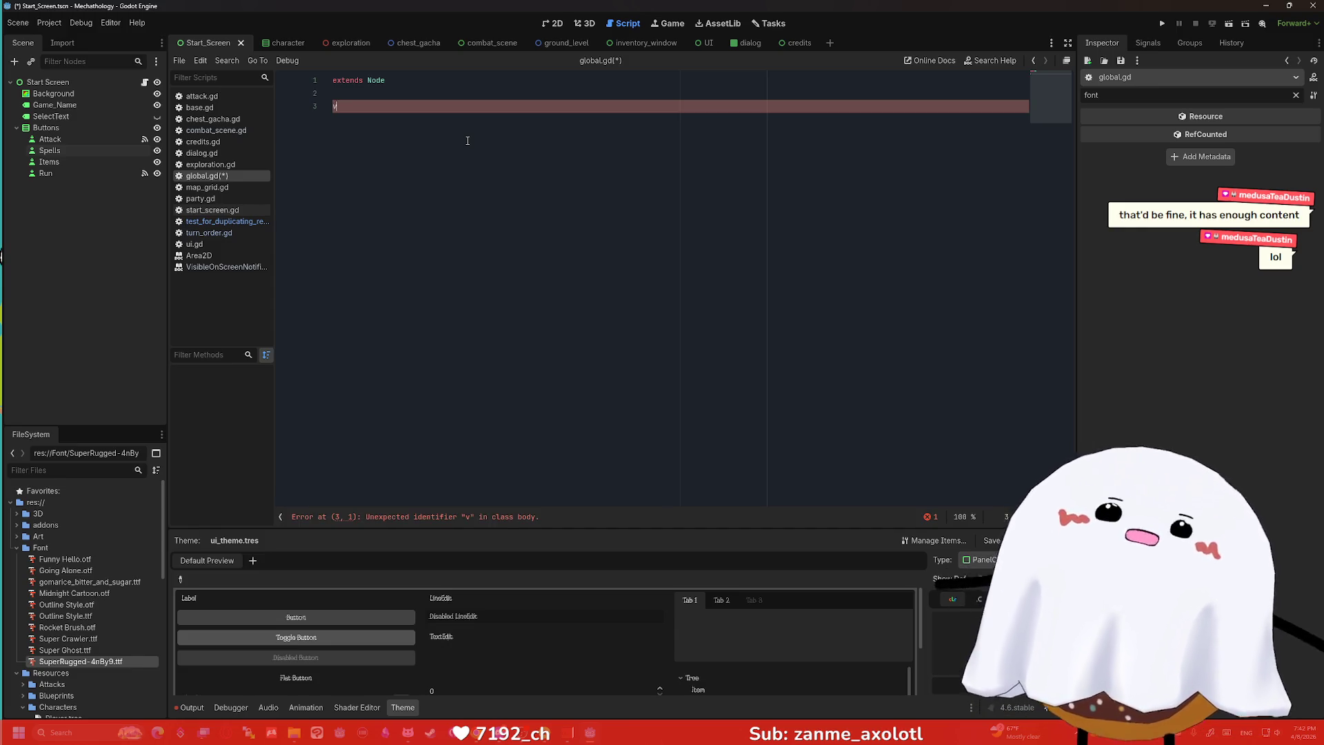
text(ar de)
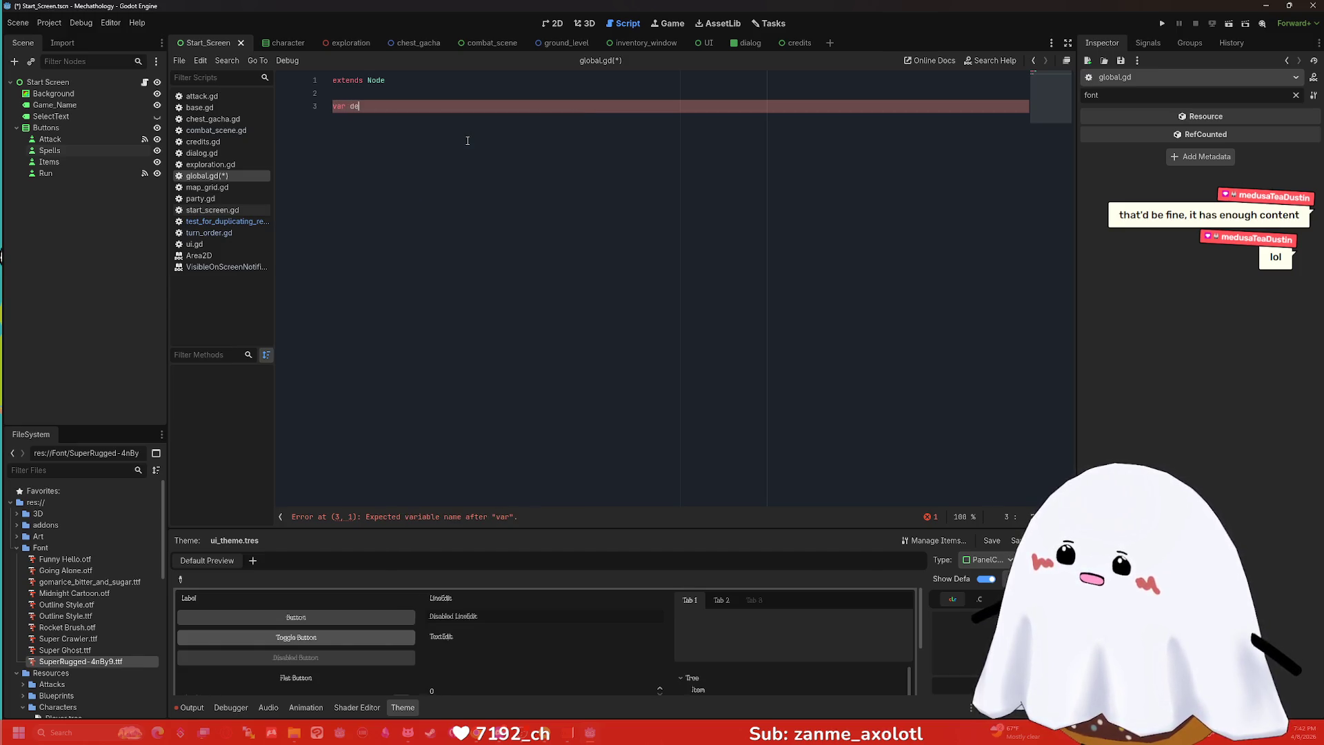
key(BackSpace)
key(BackSpace)
text(font)
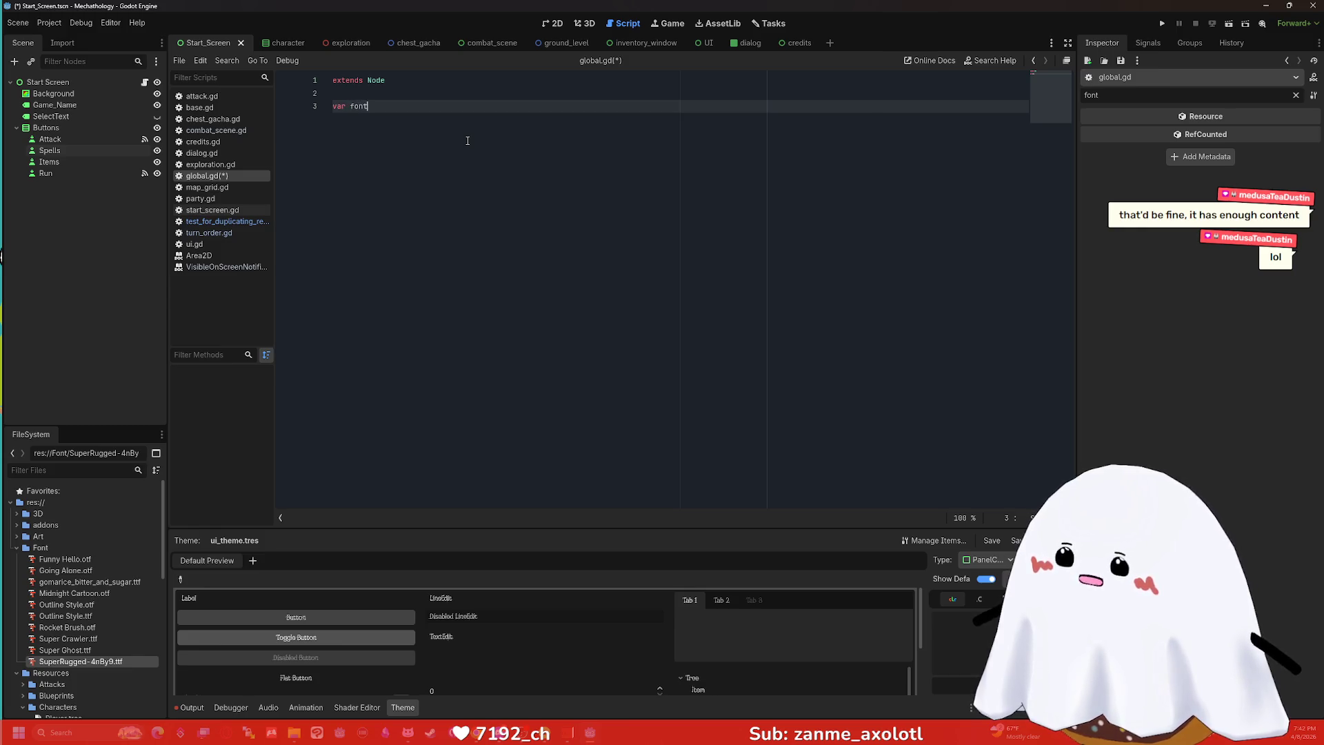
text(_sel)
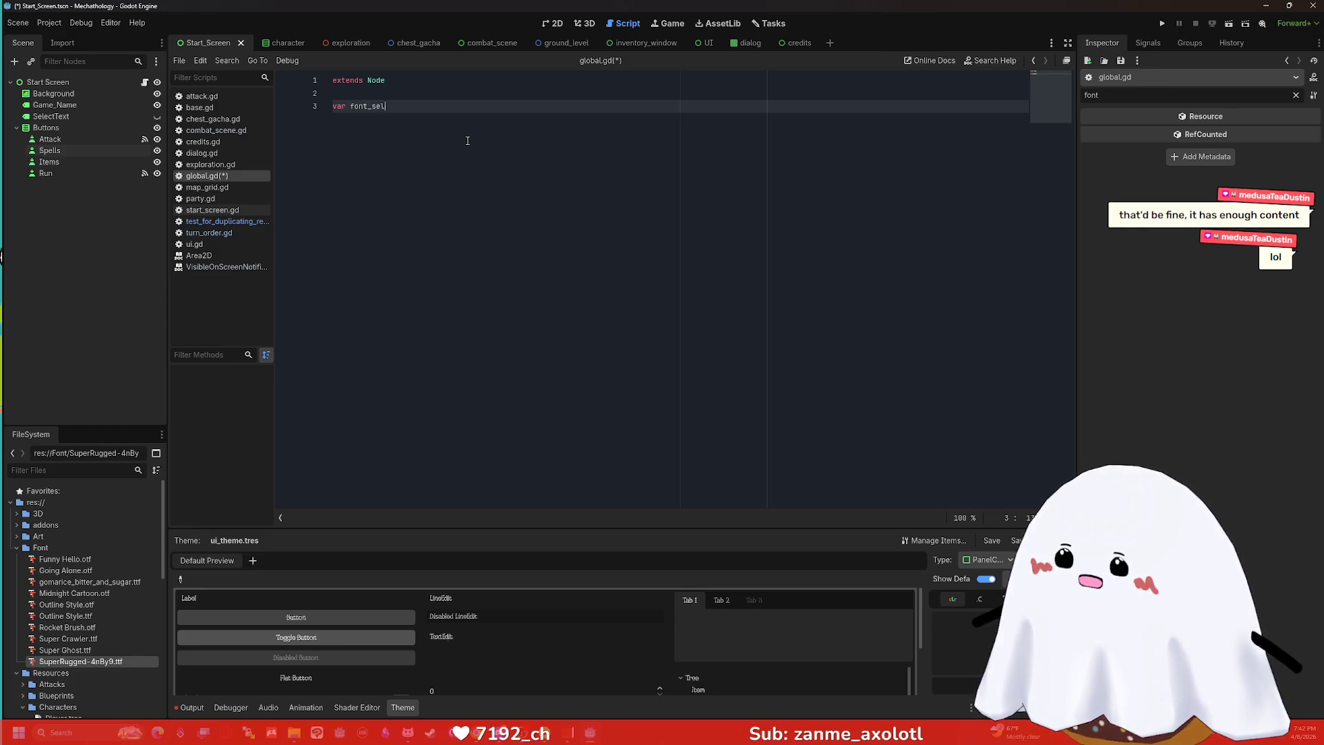
text(ected : F)
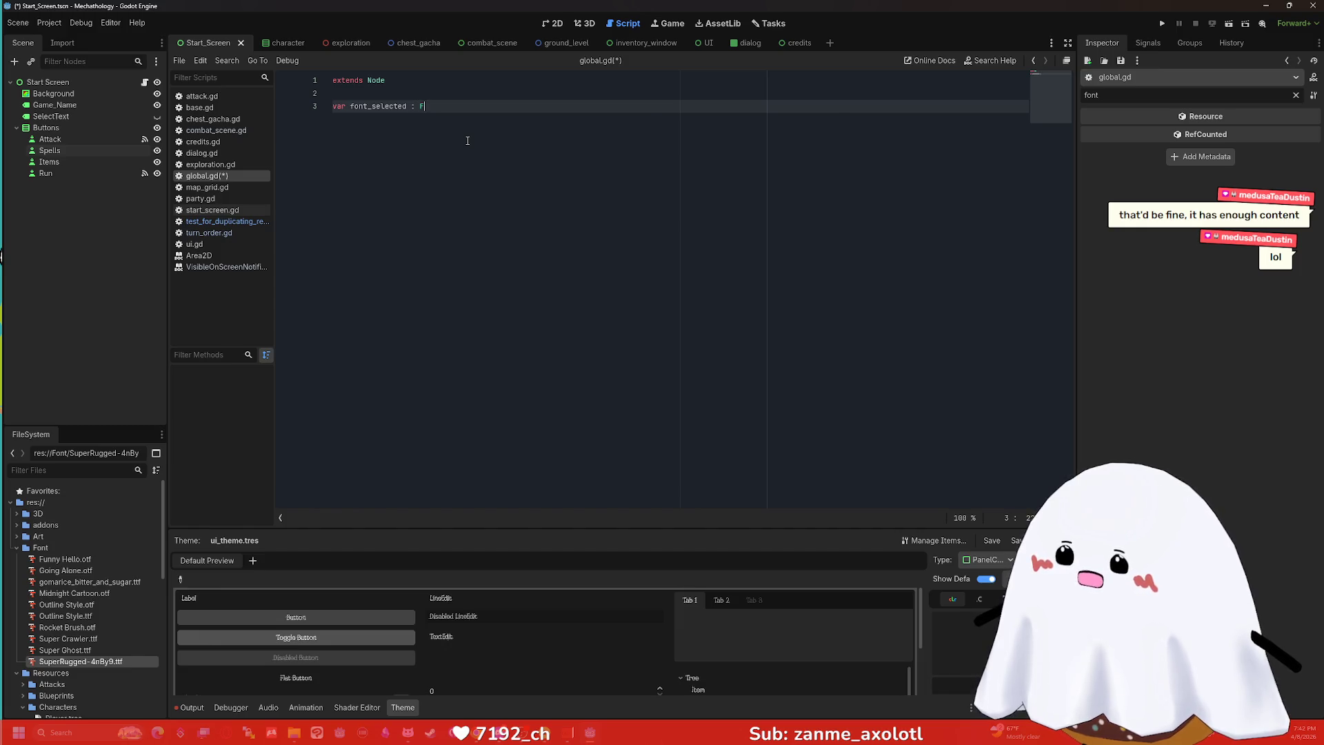
text(ont)
key(Return)
key(Return)
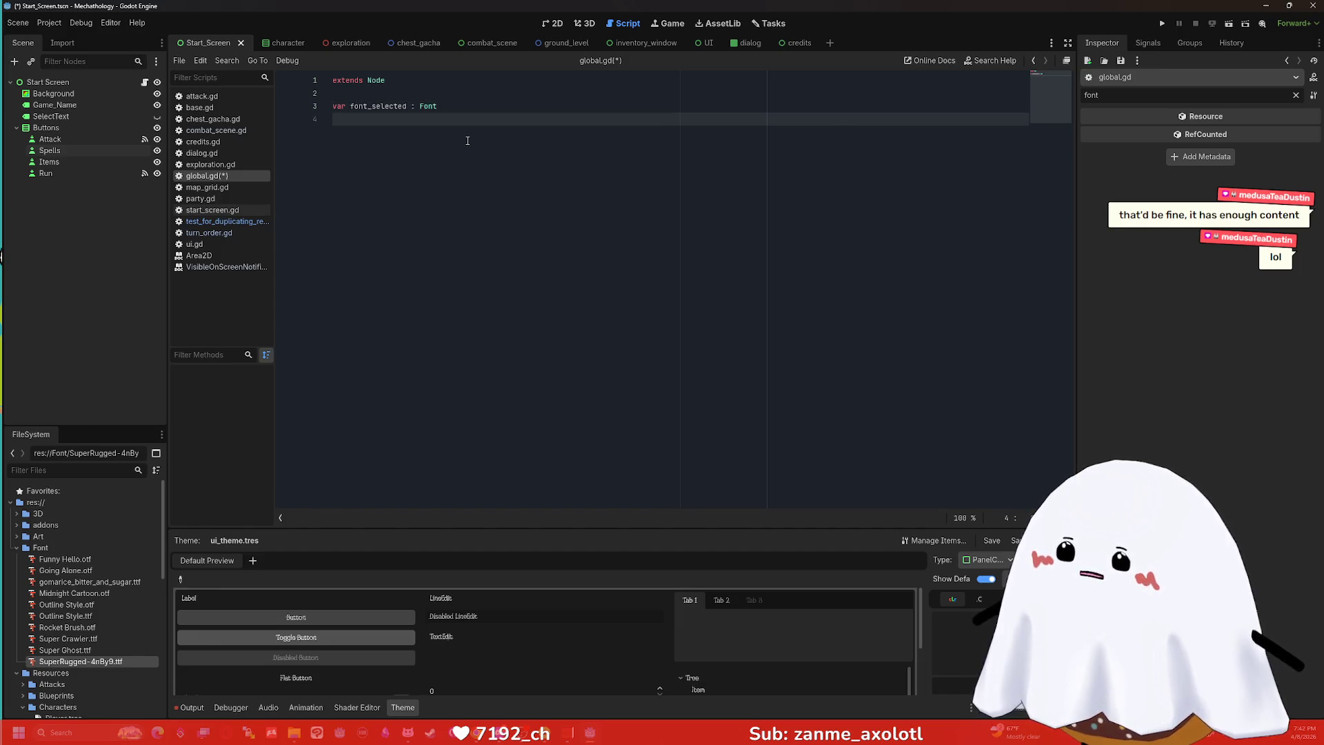
key(BackSpace)
text(=)
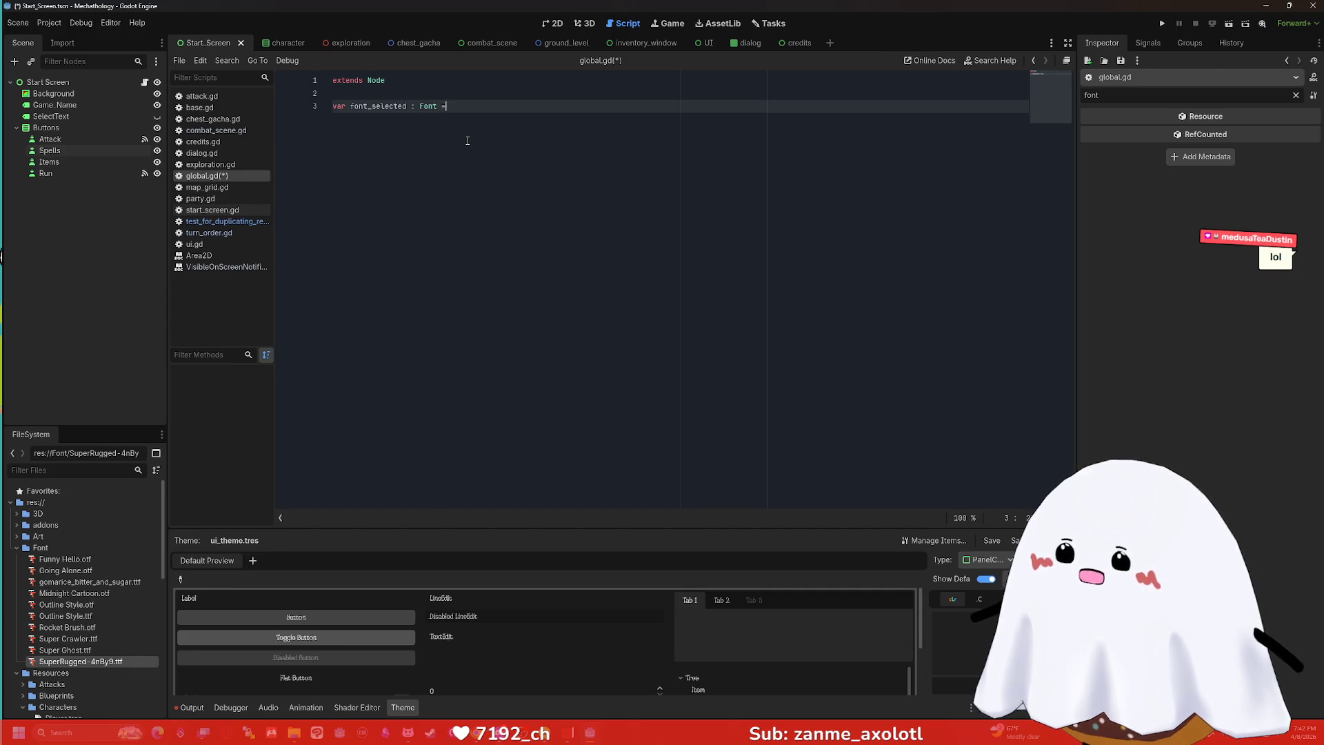
key(BackSpace)
key(BackSpace)
key(BackSpace)
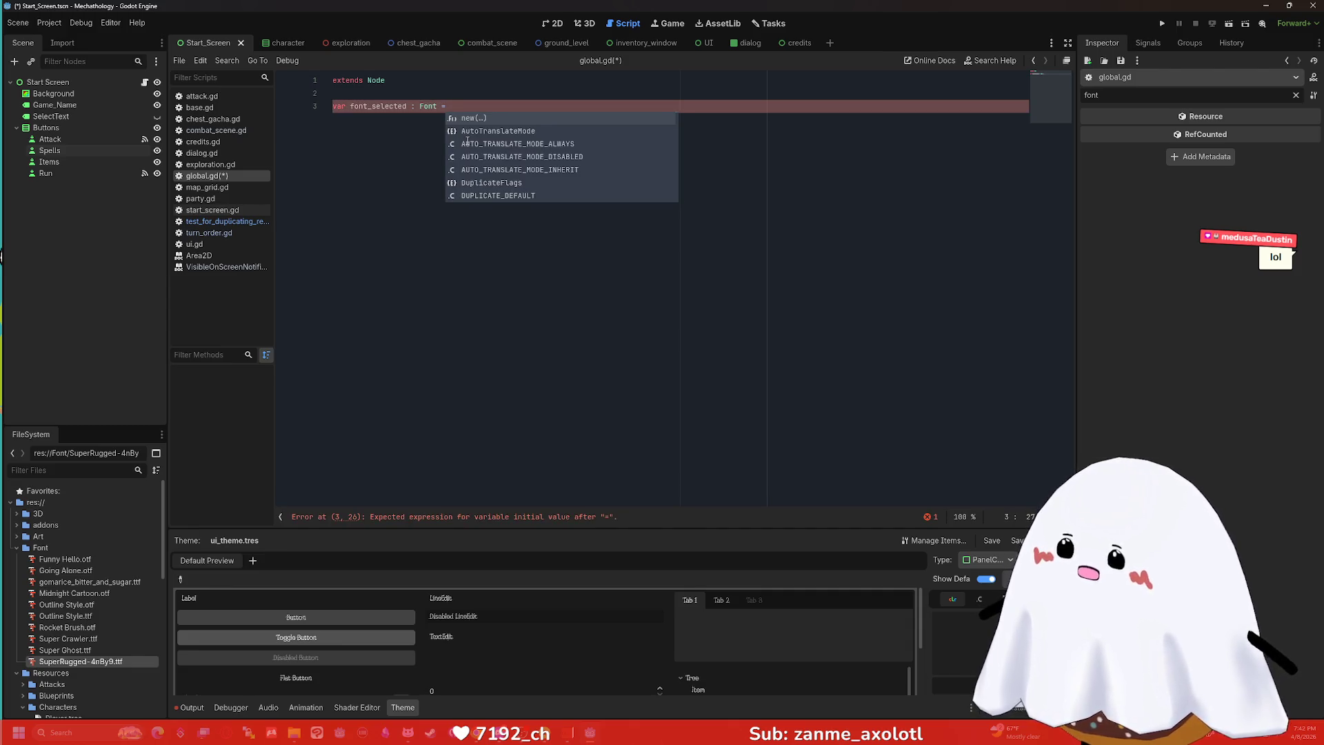
key(Return)
key(Return)
key(Return)
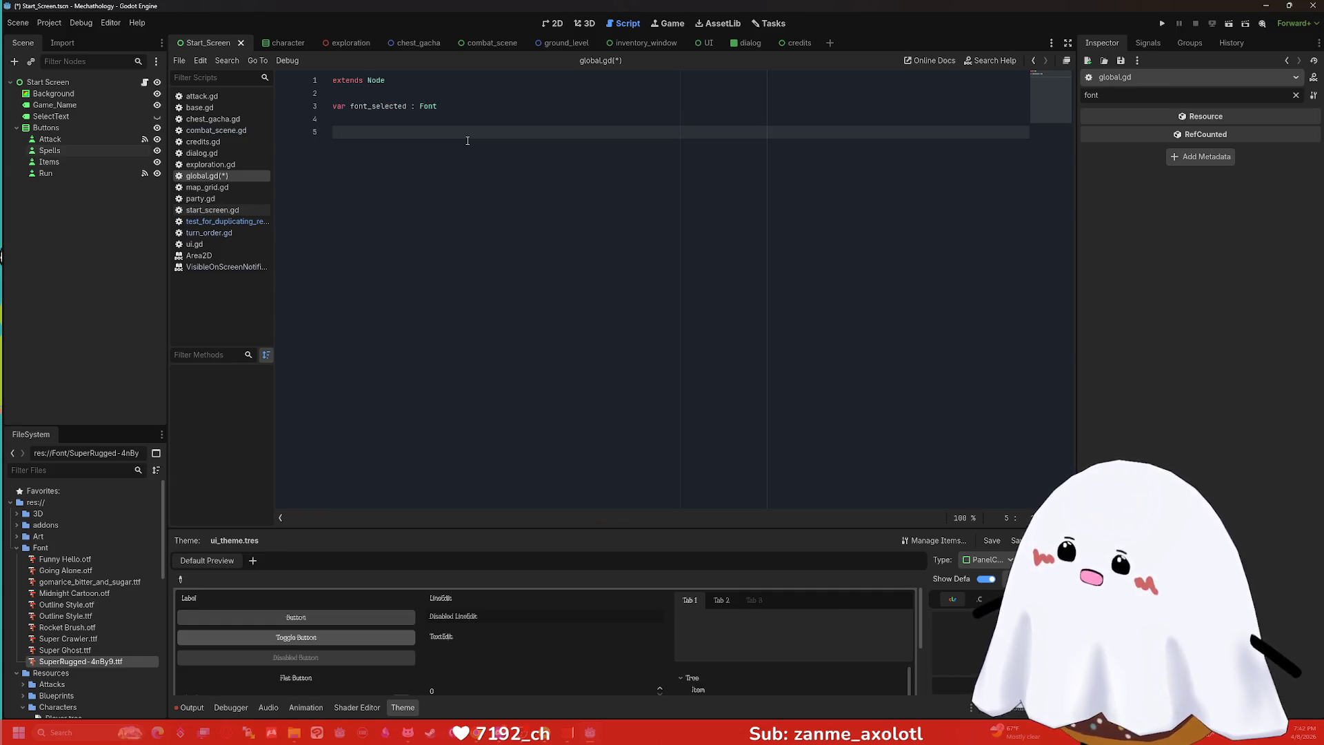
text(func ready)
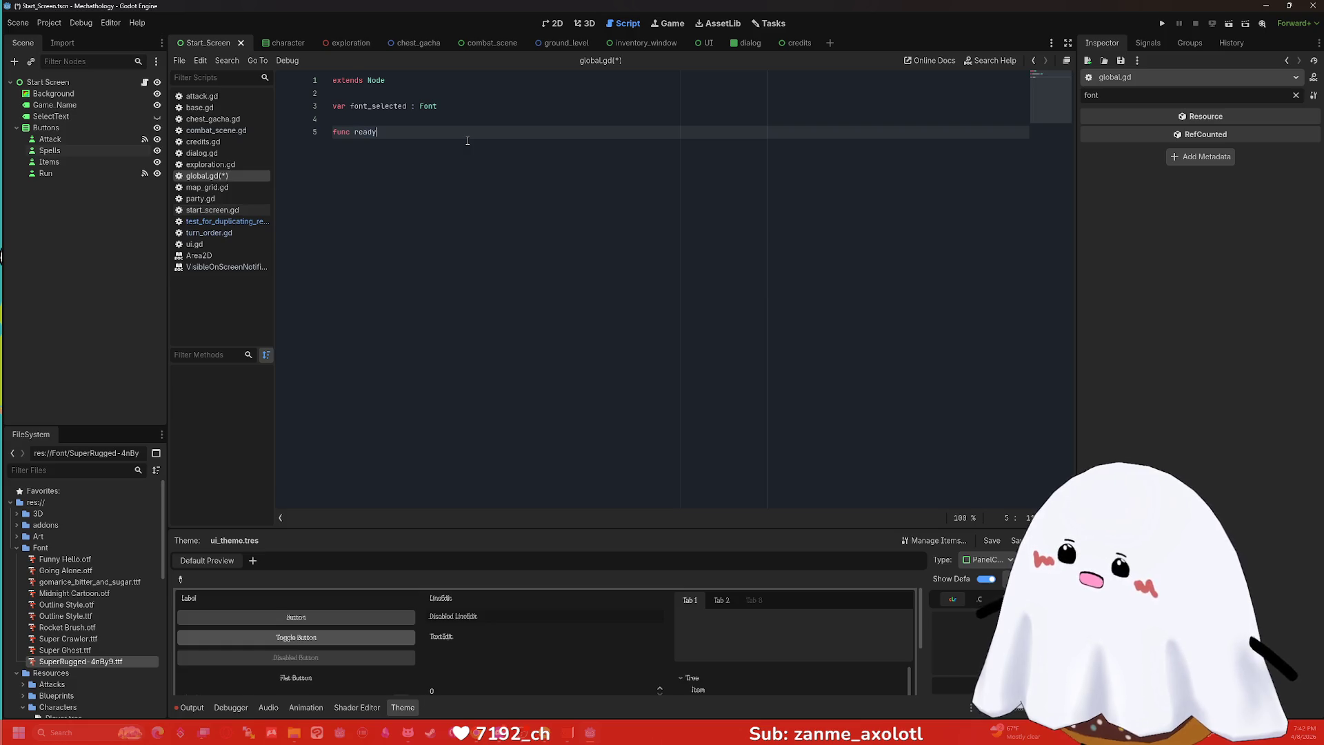
Complete the _ready() header and add an `if font_selected == null:` check inside it.
key(Return)
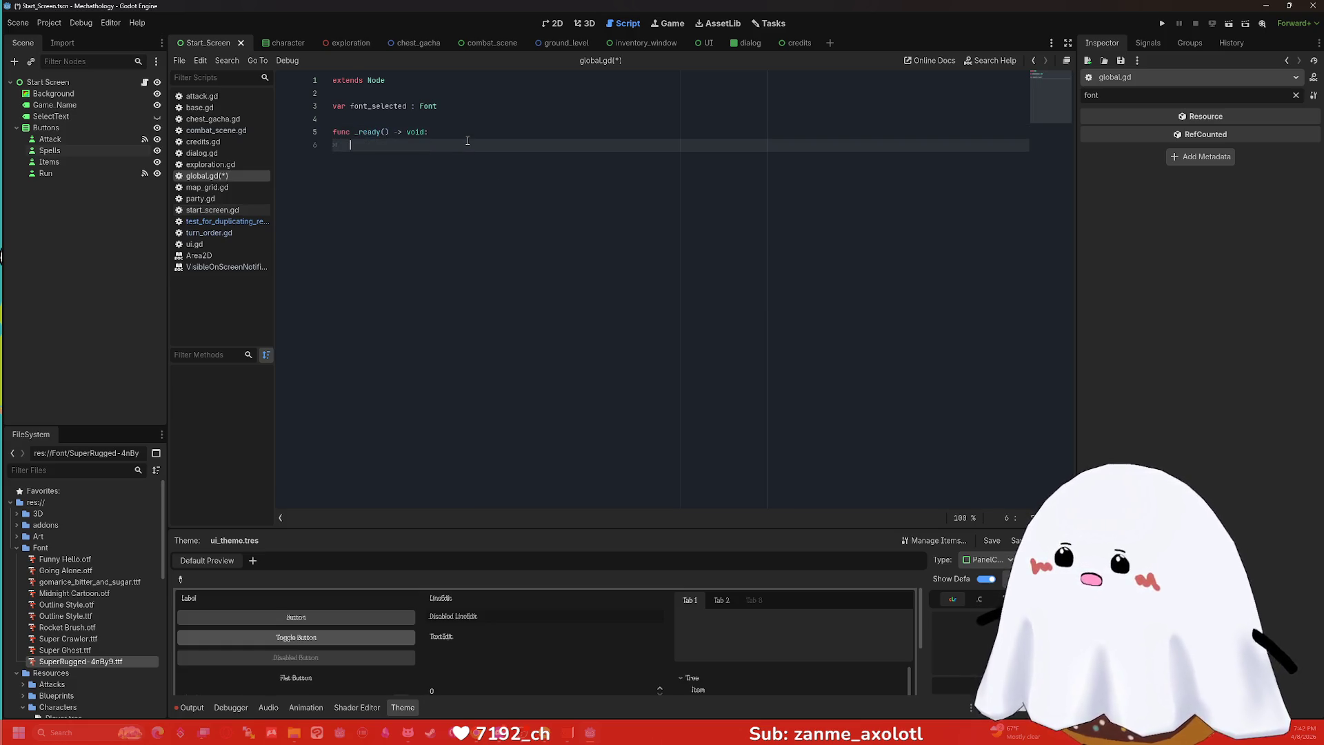
text(font)
key(BackSpace)
key(BackSpace)
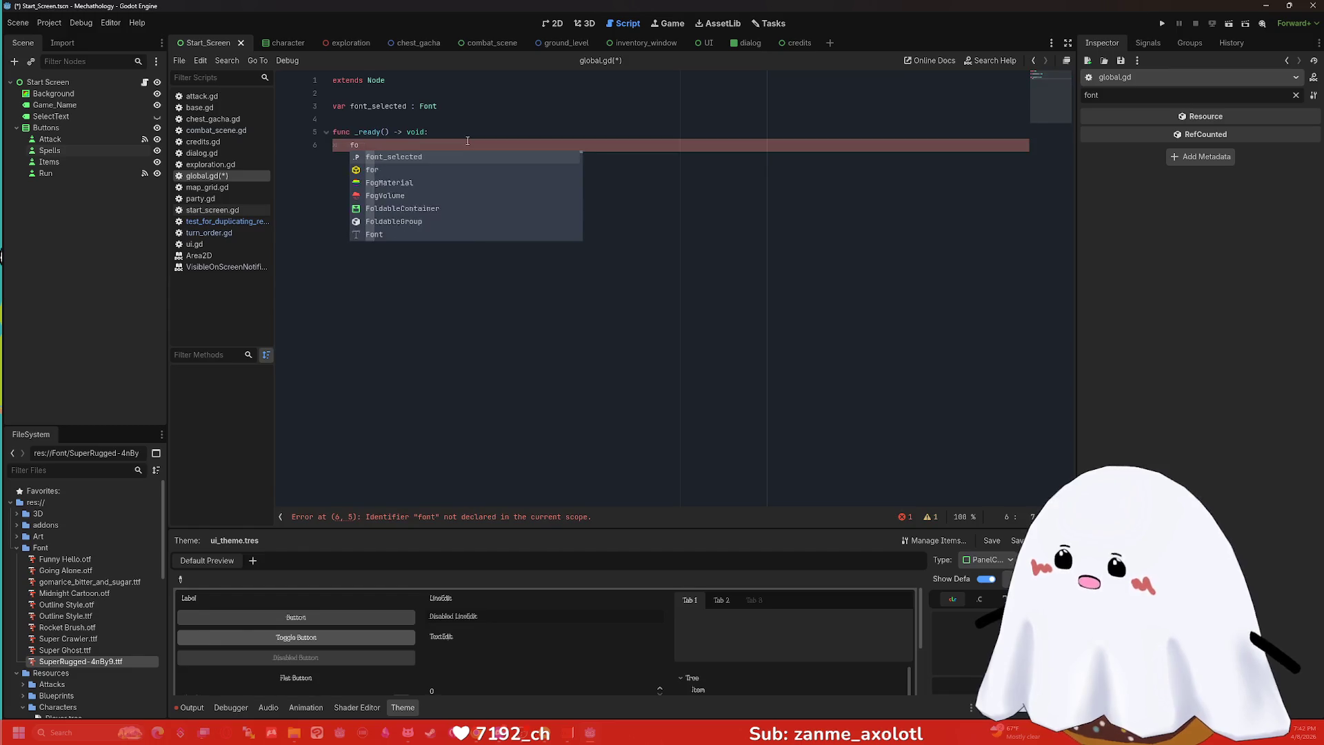
key(BackSpace)
key(BackSpace)
key(Return)
text(if font_s)
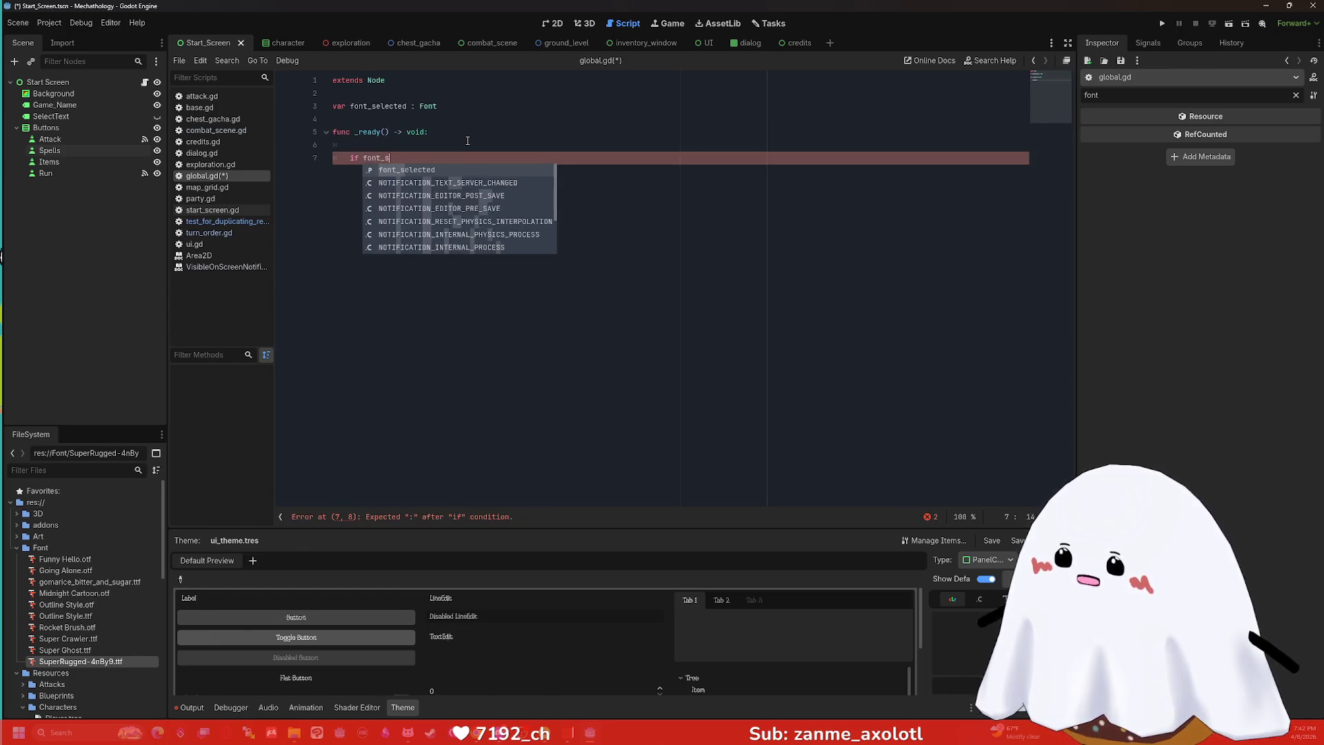
key(Return)
text(= null)
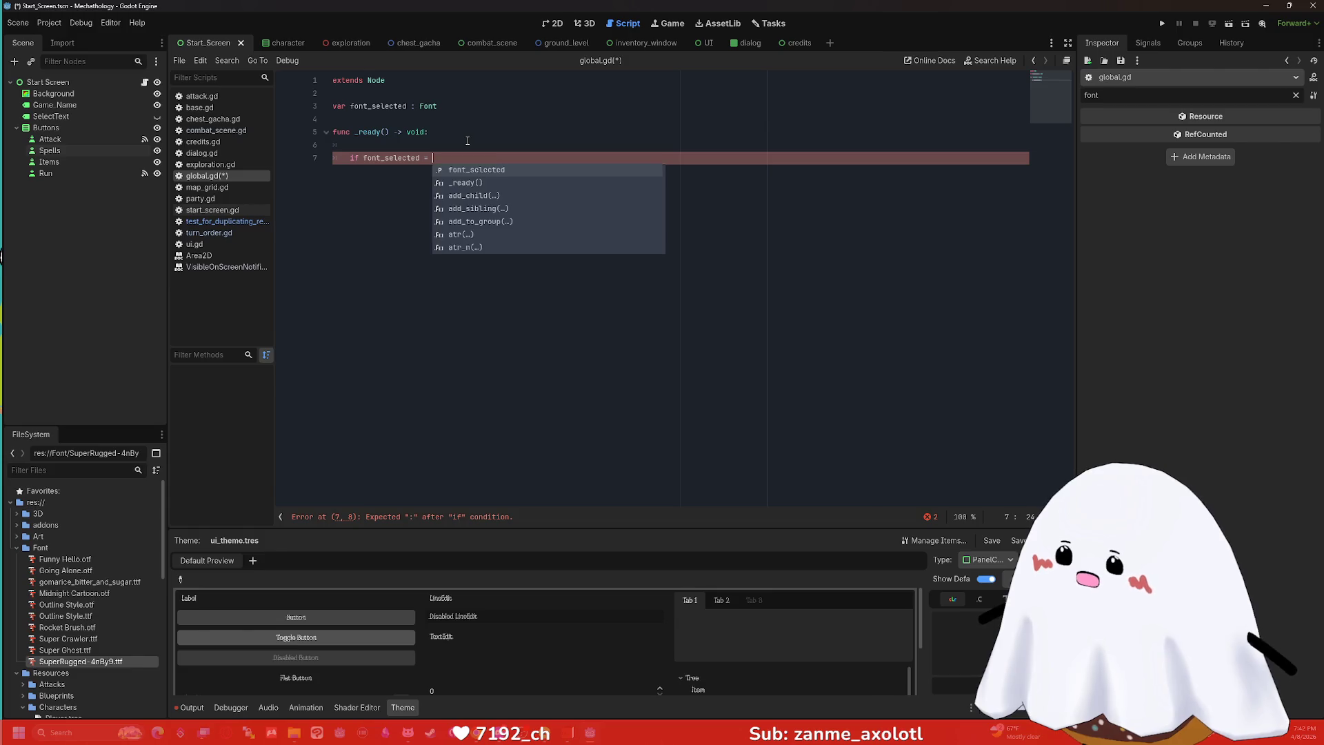
text(:)
key(Return)
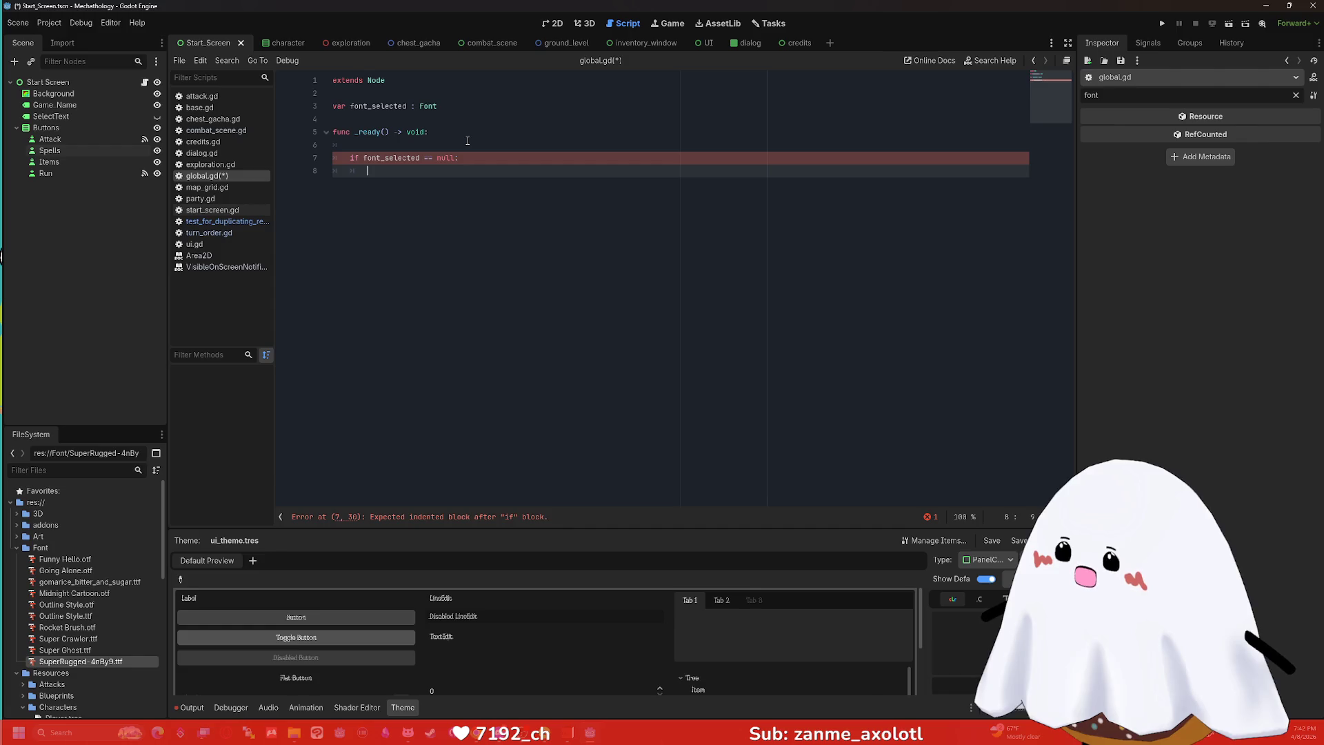
Assign the SuperRugged-4nBy9.ttf path to font_selected inside the null check.
text(font_Select)
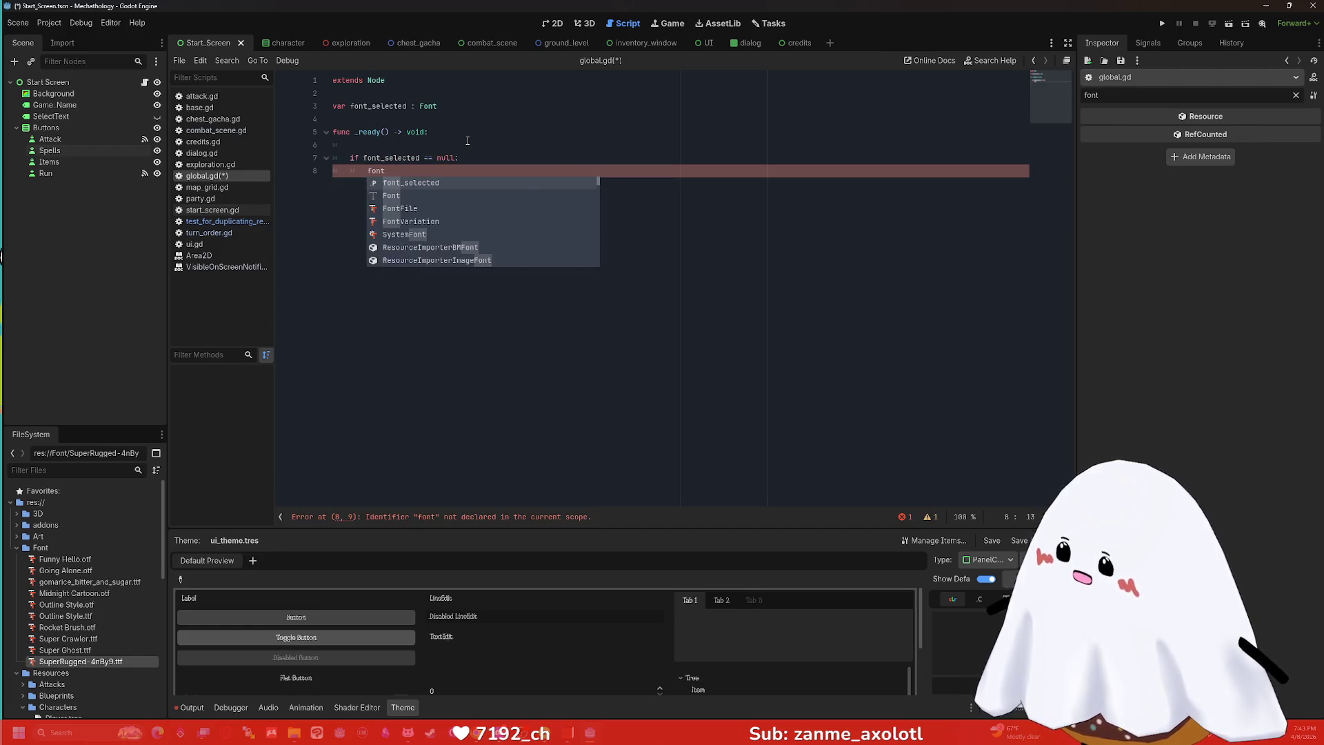
key(BackSpace)
key(BackSpace)
key(BackSpace)
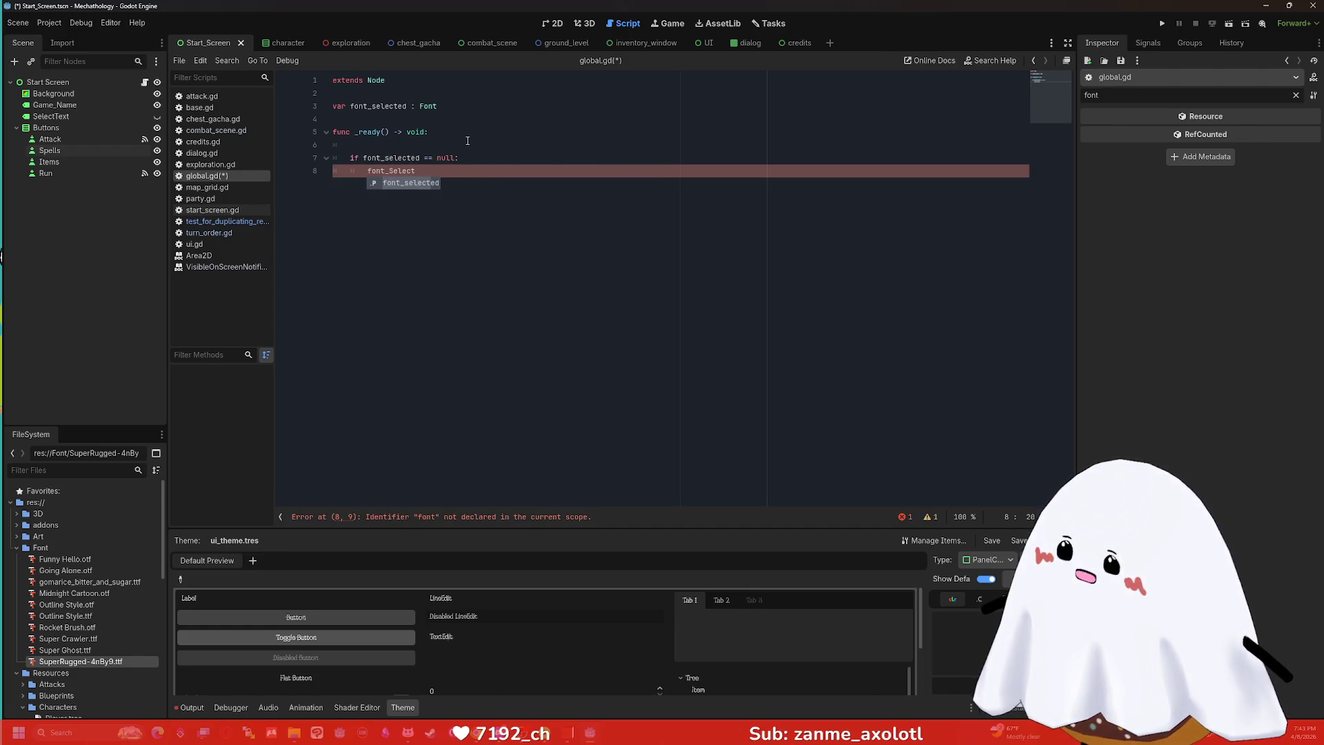
text(selected ==)
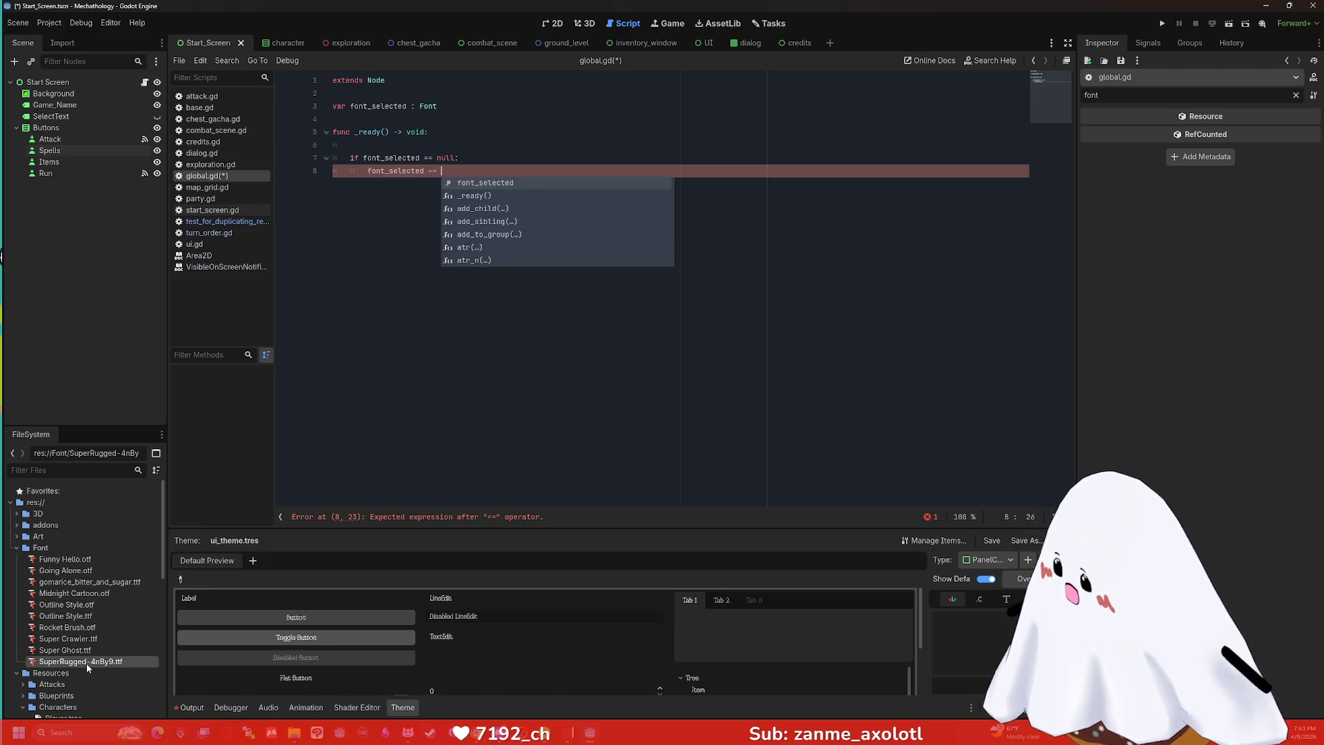
mouse_move(86, 663)
mouse_down()
mouse_move(90, 638)
mouse_move(471, 193)
mouse_move(450, 175)
mouse_up()
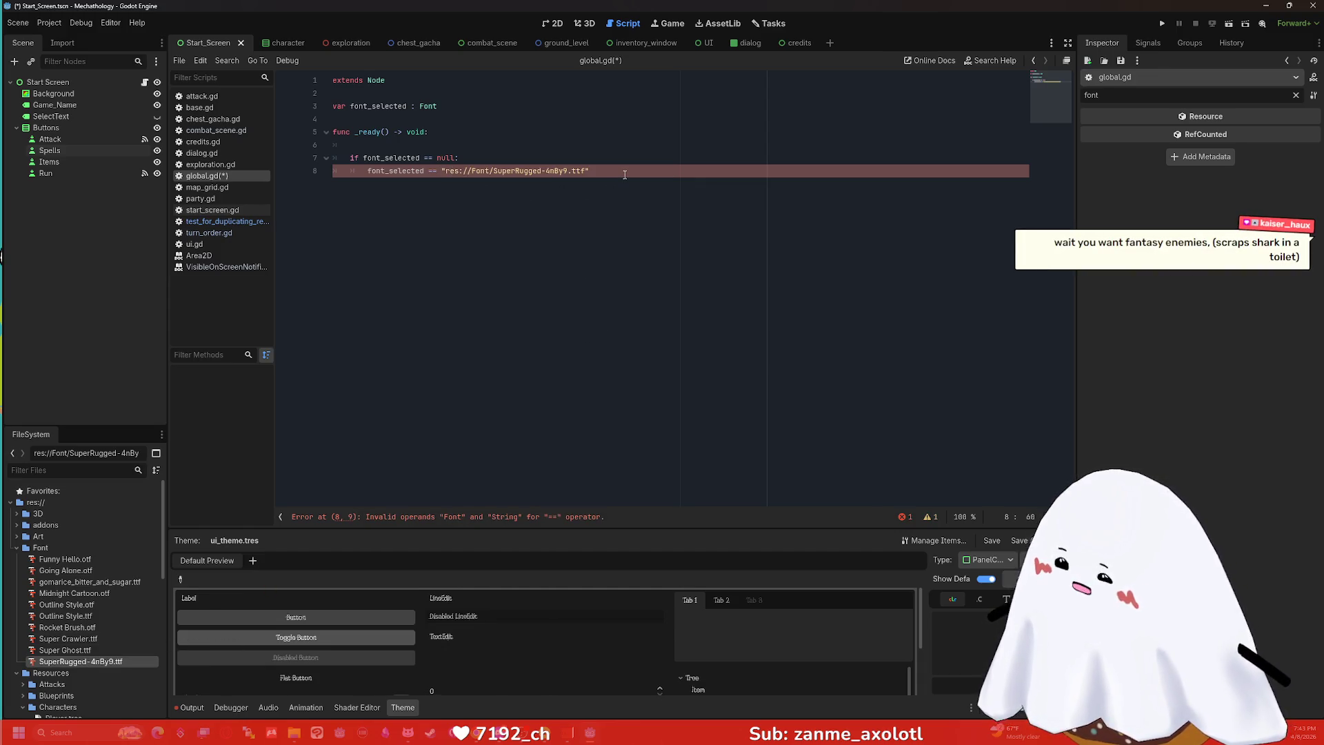
key(Return)
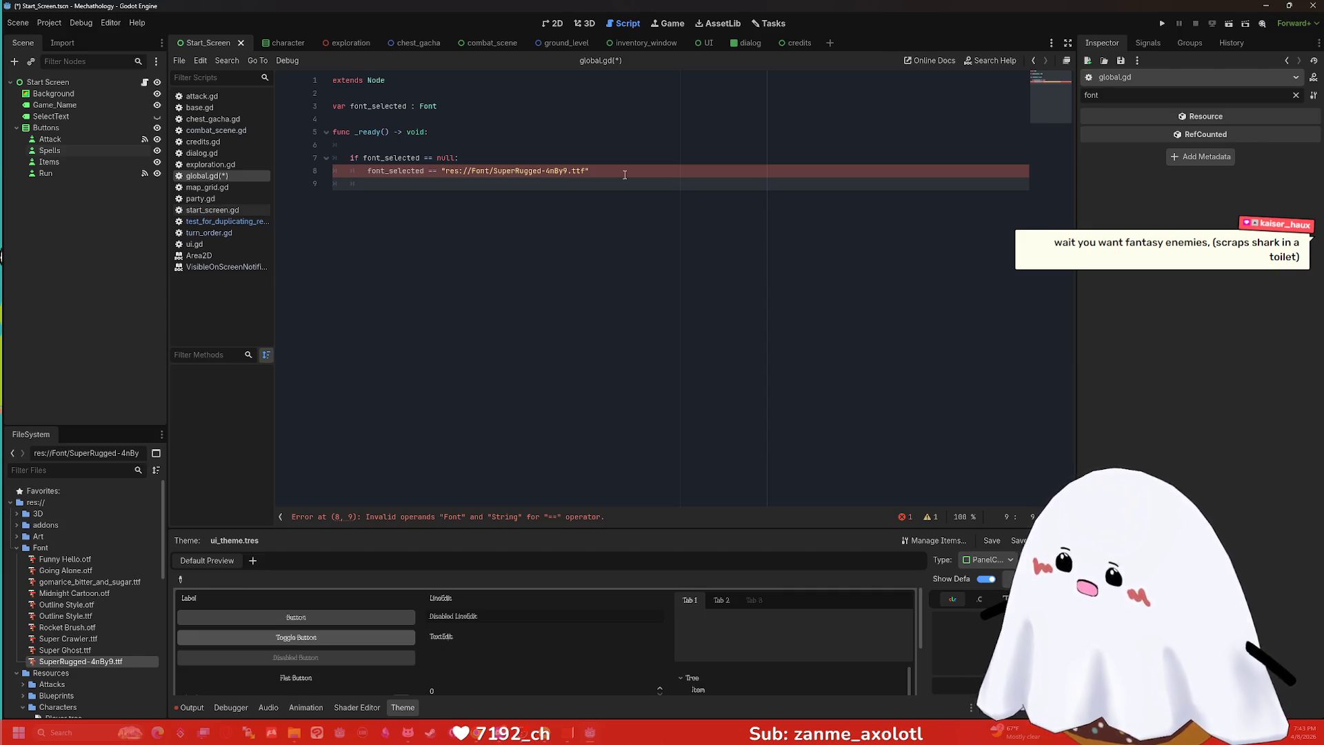
click(433, 170)
key(BackSpace)
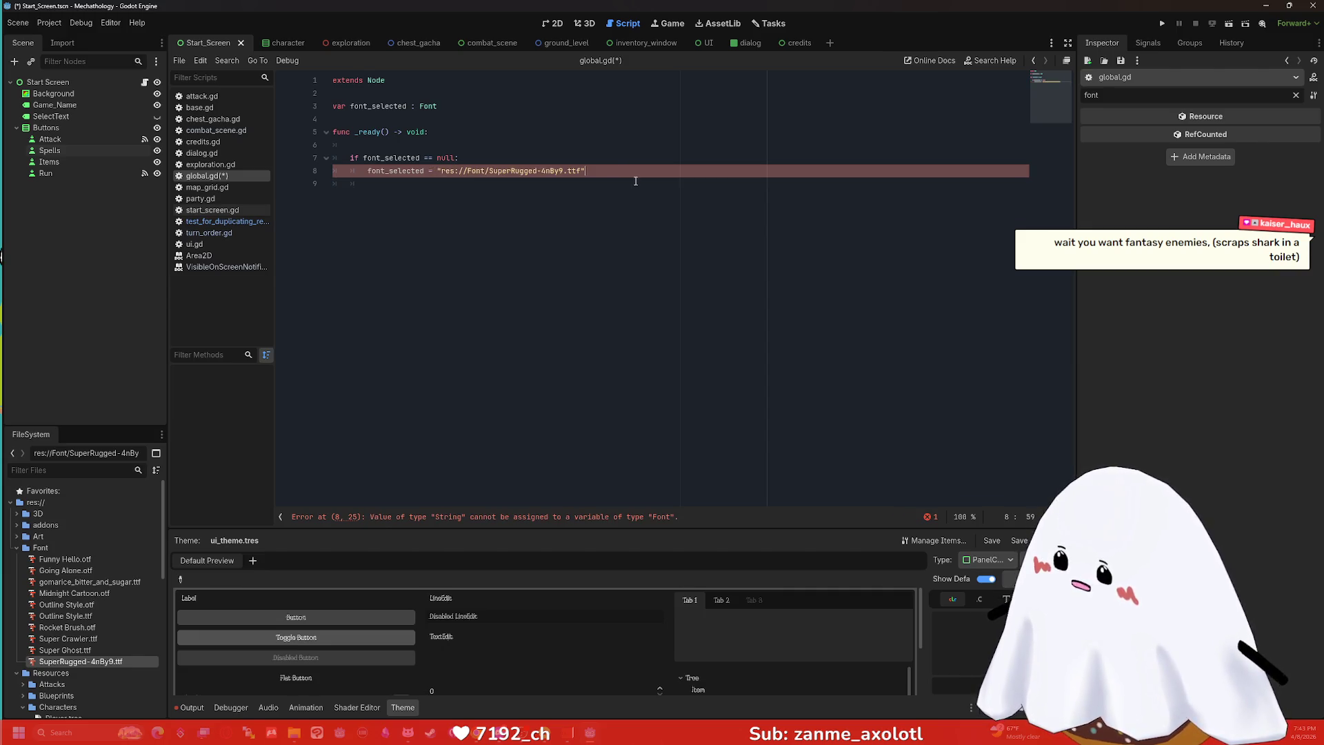
click(639, 195)
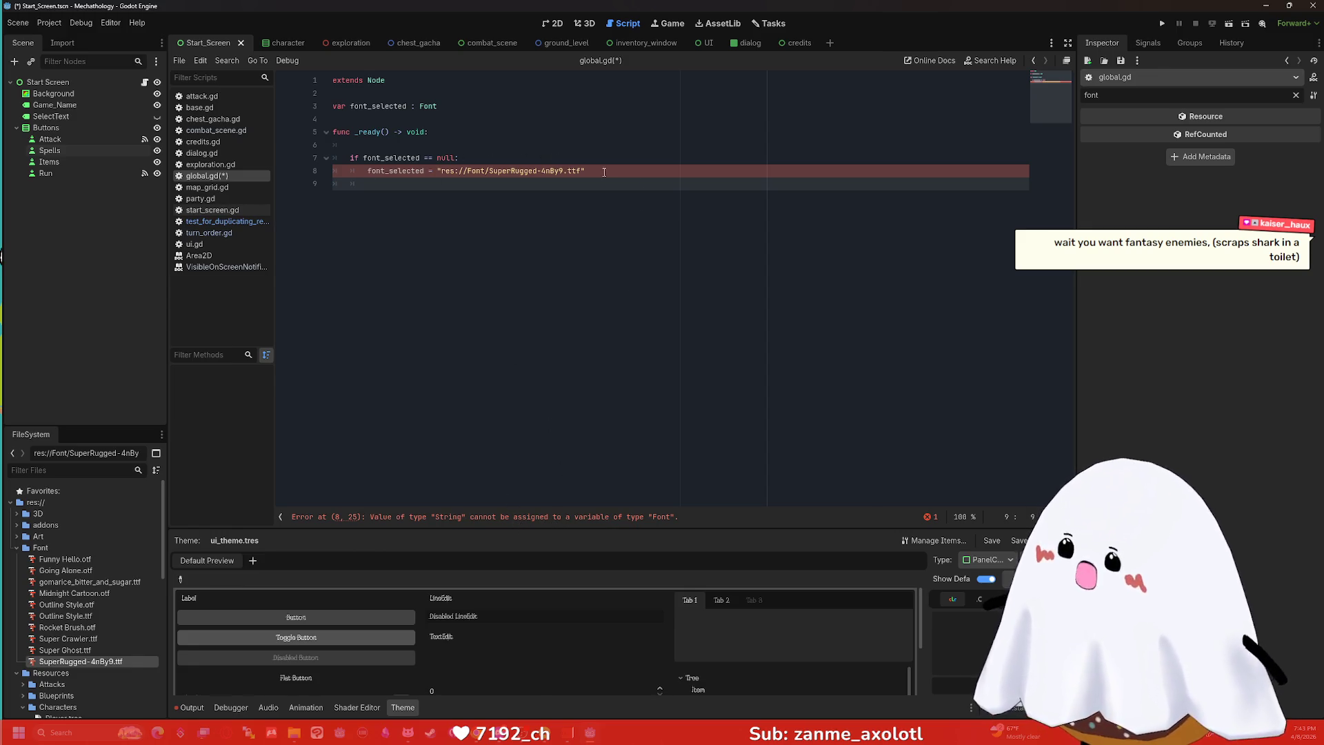
Start a second variable under the font_selected declaration, then remove it again.
click(511, 106)
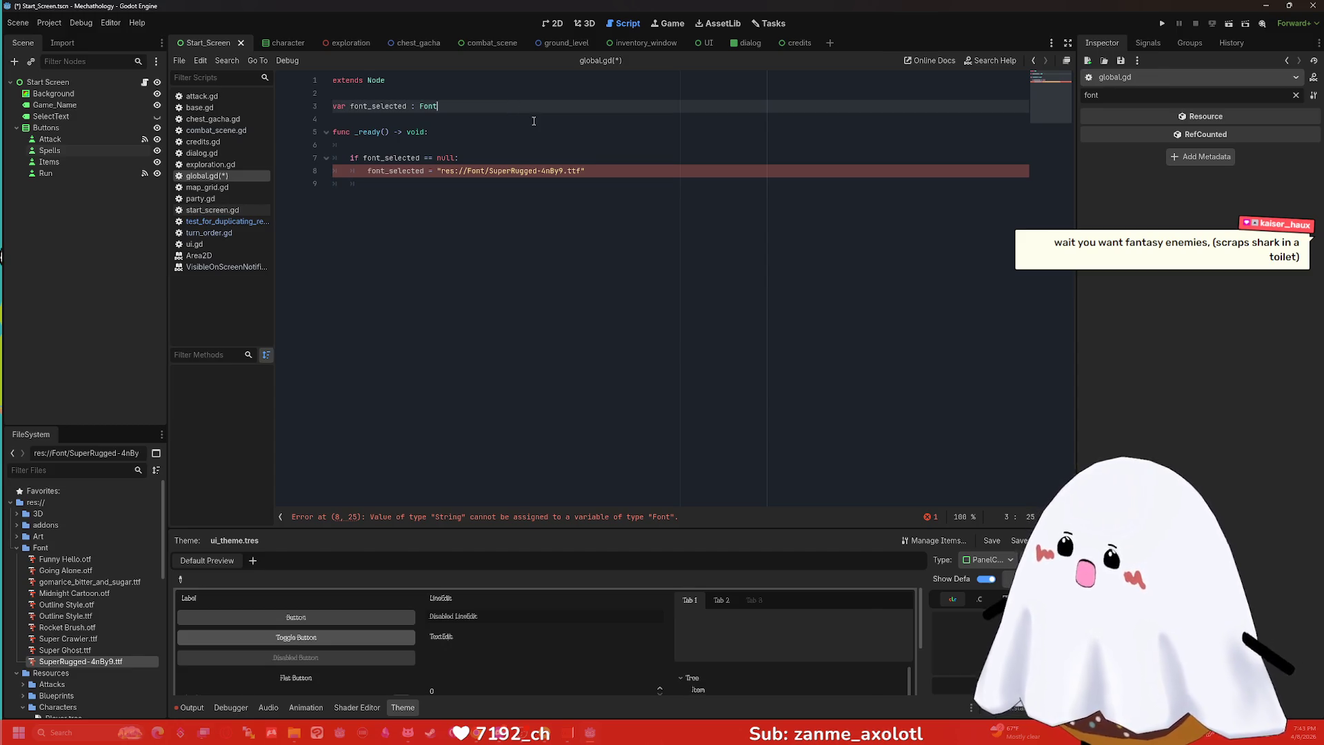
key(Return)
key(Return)
text(var)
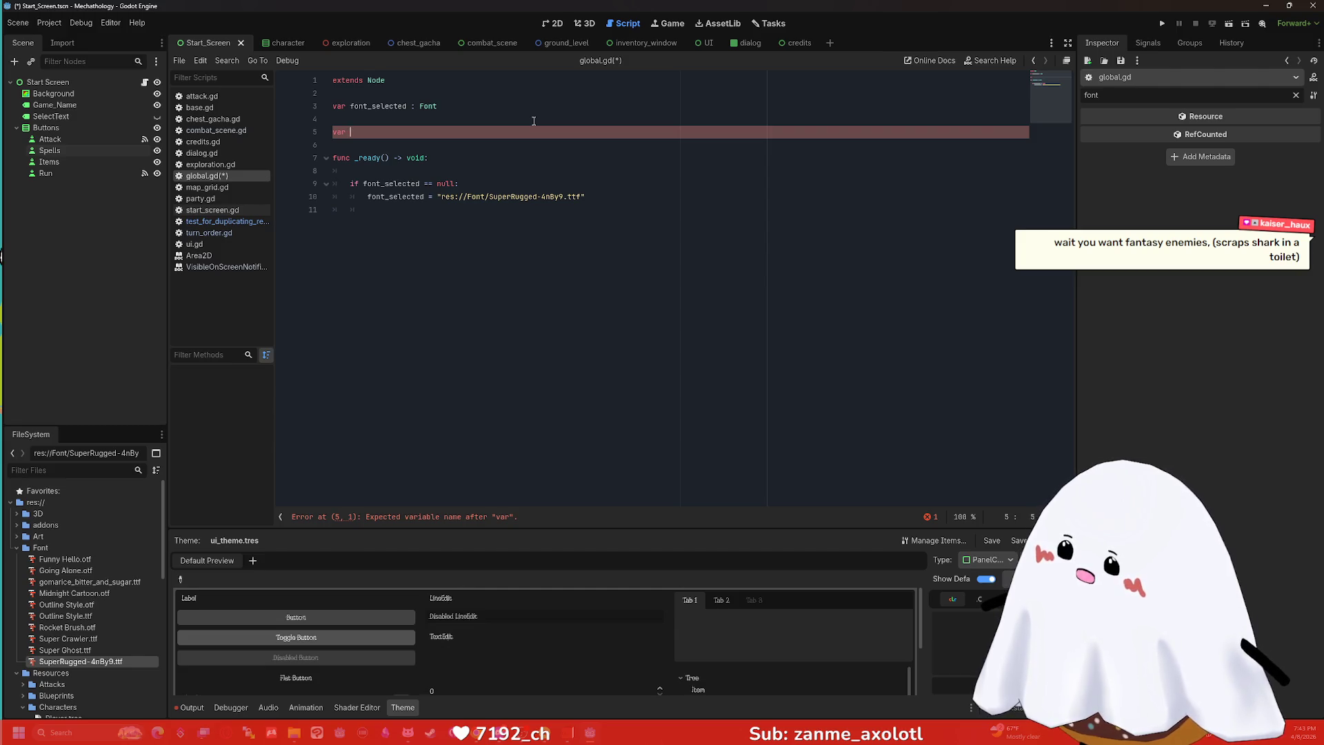
key(BackSpace)
key(BackSpace)
key(BackSpace)
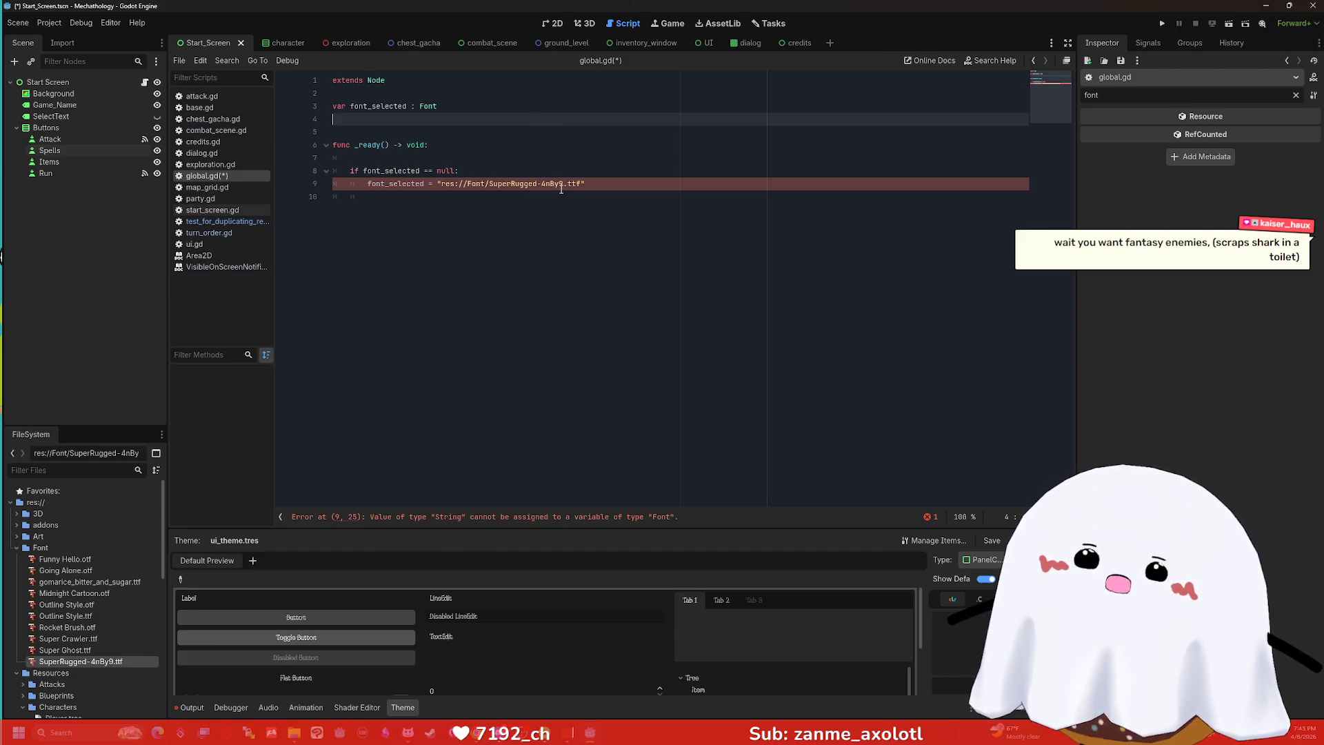
mouse_move(561, 186)
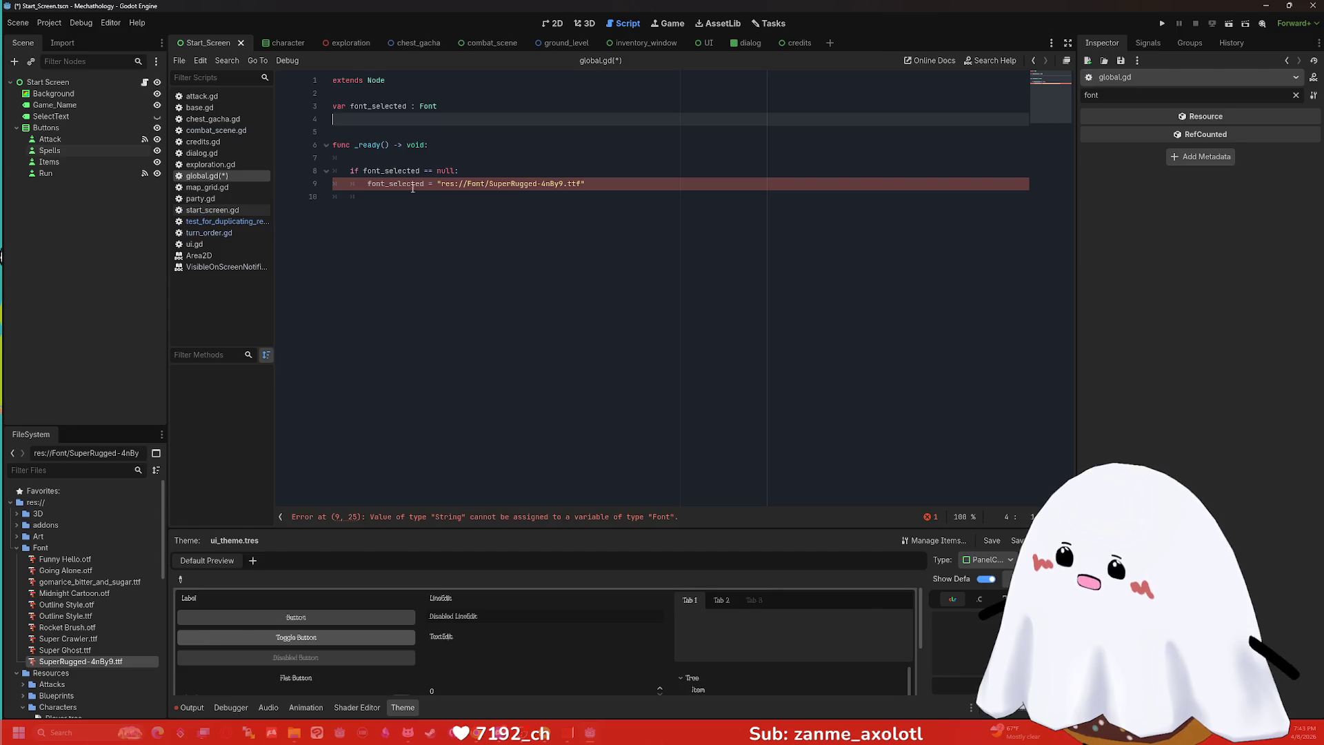
click(441, 124)
Read the Font class reference, then scroll through FontFile's Properties before returning to global.gd.
ctrl+click(430, 105)
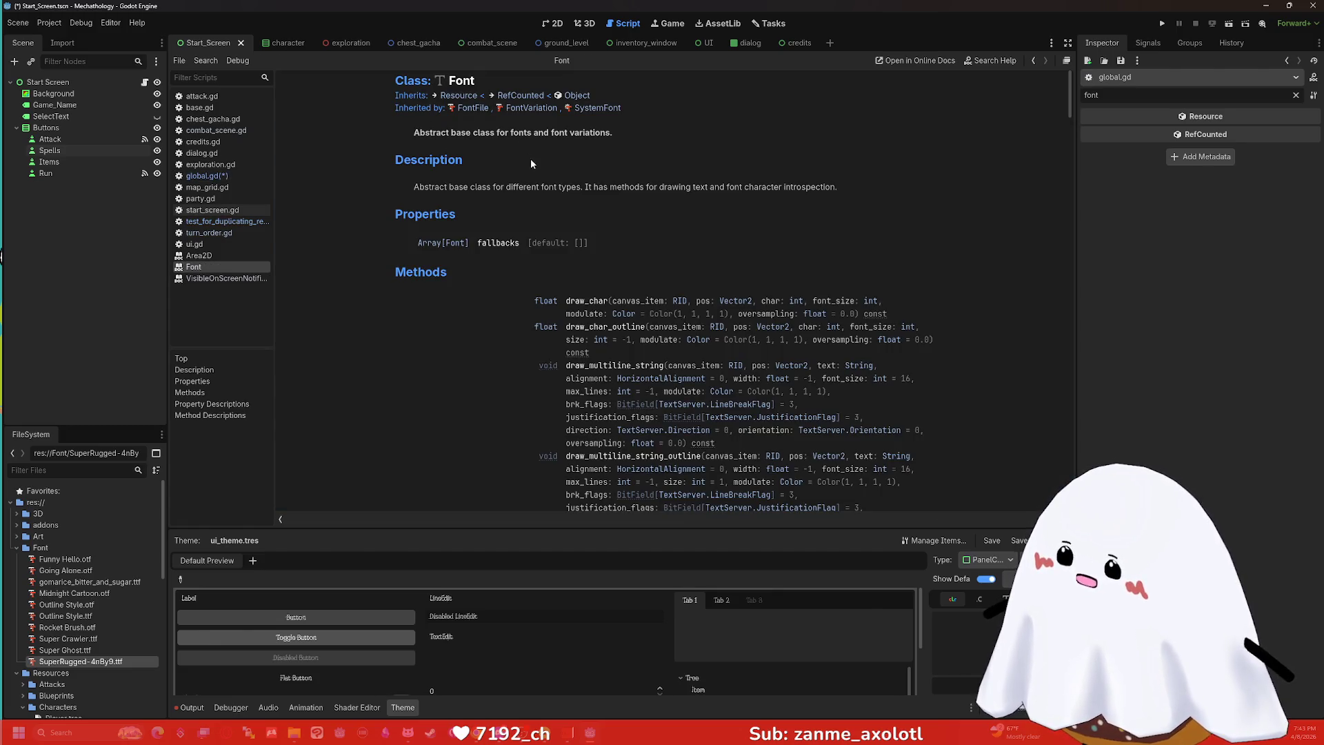
scroll(514, 182, down, 5)
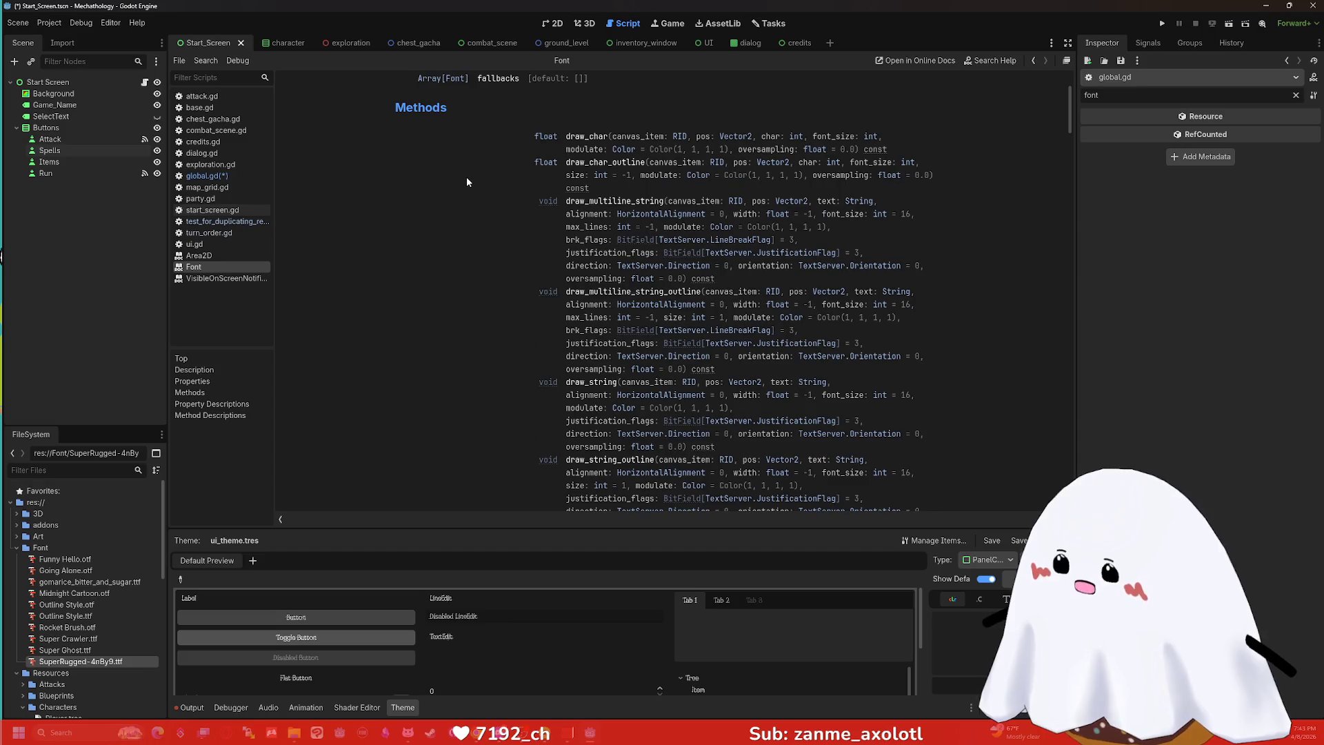
scroll(1063, 111, up, 5)
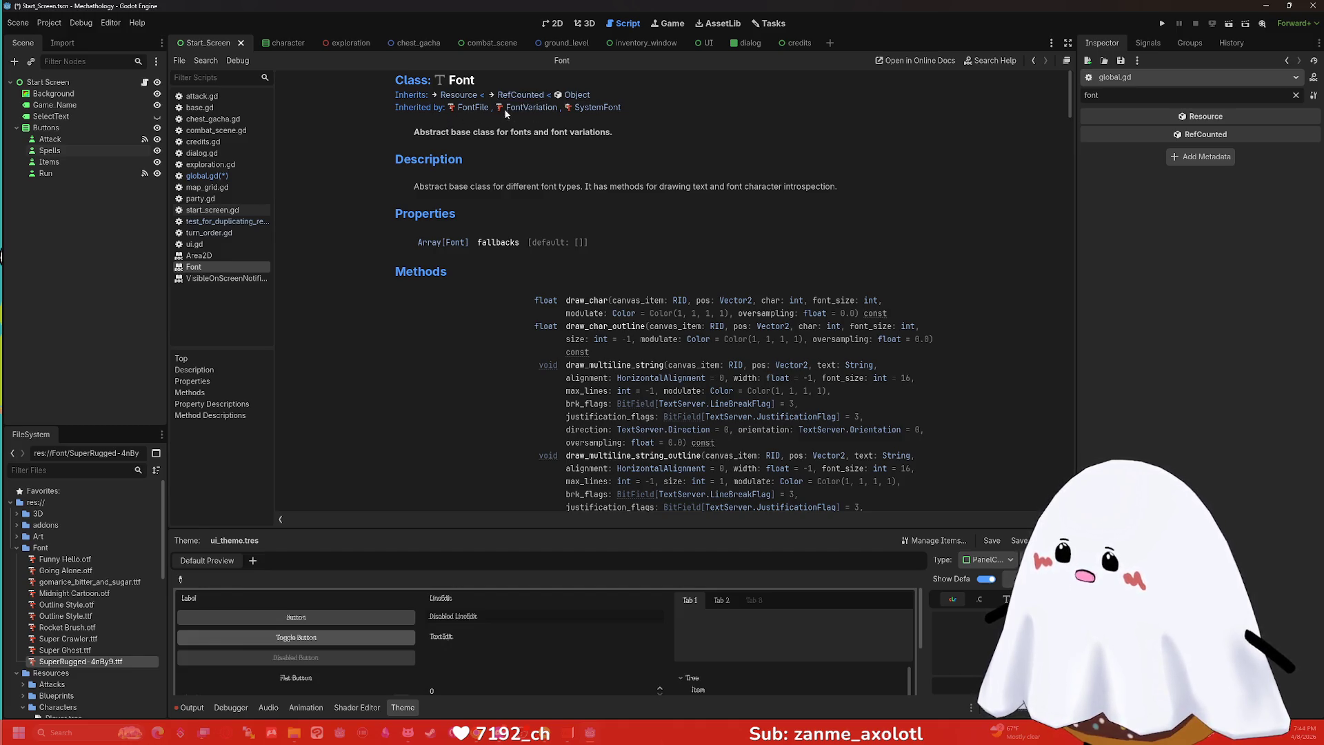
click(471, 108)
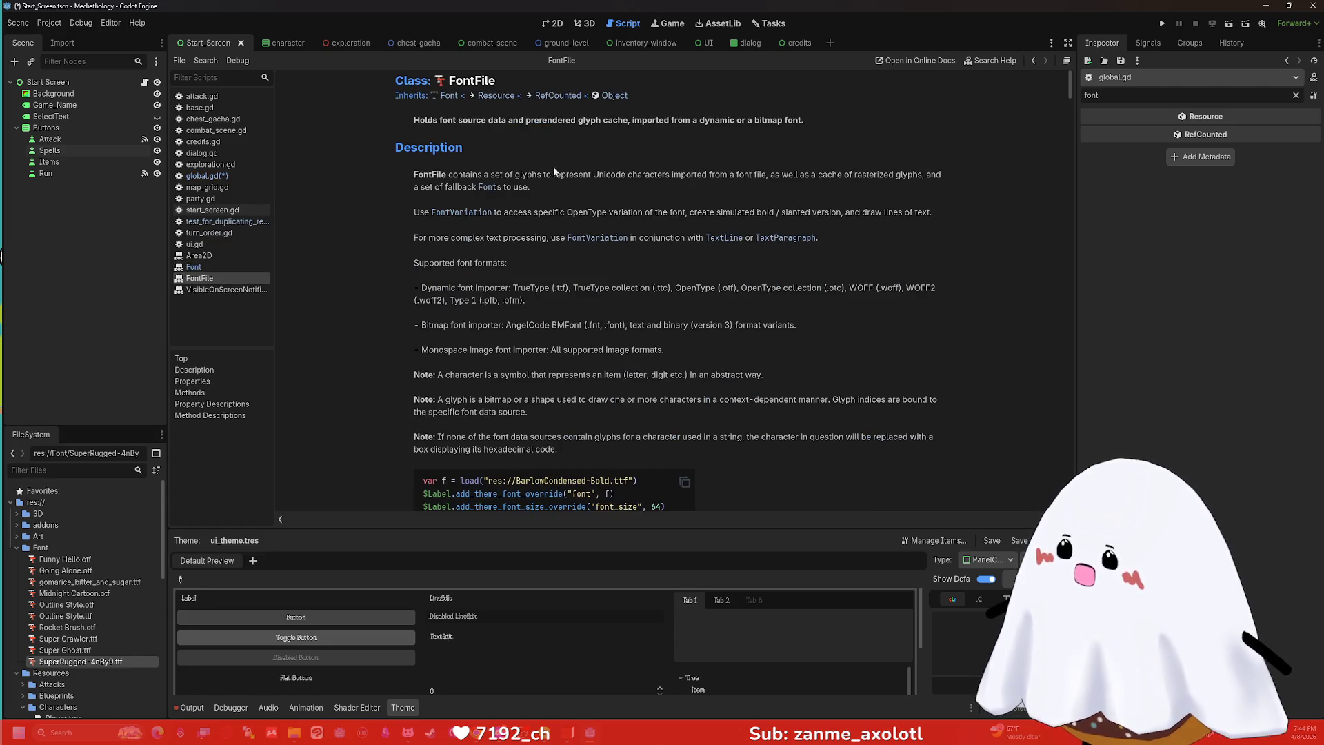
scroll(548, 165, down, 2)
scroll(544, 169, down, 2)
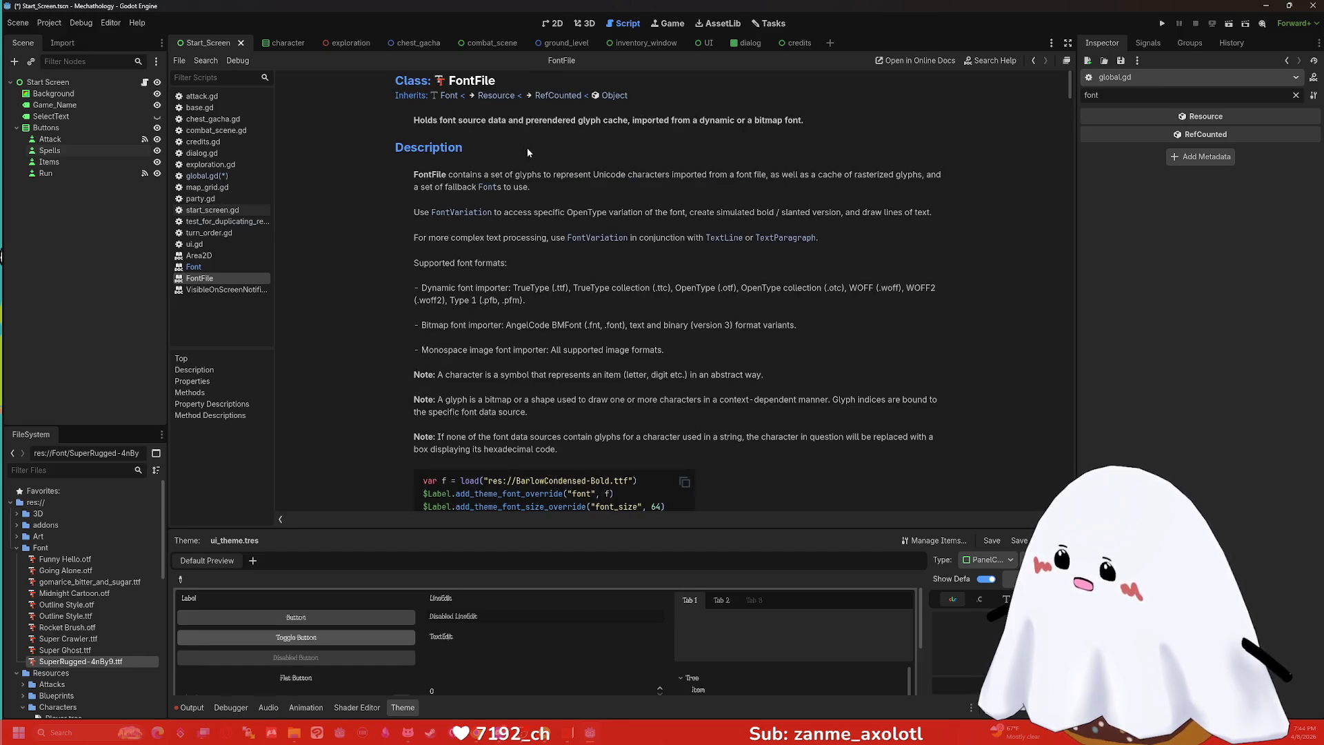
scroll(569, 103, down, 6)
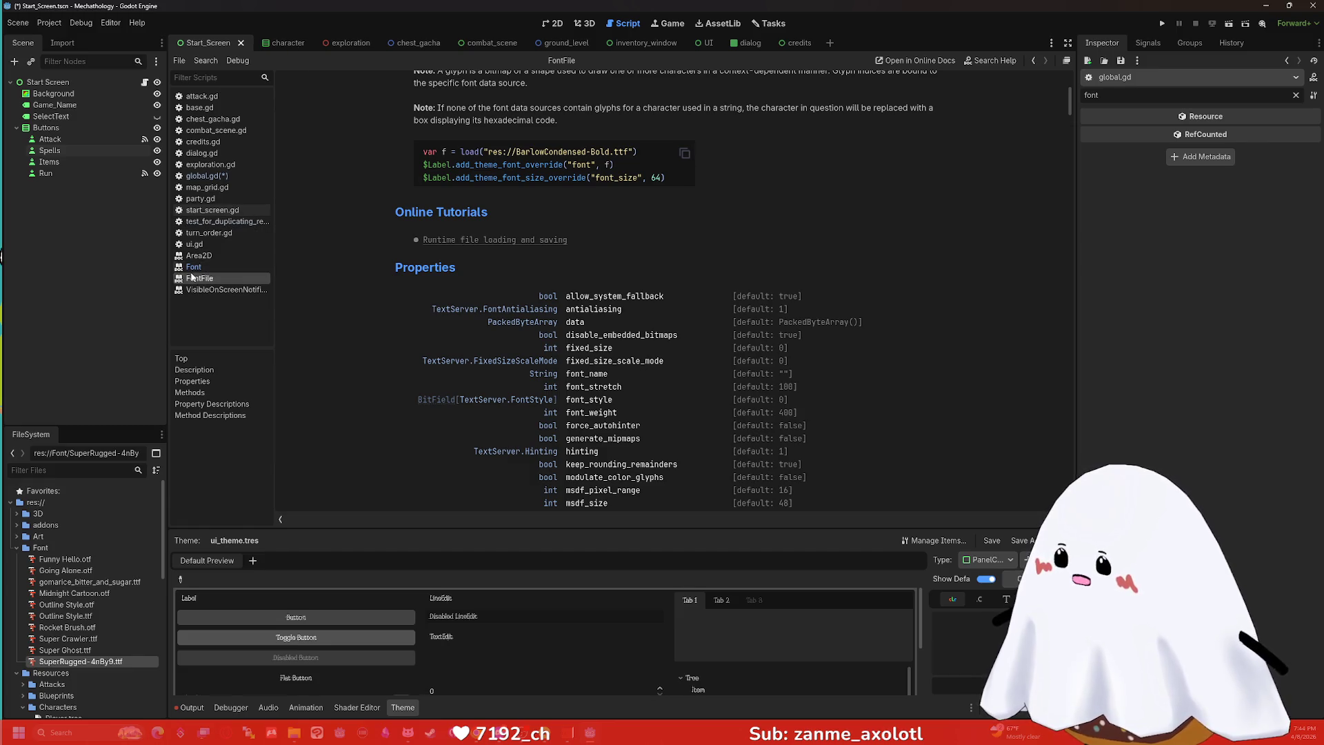
click(210, 176)
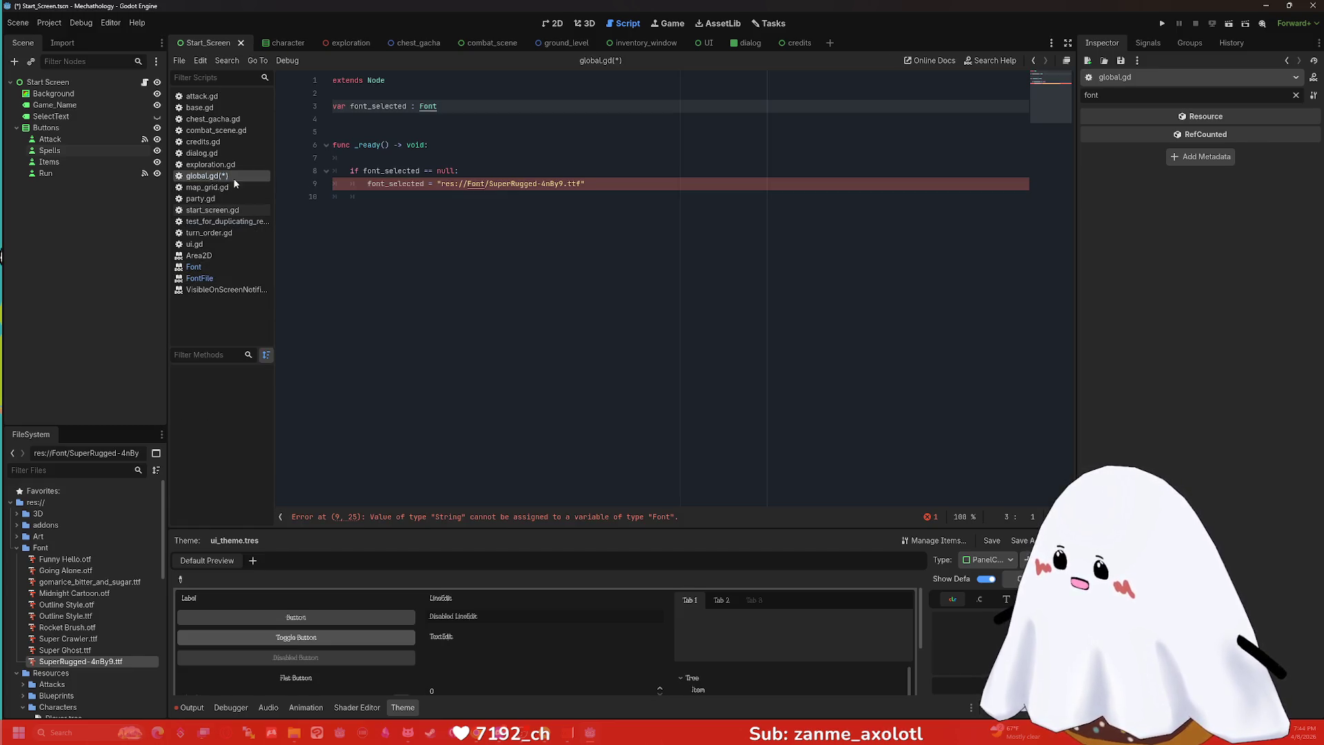
Wrap the font path on line 9 in load("res://Font/SuperRugged-4nBy9.ttf").
click(437, 185)
text(load()
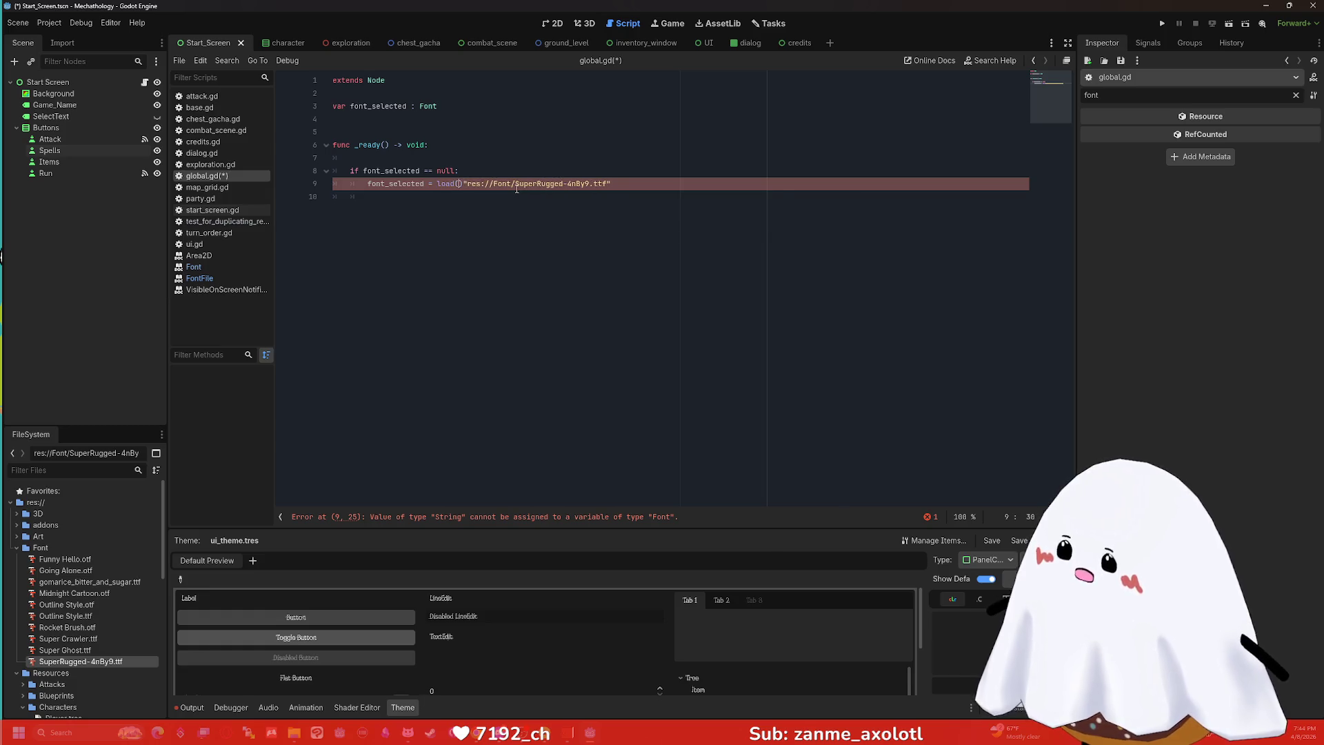
click(648, 184)
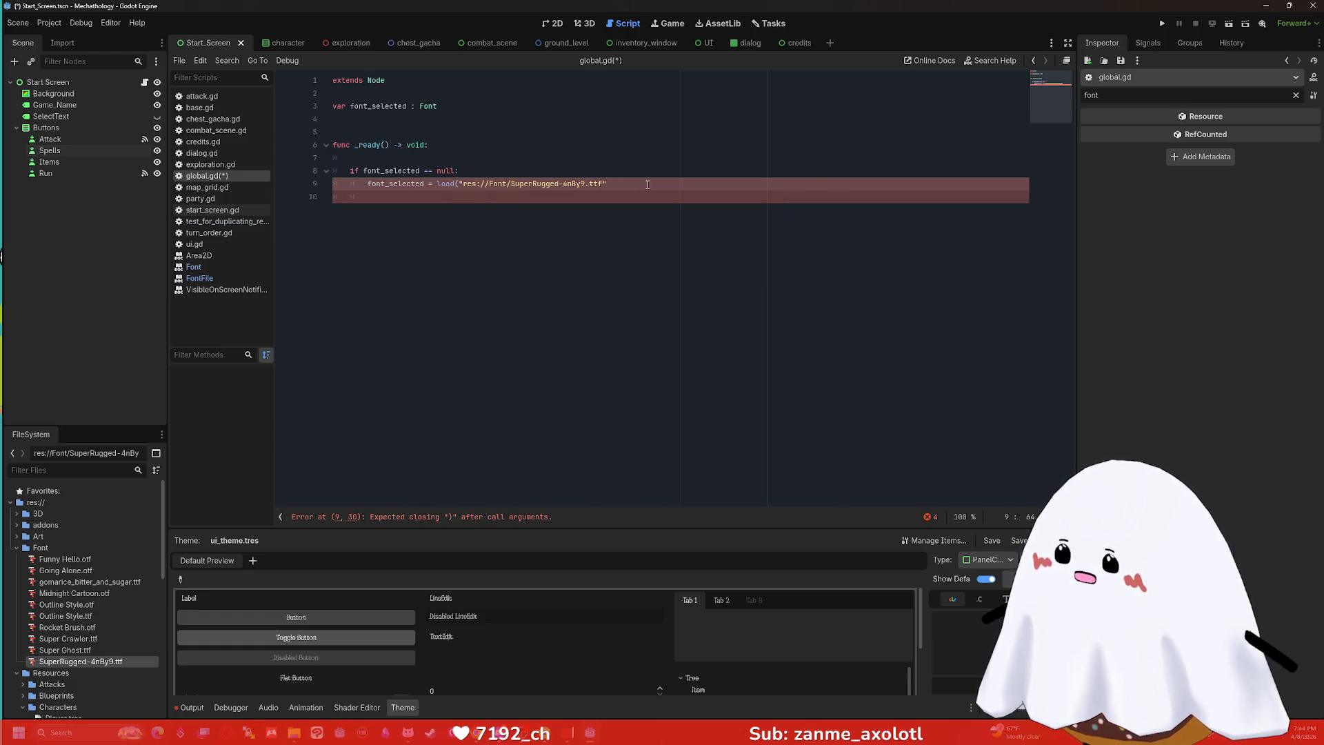
text())
key(Return)
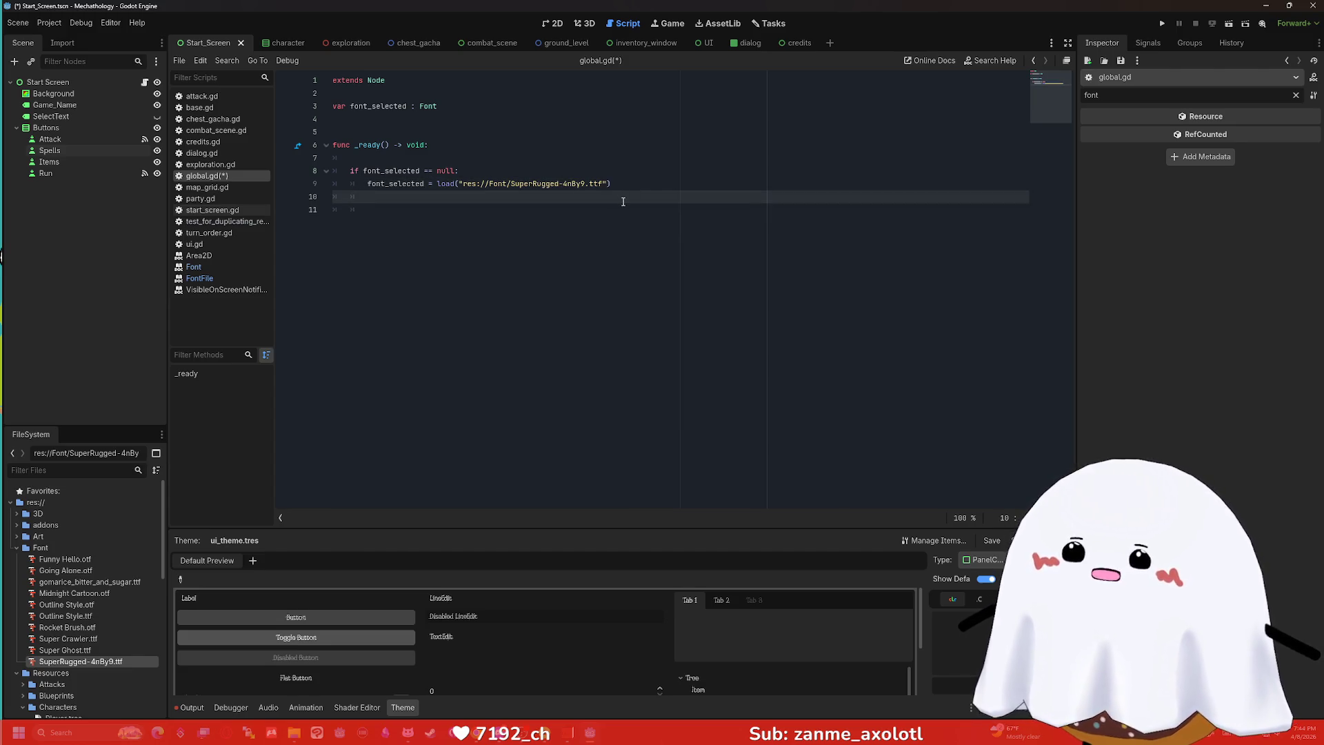
Tidy the blank lines below the load statement, leaving a fresh line for the next function.
click(499, 205)
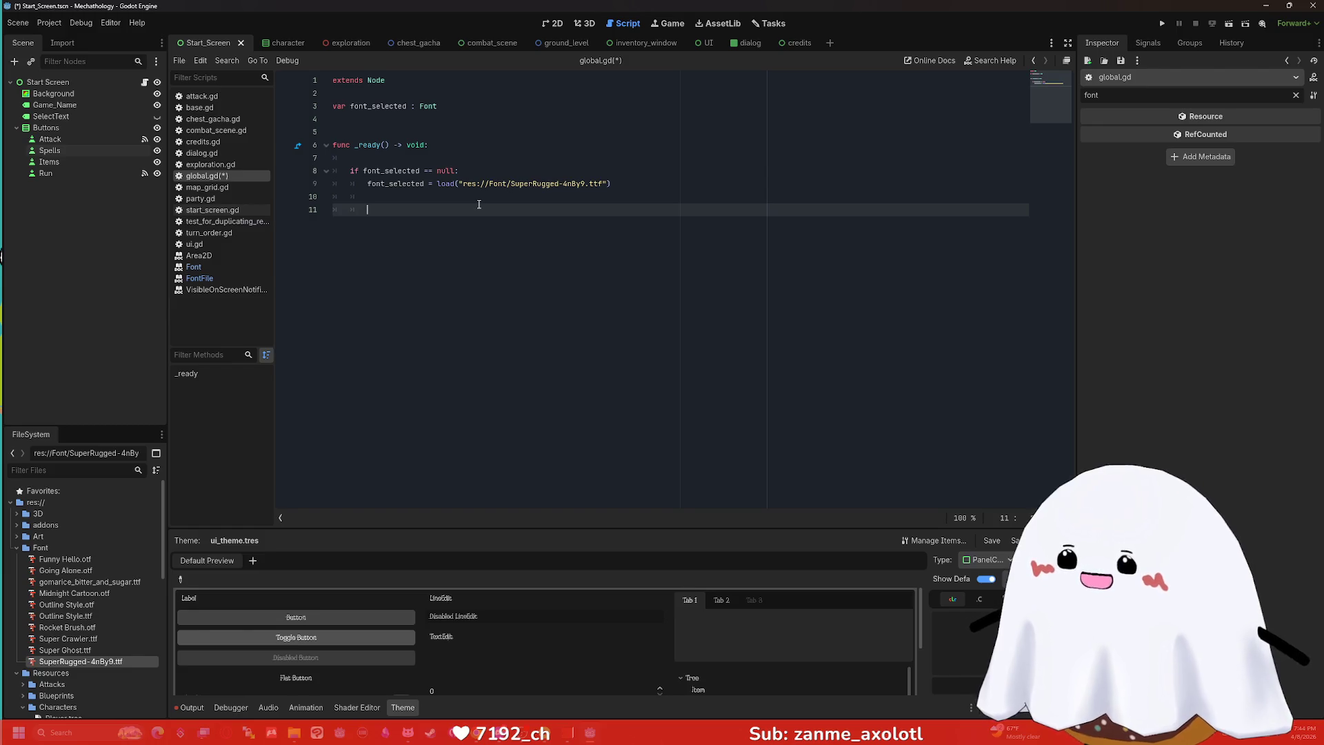
click(655, 183)
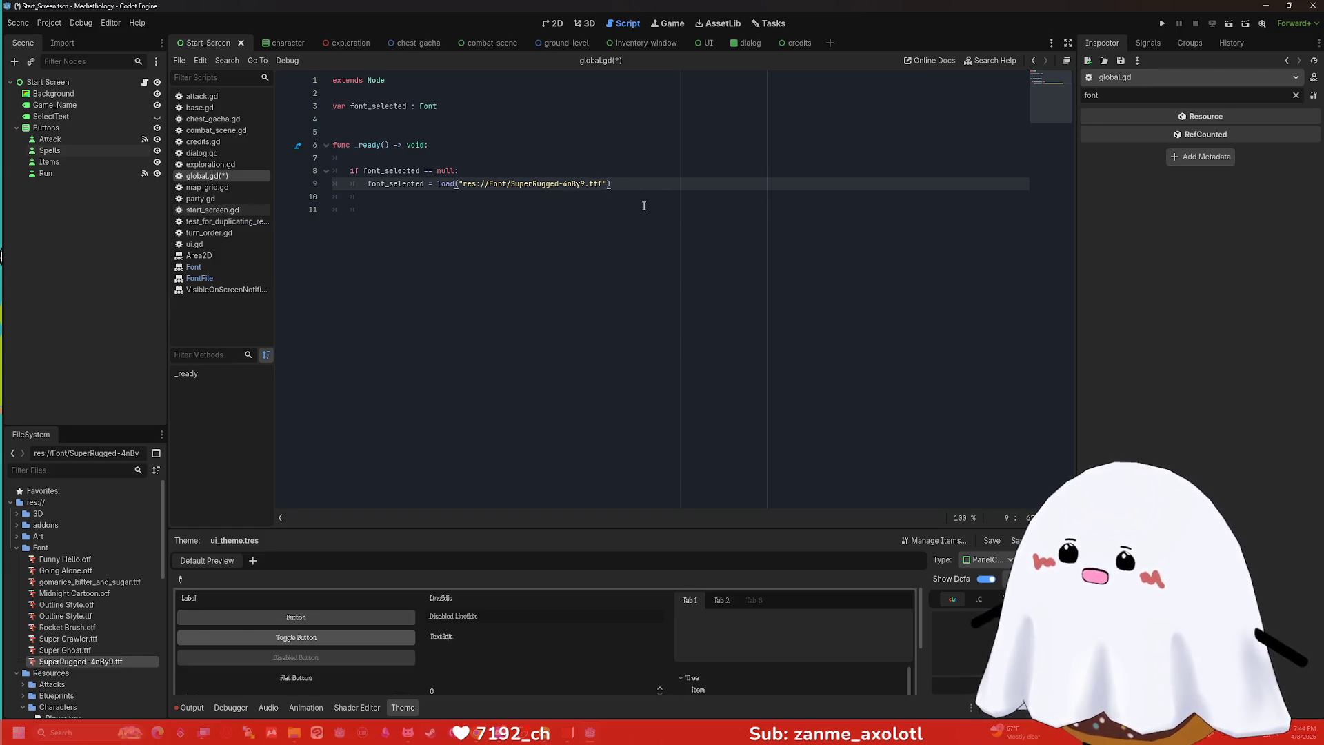
click(619, 207)
mouse_move(440, 183)
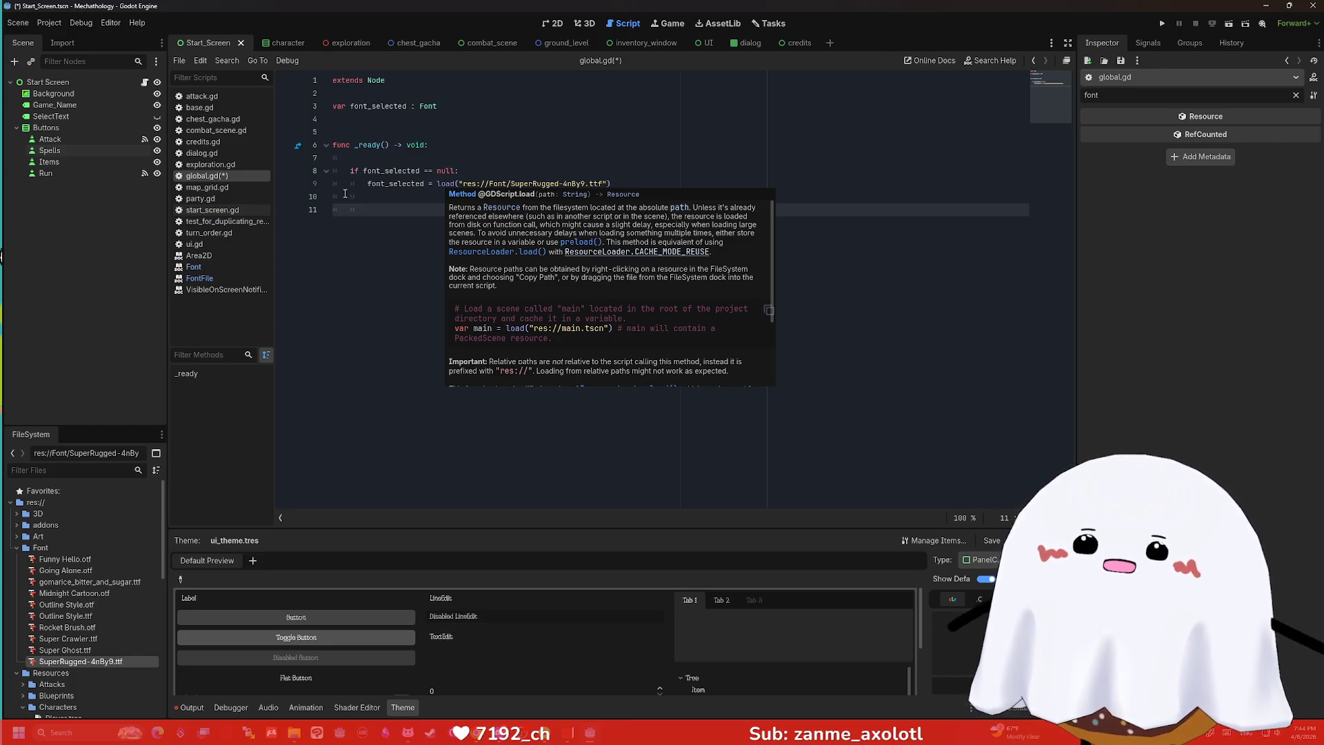
click(516, 184)
click(612, 183)
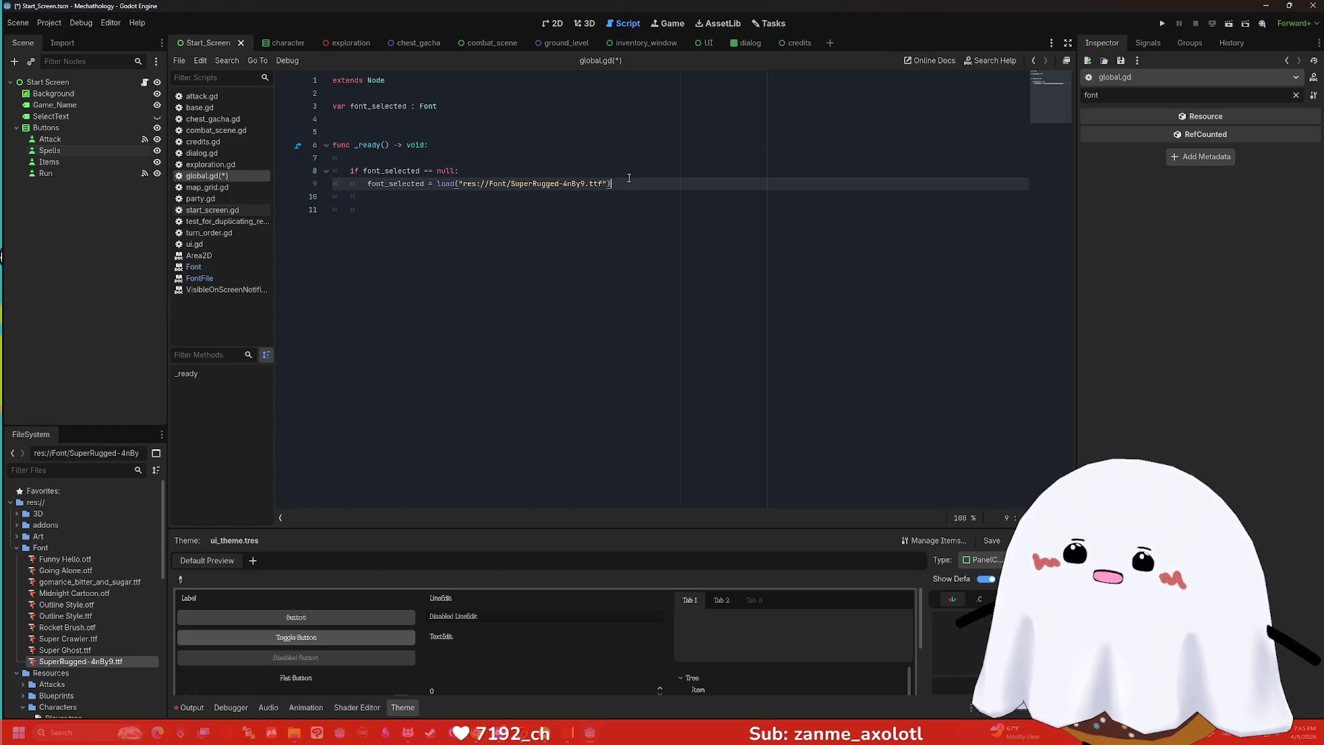
key(Return)
key(Return)
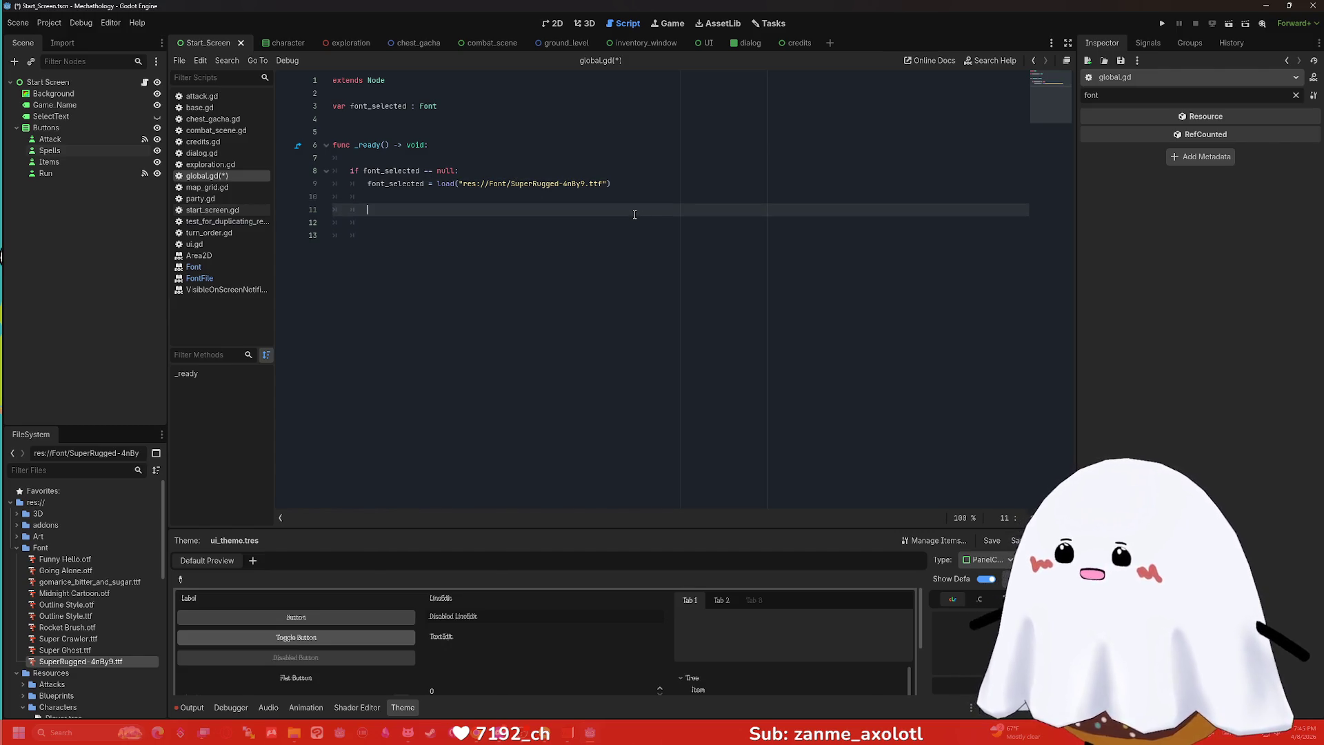
key(BackSpace)
key(BackSpace)
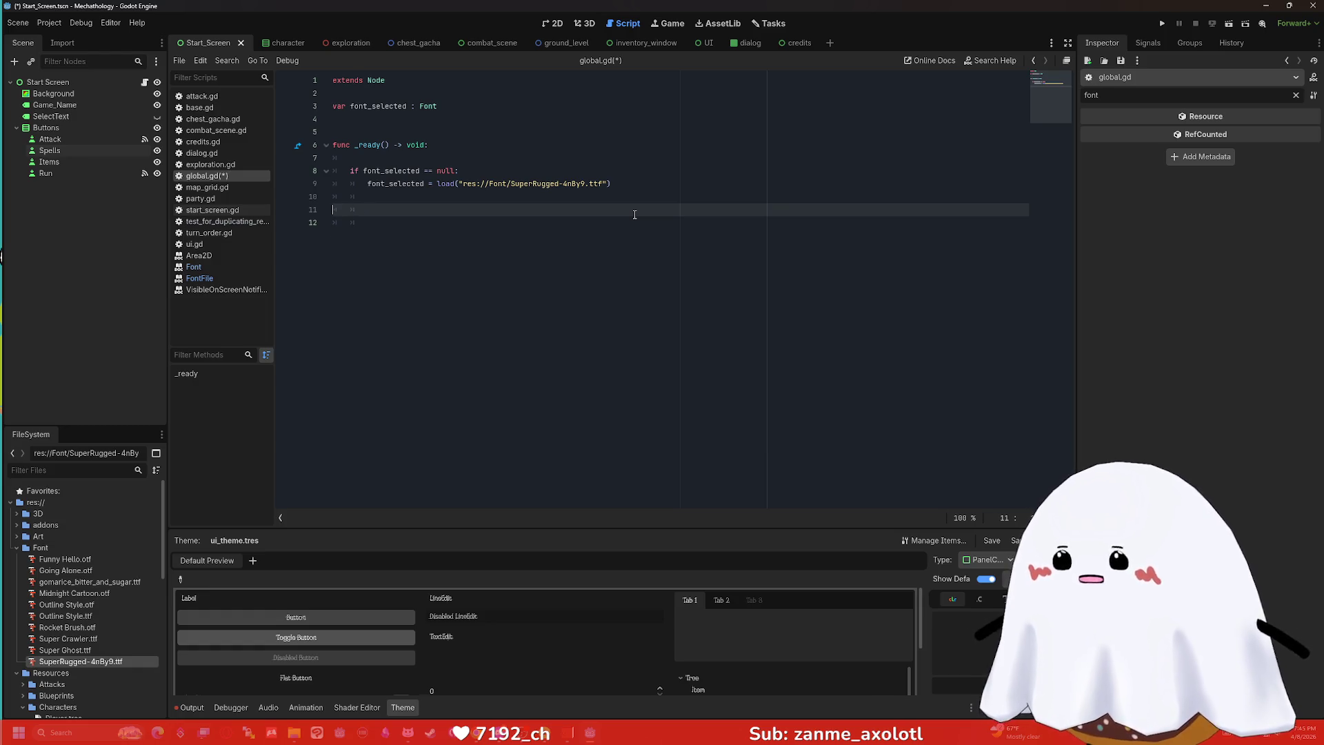
key(BackSpace)
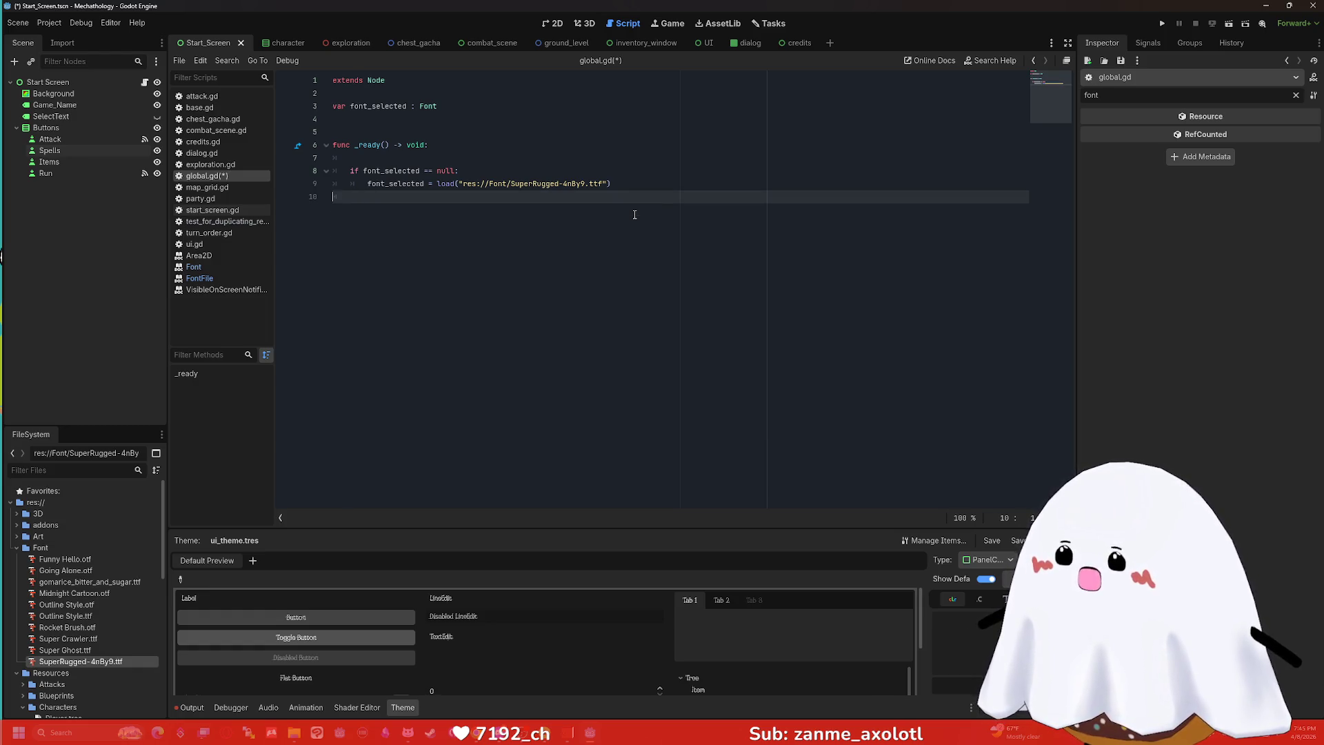
key(Return)
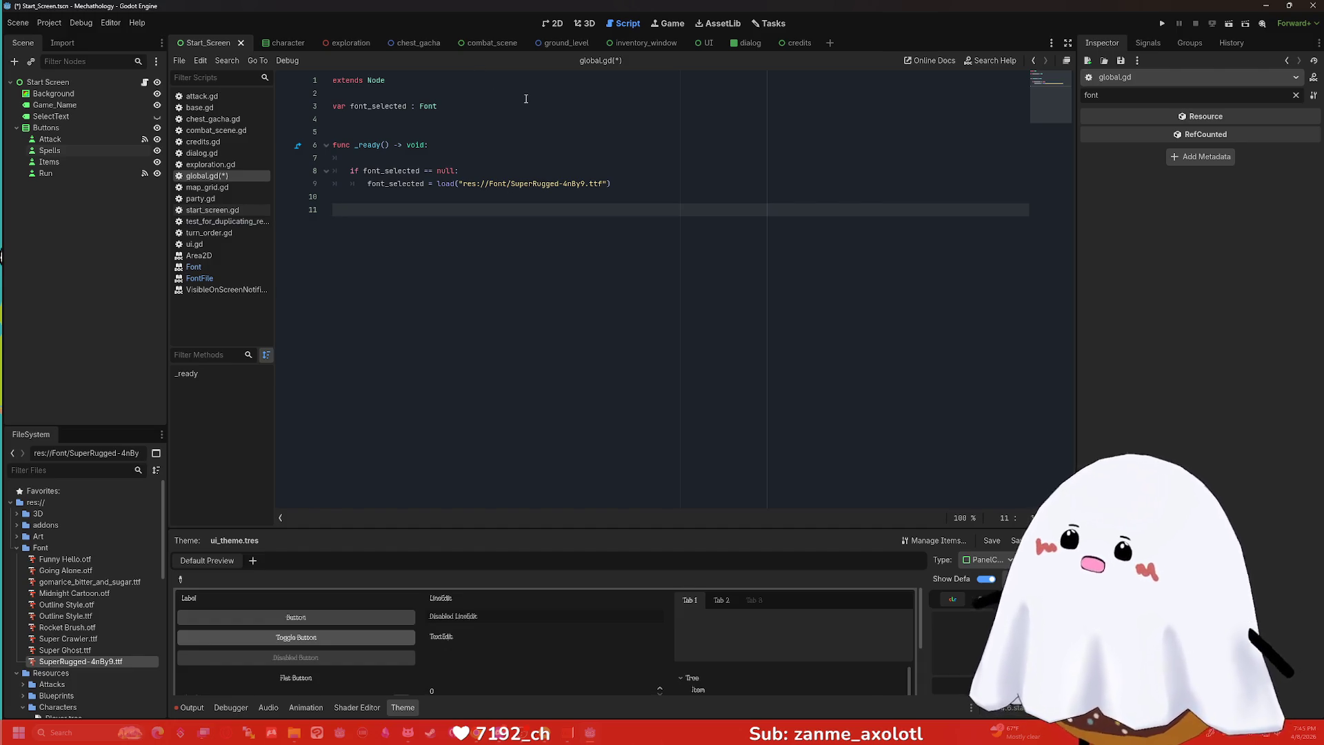
Add a set_font() function with a pass placeholder body below _ready.
text(func set_F)
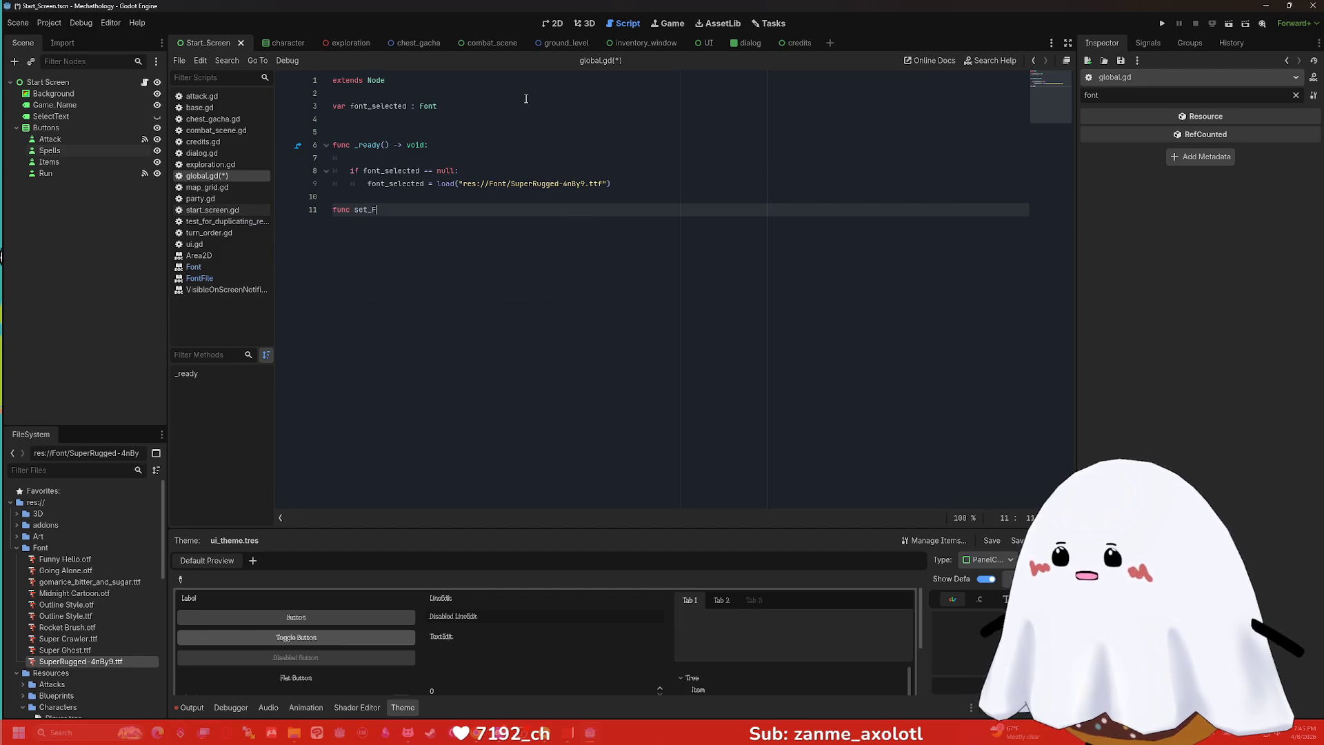
key(BackSpace)
text(font())
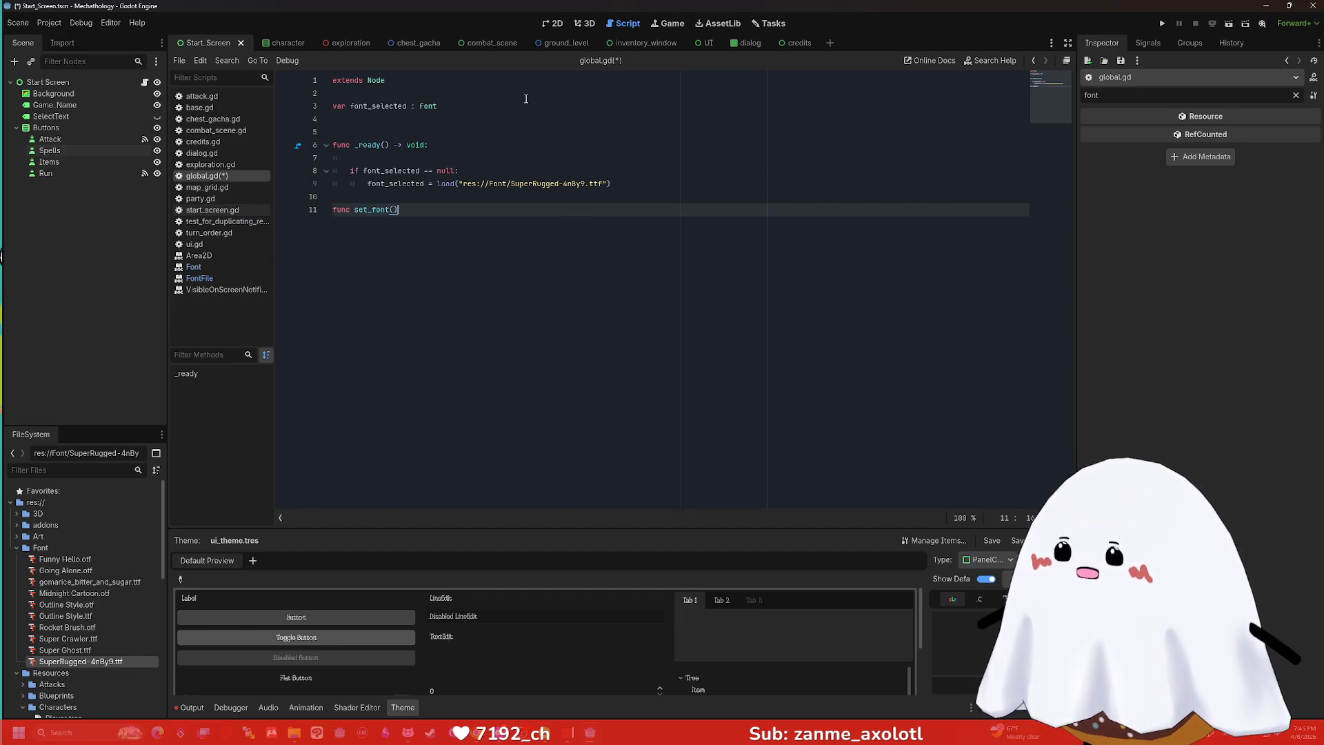
text(:)
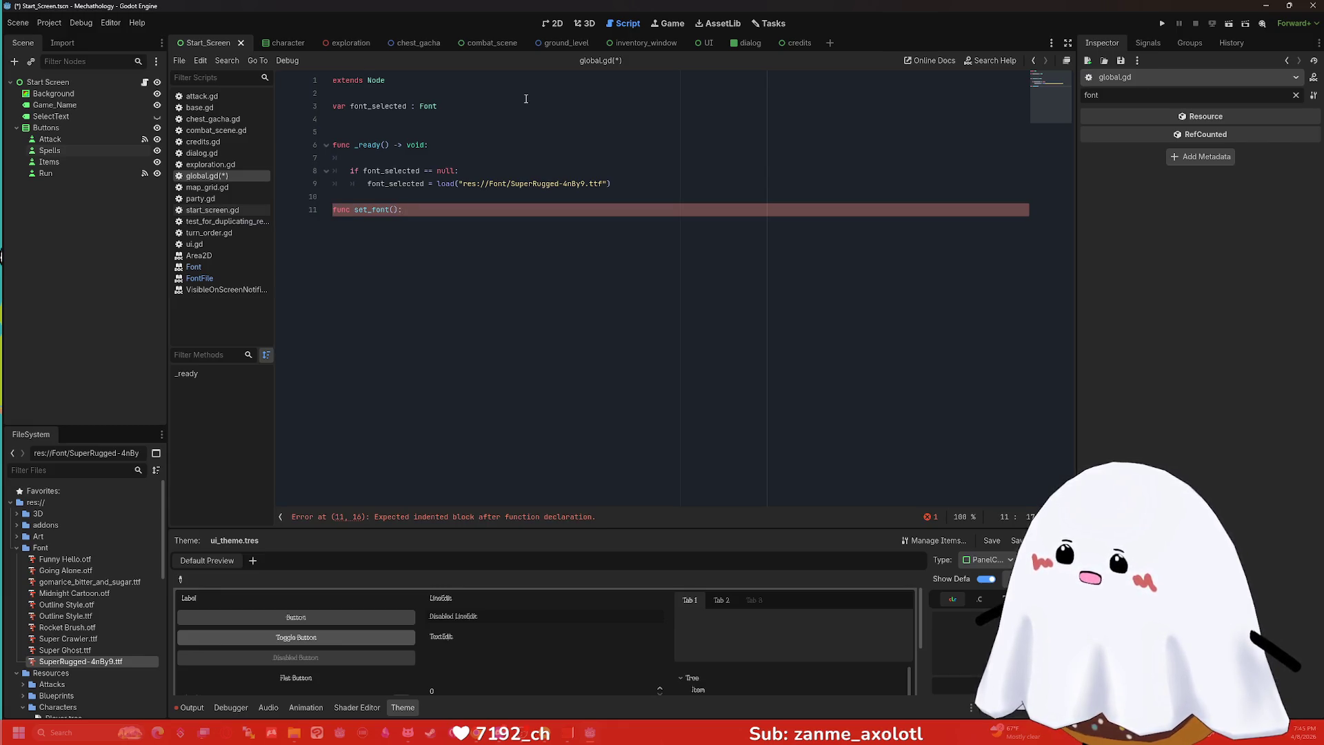
key(Return)
text(pass)
key(Return)
key(Return)
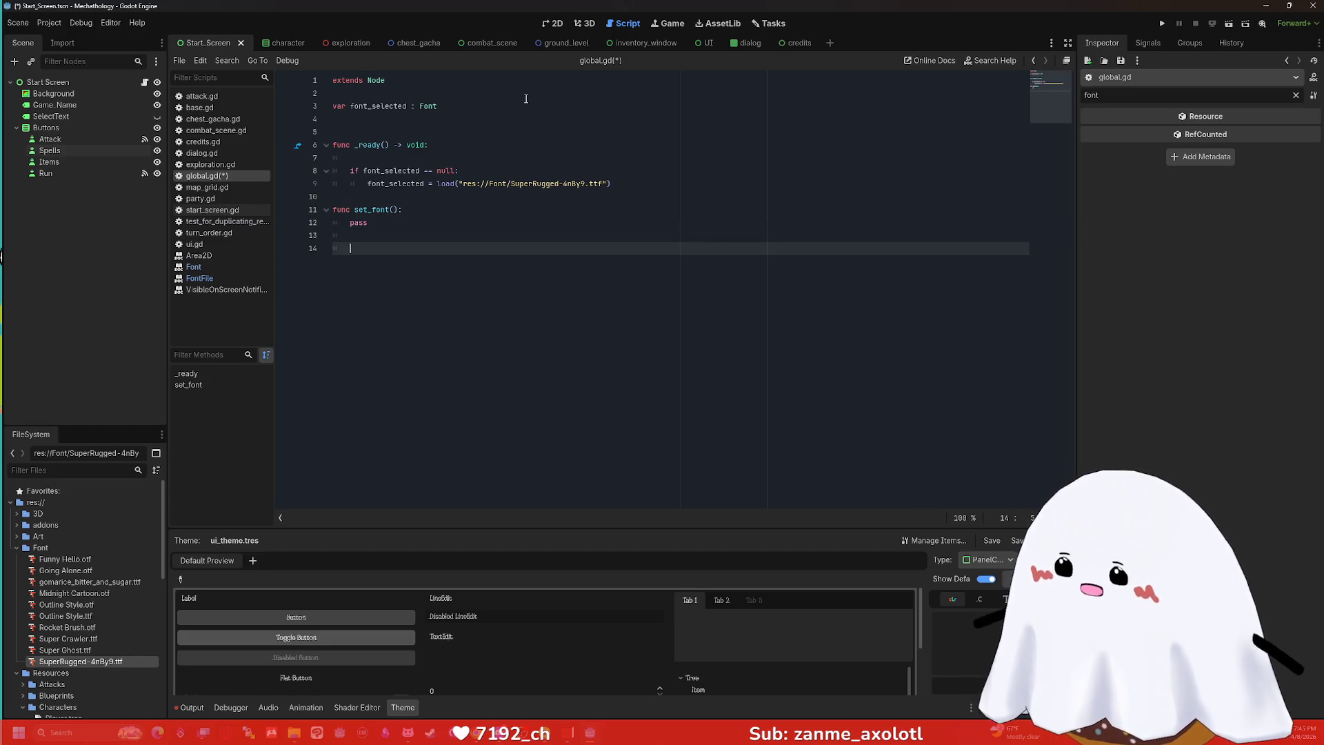
Give set_font a font parameter, discarding a half-typed font_selected assignment.
text(f)
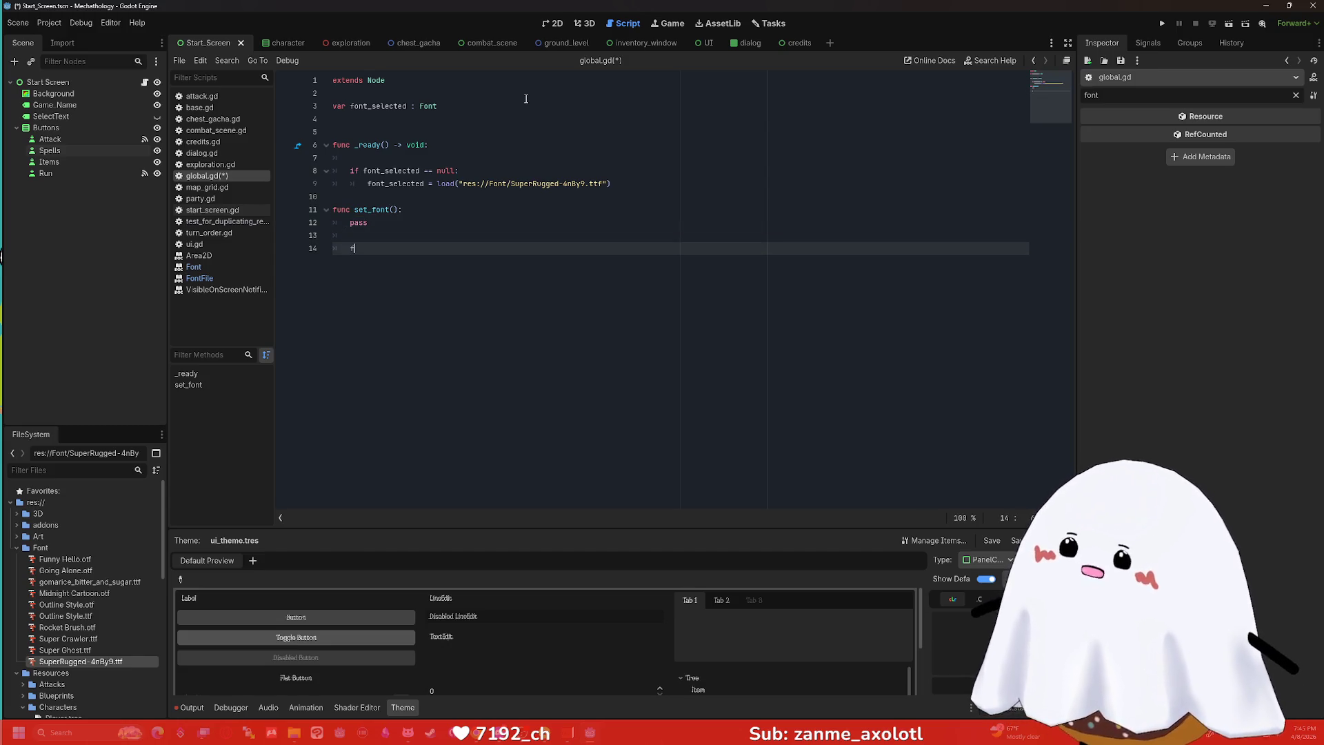
text(ont_selected =)
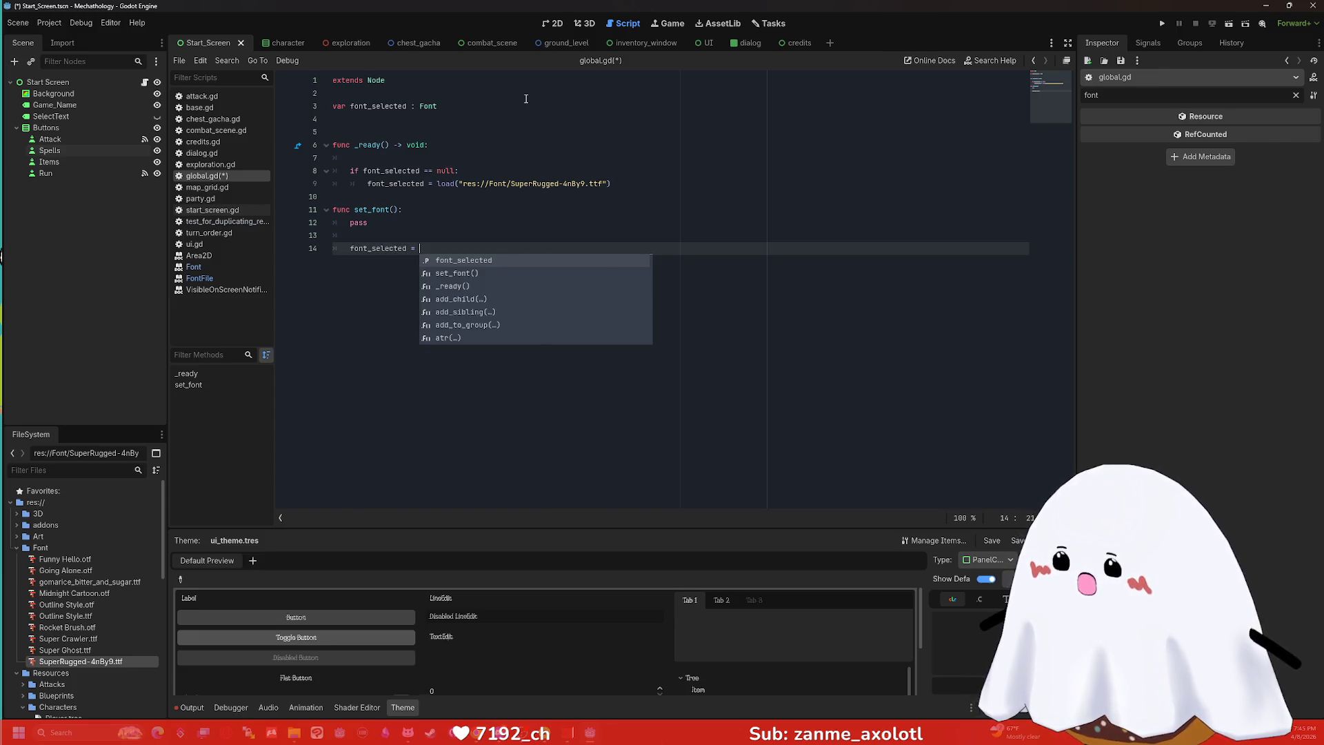
key(BackSpace)
key(BackSpace)
key(BackSpace)
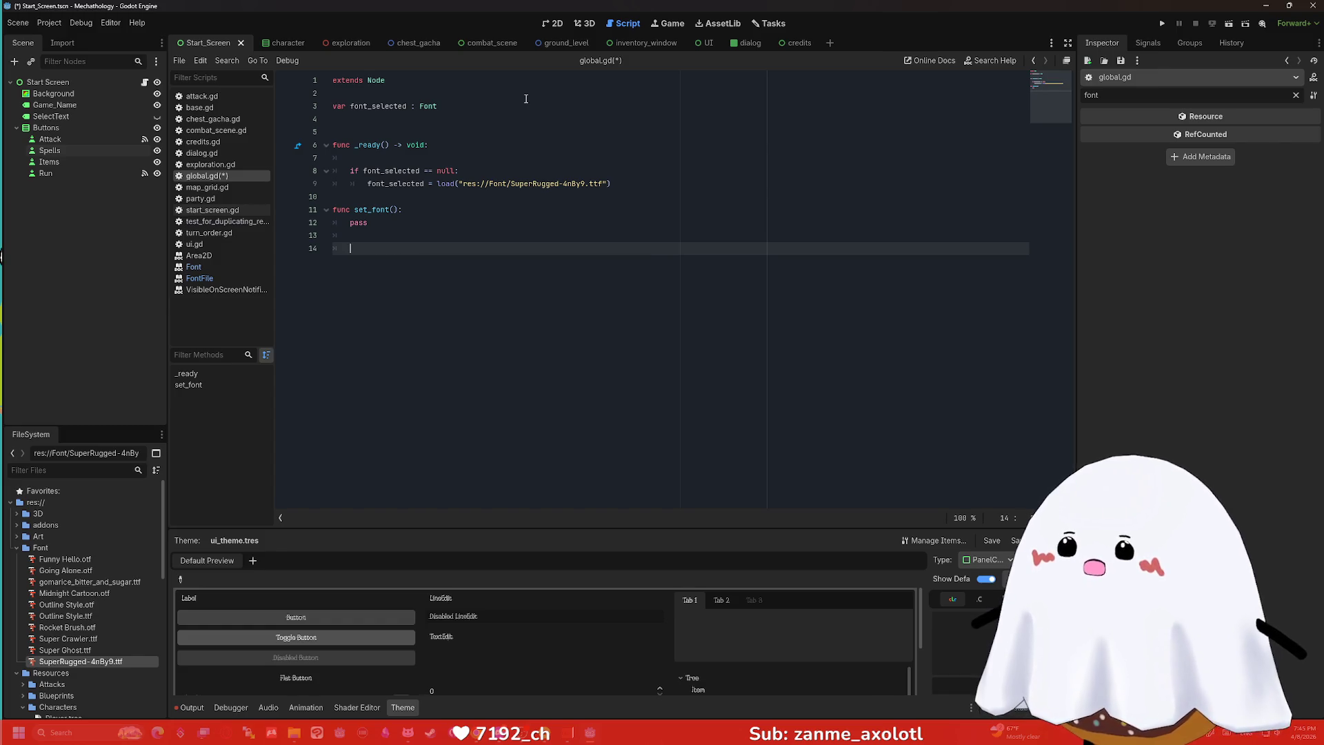
click(397, 209)
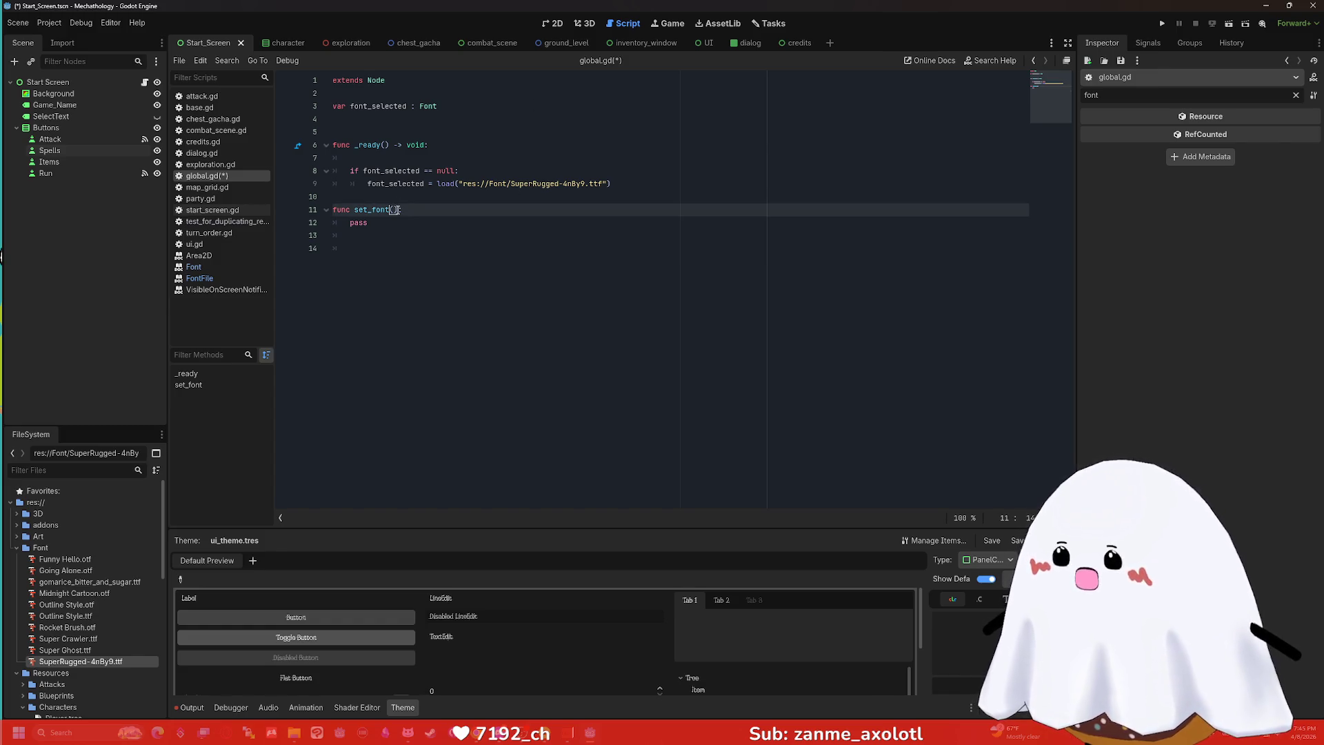
text(font)
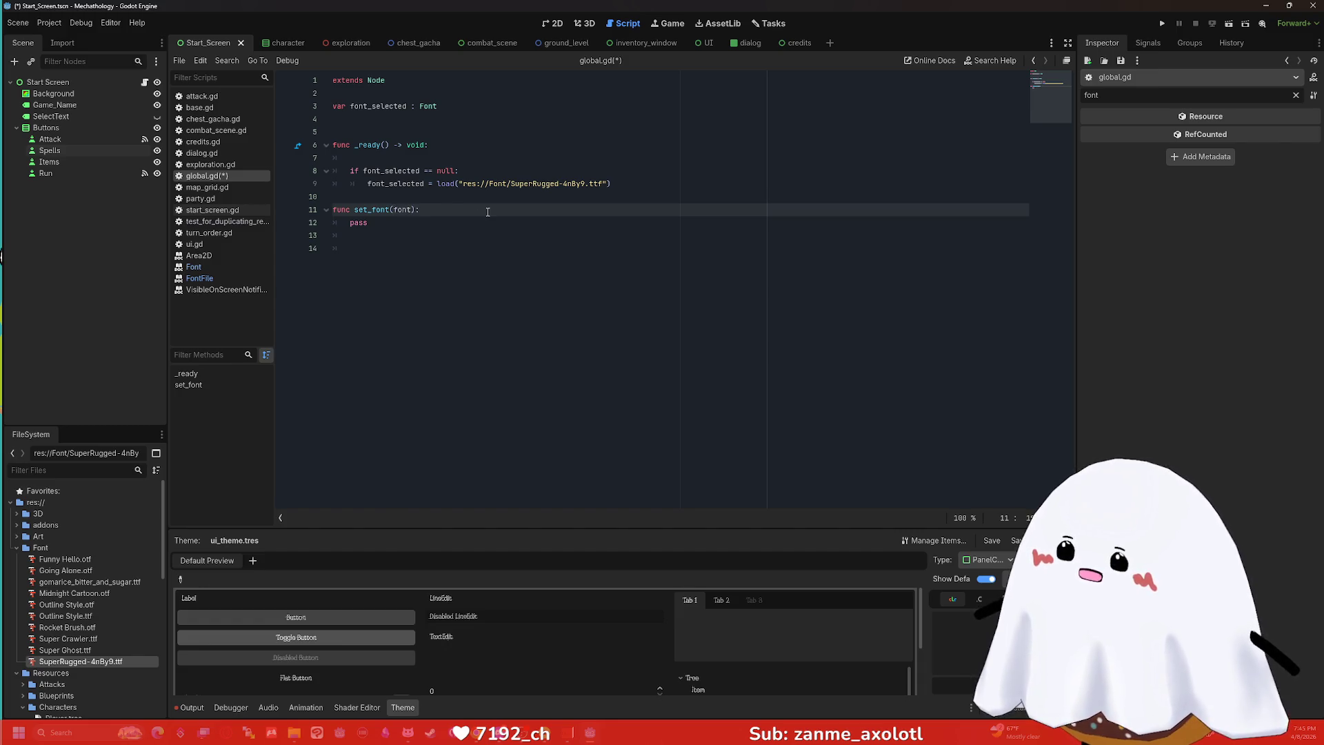
key(Return)
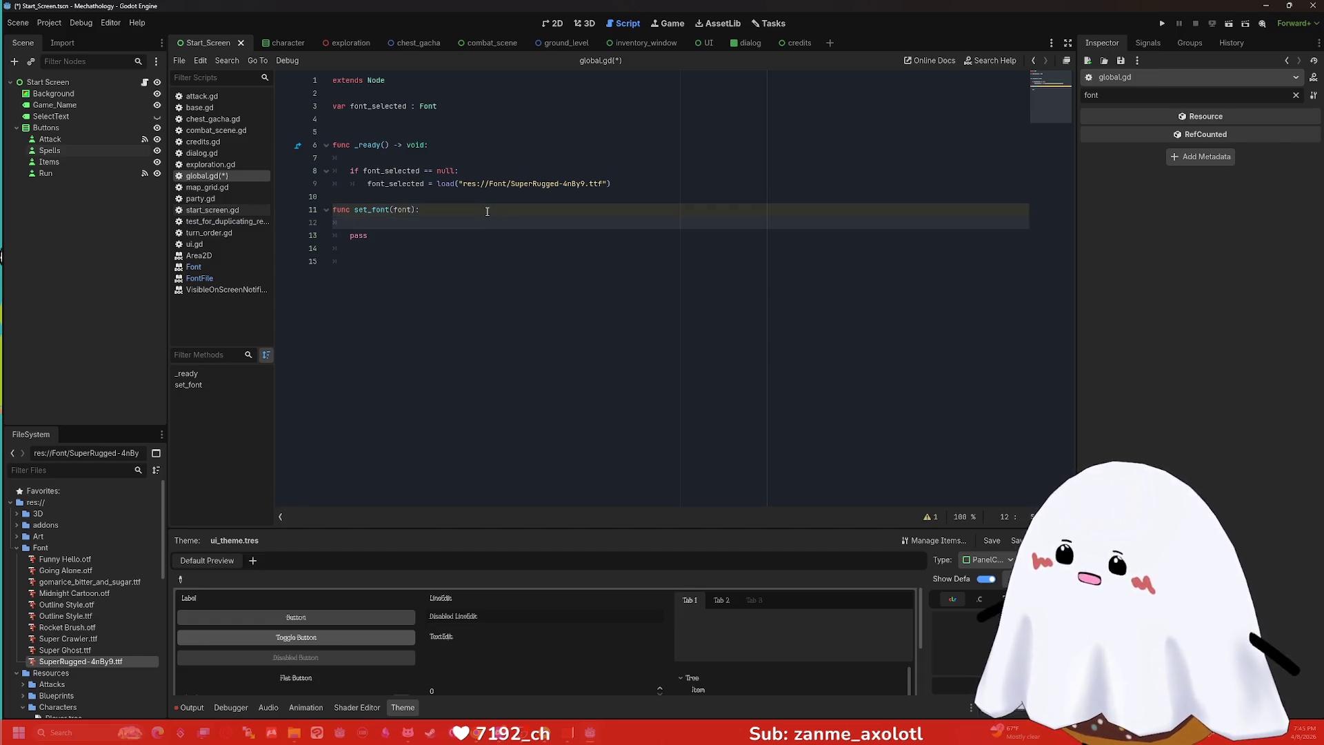
key(BackSpace)
key(BackSpace)
click(441, 227)
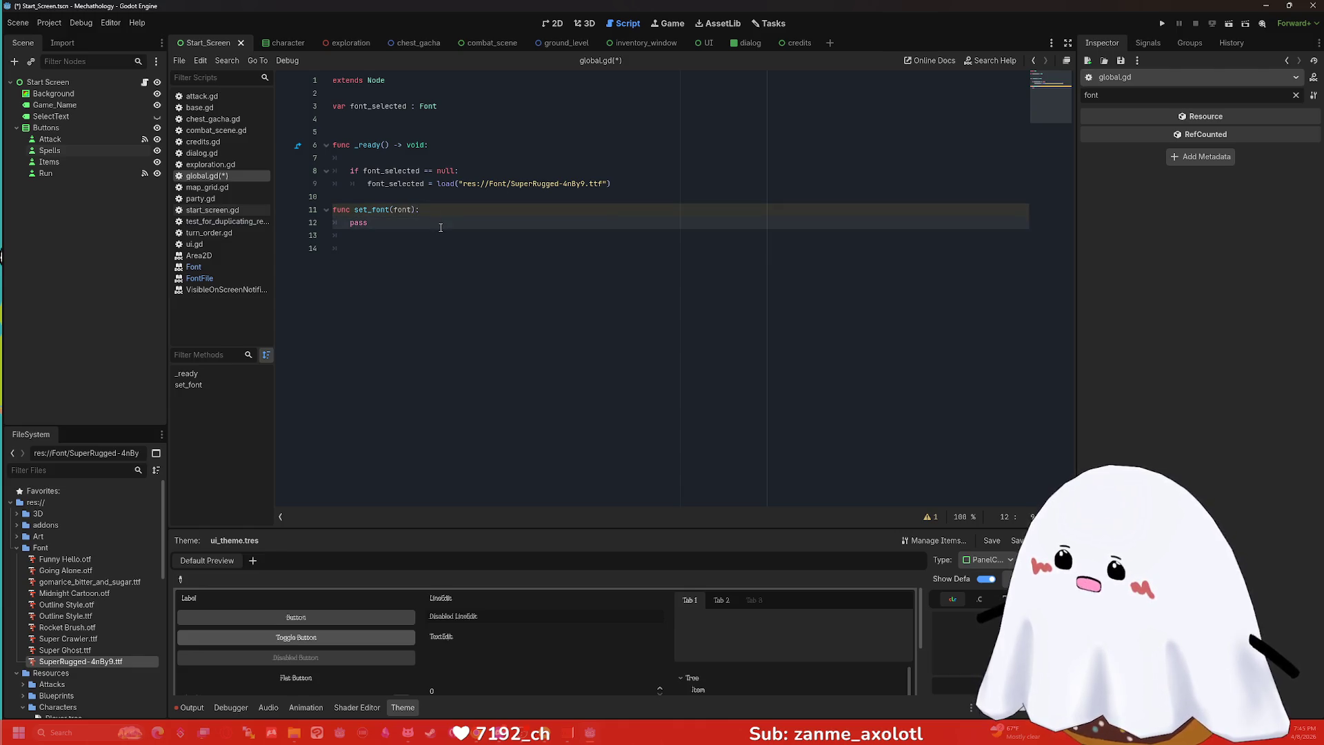
key(Return)
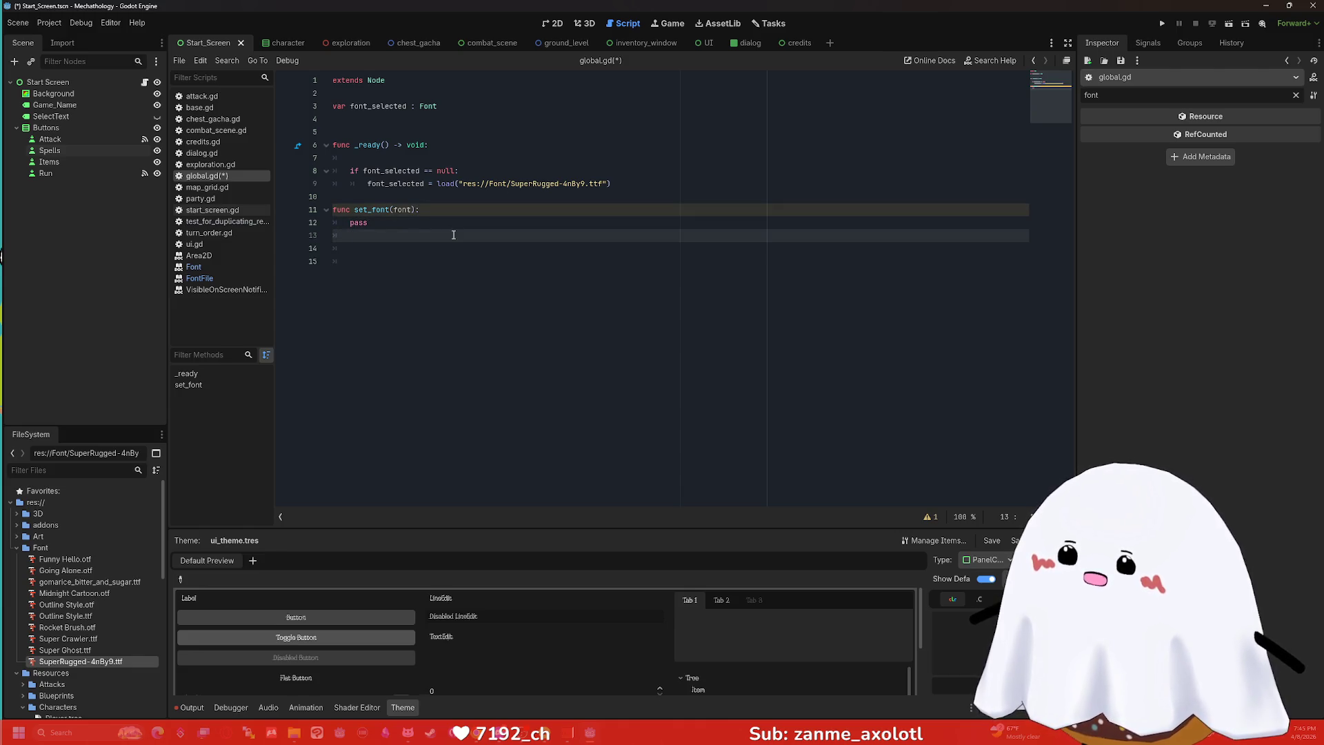
Start an 'if font ==' check in set_font, then revert it to a pass placeholder.
click(432, 222)
key(shift+Home)
key(BackSpace)
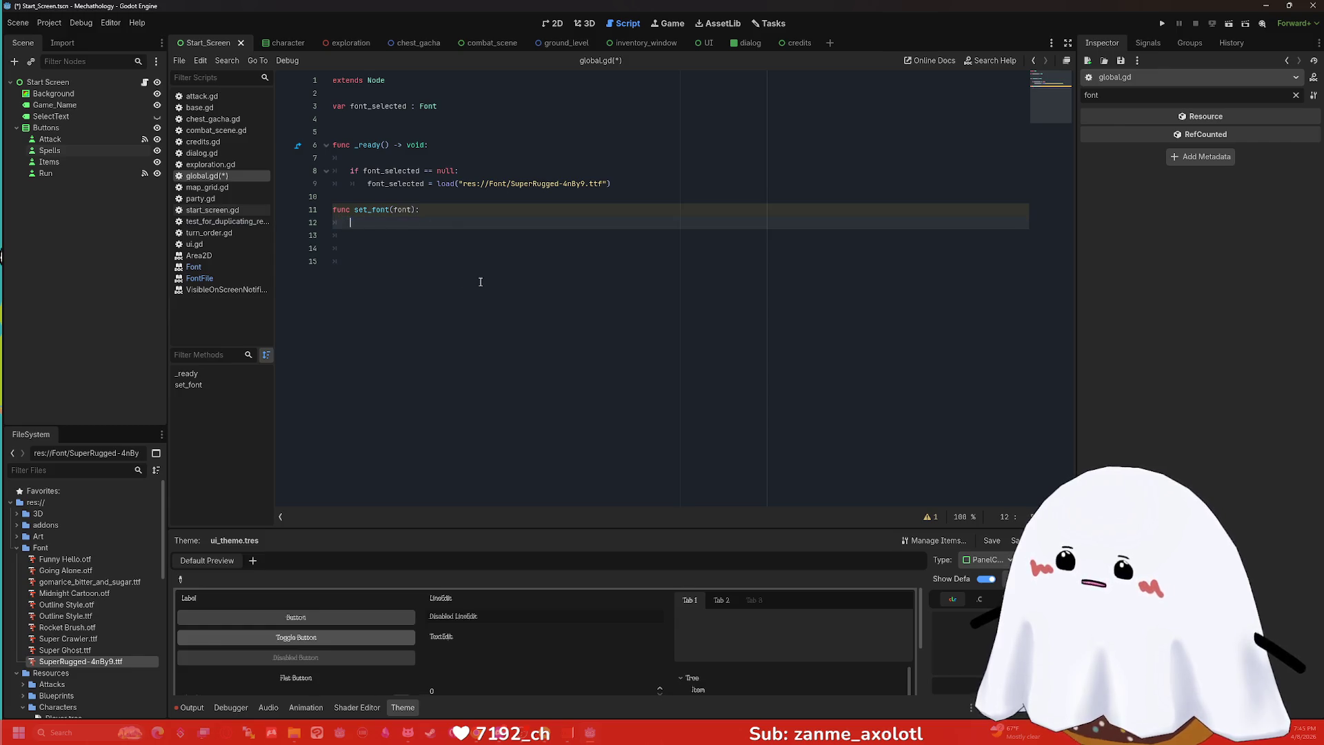
key(Return)
text(if font )
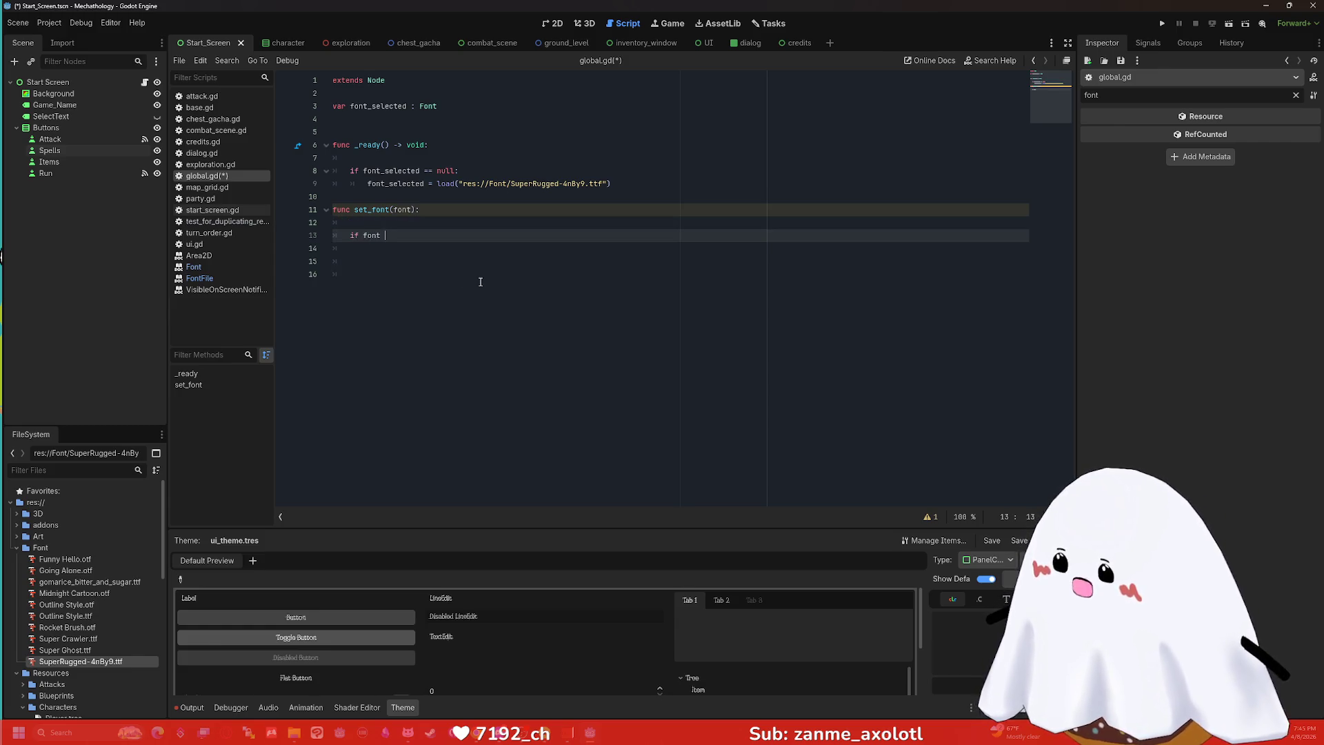
text(==)
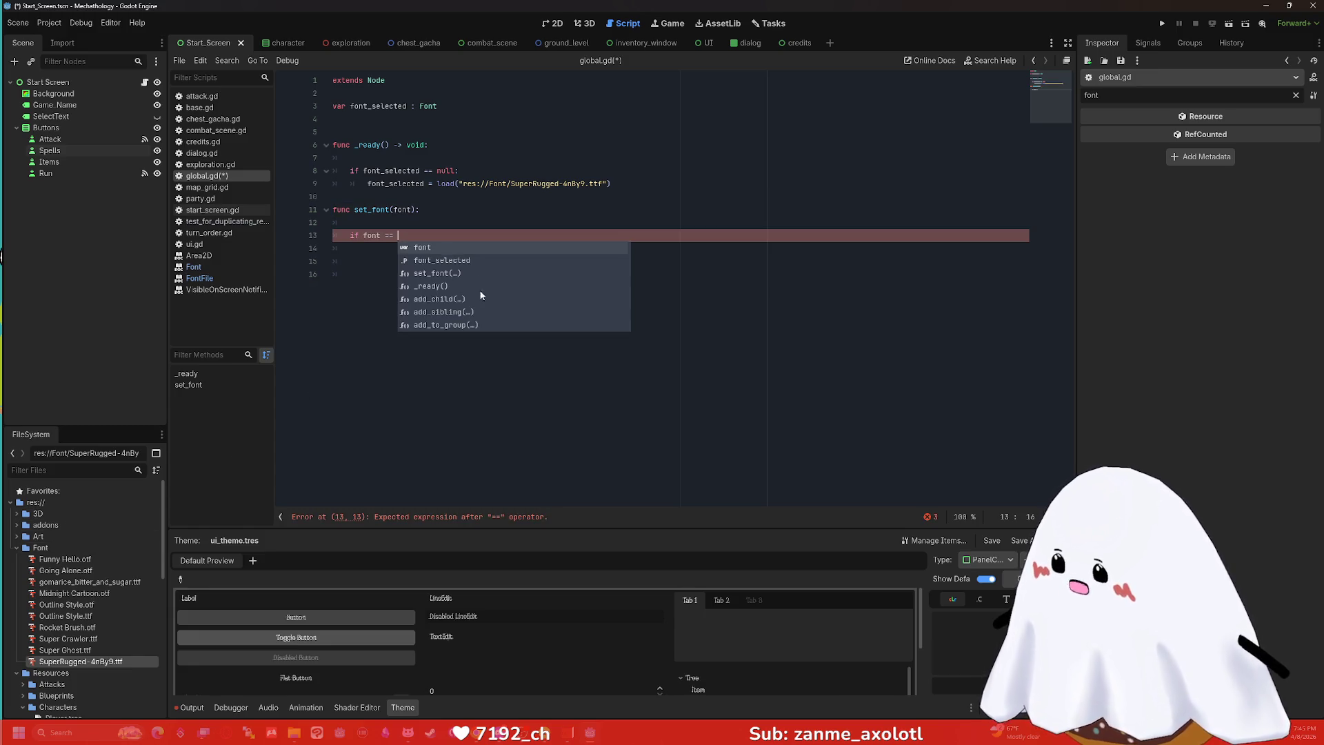
click(339, 274)
drag(400, 235, 286, 235)
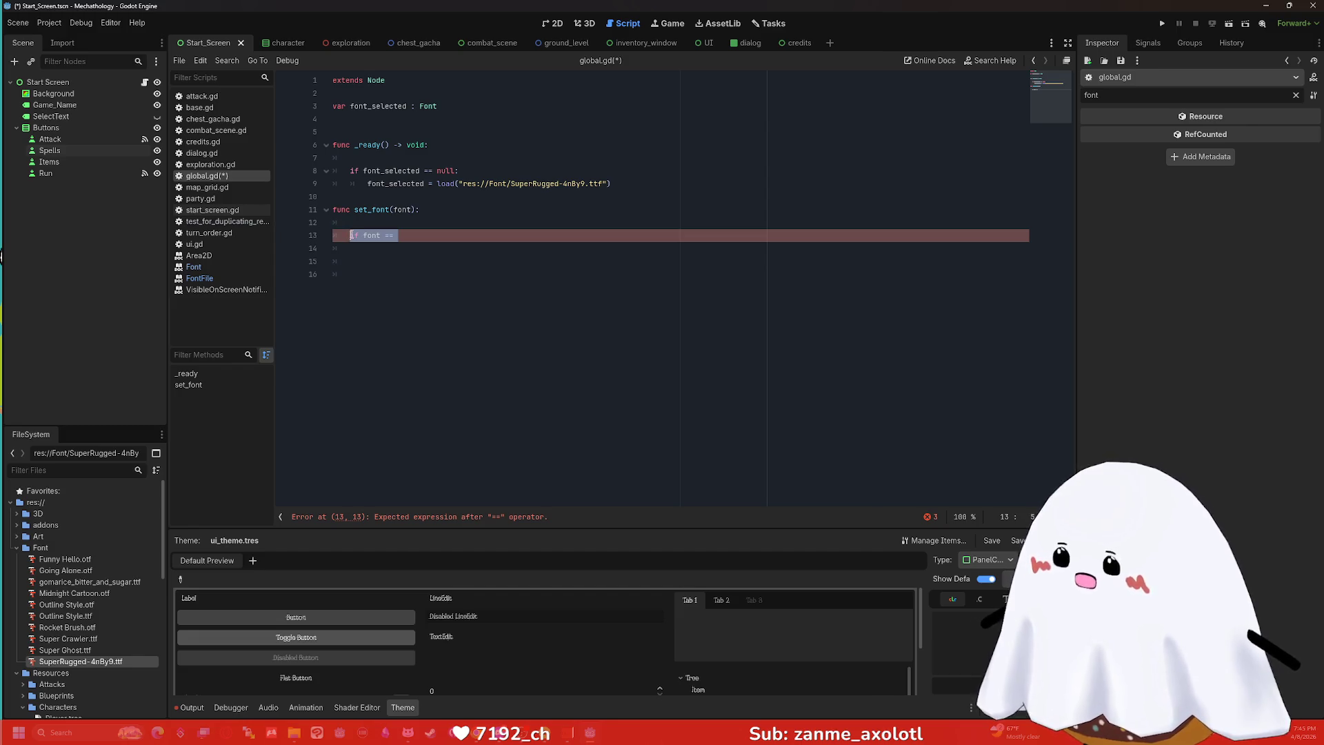
key(BackSpace)
text(pass)
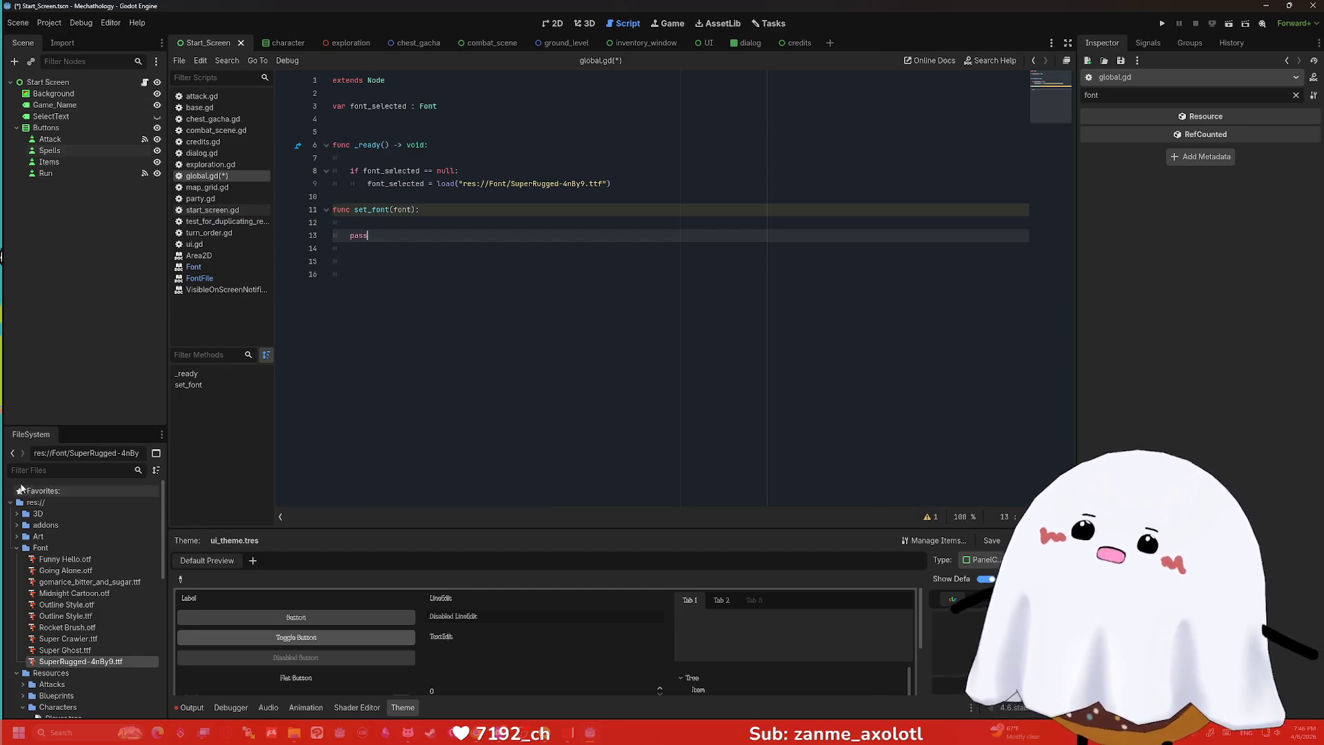
click(66, 559)
Rename Funny Hello.otf to funny_hello.otf.
click(66, 558)
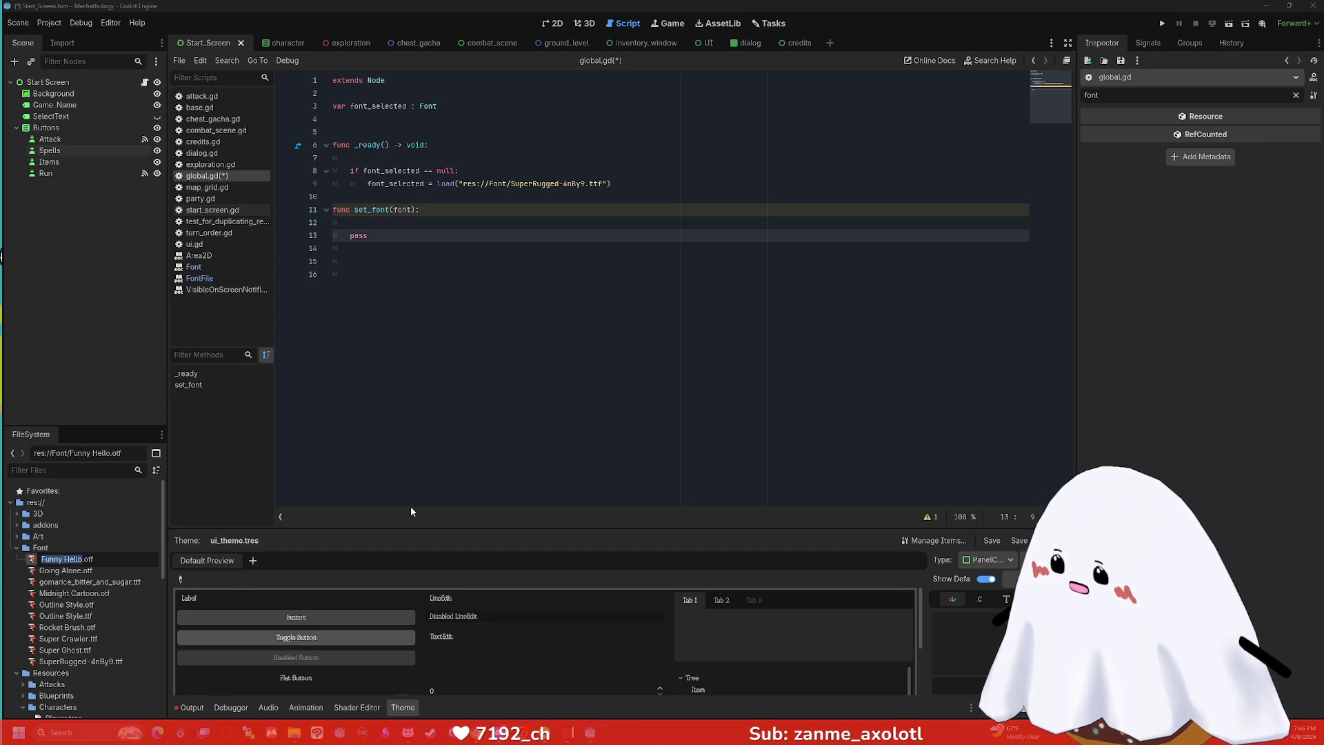
key(Escape)
text(funny)
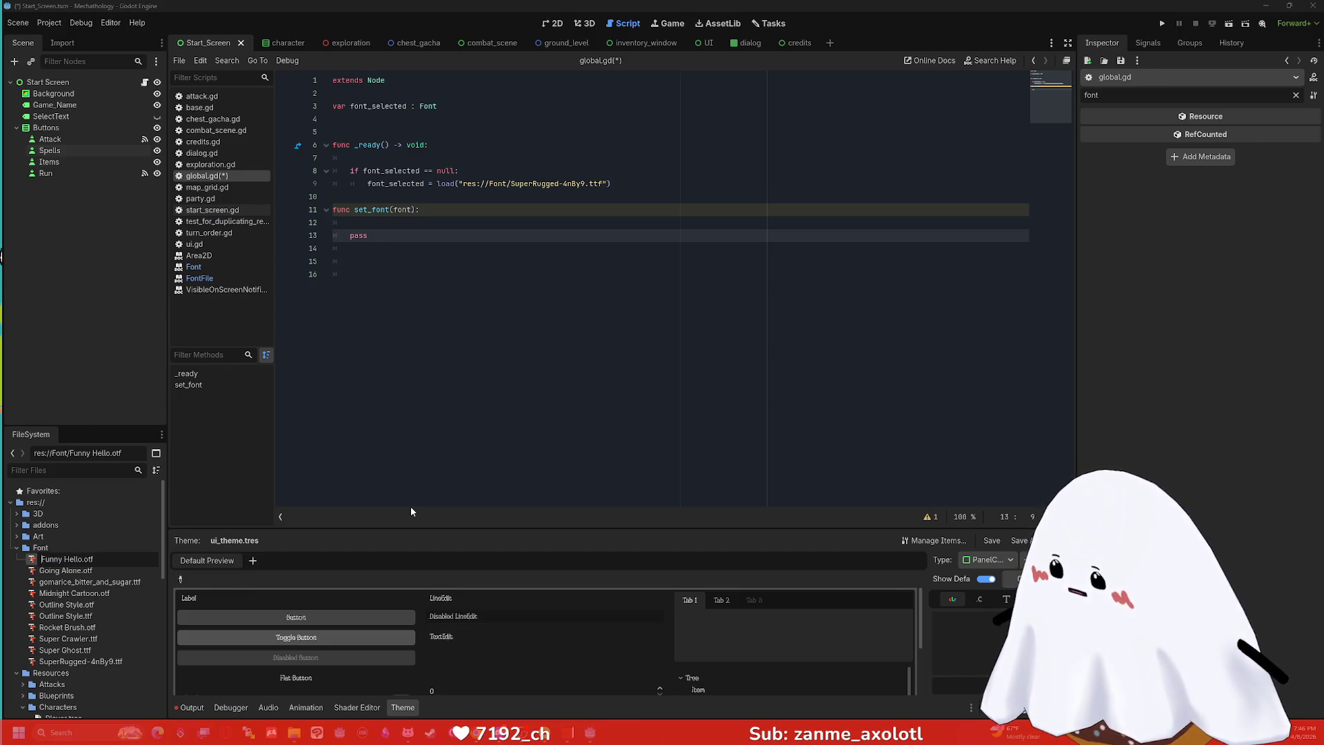
key(BackSpace)
text(funny)
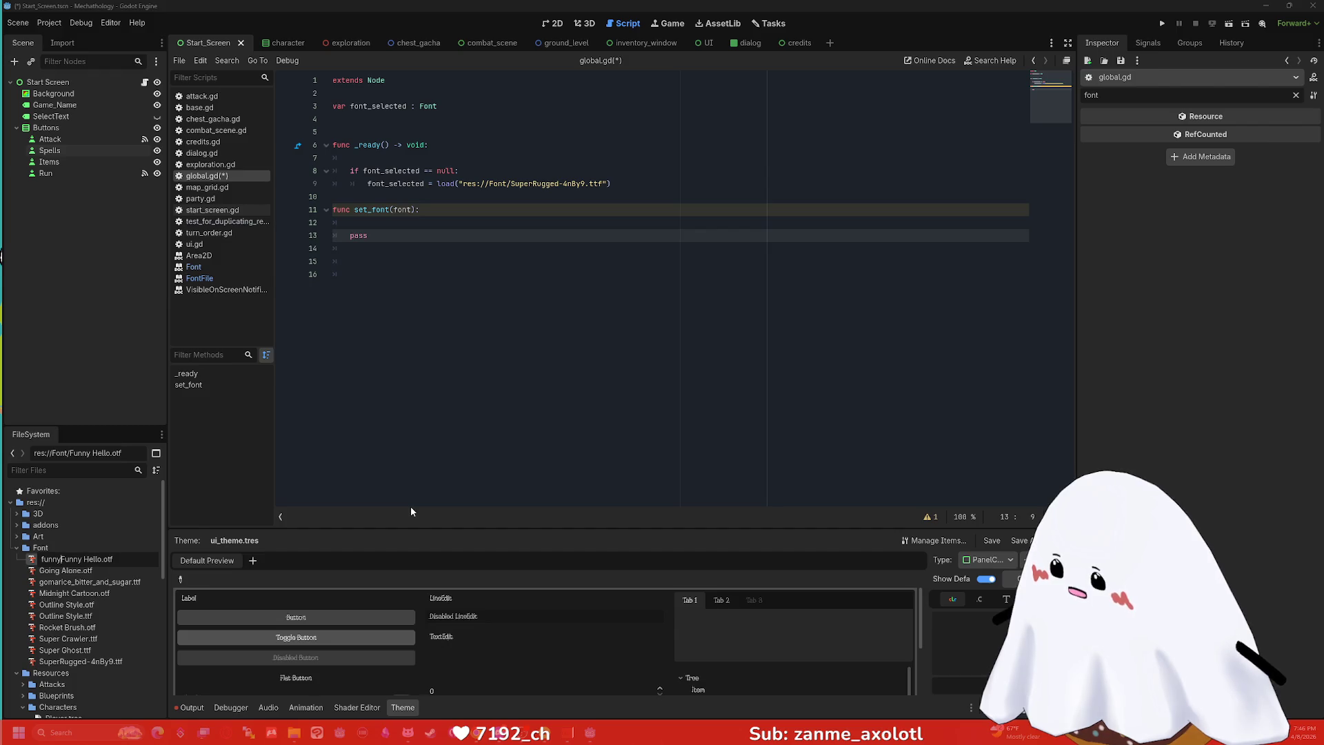
text(_)
key(Delete)
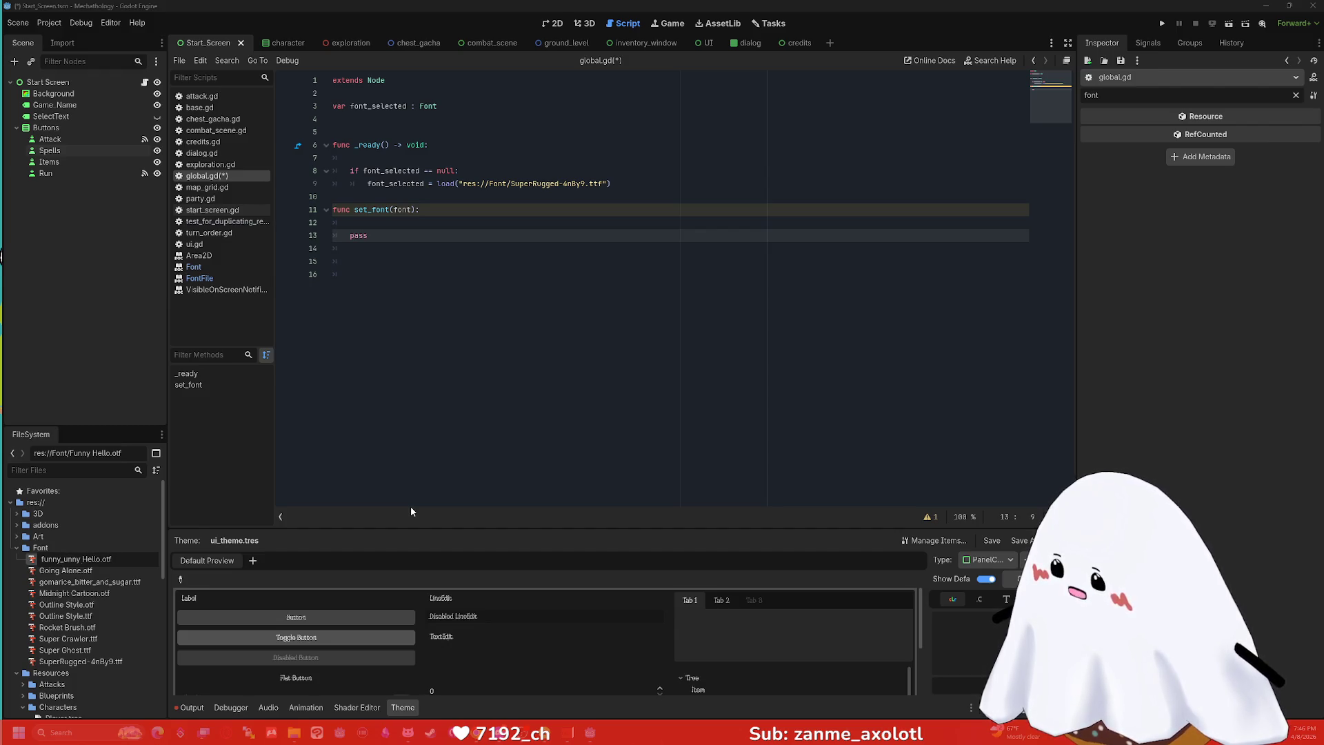
key(Delete)
key(Delete)
key(Delete)
text(hell)
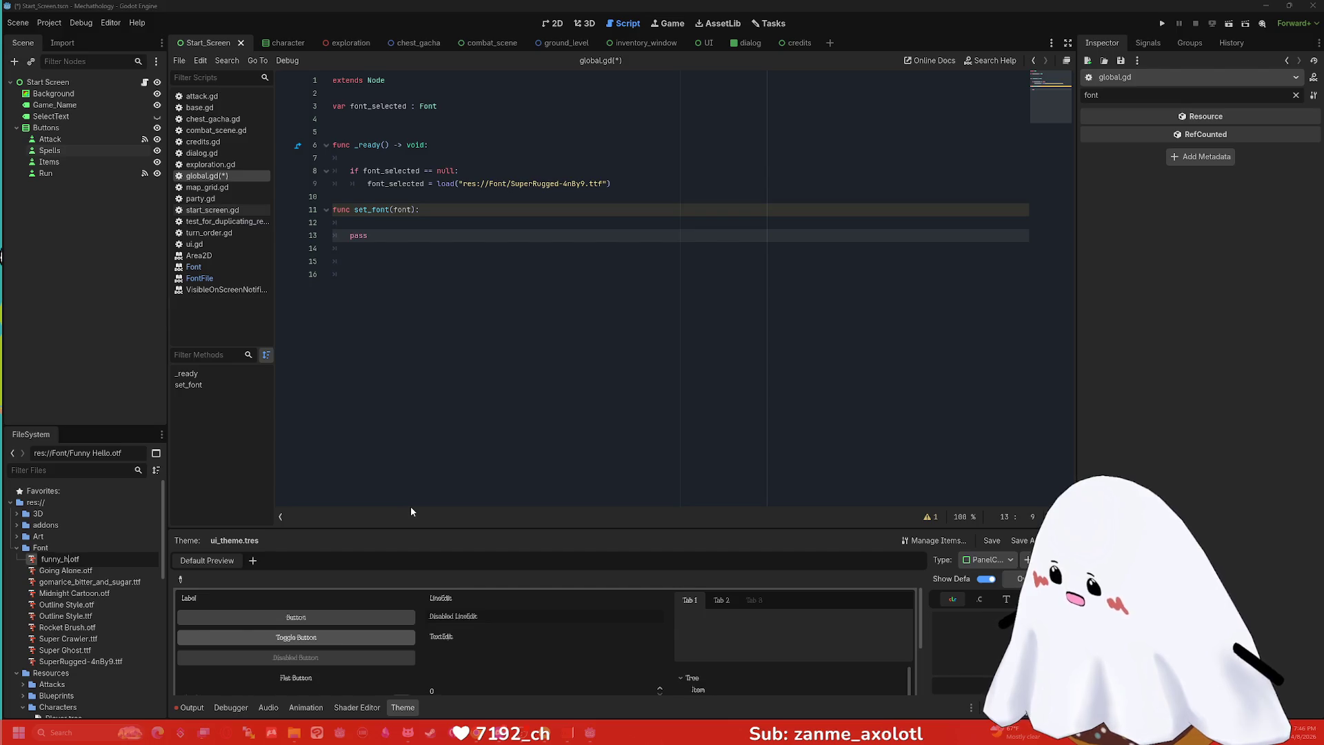
text(o)
key(Return)
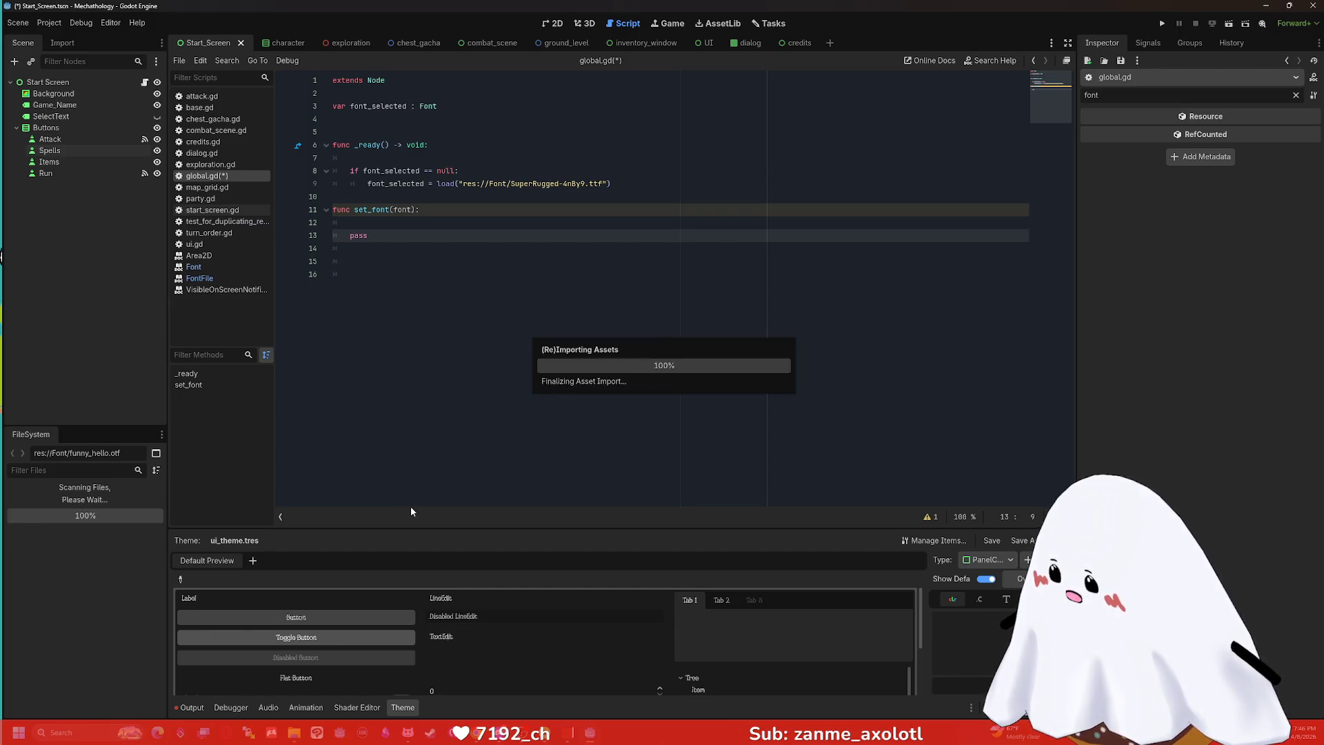
Rename Going Alone.otf to going_alone.otf.
key(Down)
key(F2)
text(going_Alo)
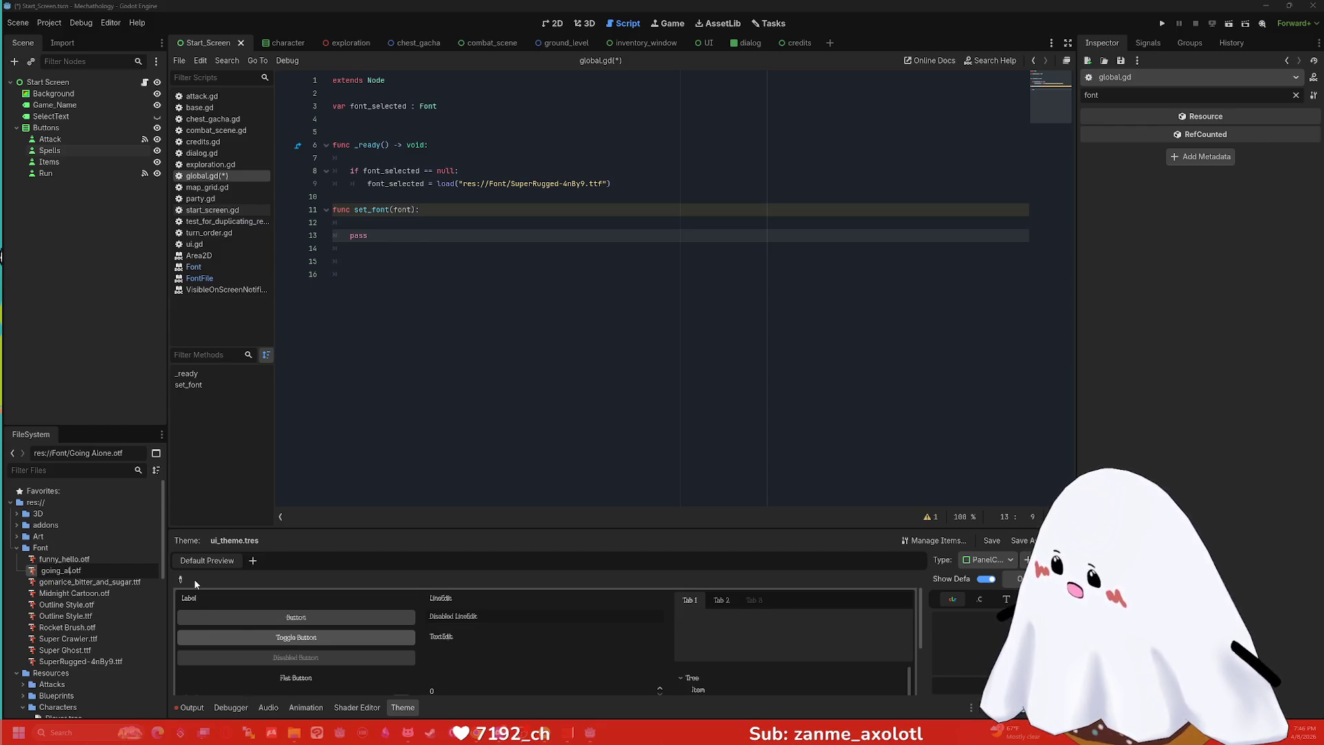
text(ne)
key(Return)
Rename Midnight Cartoon.otf to midnight_cartoon.otf.
key(Down)
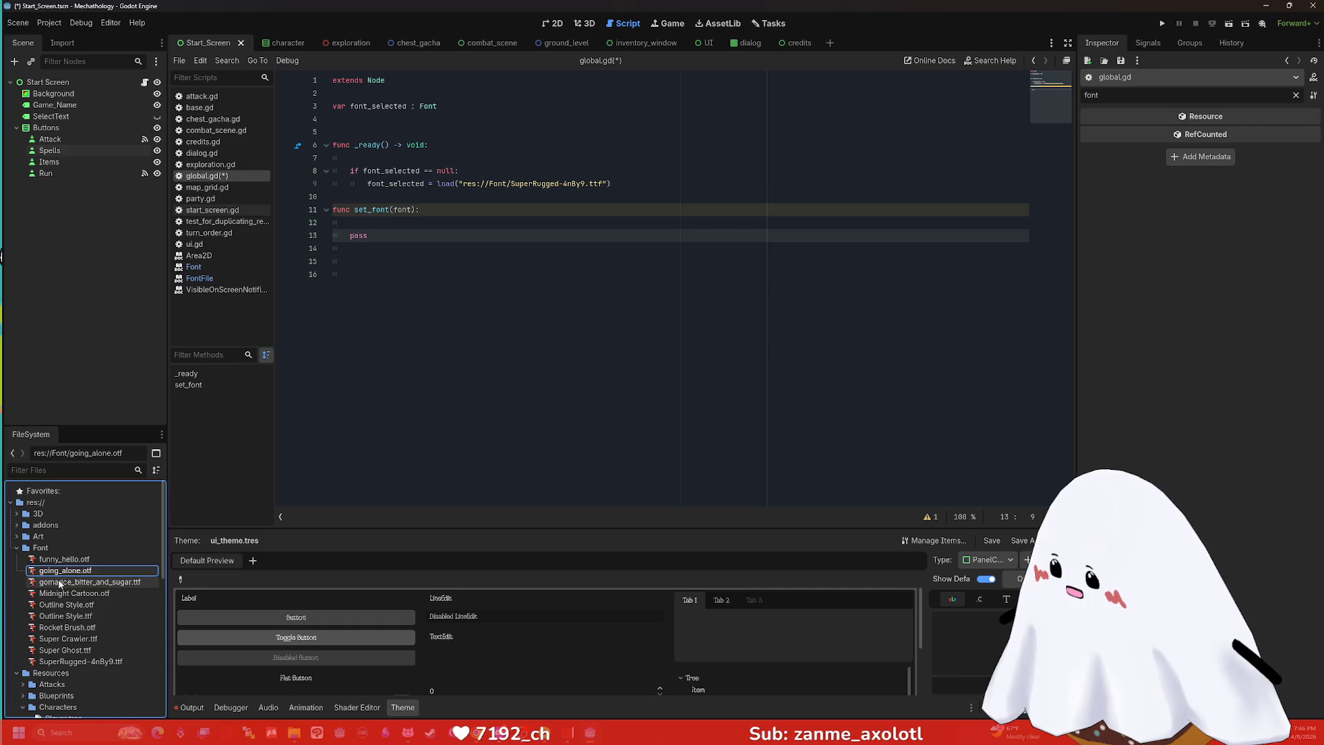
key(Down)
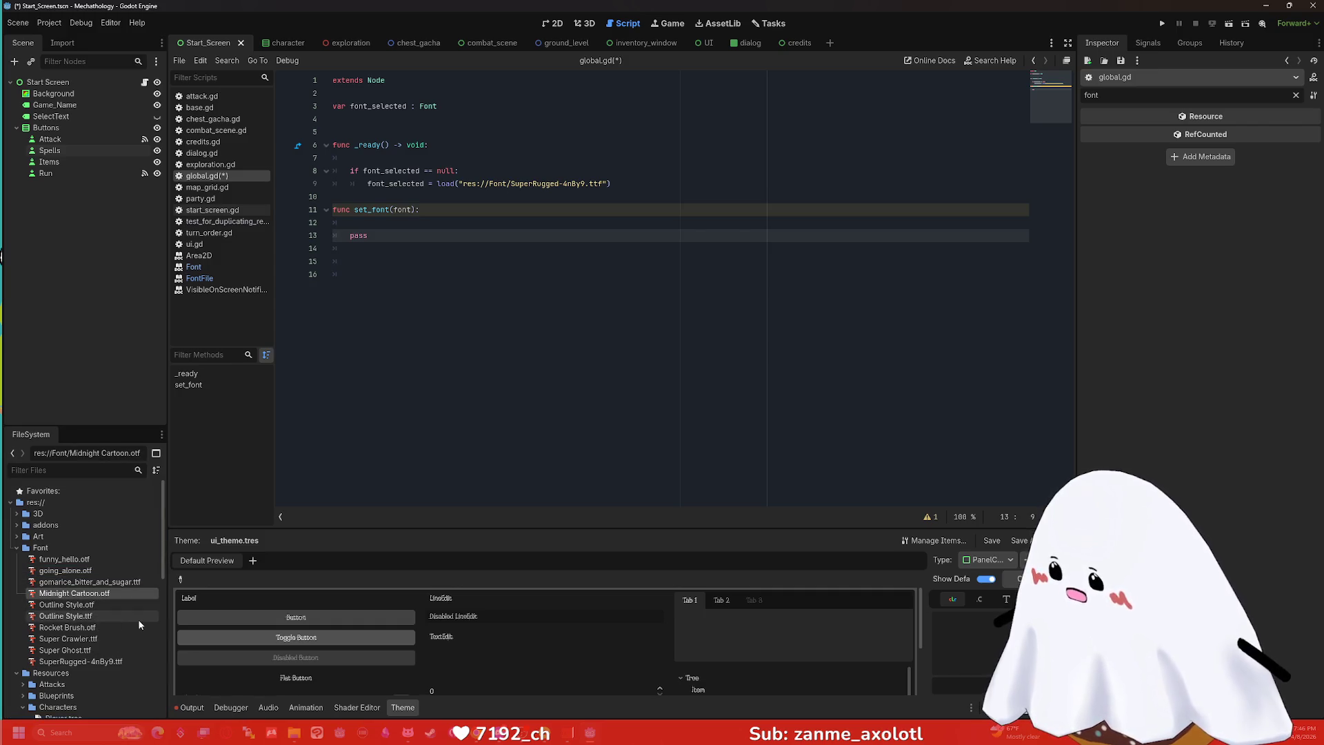
key(F2)
click(48, 594)
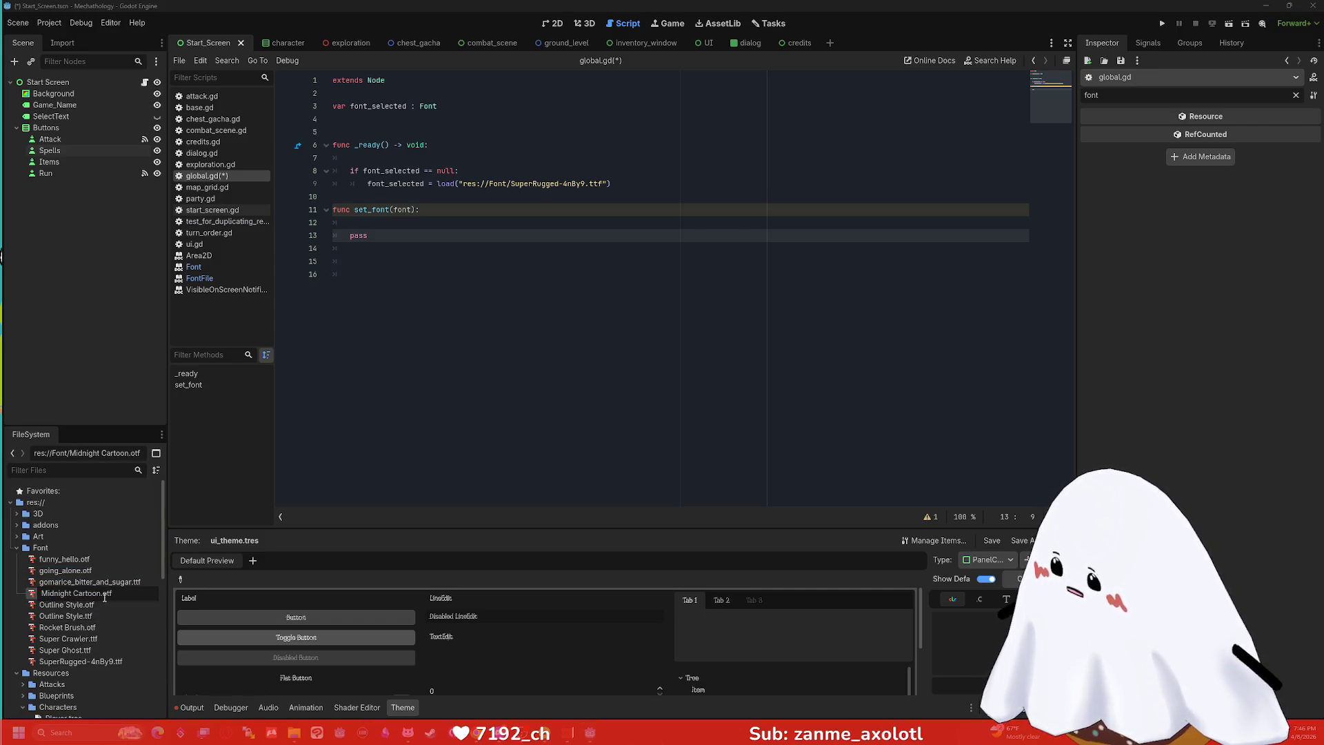
key(BackSpace)
key(BackSpace)
text(mi)
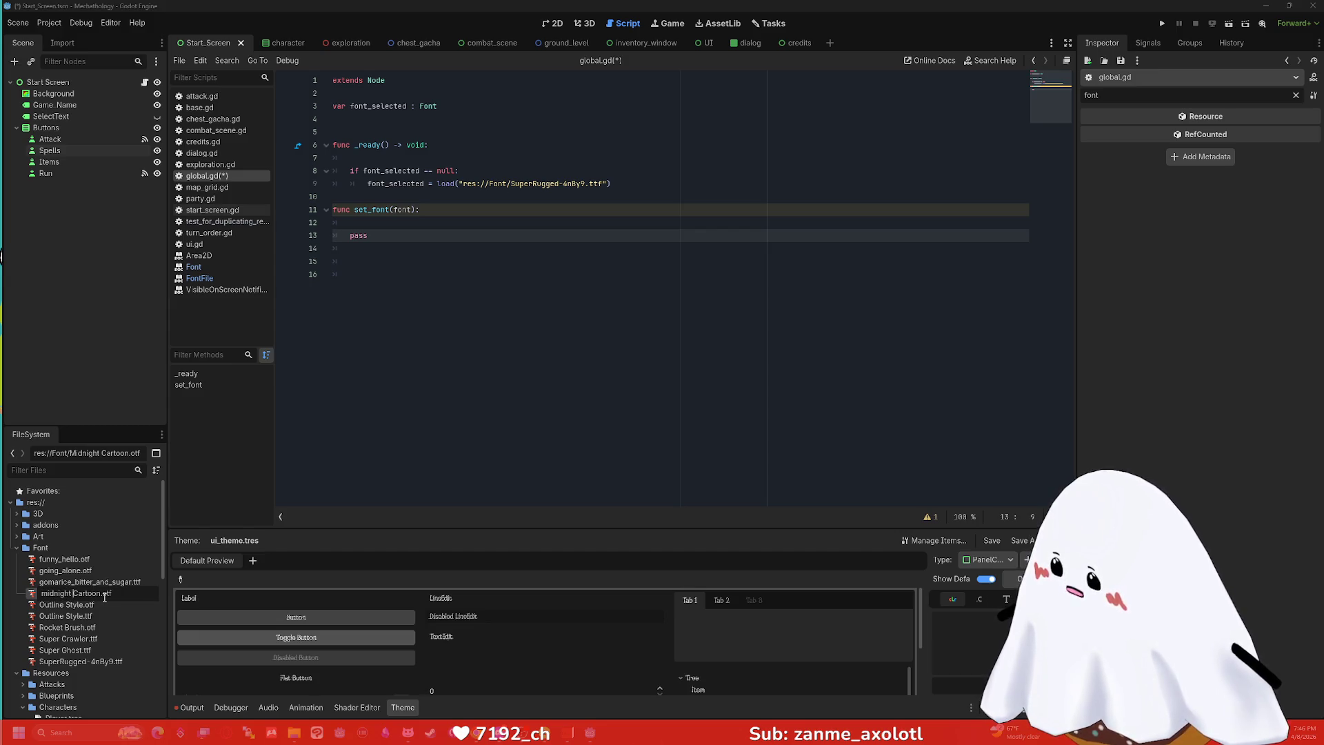
key(BackSpace)
key(BackSpace)
text(_c)
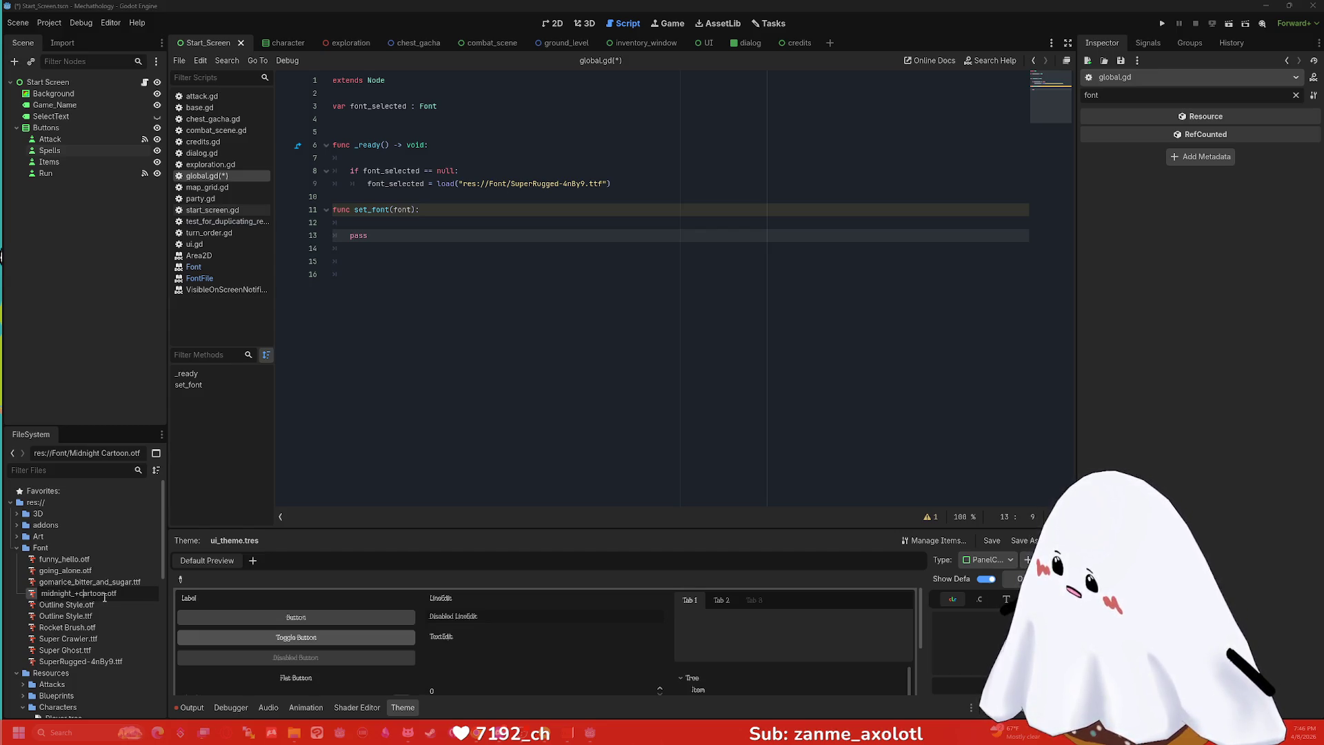
key(Return)
Rename Outline Style.otf to outline_style.otf.
click(111, 604)
key(F2)
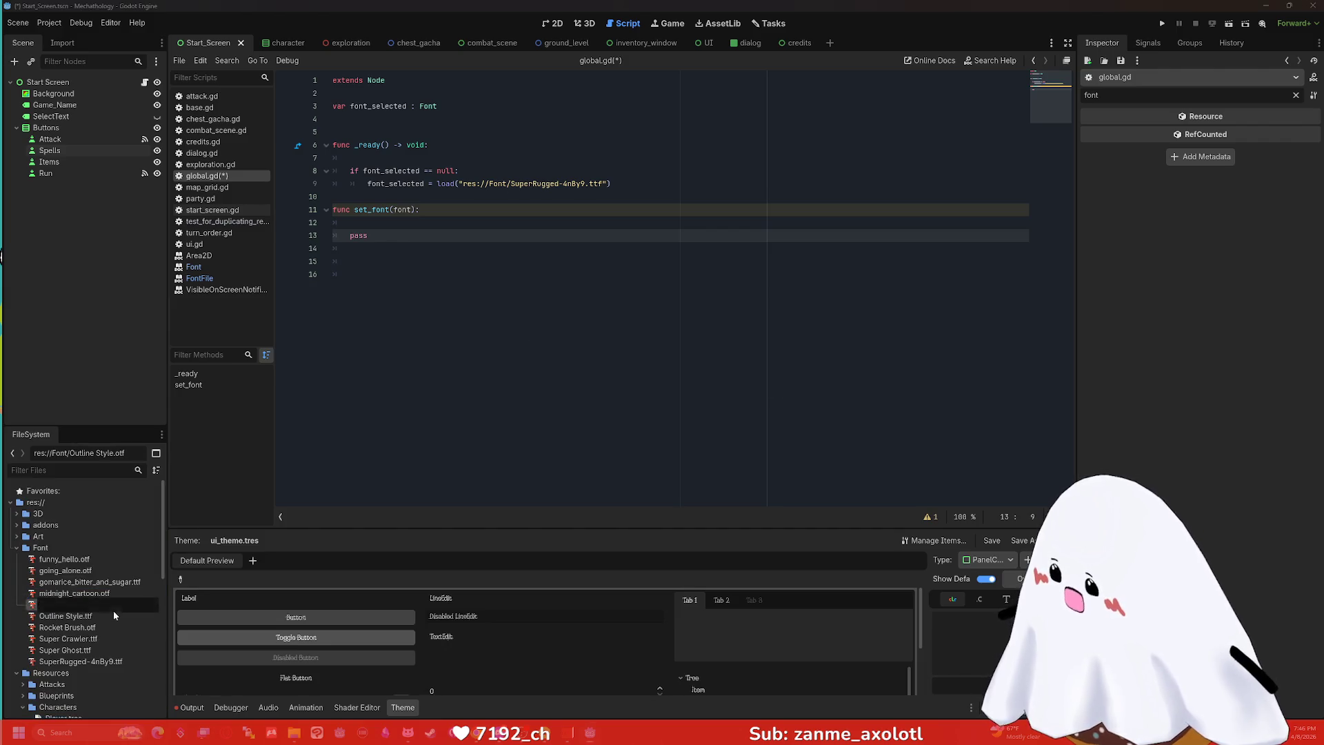
text(outline_st)
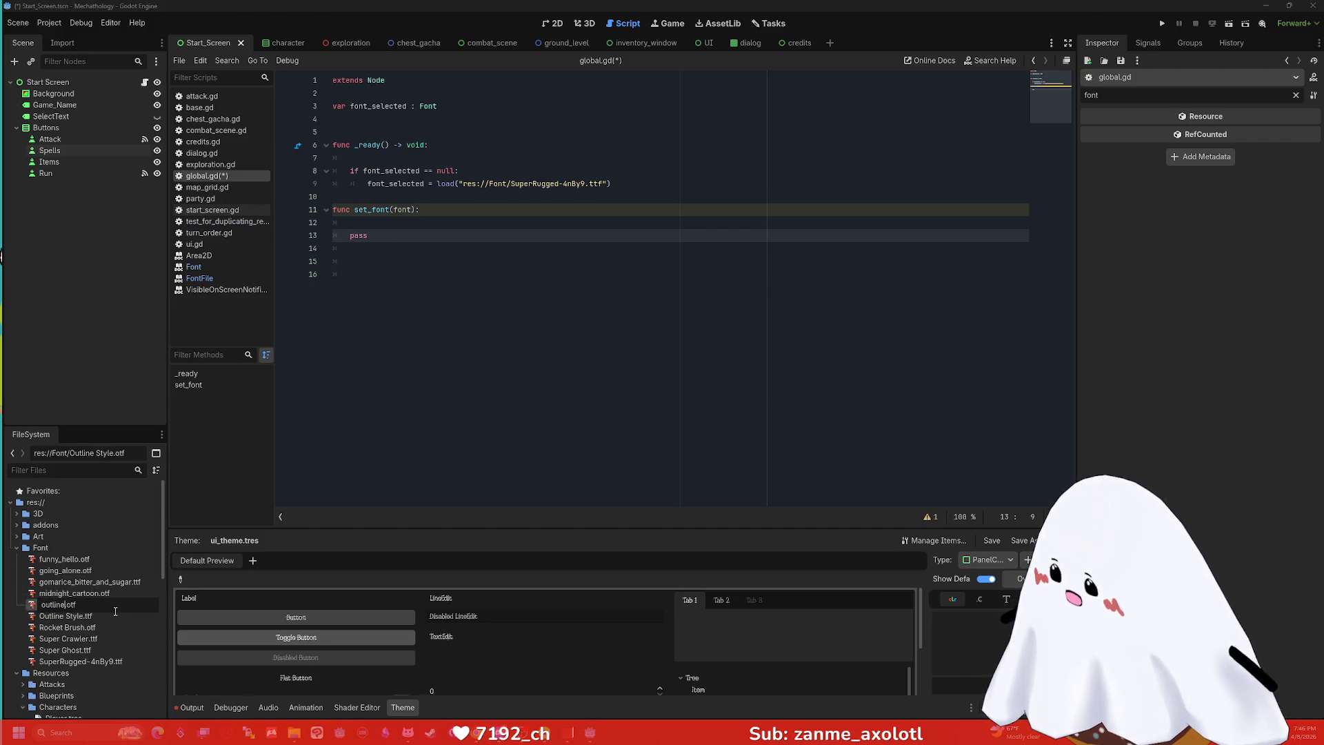
text(yle)
key(Return)
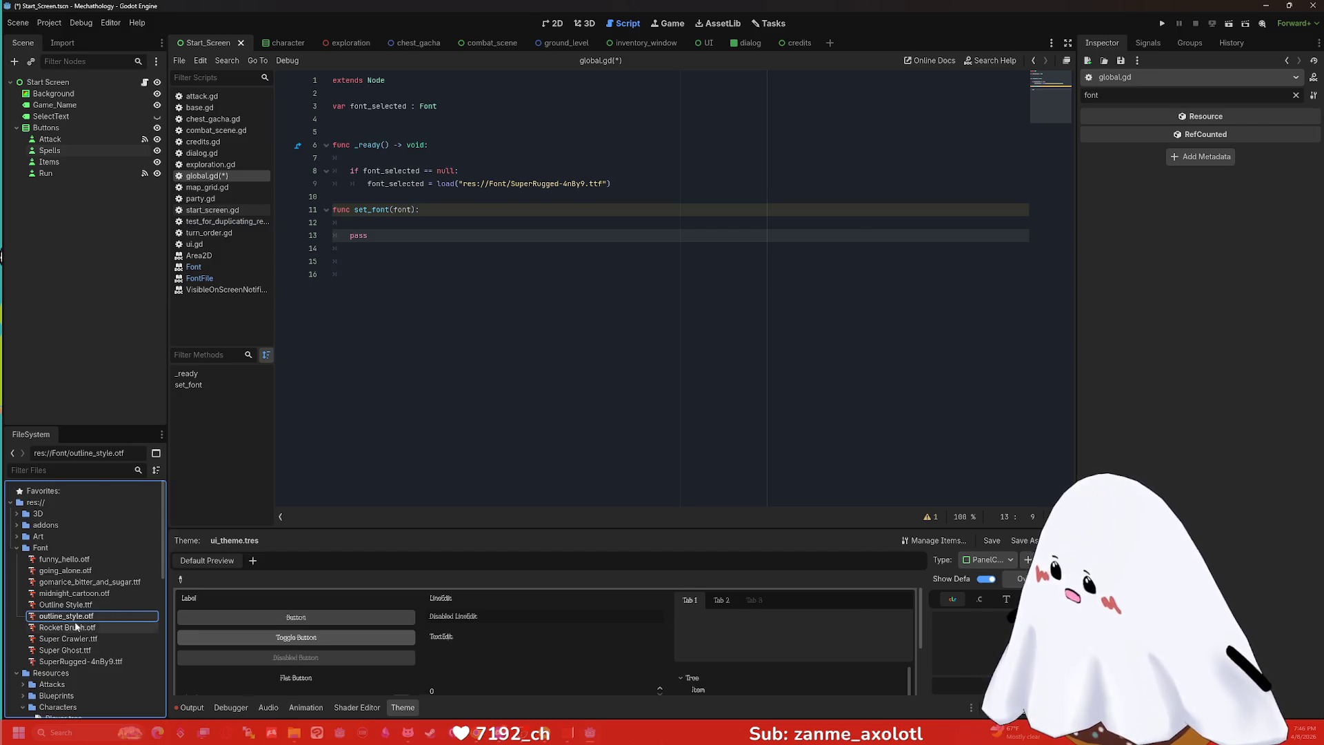
Delete the duplicate outline_style.otf file from the Font folder.
click(96, 606)
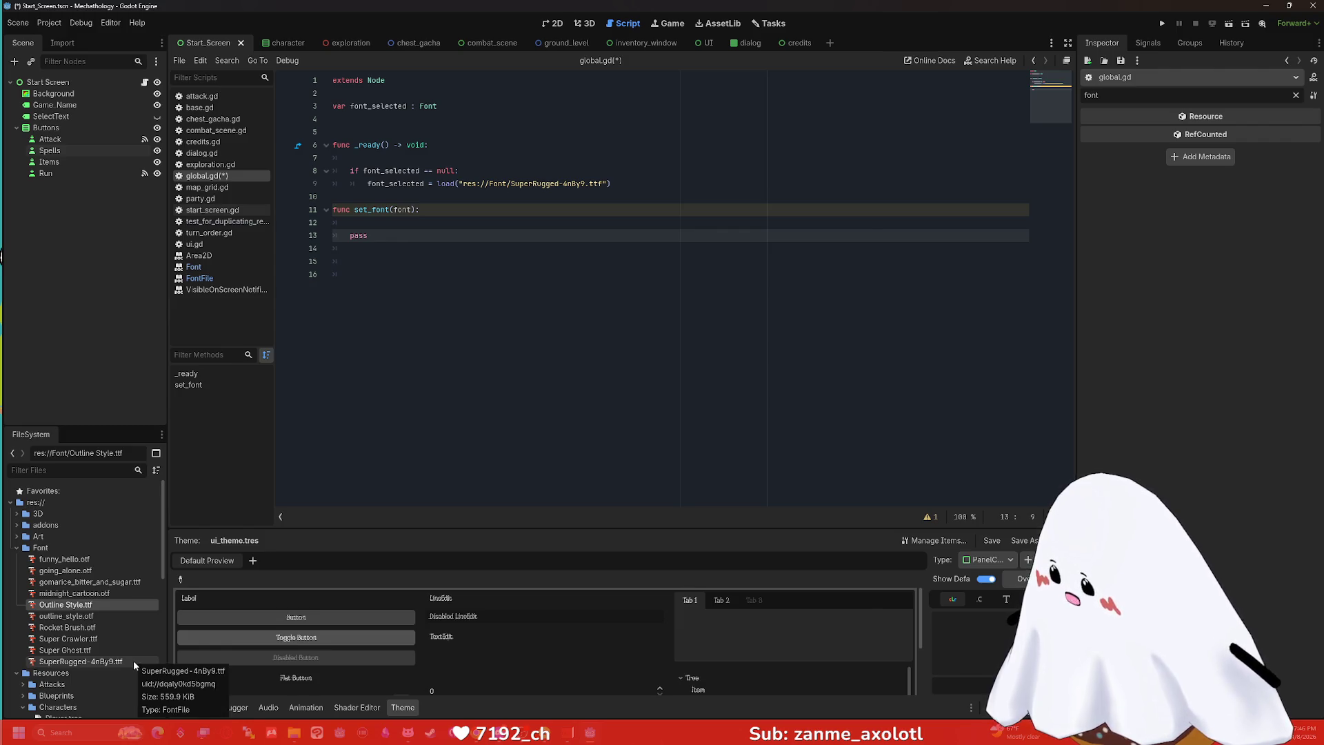
click(105, 617)
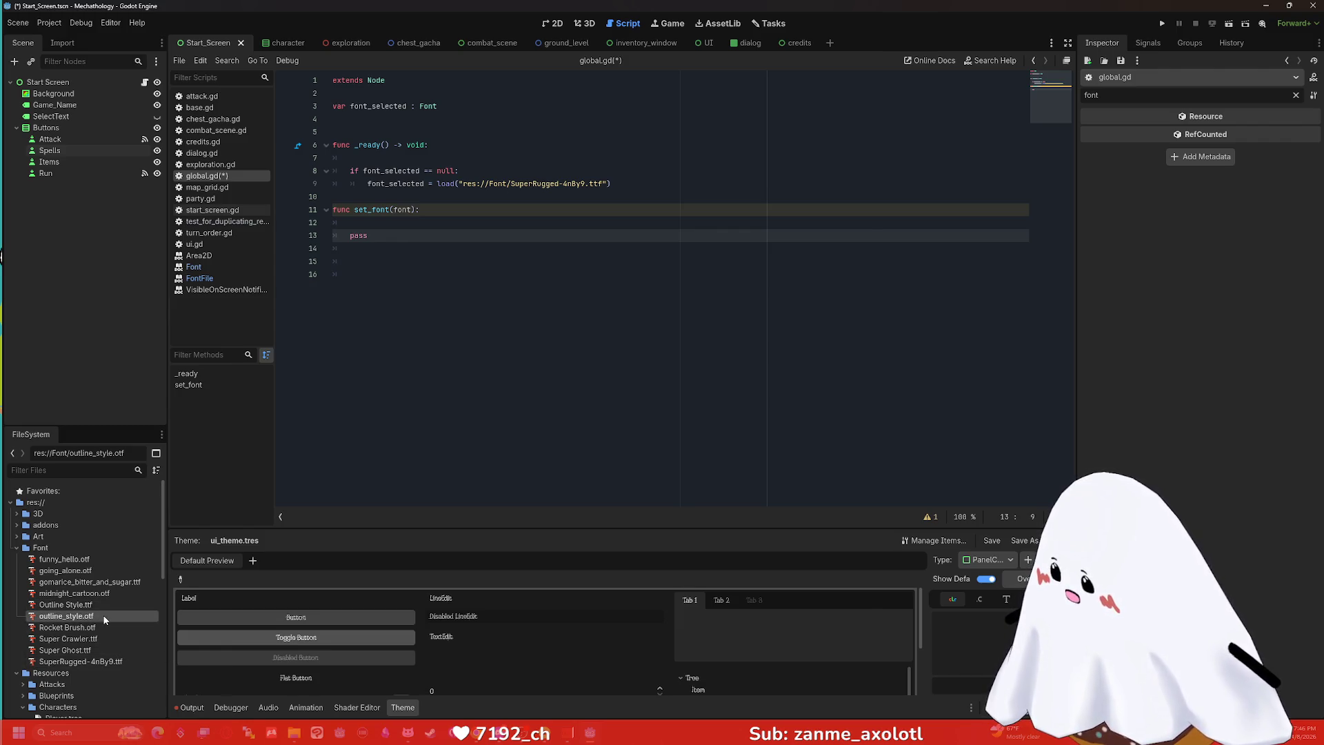
right_click(104, 619)
click(138, 667)
click(586, 423)
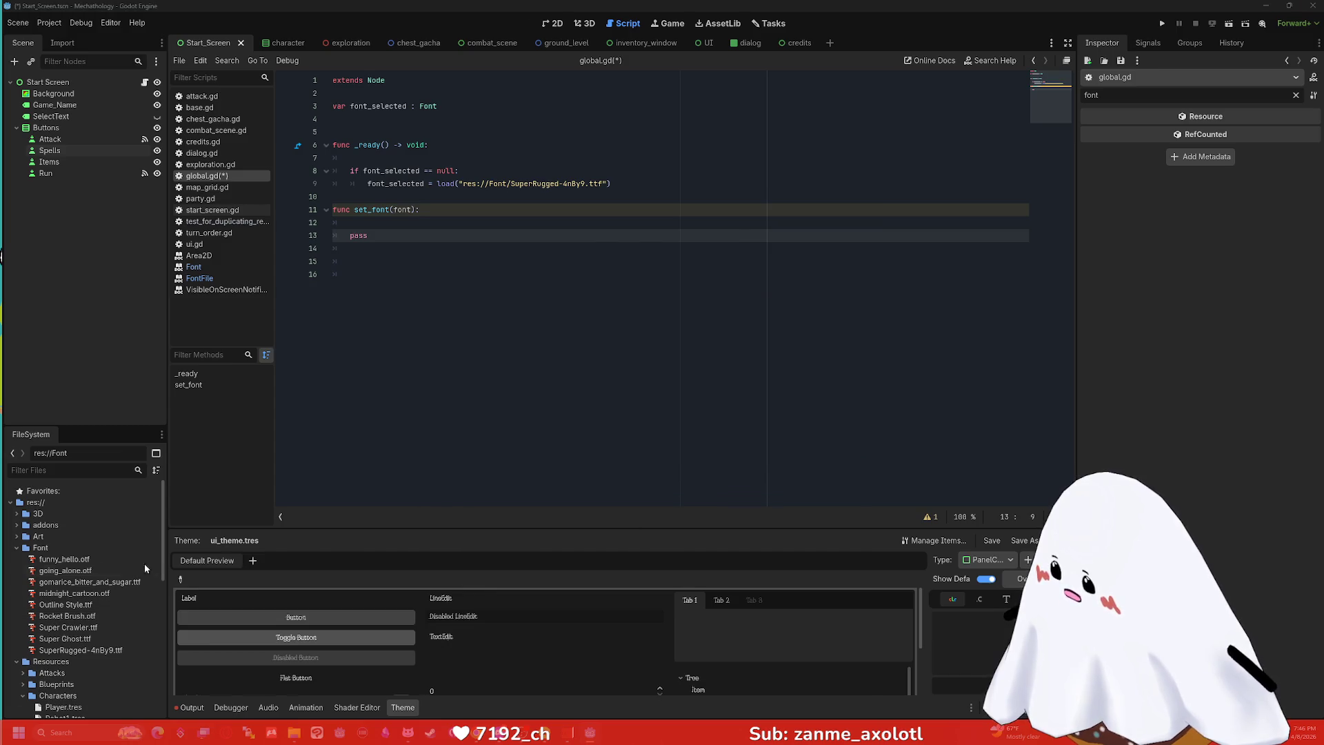
Rename Outline Style.ttf to outline_style.ttf and Rocket Brush.otf to rocket_brush.otf.
click(113, 605)
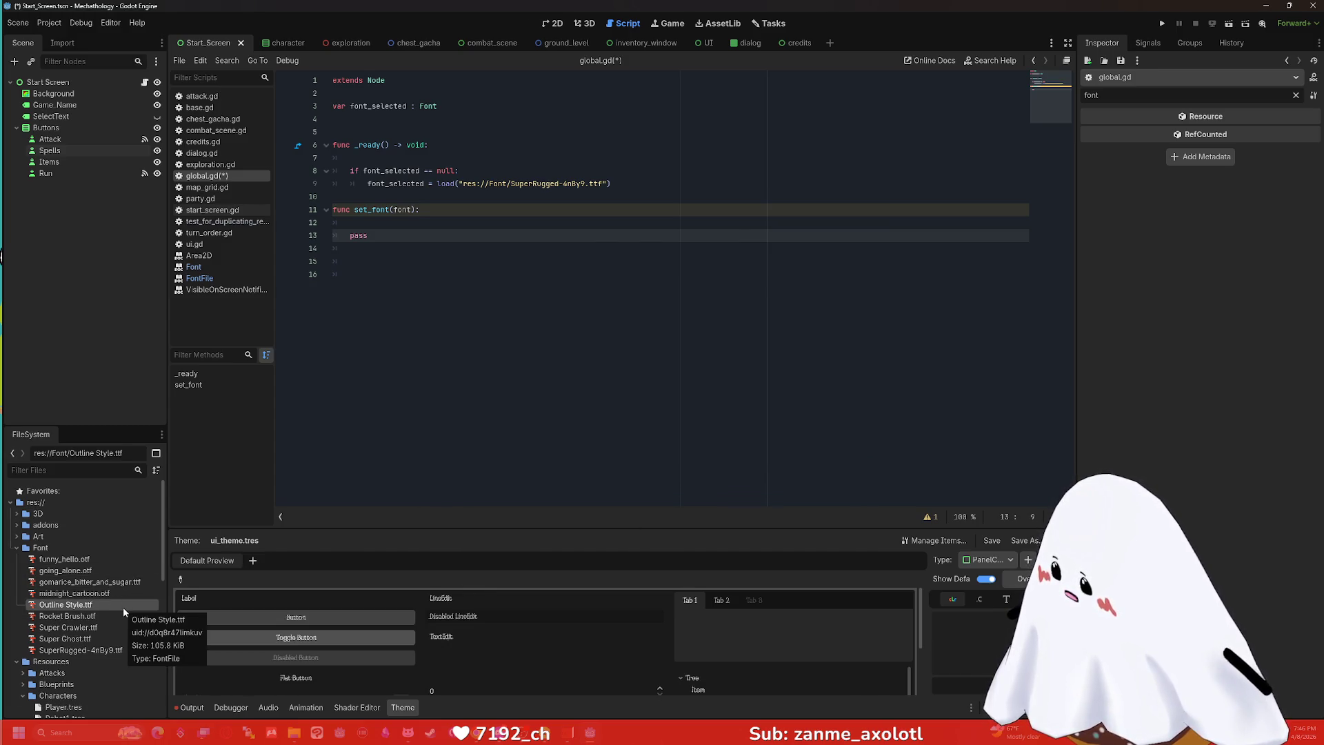
key(F2)
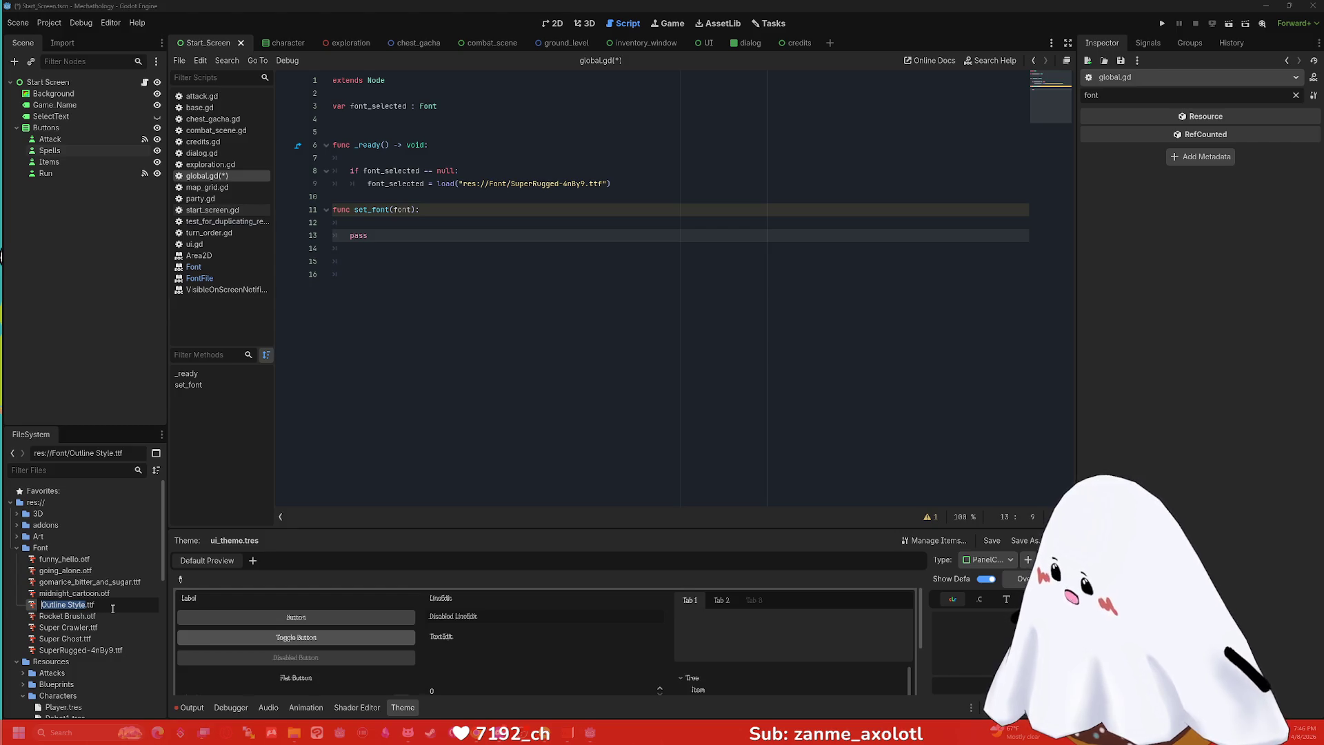
text(outline_styl)
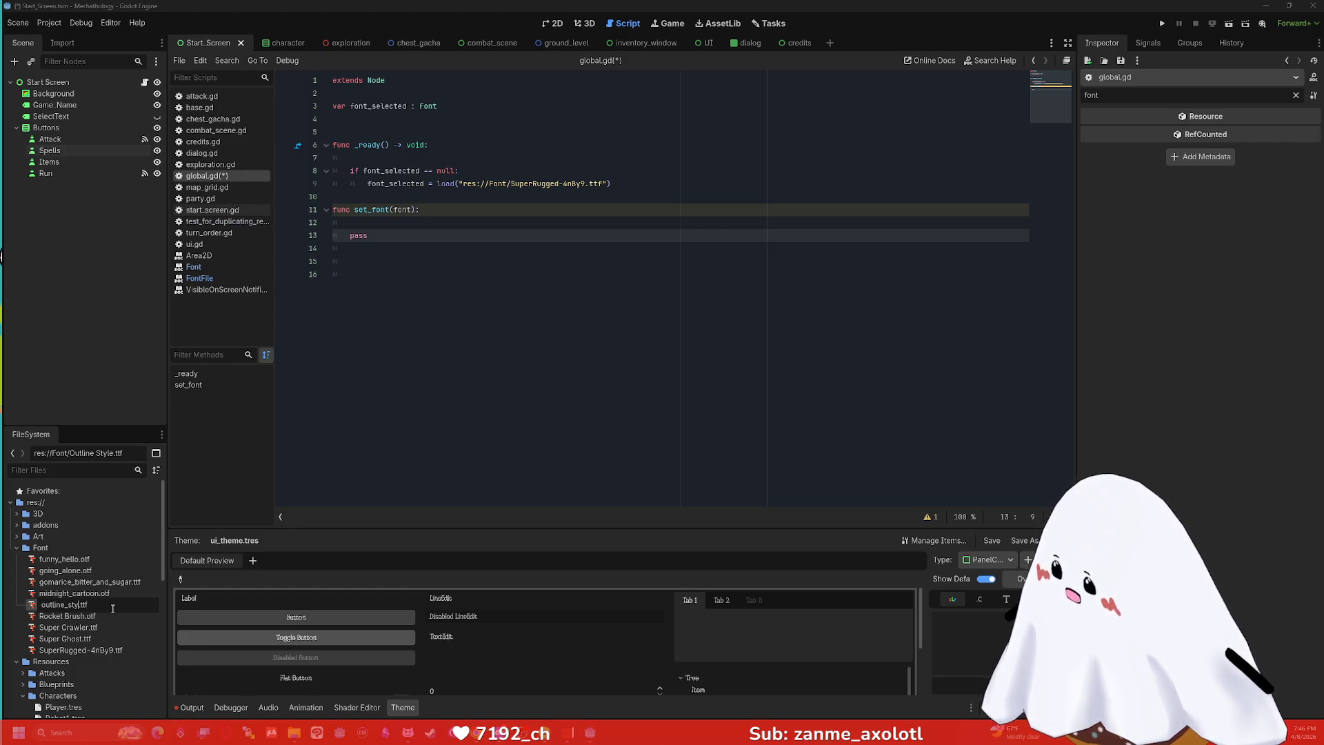
text(e)
key(Return)
click(115, 615)
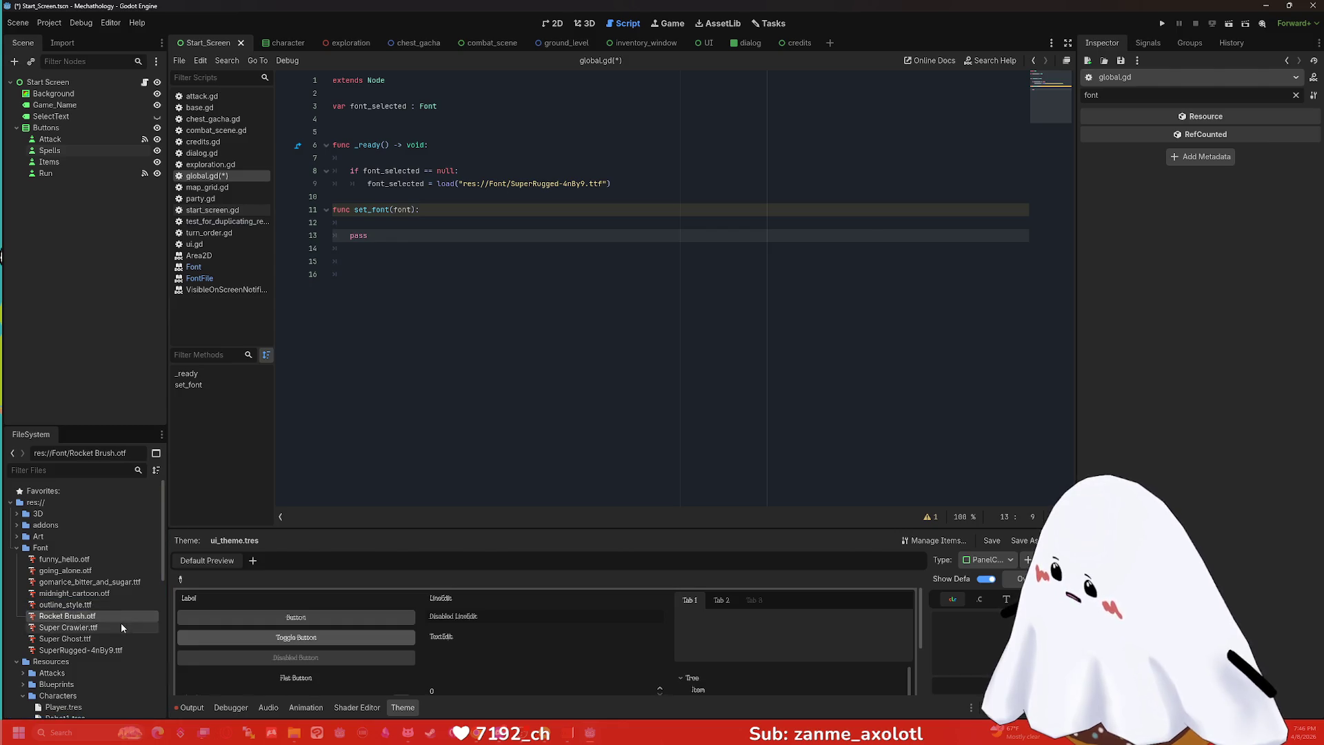
key(F2)
text(rocket_br)
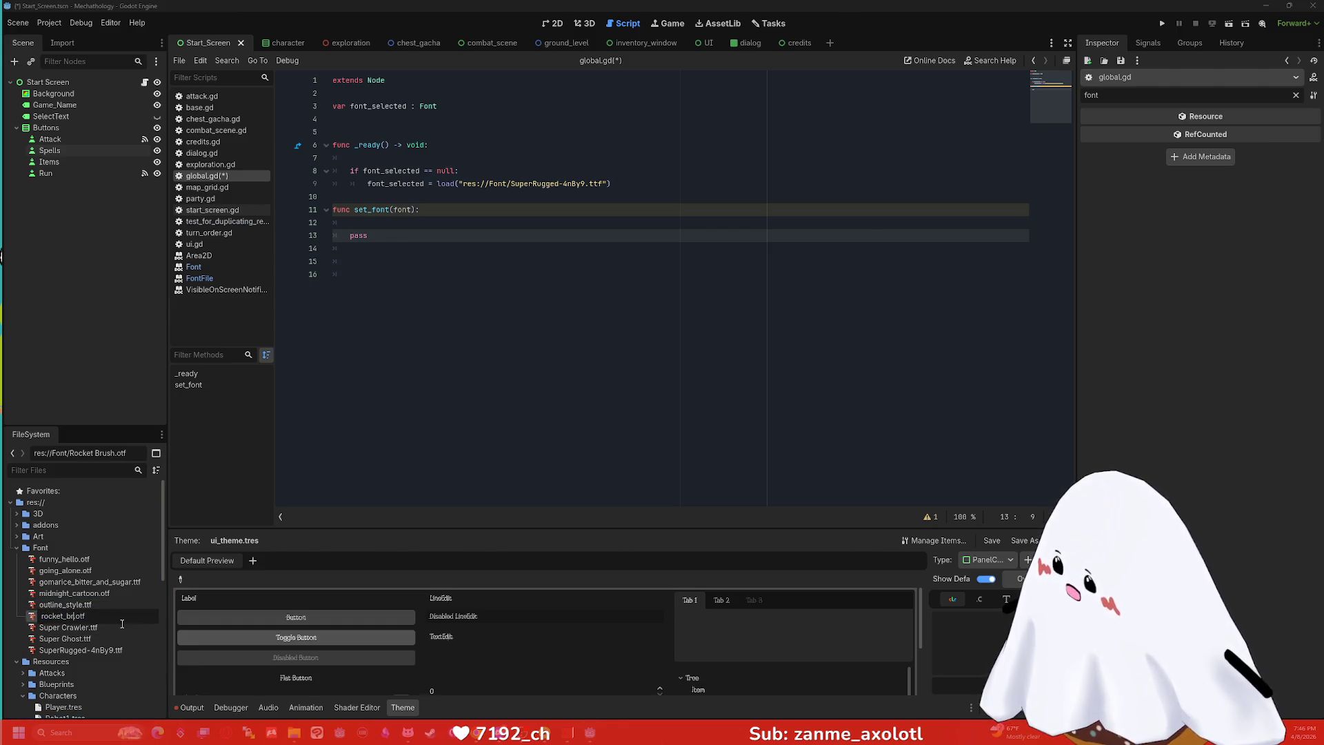
text(ush)
key(Return)
Rename Super Crawler.ttf to super_crawler.ttf.
click(123, 627)
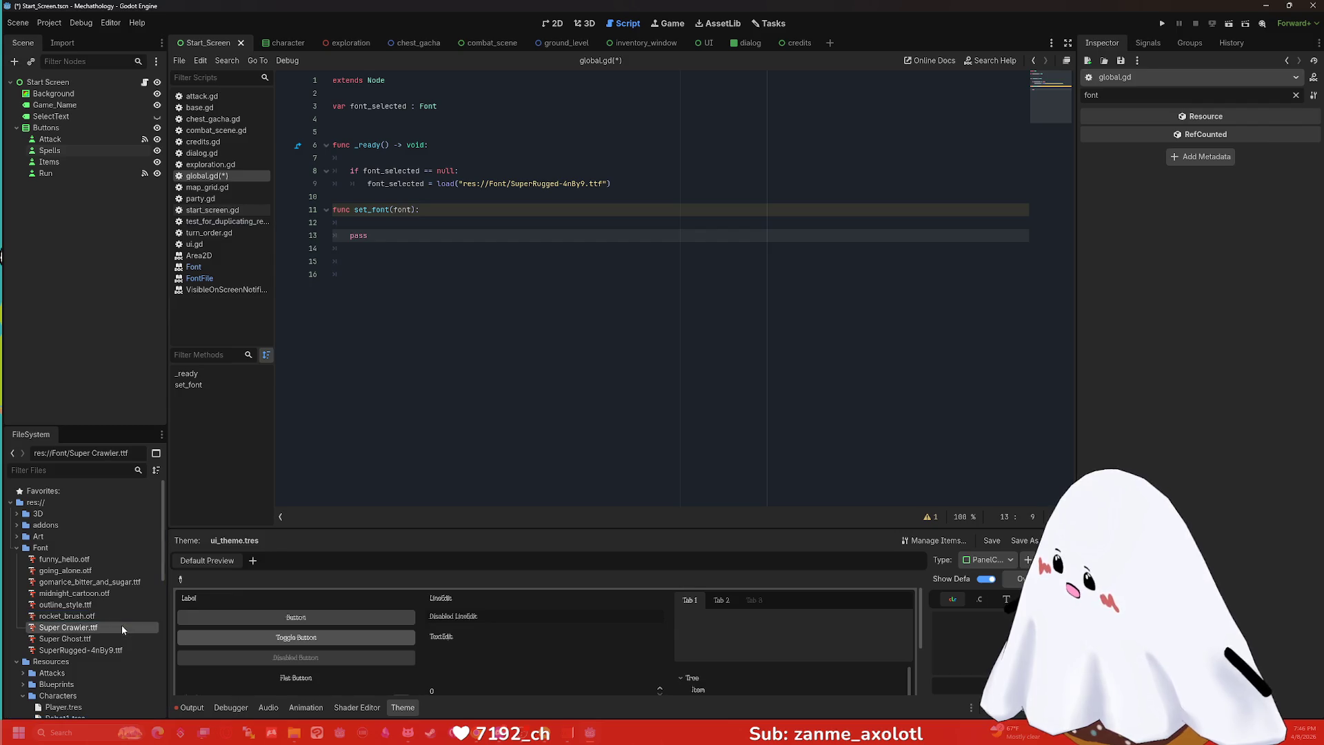
key(F2)
text(supeo.ttf)
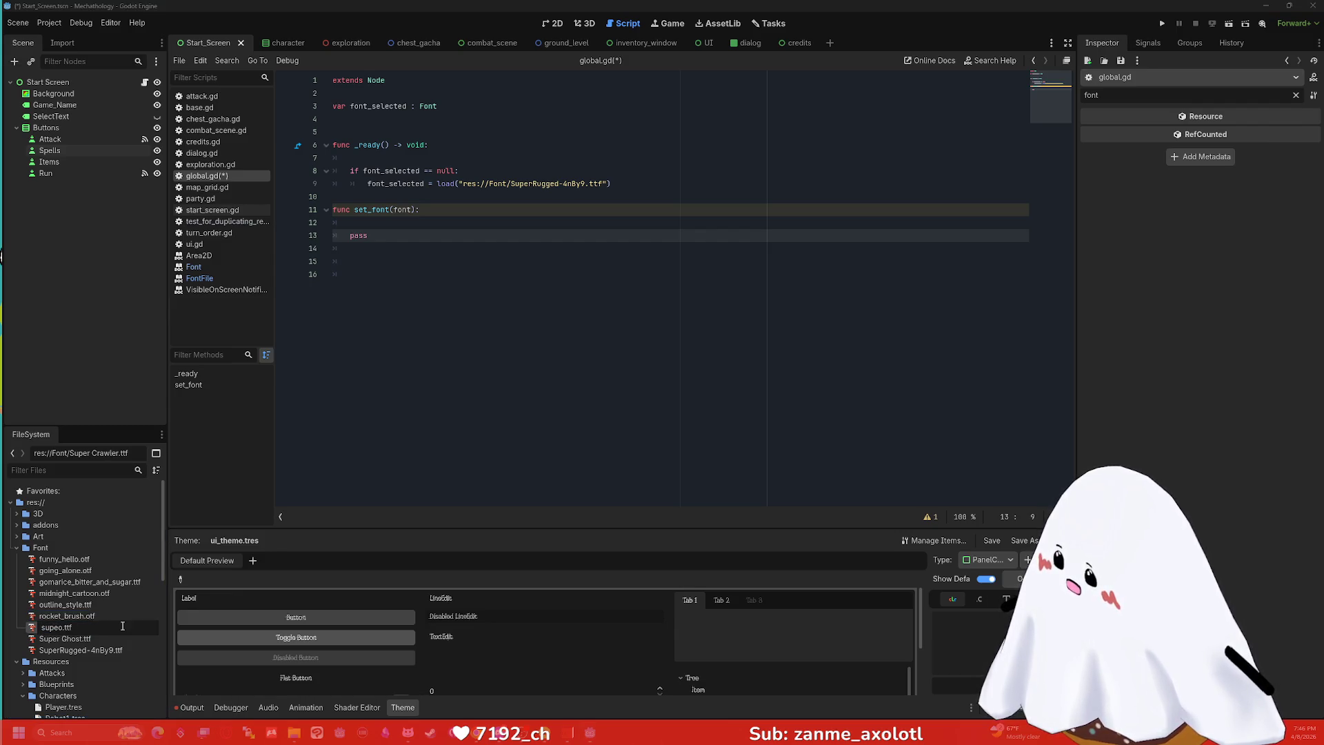
key(BackSpace)
text(r)
text(crawler)
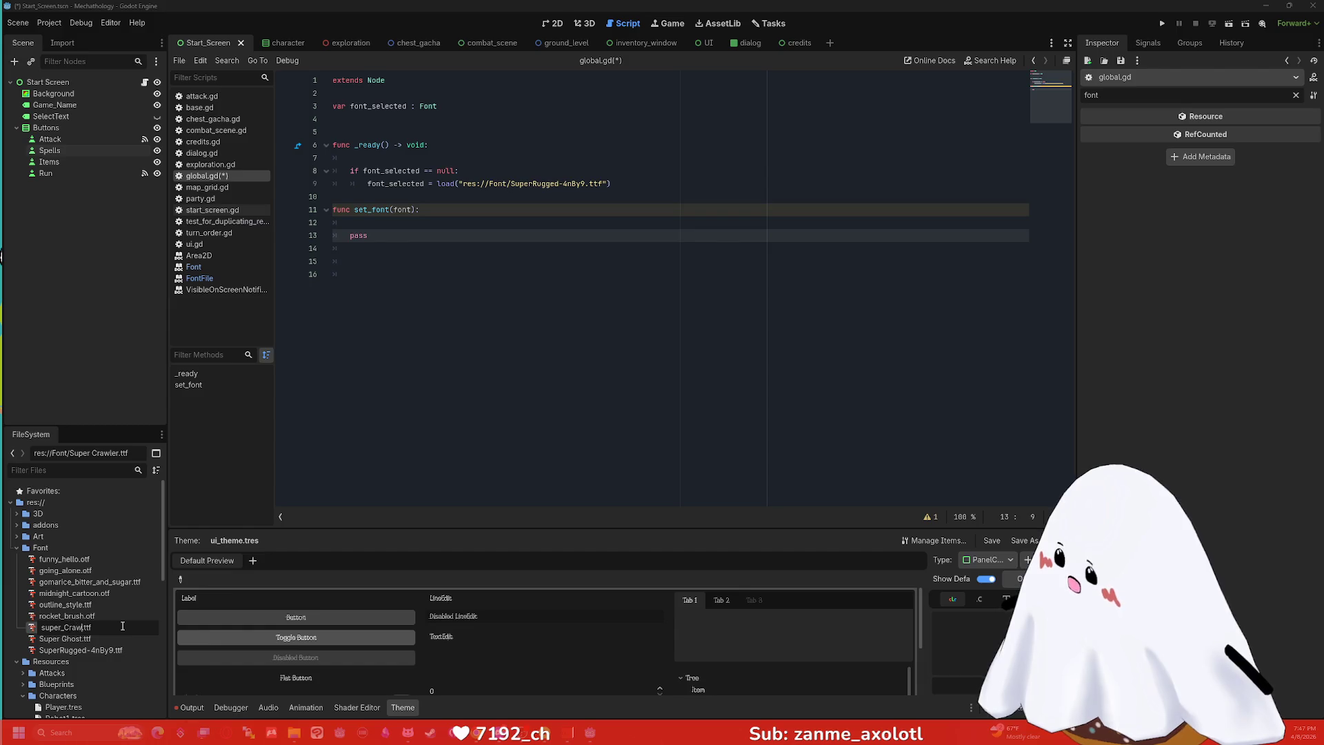
key(Return)
Rename the Super Ghost and SuperRugged fonts to super_ghost.ttf and super_rugged.ttf.
click(121, 626)
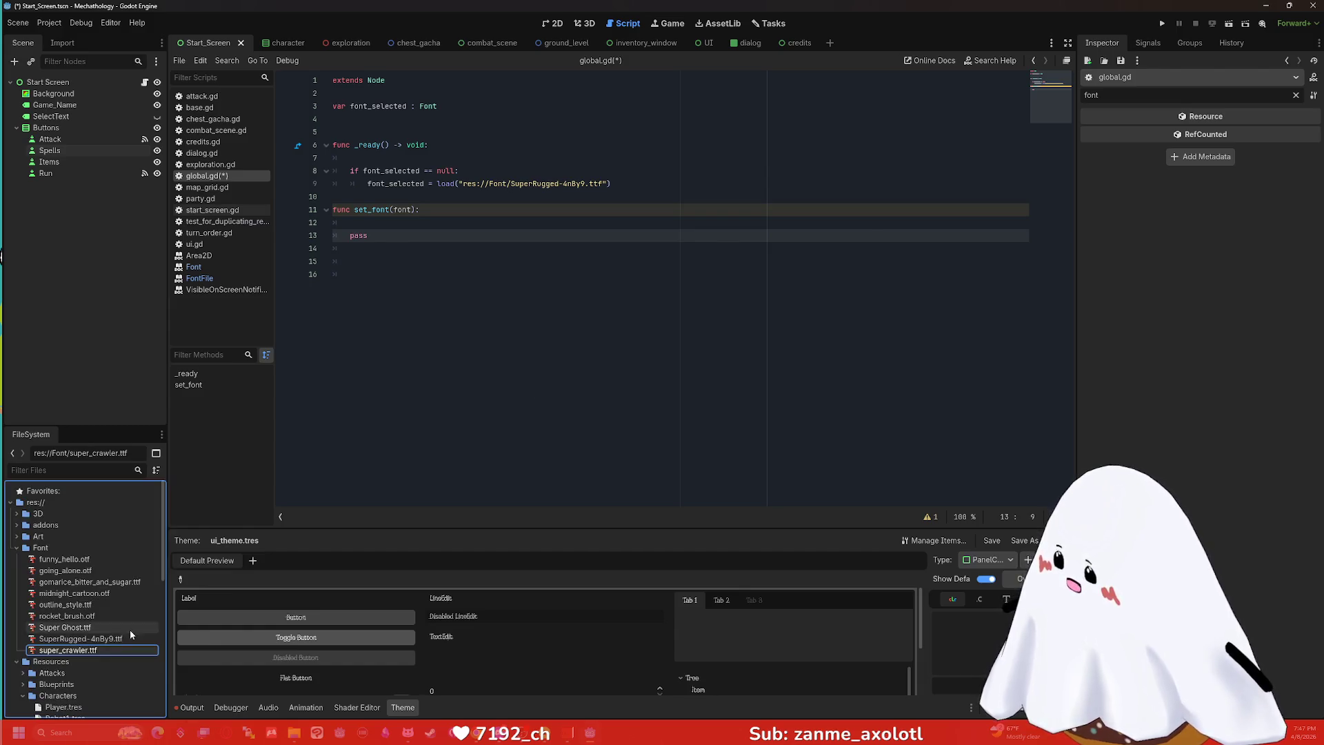
key(F2)
text(g)
key(BackSpace)
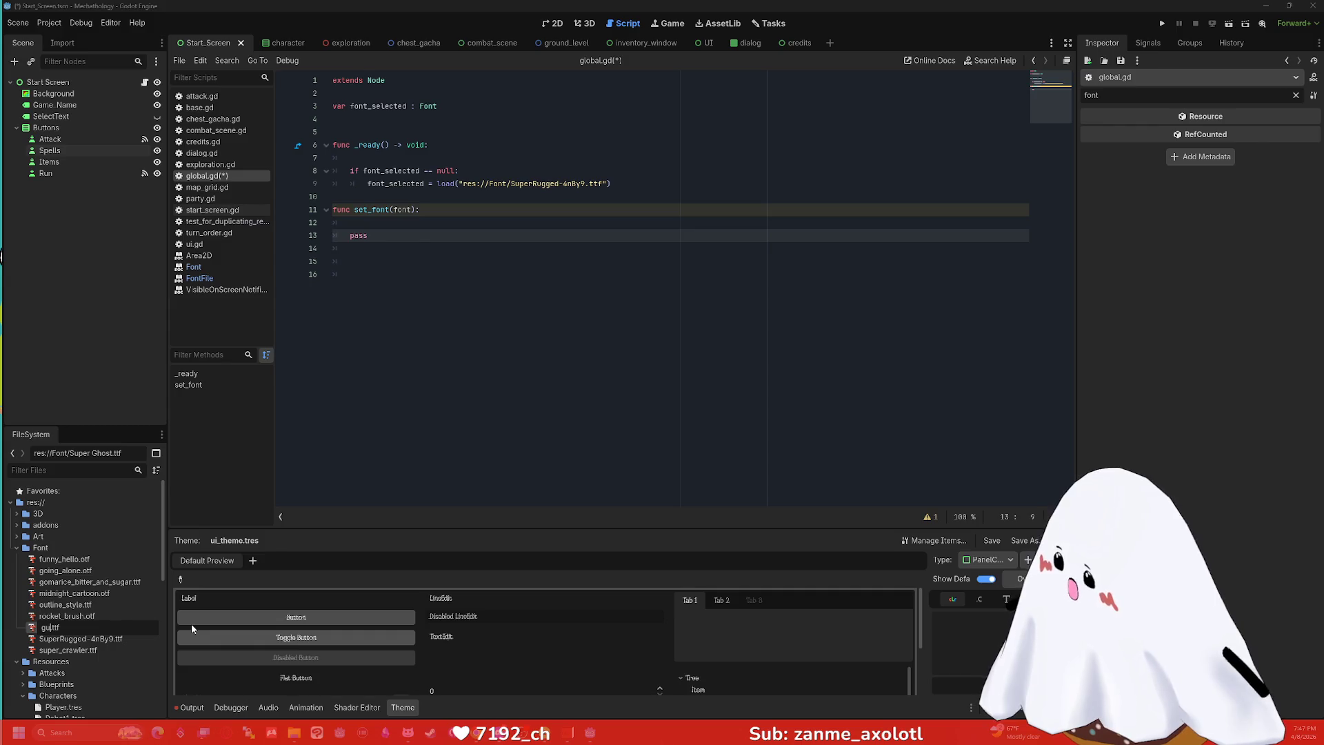
text(super_)
text(ghost)
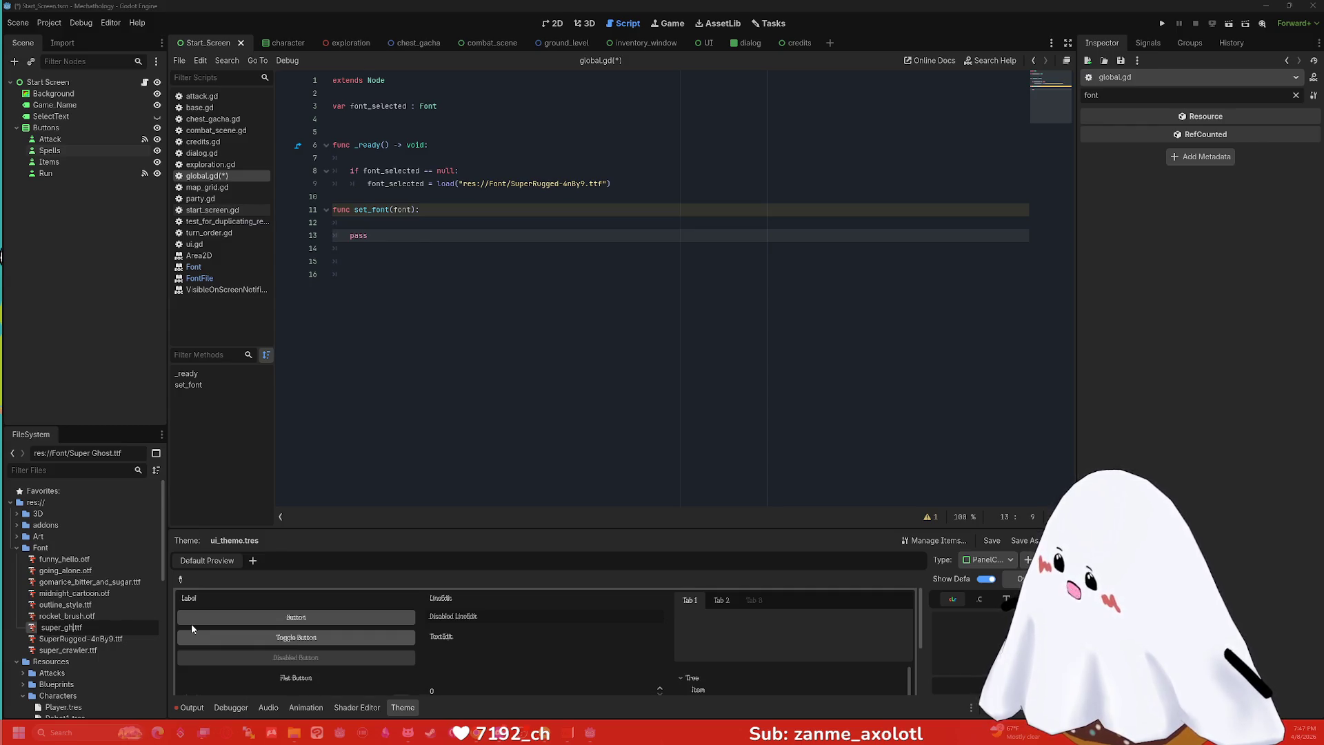
key(Return)
key(F2)
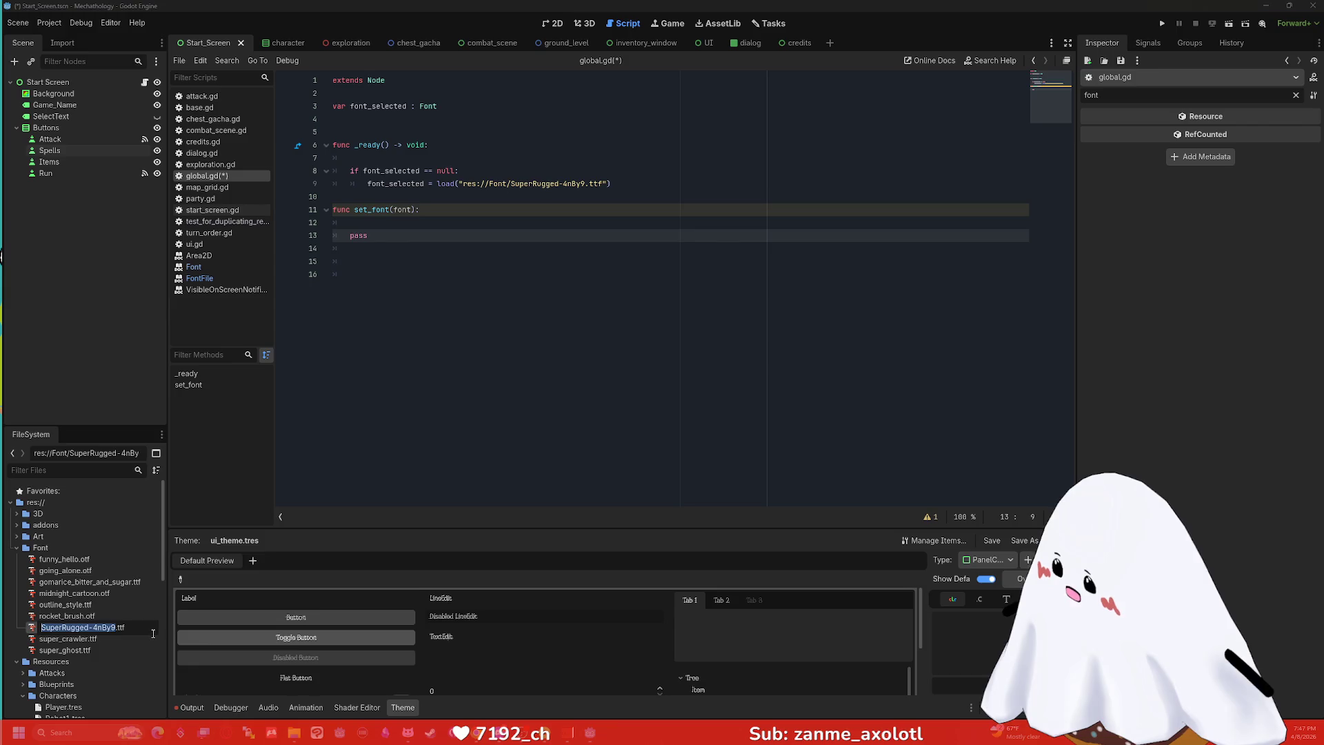
text(super_)
text(rugged)
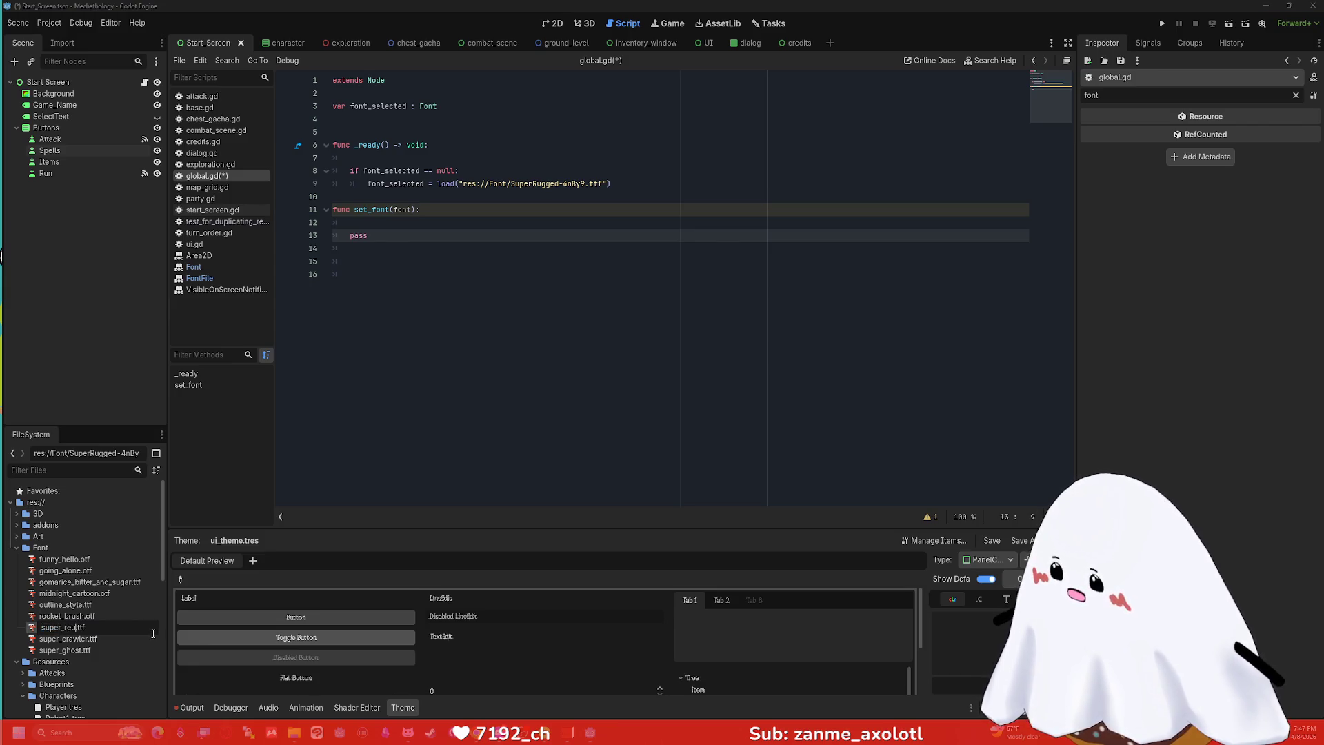
key(Return)
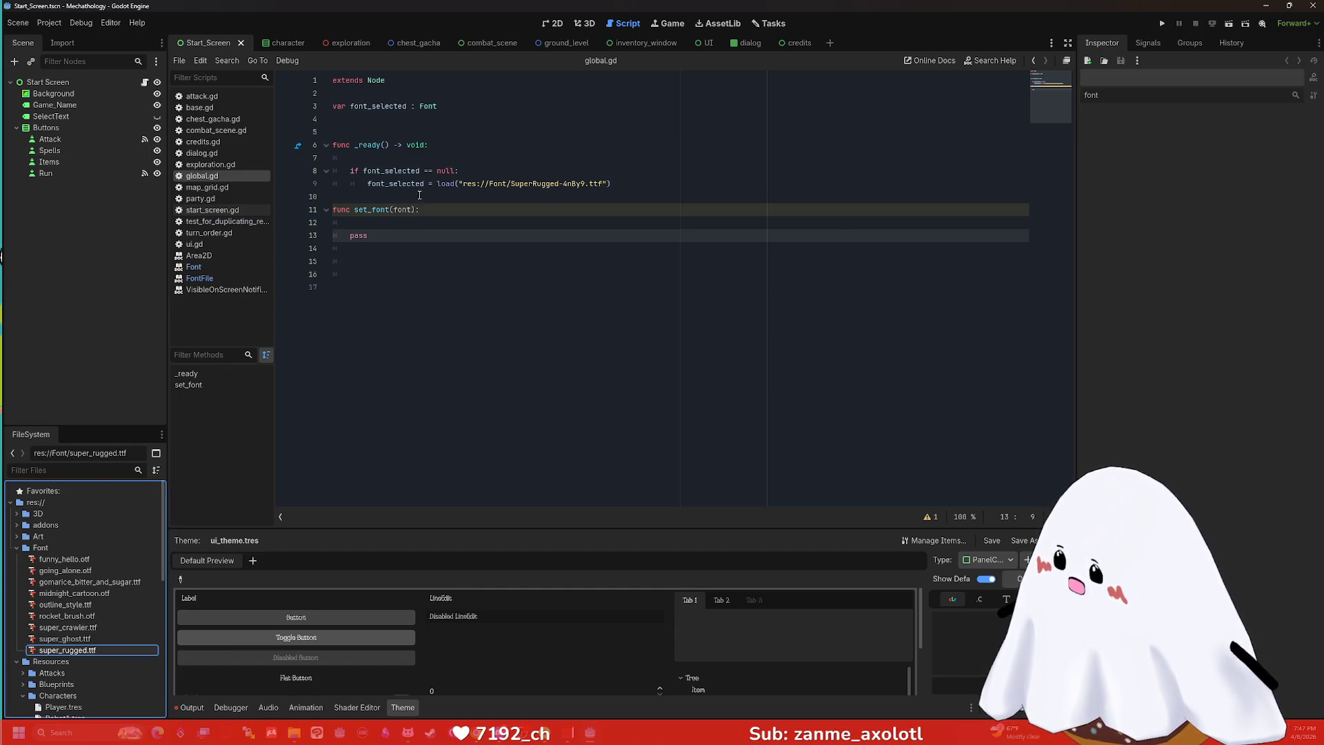
Change line 9's load path from SuperRugged-4nBy9 to res://Font/super_rugged.ttf.
drag(585, 185, 510, 188)
text(super_r)
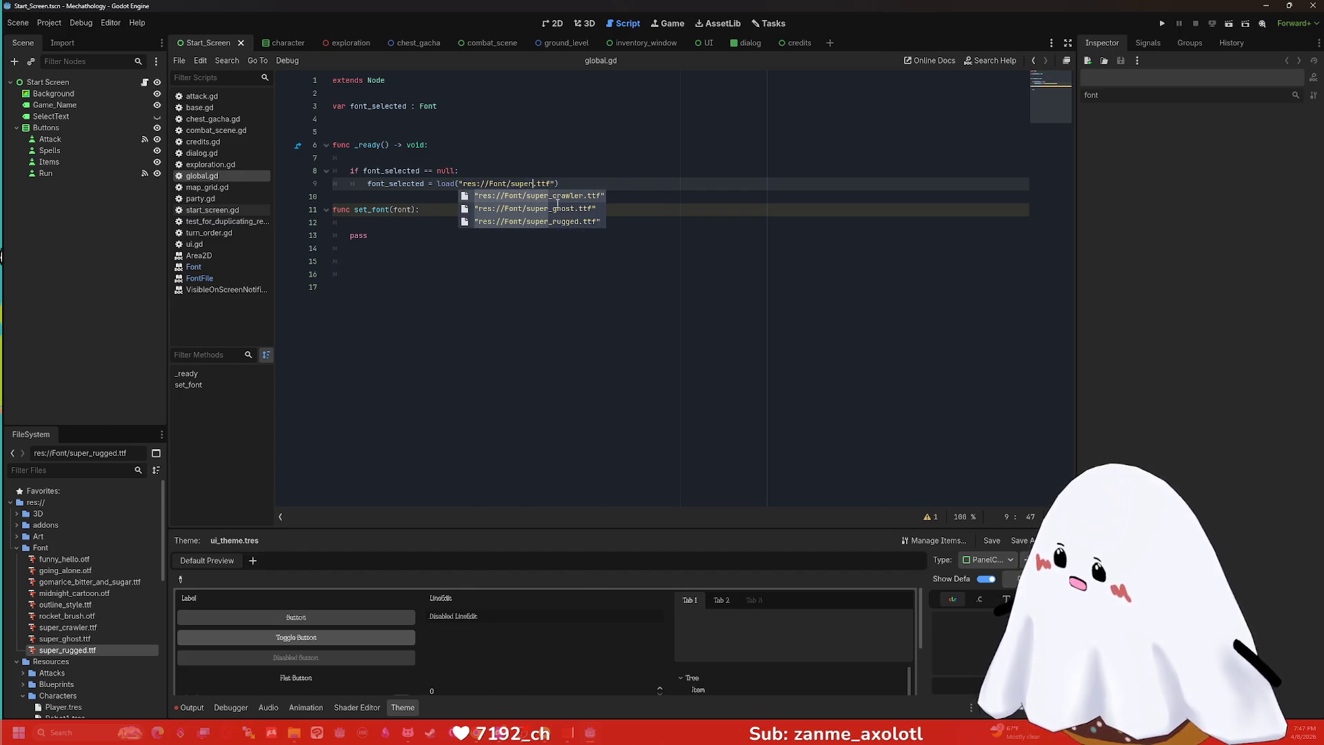
key(Return)
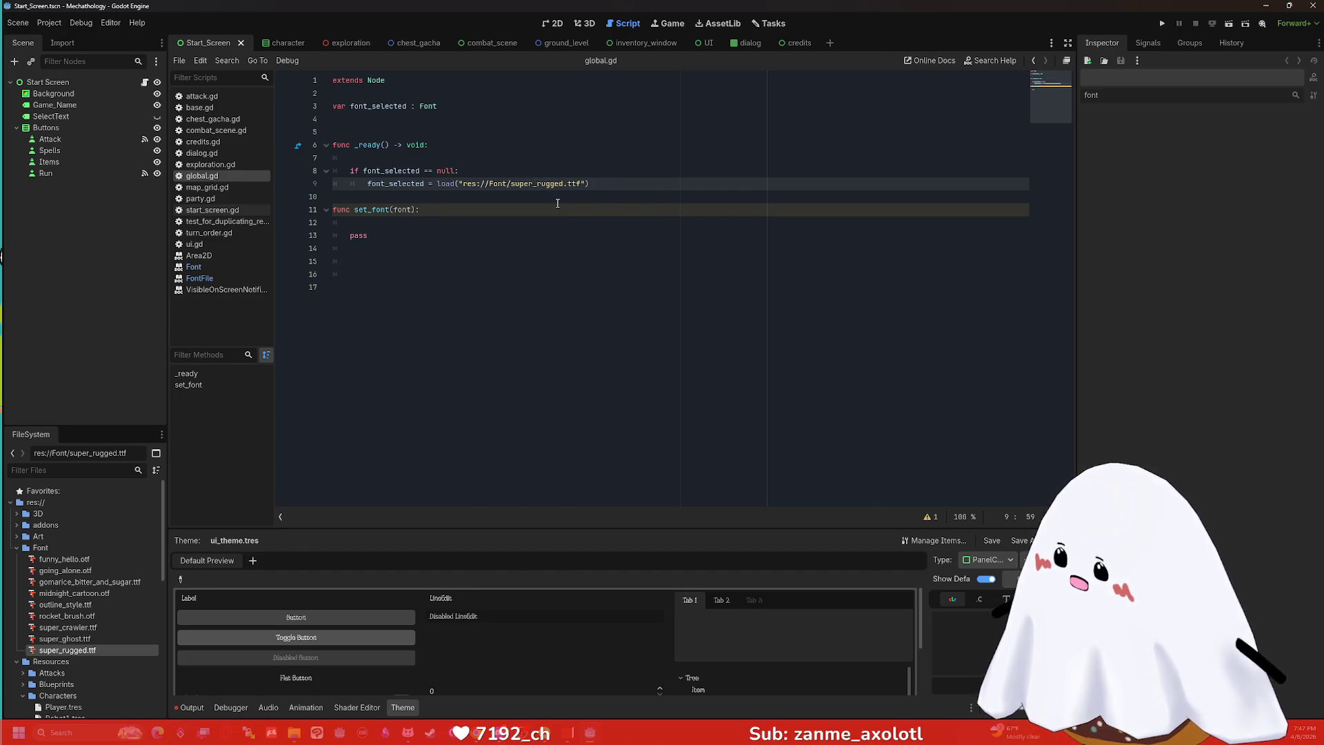
click(579, 222)
click(583, 235)
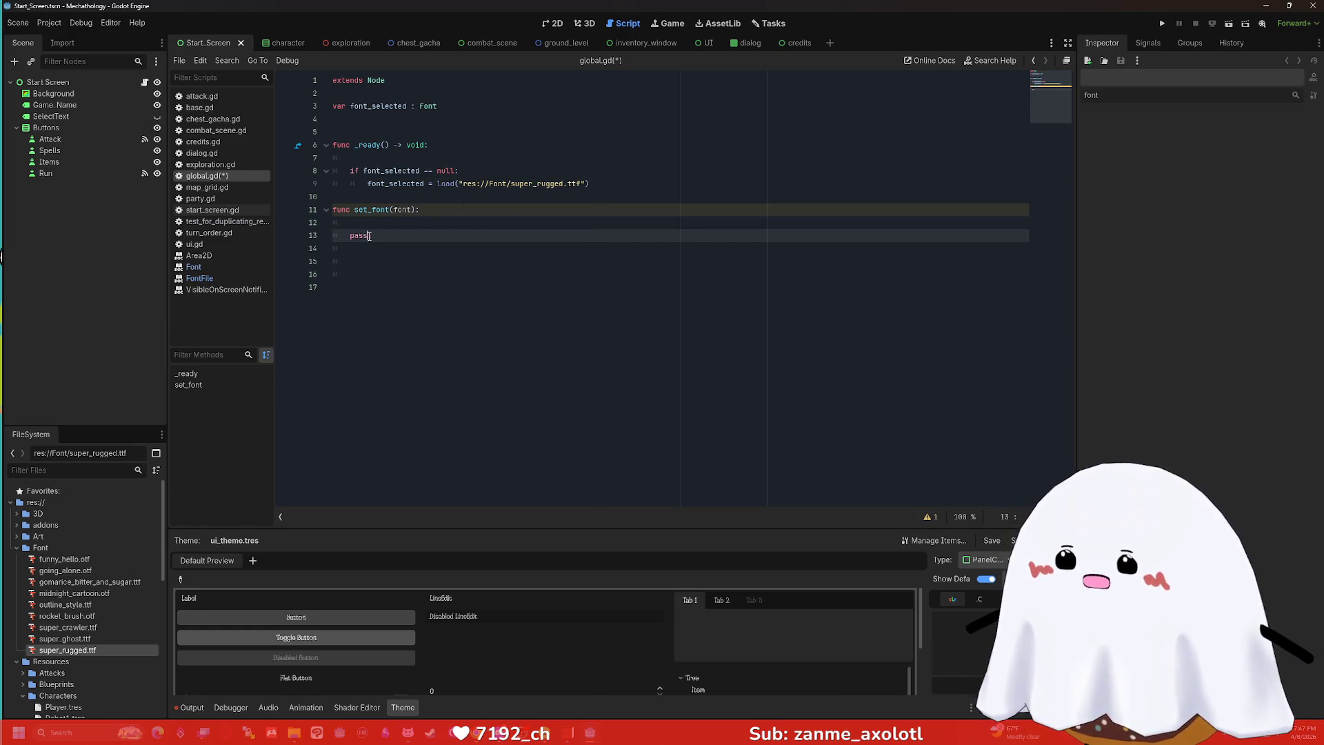
Replace pass on line 13 with the condition if font == "funny_hello":.
drag(369, 235, 349, 235)
key(BackSpace)
text(f font == )
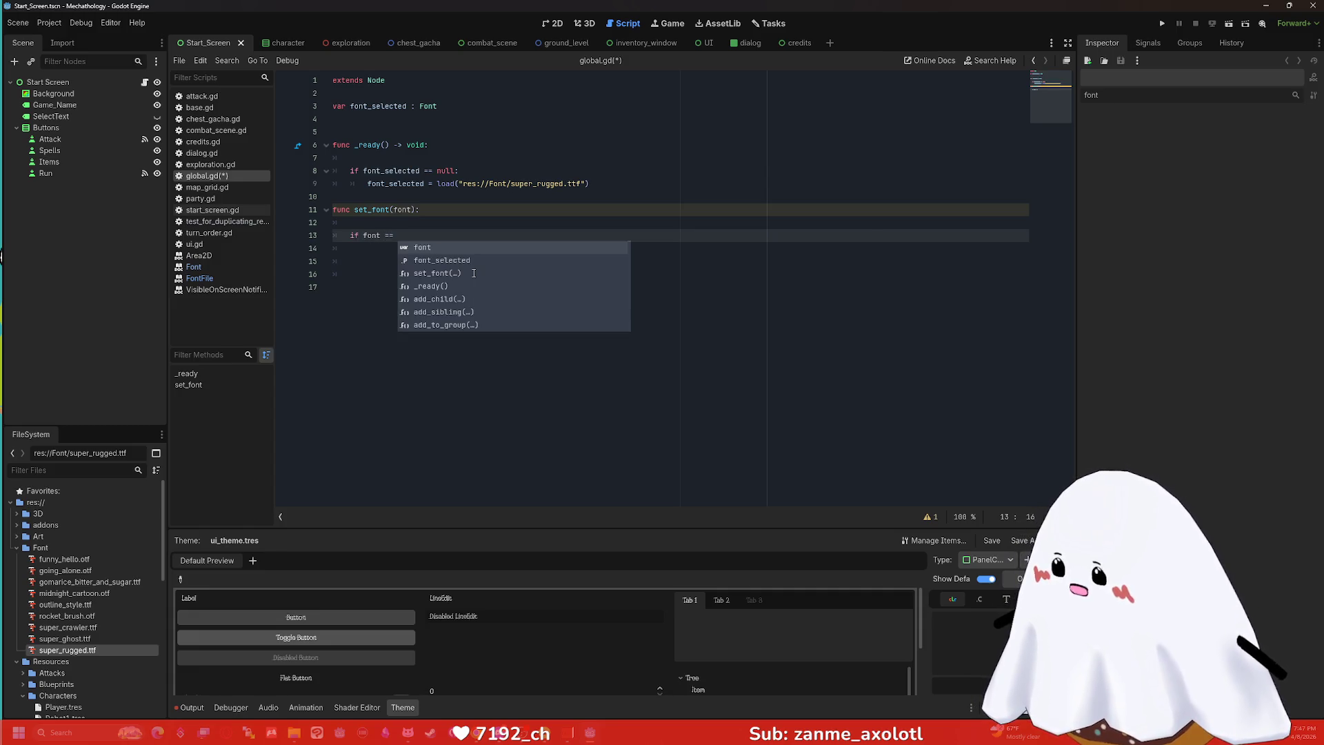
text("funny)
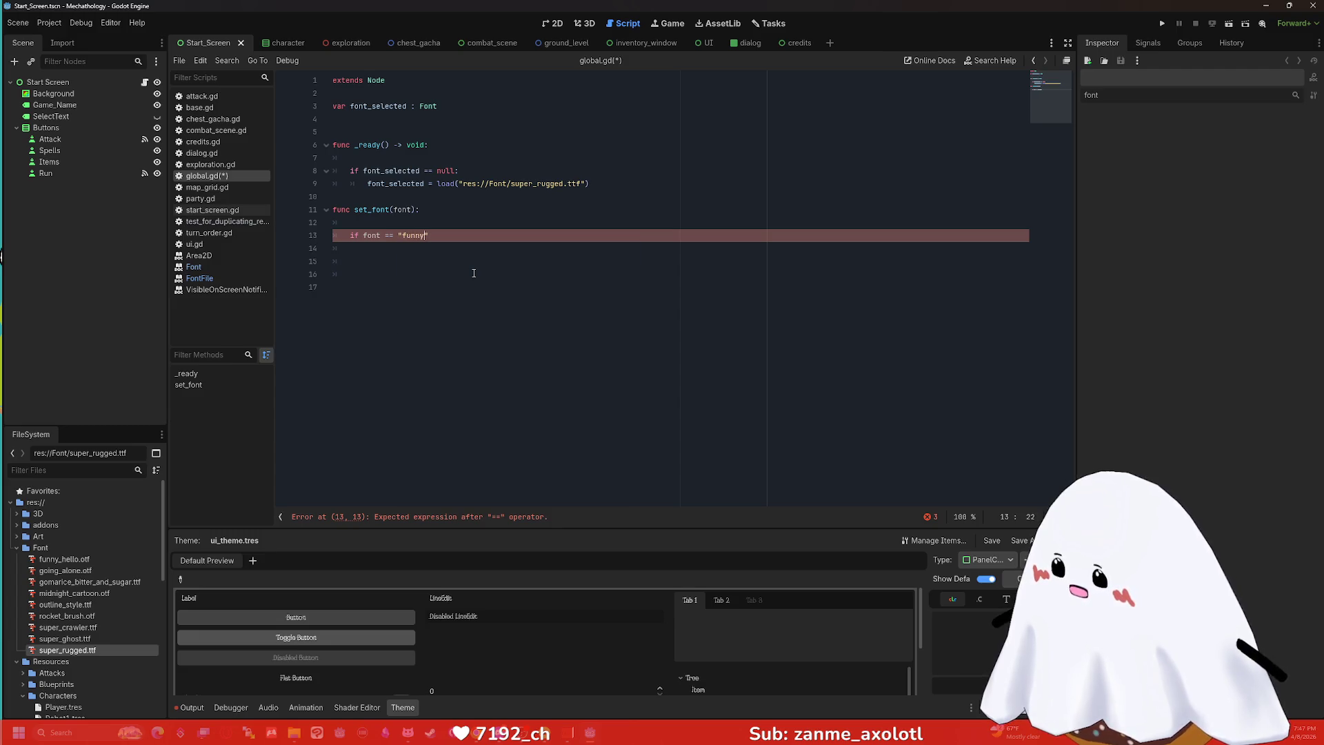
text(_helo)
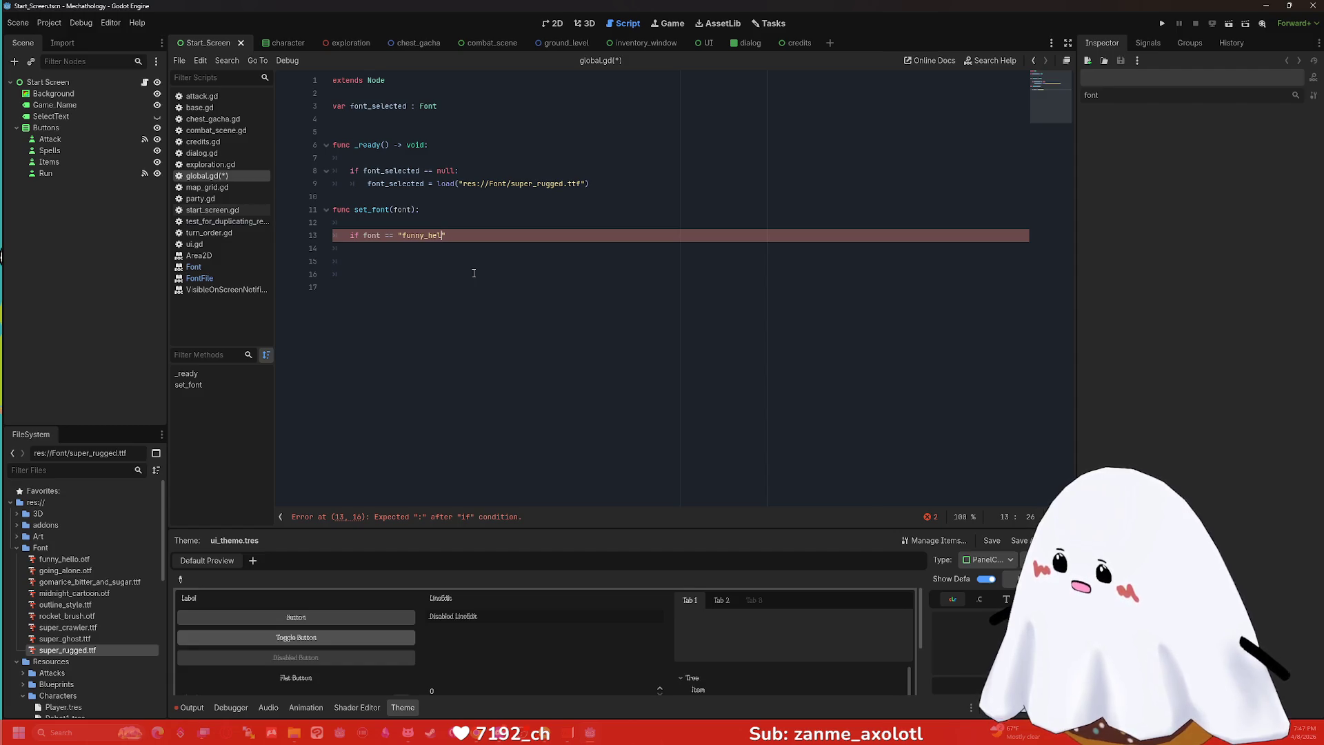
text(lo)
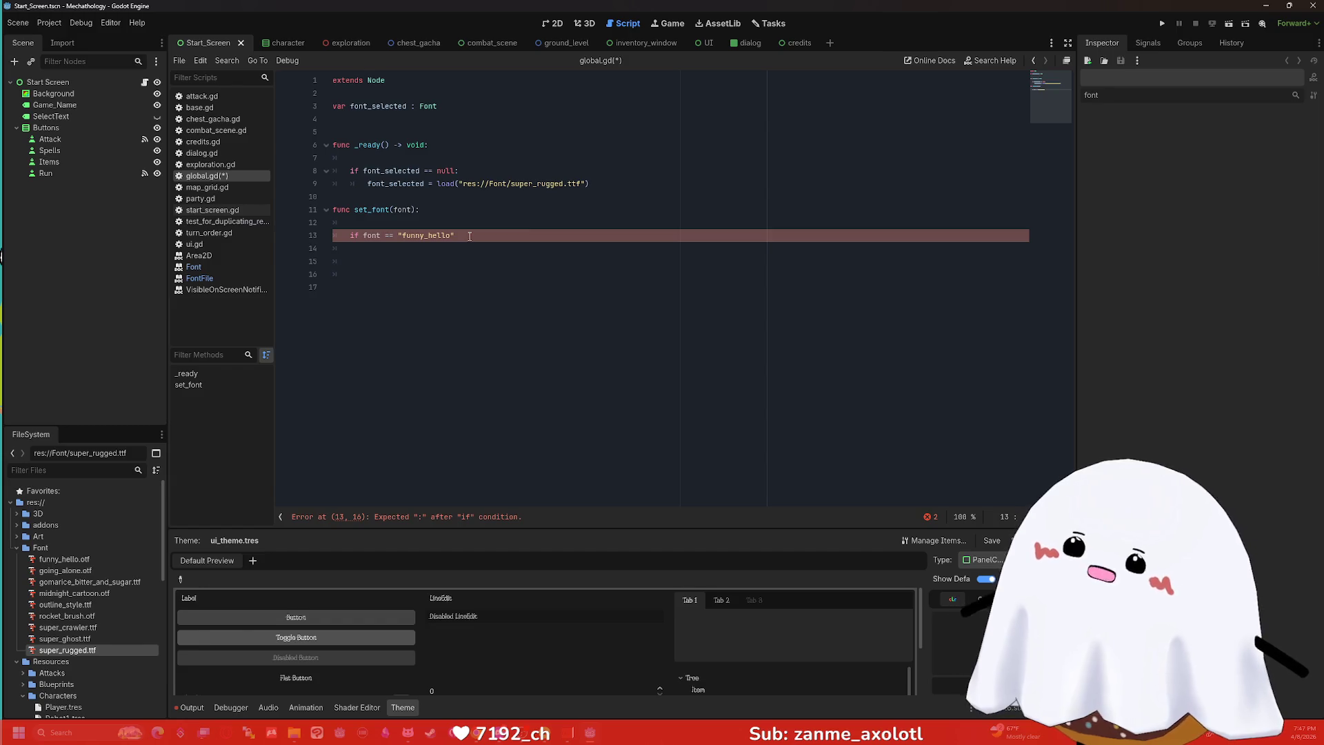
text(:)
key(Return)
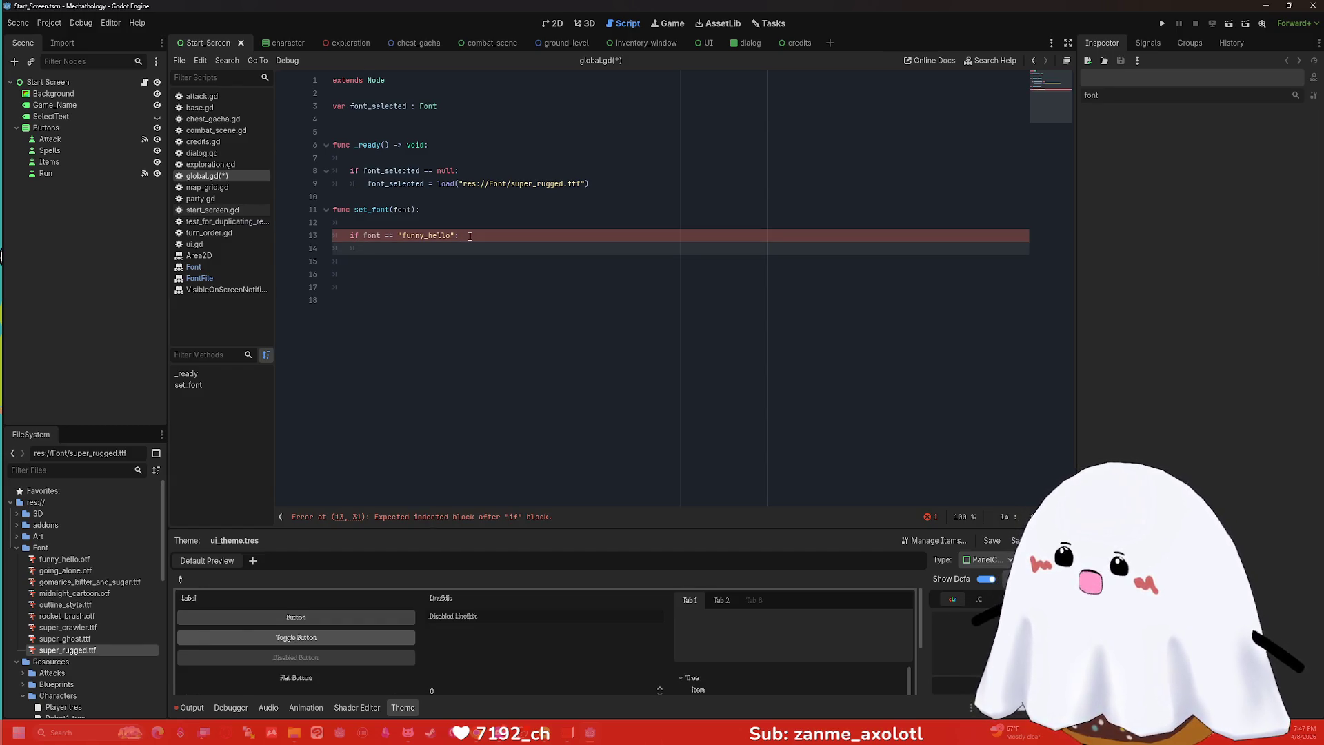
Add the body font_selected = load("res://Font/funny_hello.otf") and copy the if block.
text(font_Sele)
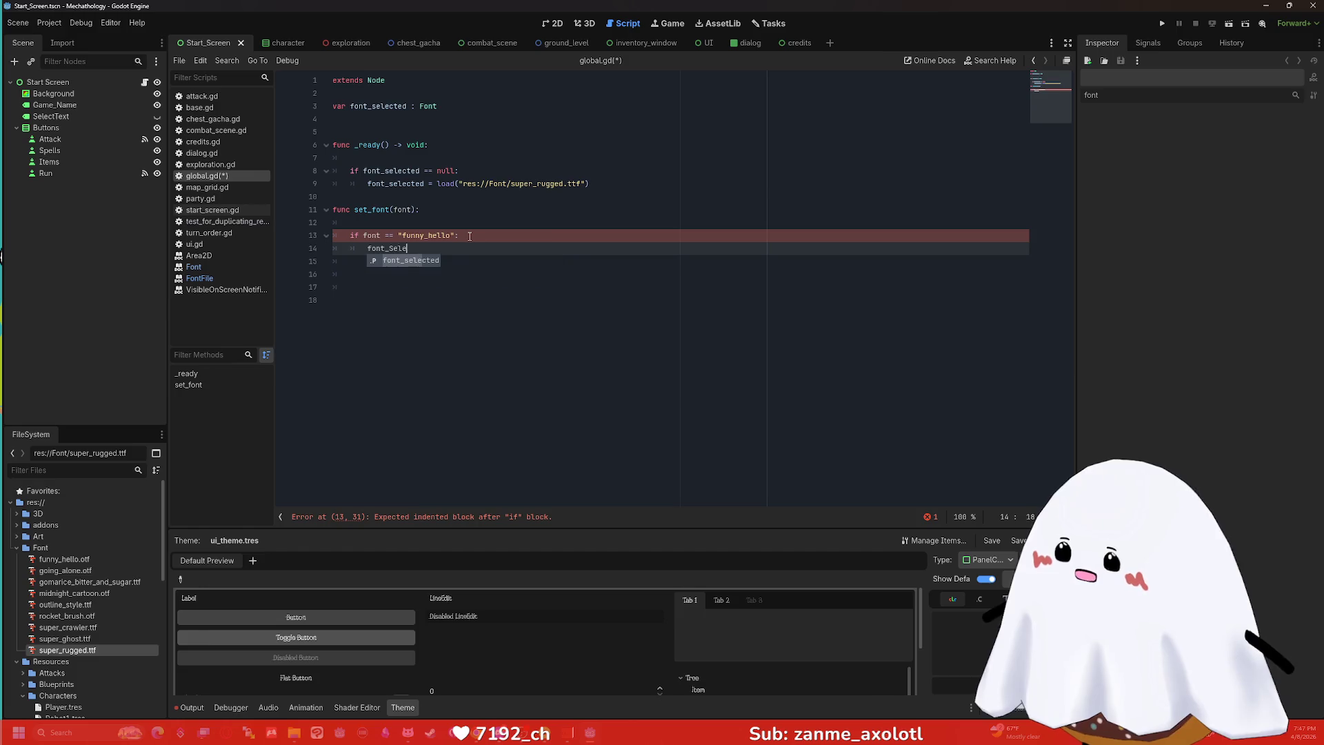
key(BackSpace)
key(BackSpace)
key(BackSpace)
text(selected )
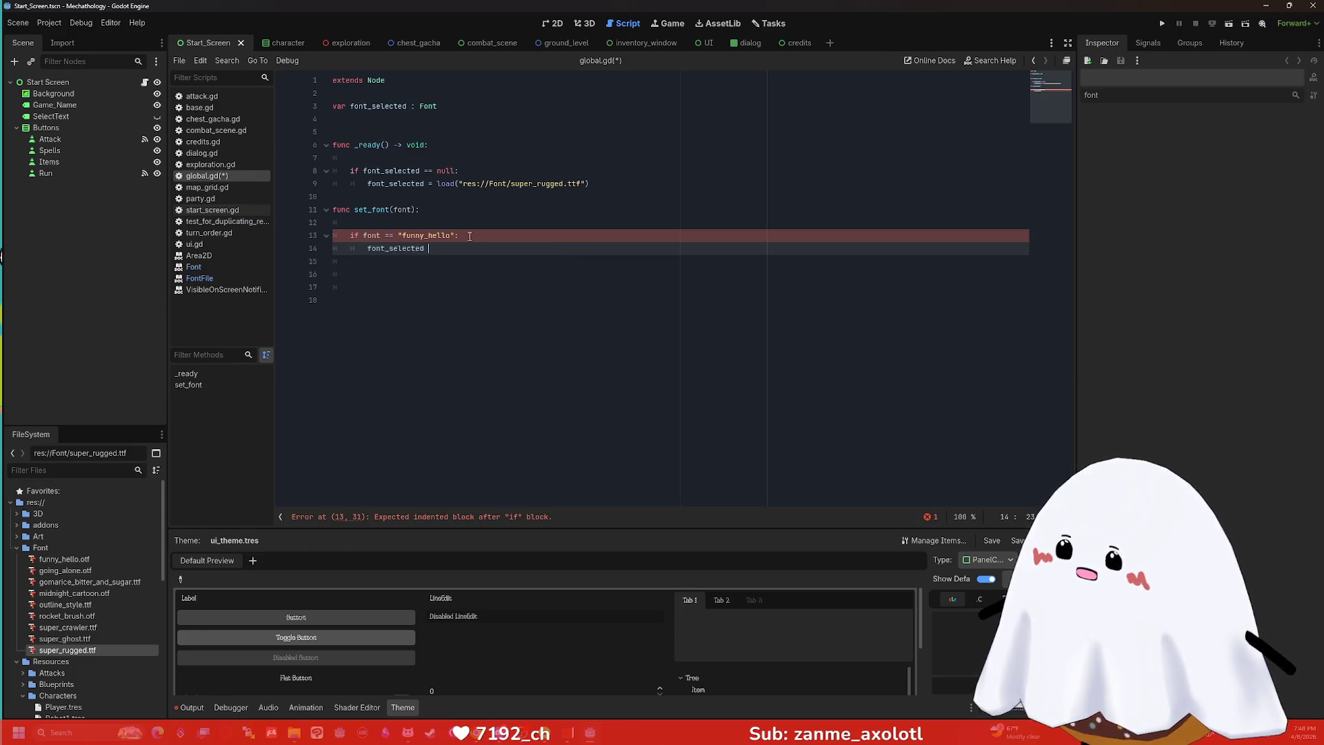
text(= load("res://Font/)
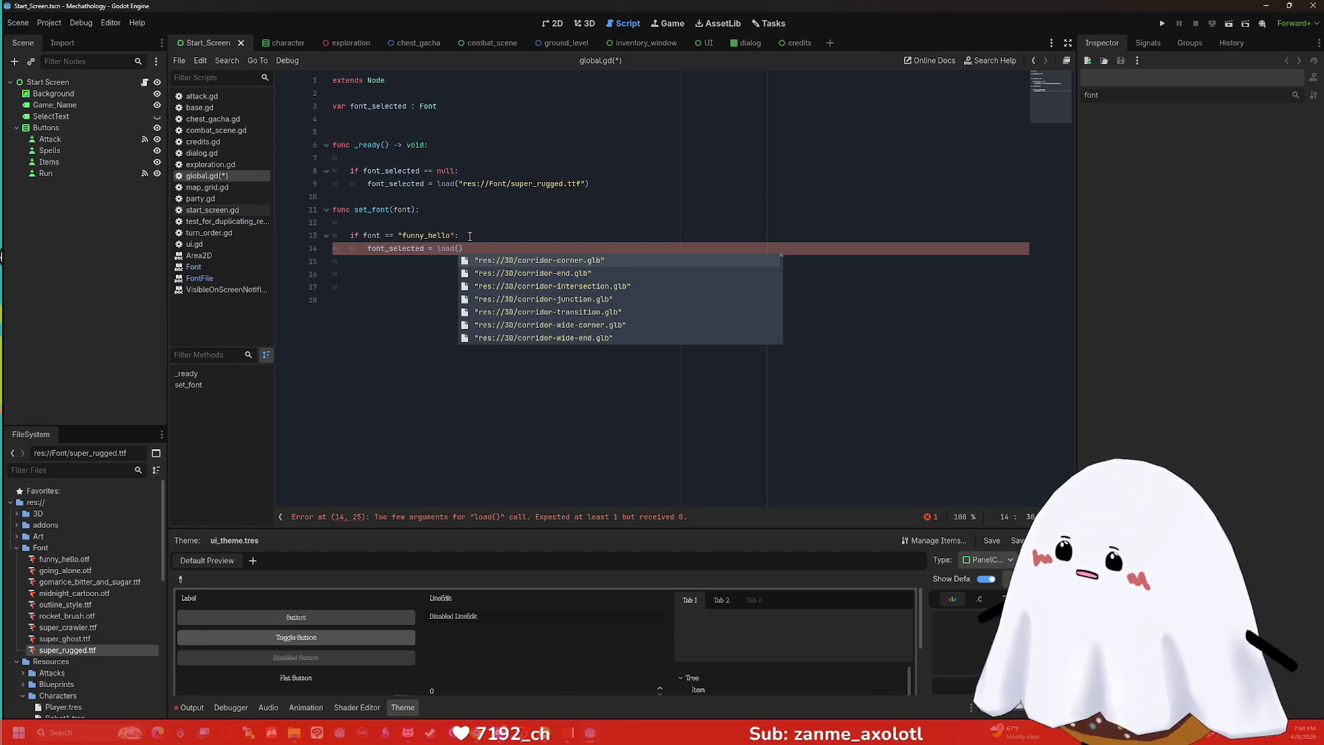
text(fun)
key(Return)
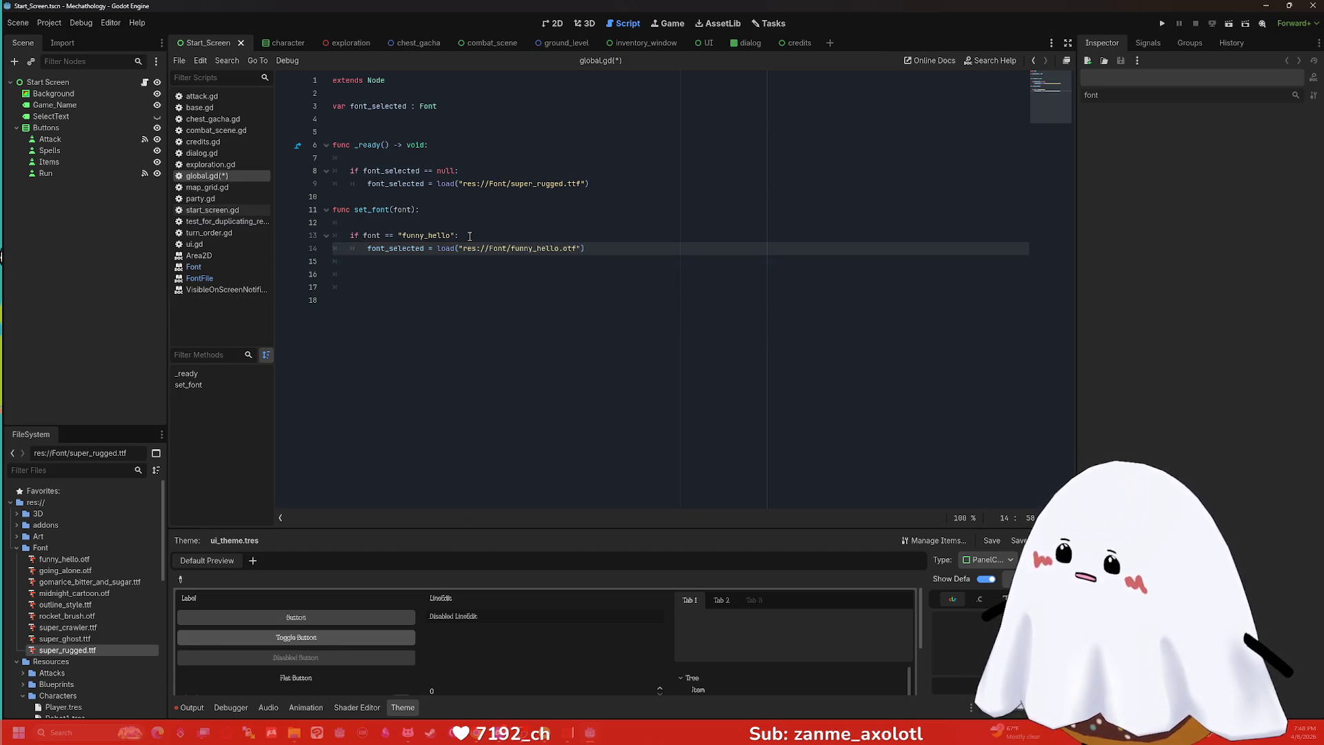
key(Right)
key(shift+Home)
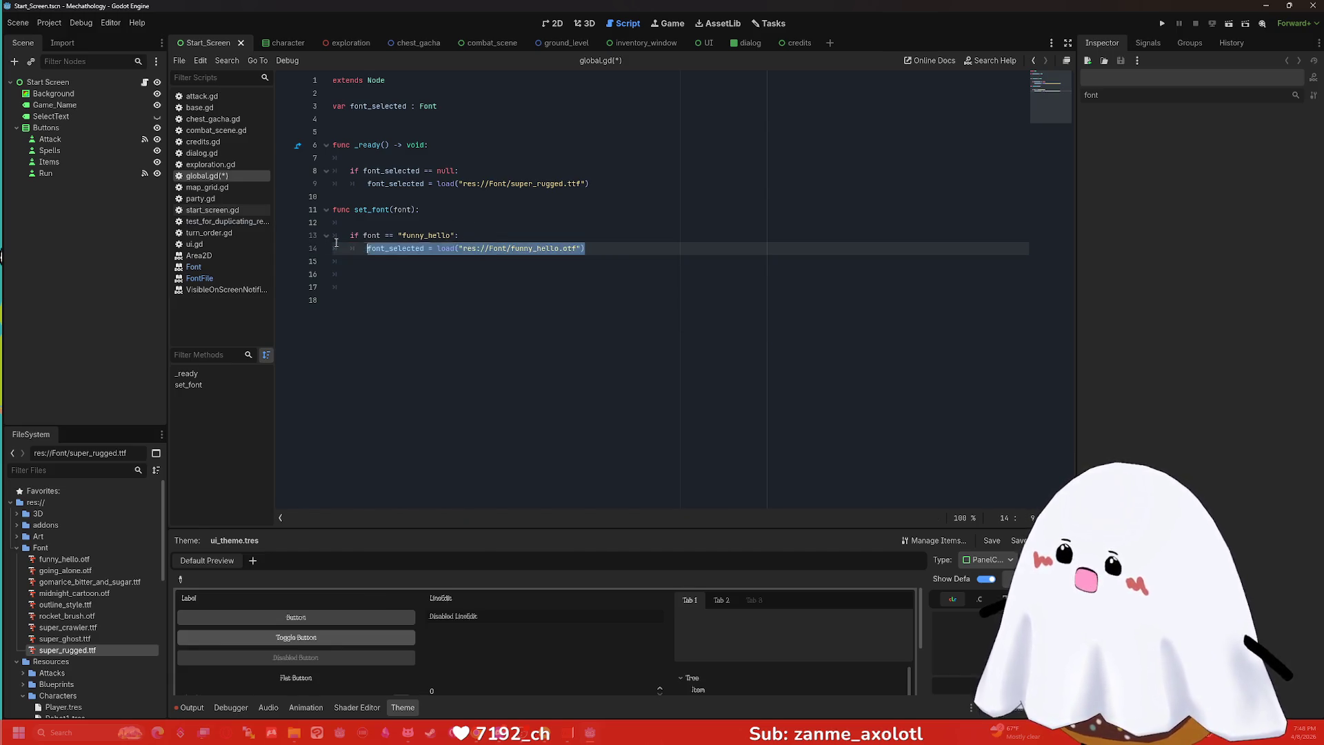
key(shift+Up)
key(ctrl+c)
click(643, 251)
key(Return)
key(Return)
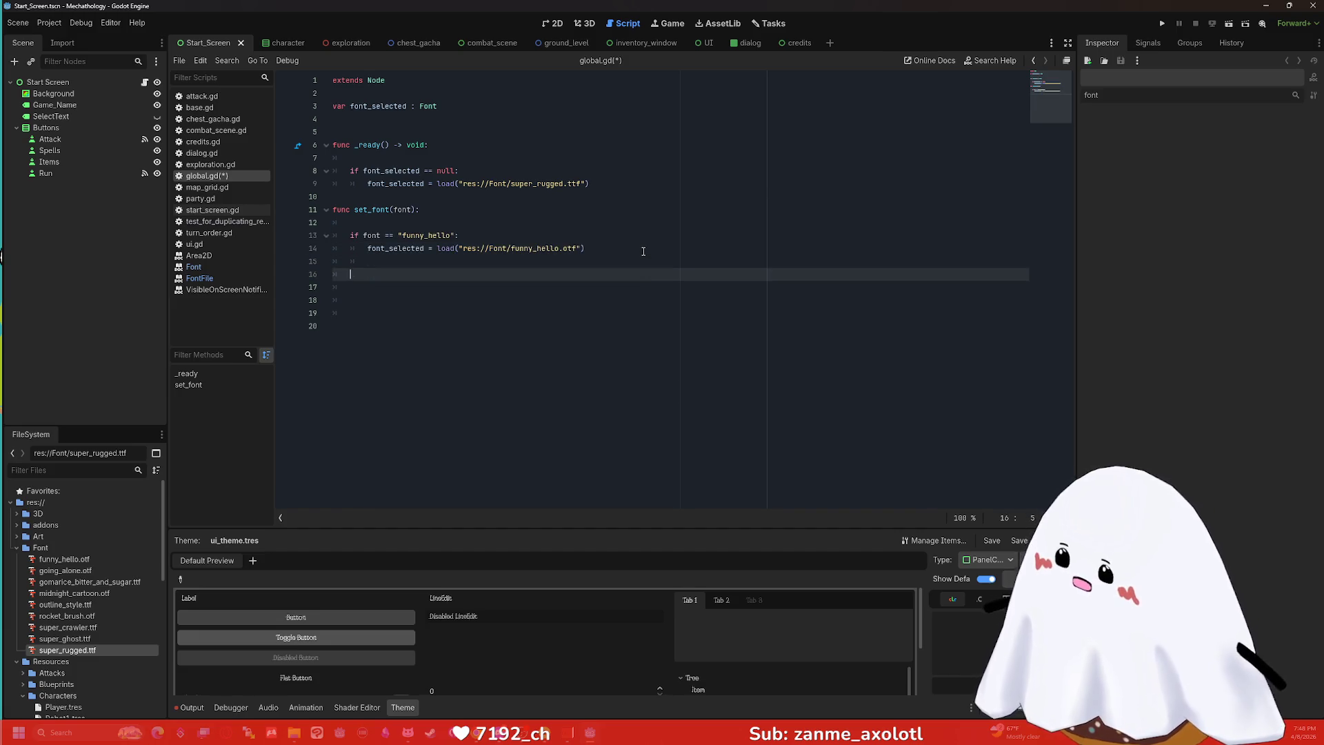
Paste the block as an elif for "going_alone" that loads res://Font/going_alone.otf.
key(ctrl+v)
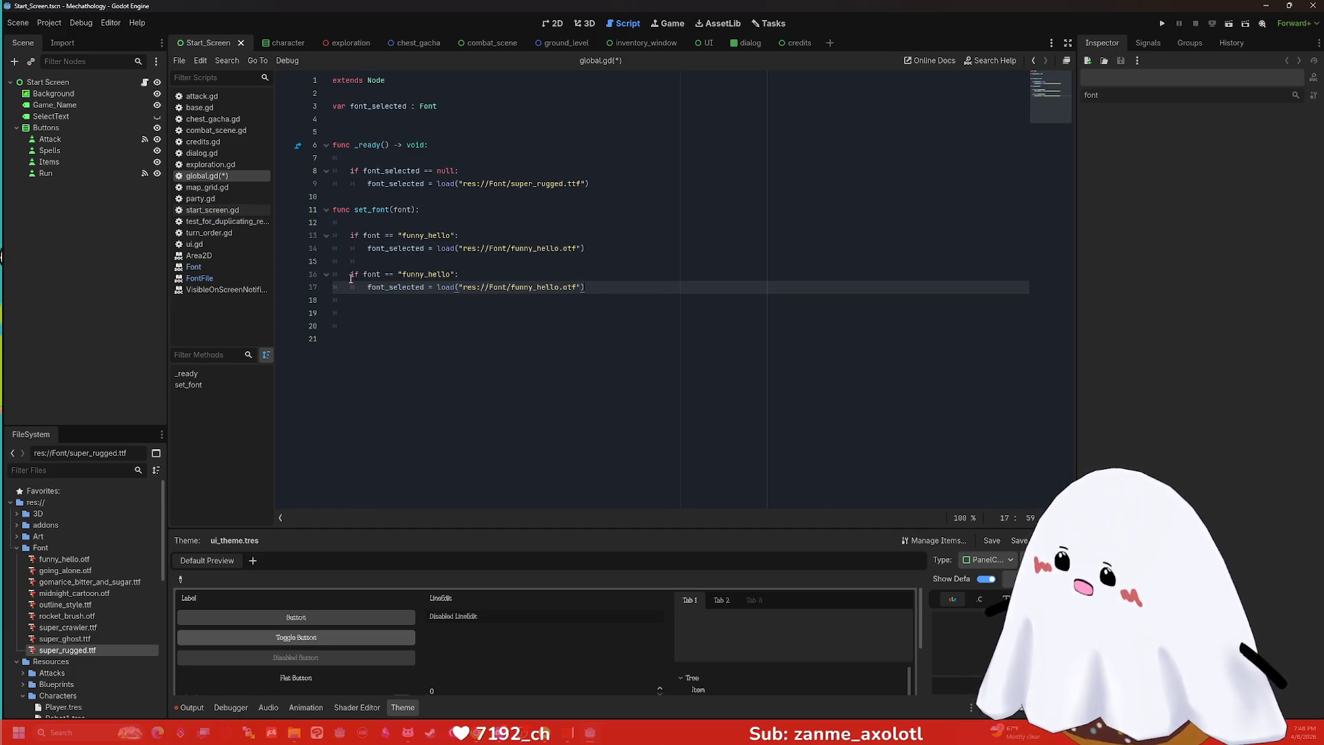
click(351, 278)
text(el)
click(464, 274)
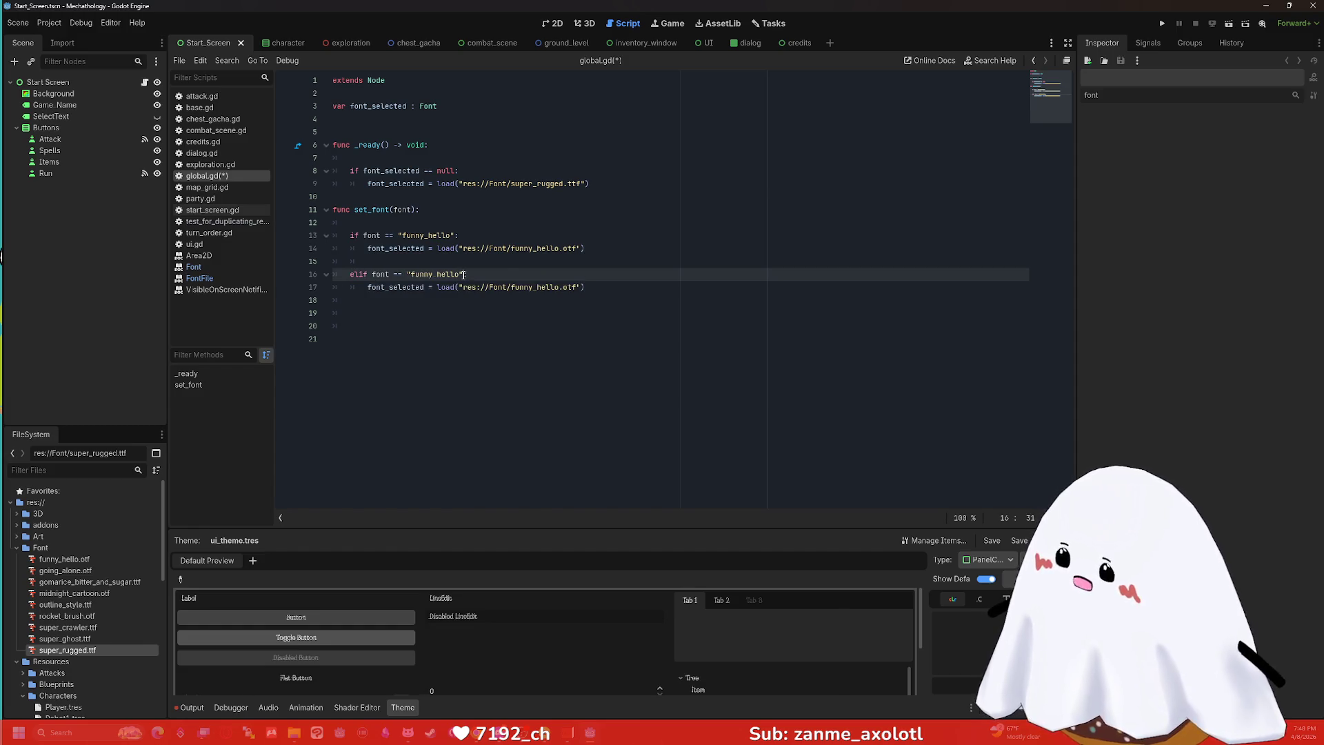
drag(464, 274, 409, 284)
double_click(435, 275)
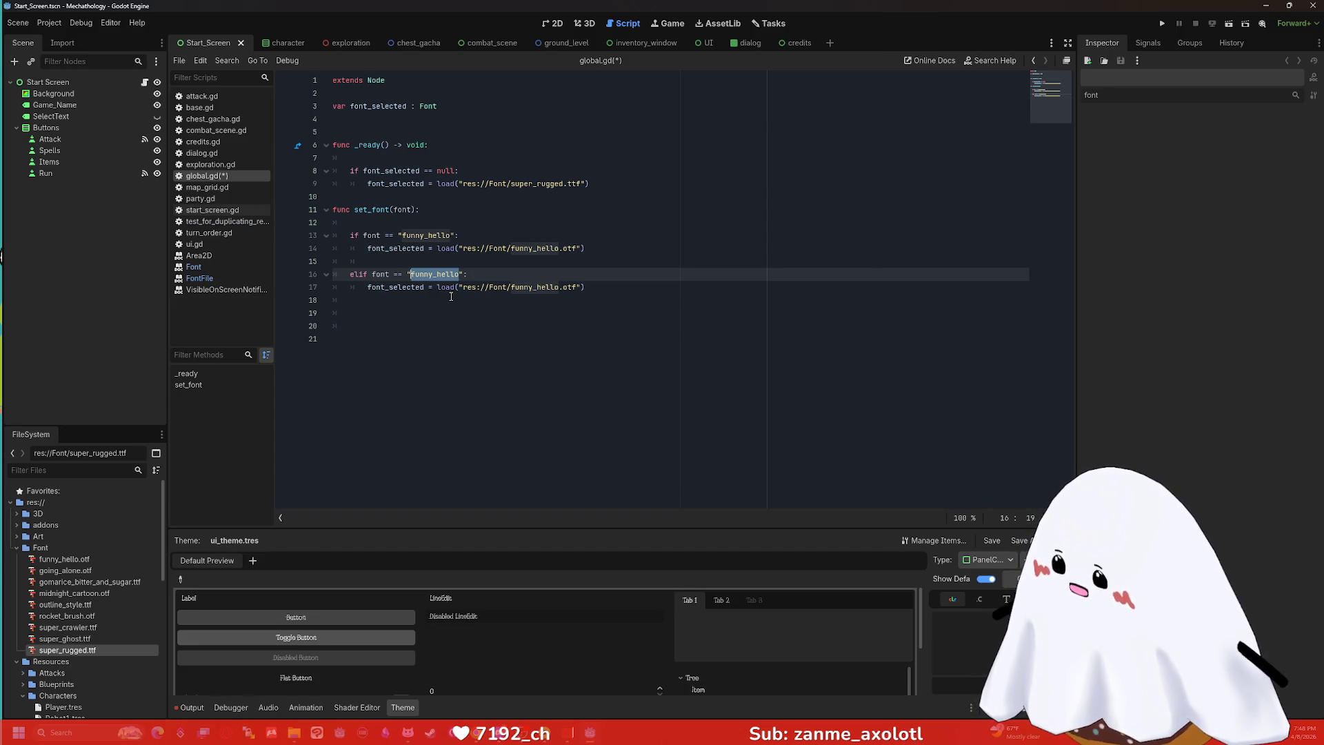
text(going_alone)
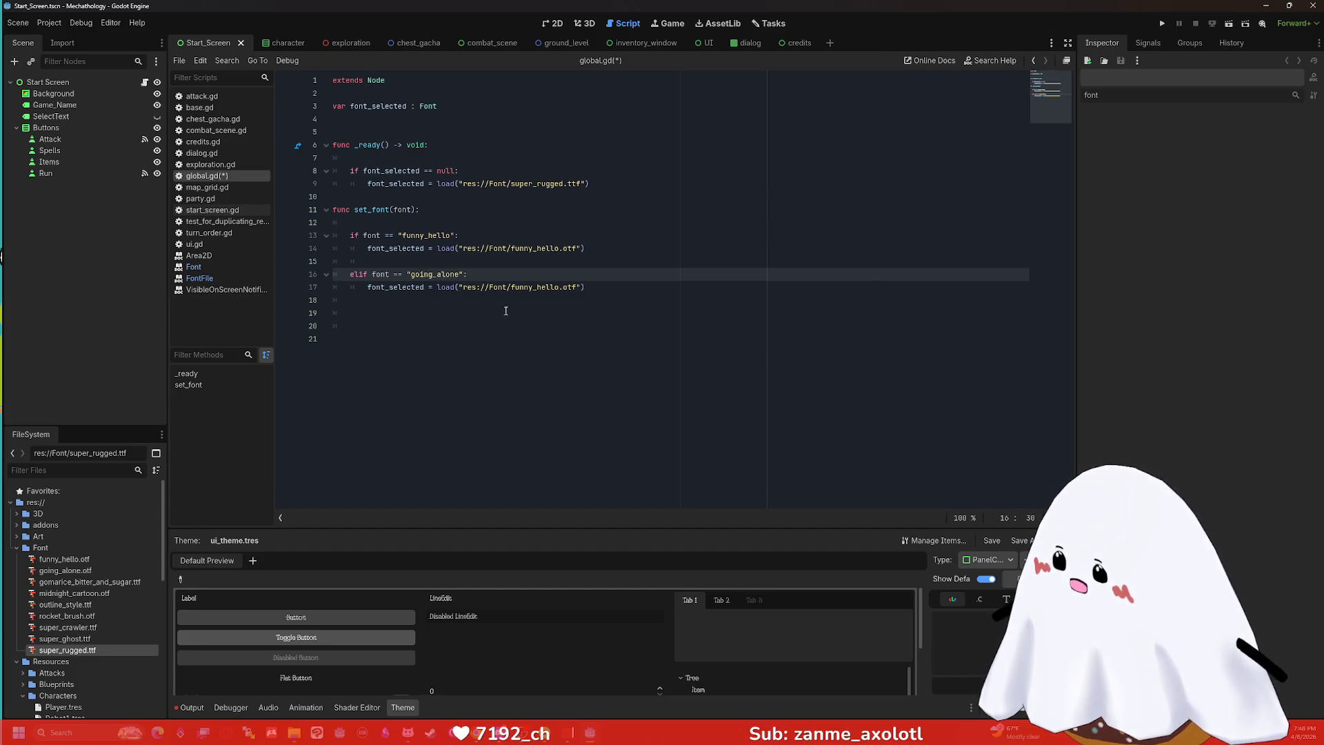
key(shift+Left)
key(shift+Left)
key(shift+Left)
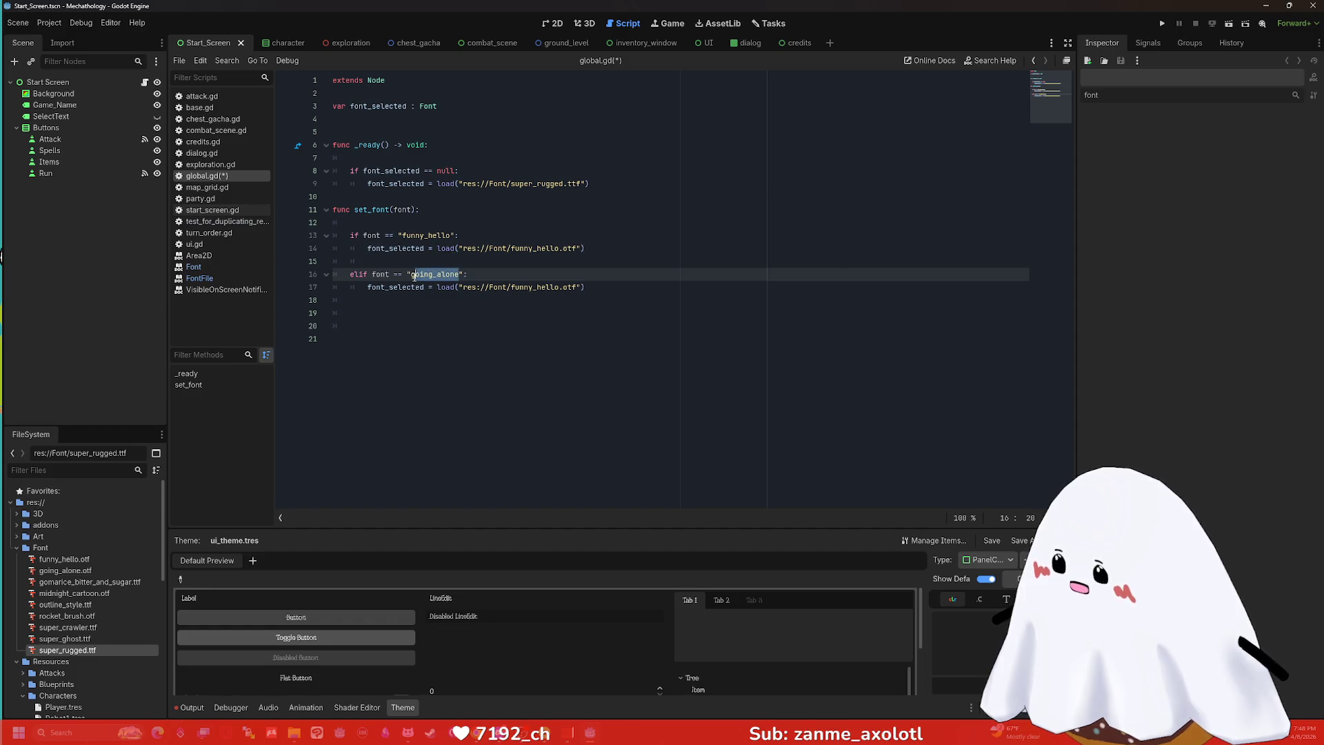
key(ctrl+c)
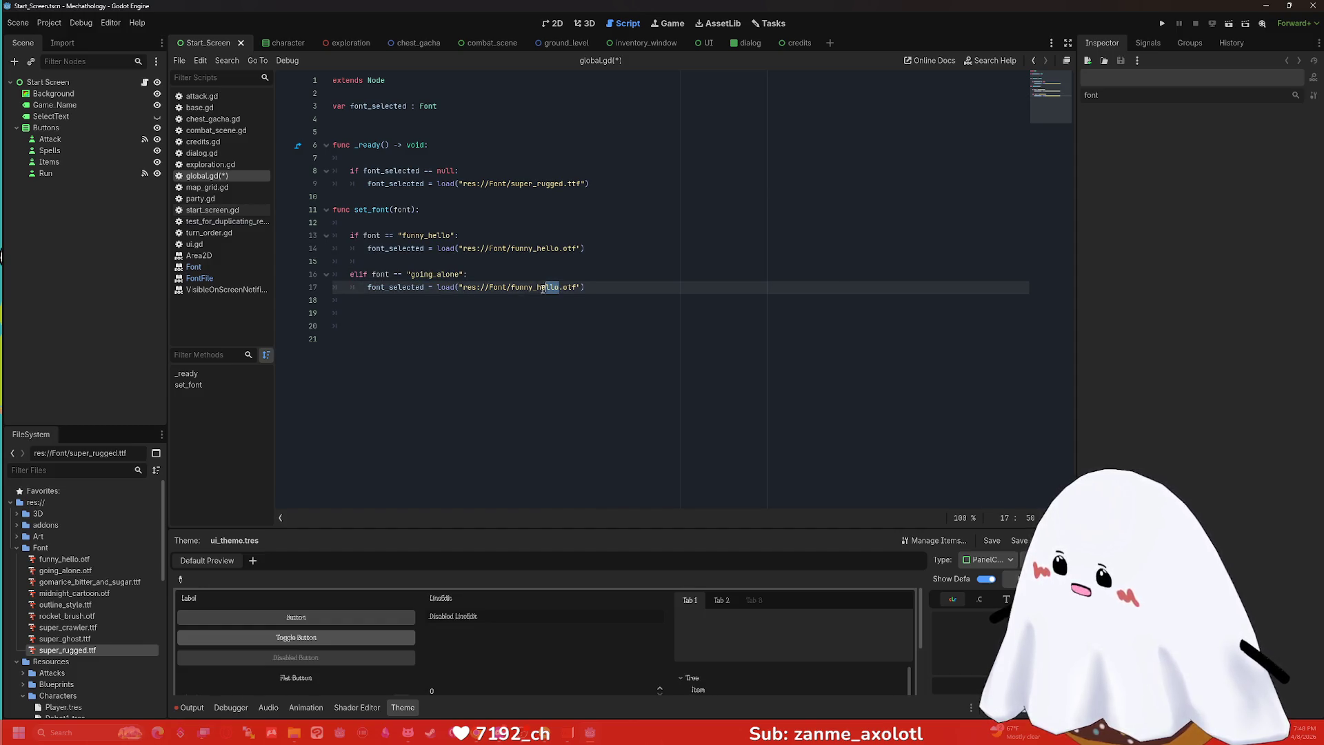
double_click(551, 287)
key(ctrl+v)
click(646, 290)
key(Return)
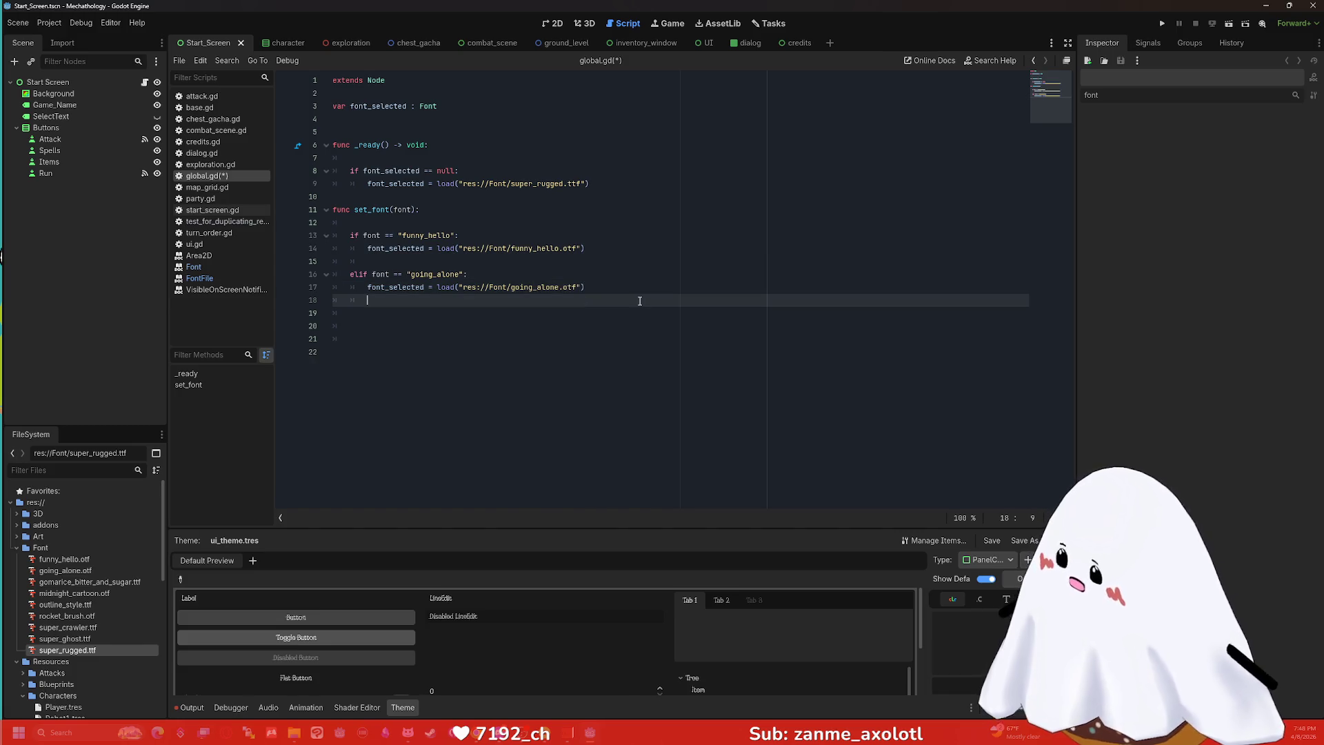
Duplicate the going_alone branch and drop gomarice_bitter_and_sugar.ttf's path into its load().
drag(585, 287, 327, 276)
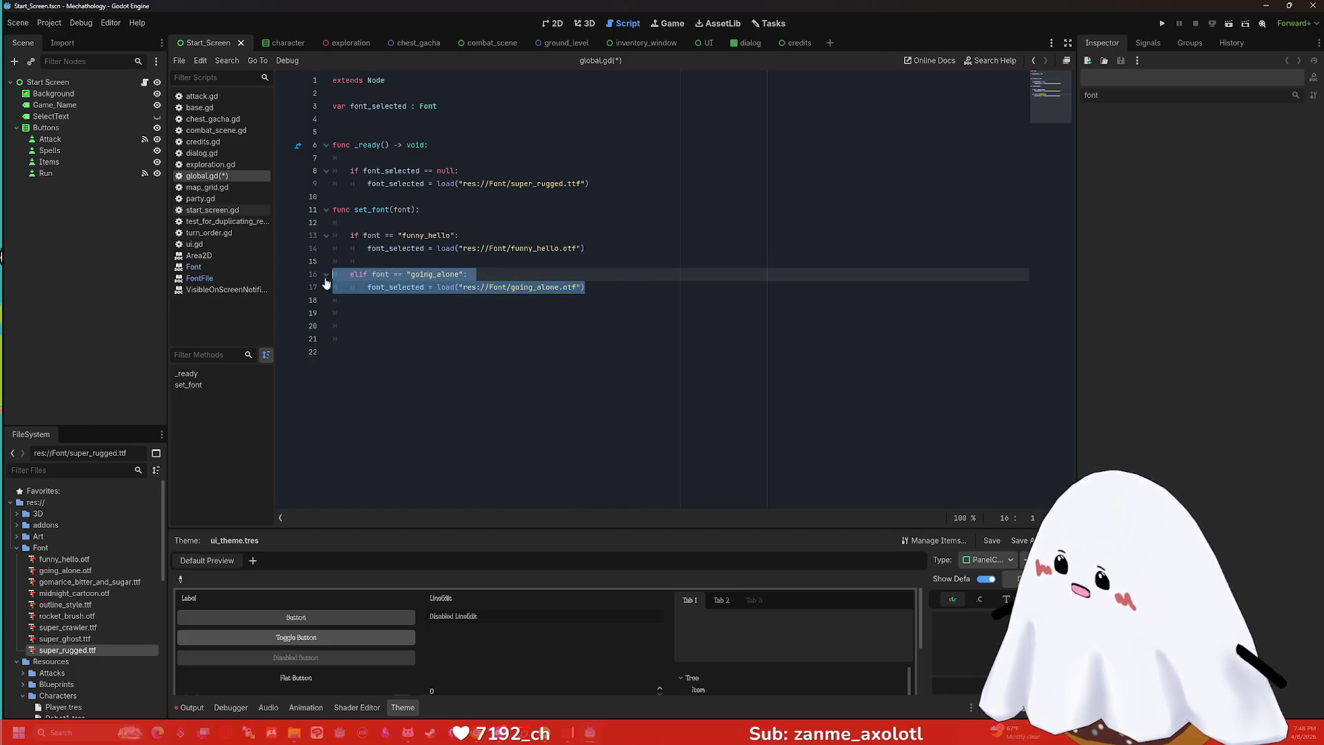
click(400, 308)
key(ctrl+v)
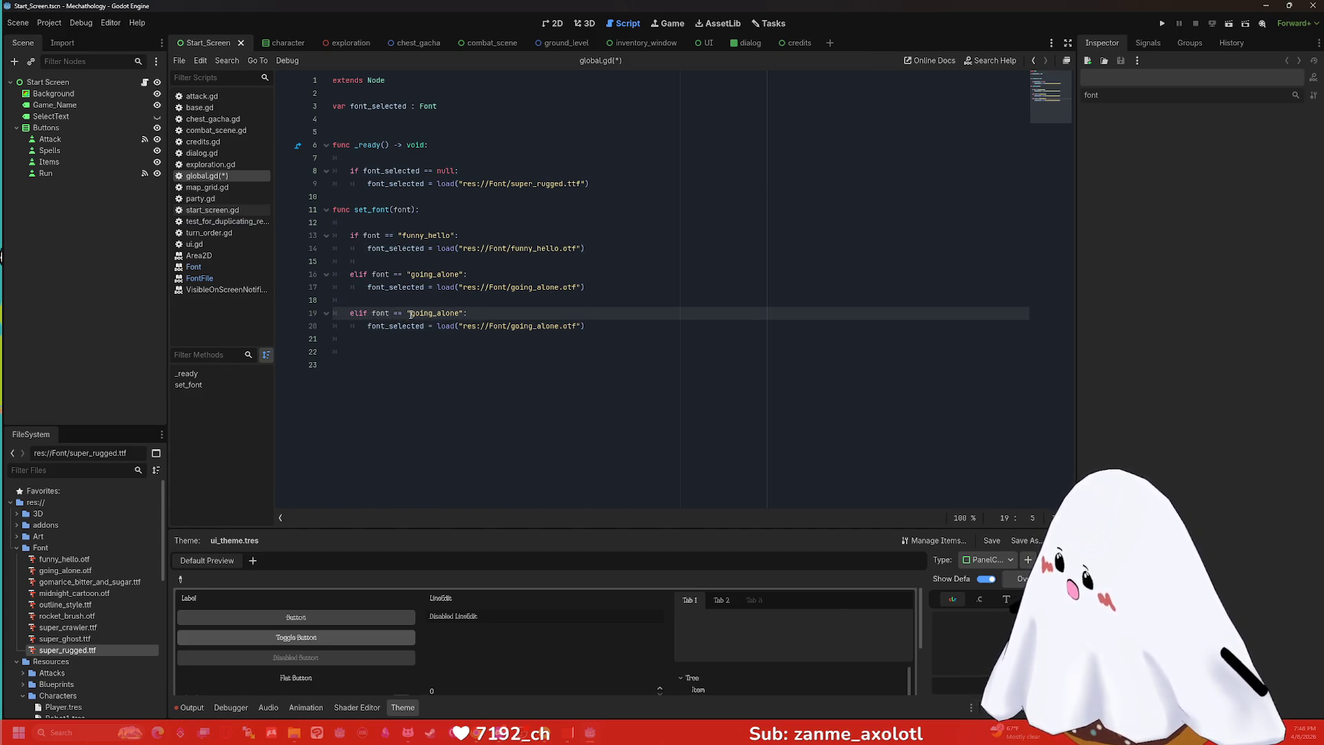
click(98, 583)
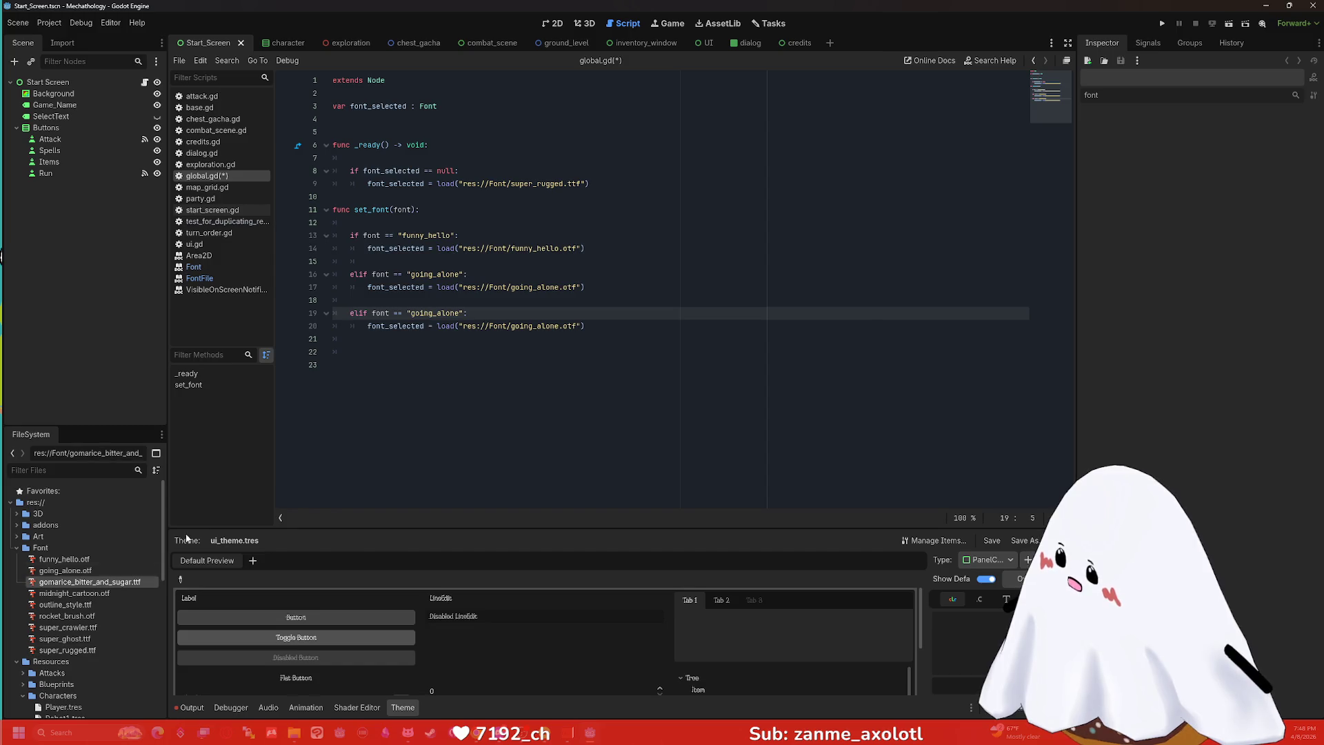
mouse_move(74, 593)
mouse_down()
mouse_move(498, 329)
mouse_move(578, 332)
mouse_move(465, 330)
mouse_up()
key(BackSpace)
key(BackSpace)
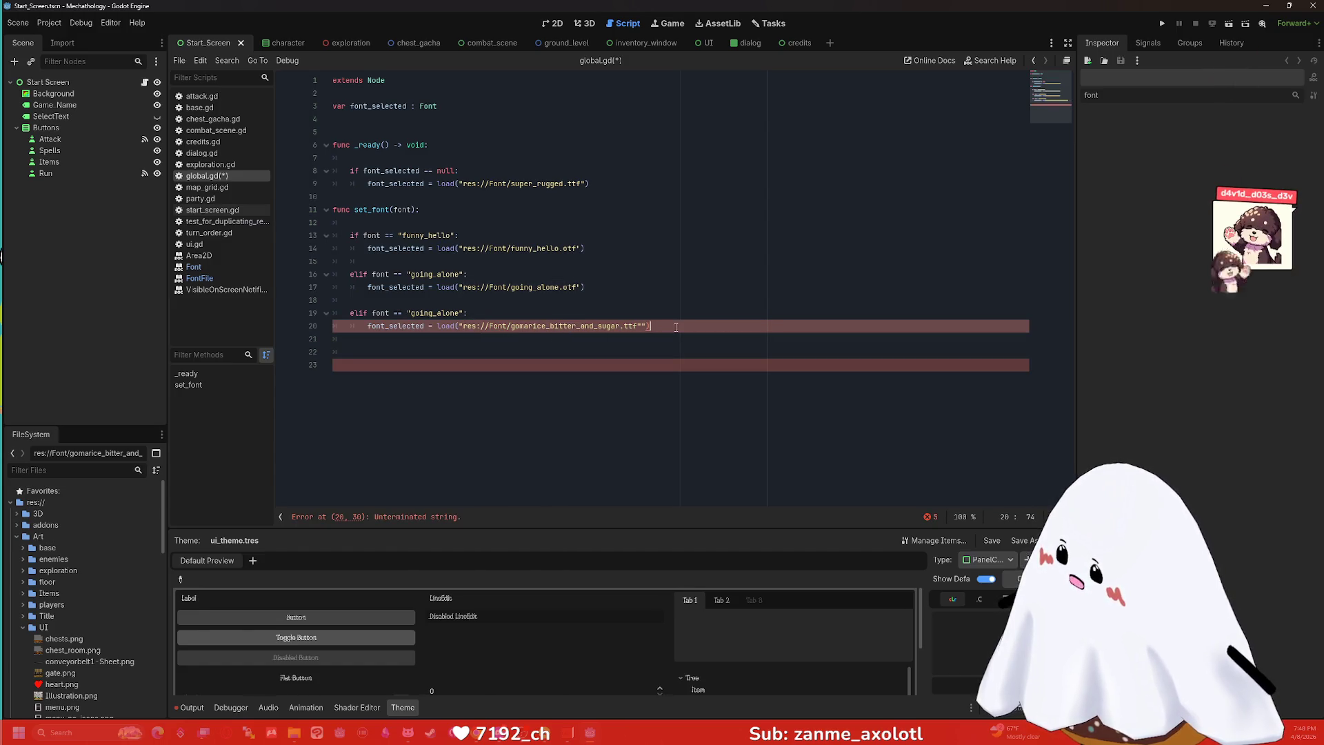
Clean up line 20's path and set line 19's condition to "gomarice_bitter_and_sugar".
click(642, 327)
key(Delete)
click(687, 327)
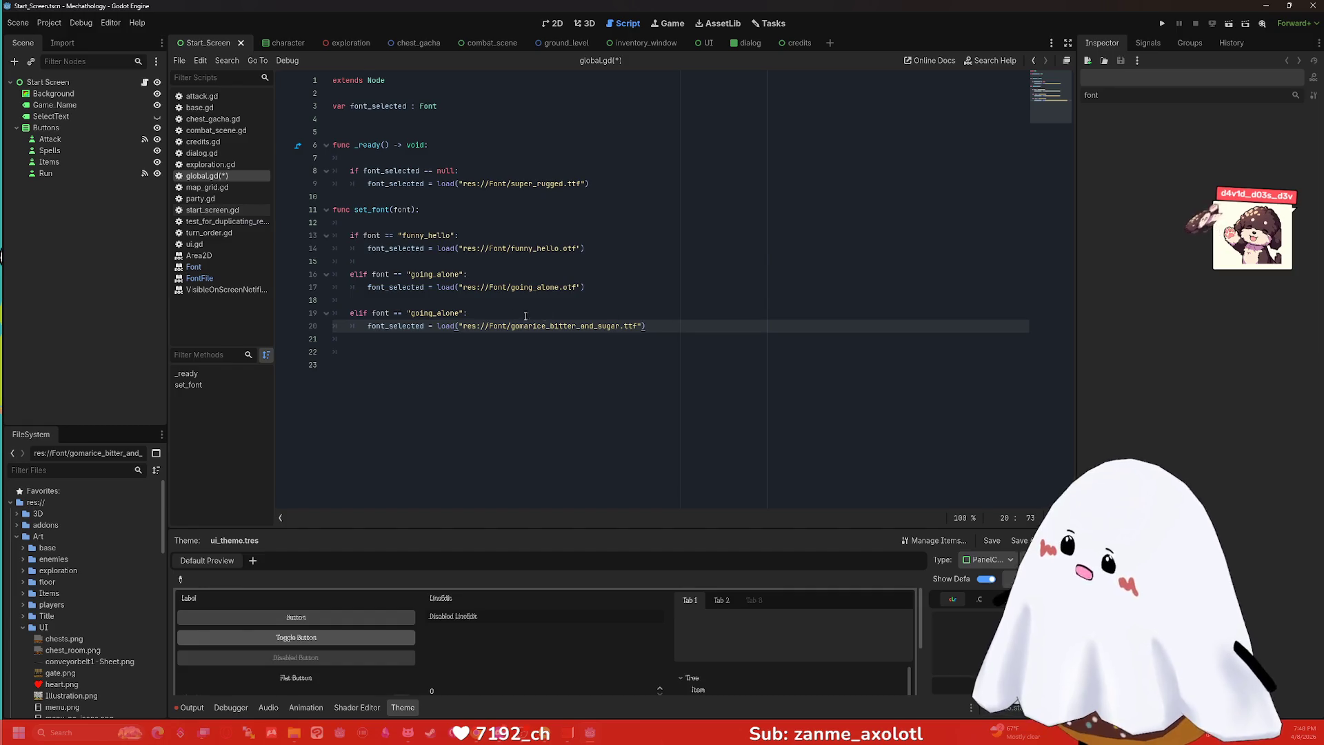
drag(620, 327, 412, 313)
key(ctrl+c)
key(ctrl+v)
click(694, 325)
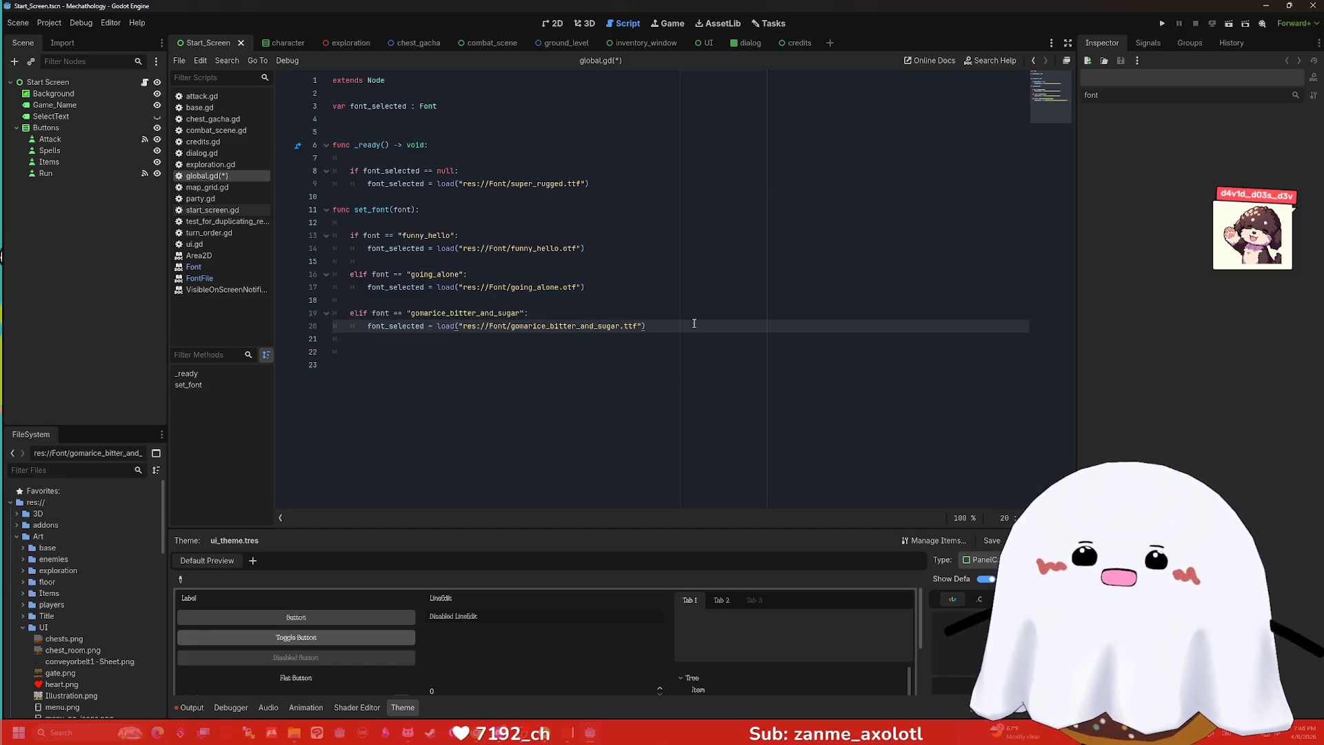
key(Return)
key(Return)
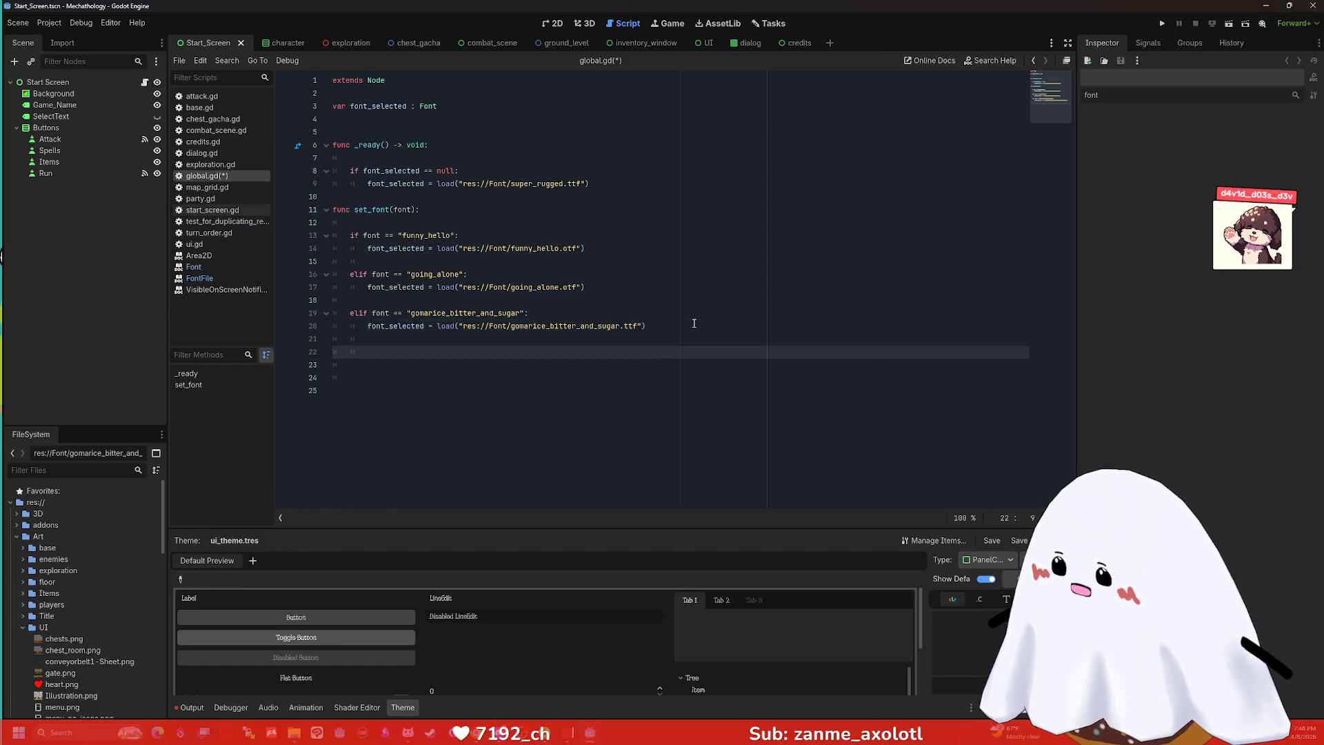
Paste a copy of the branch and point it at "midnight_cartoon" and res://Font/midnight_cartoon.otf.
mouse_move(670, 329)
mouse_down()
mouse_move(333, 313)
mouse_move(348, 352)
mouse_move(293, 347)
mouse_up()
key(ctrl+v)
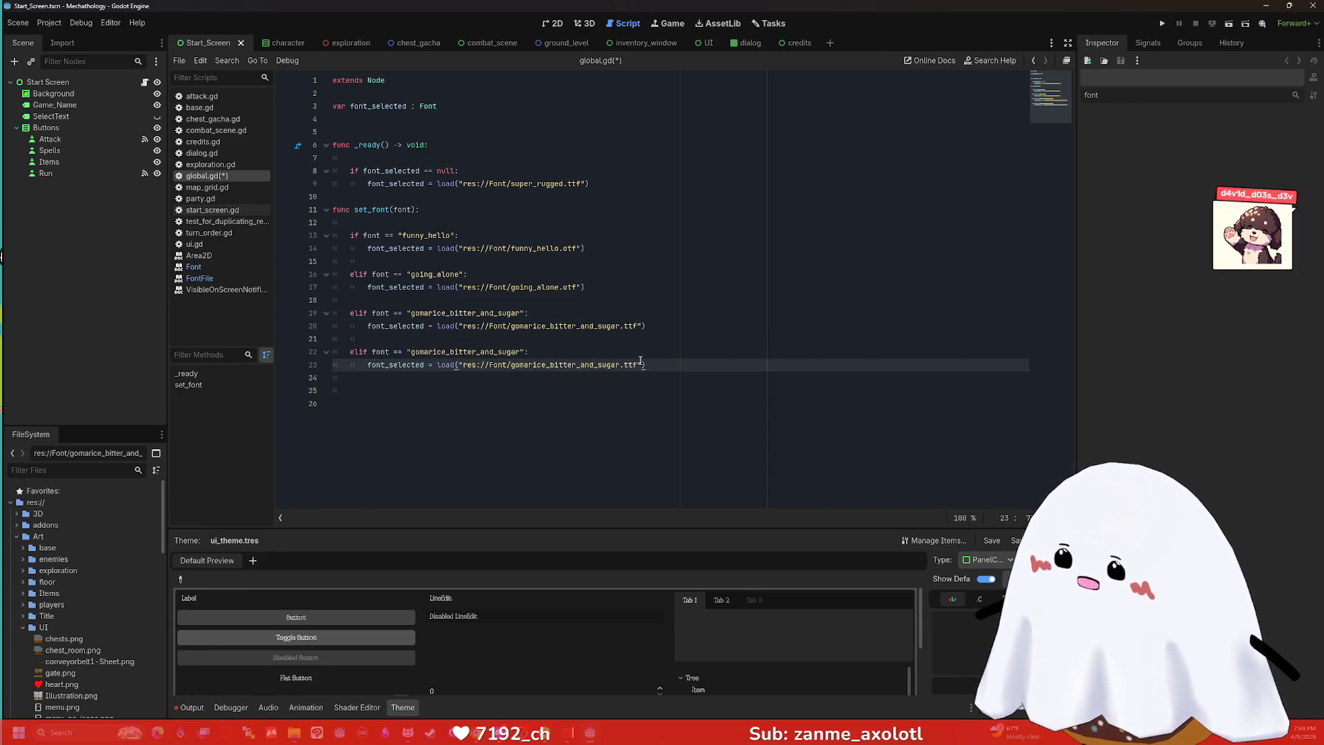
drag(638, 365, 464, 365)
key(BackSpace)
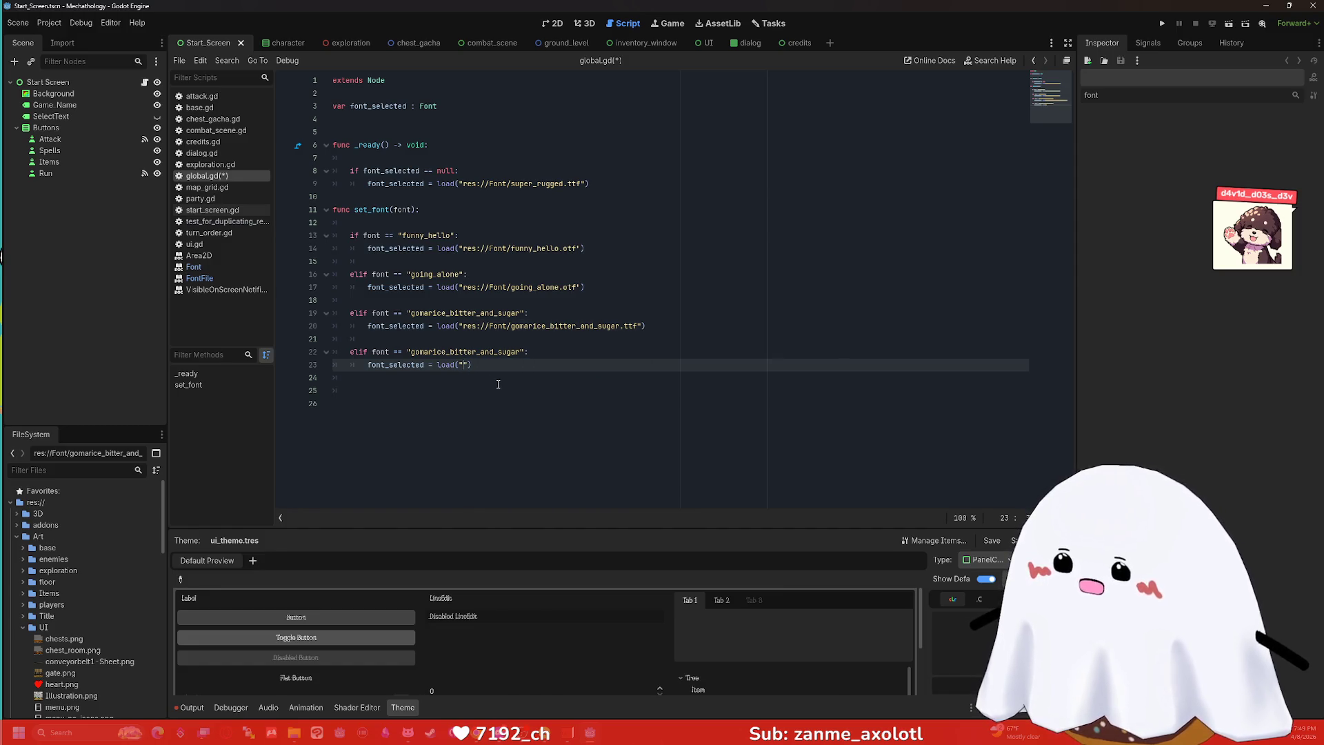
scroll(123, 570, down, 6)
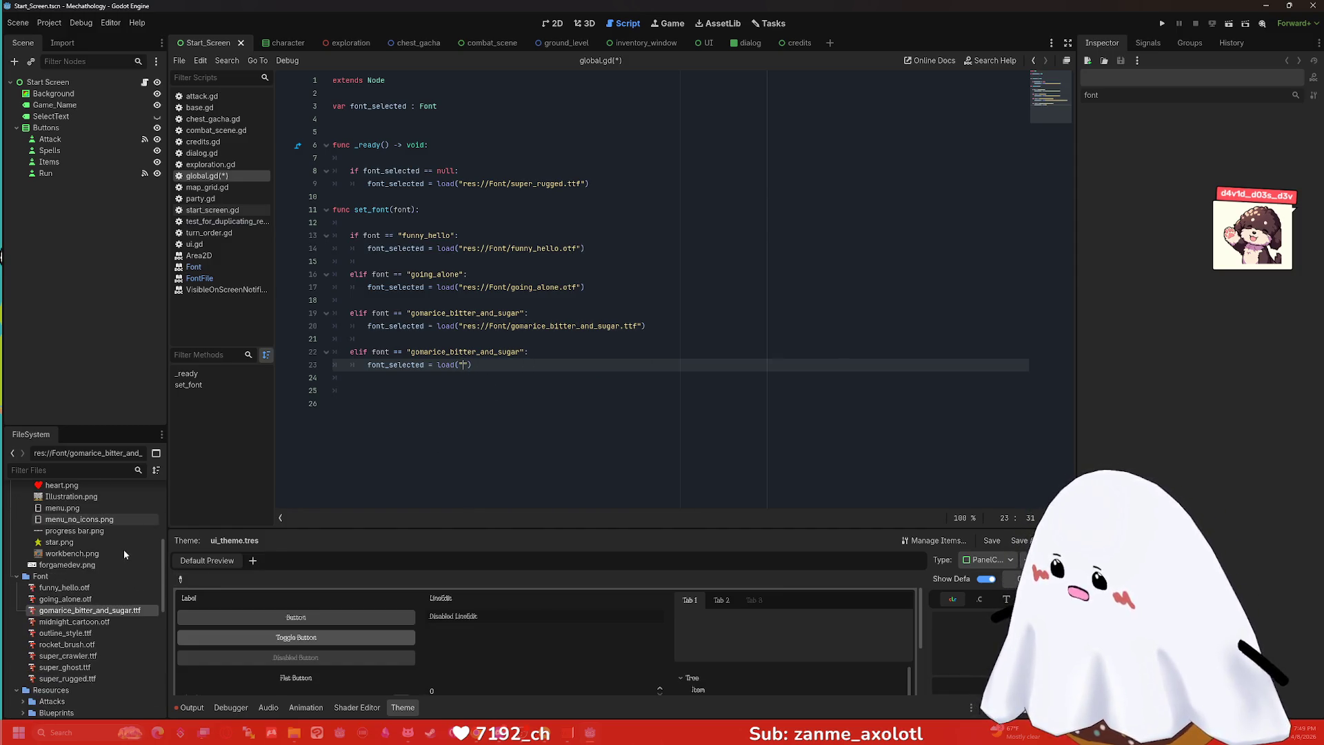
text(midn)
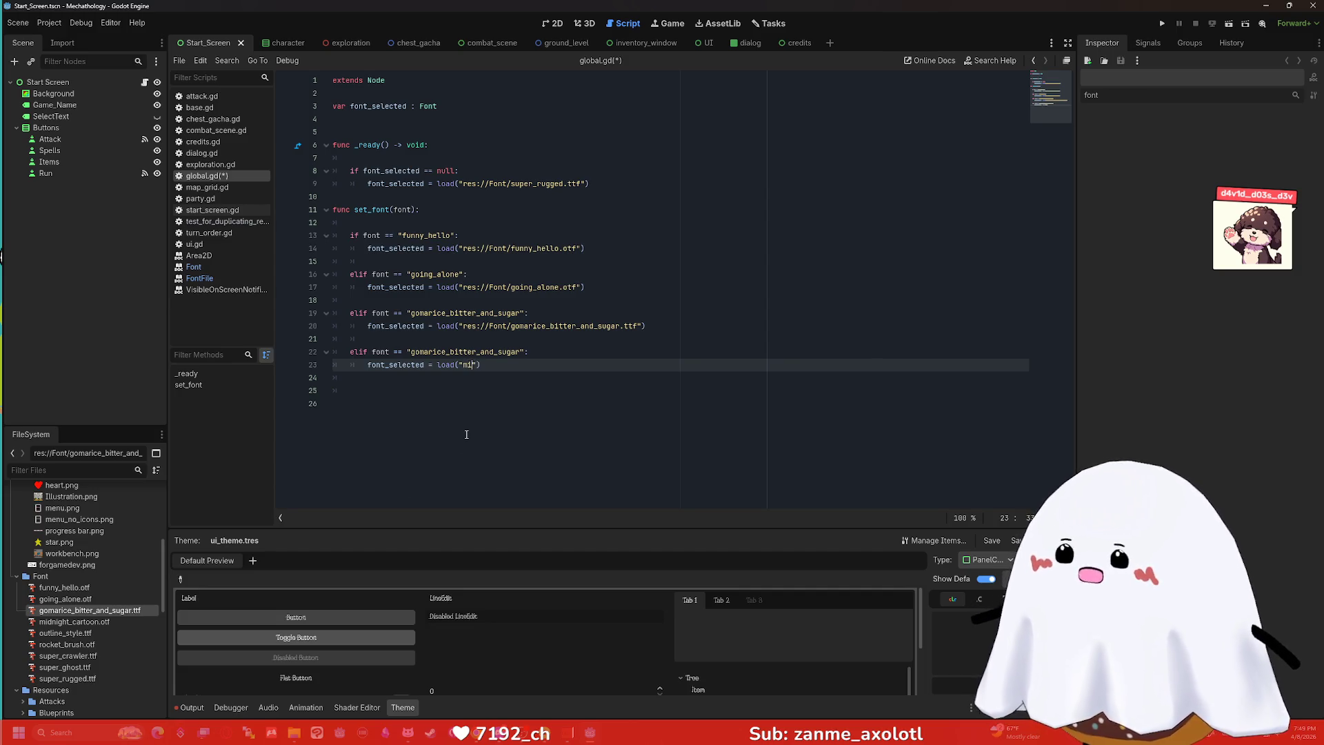
key(Return)
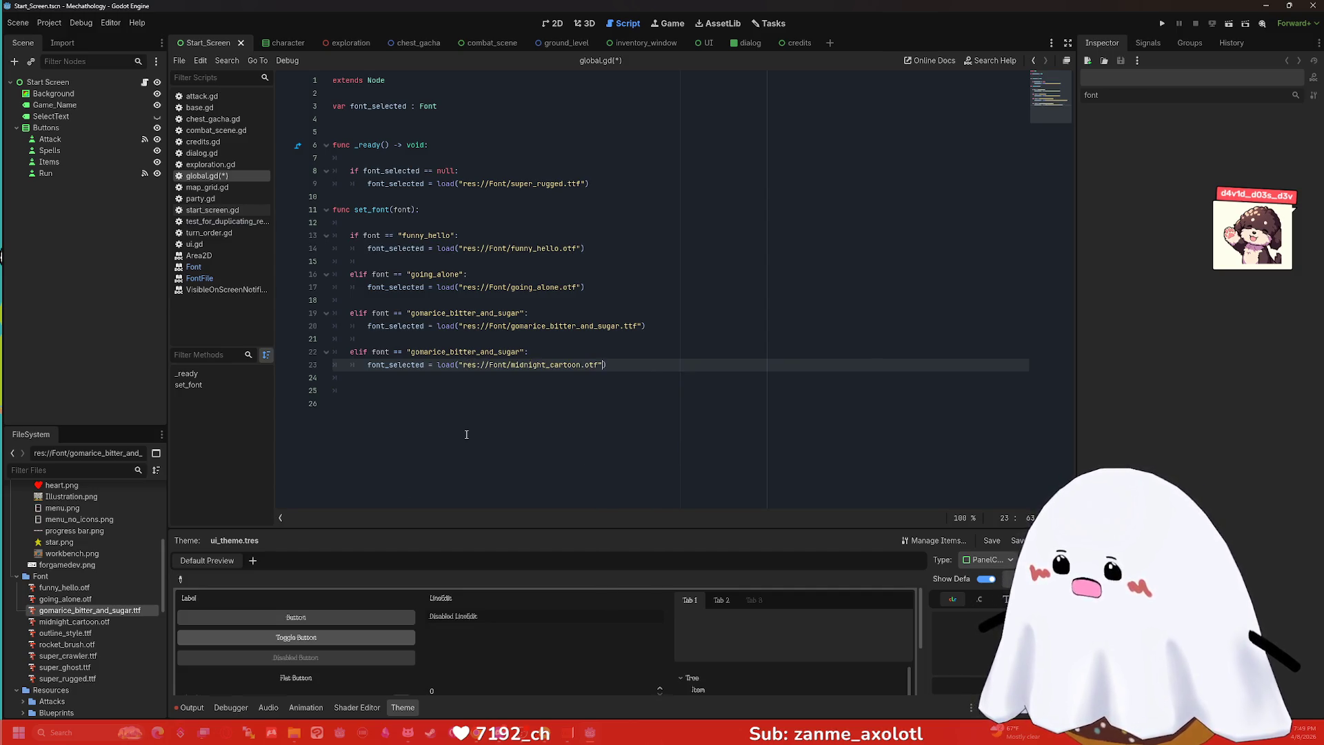
drag(580, 364, 411, 352)
key(ctrl+v)
click(654, 367)
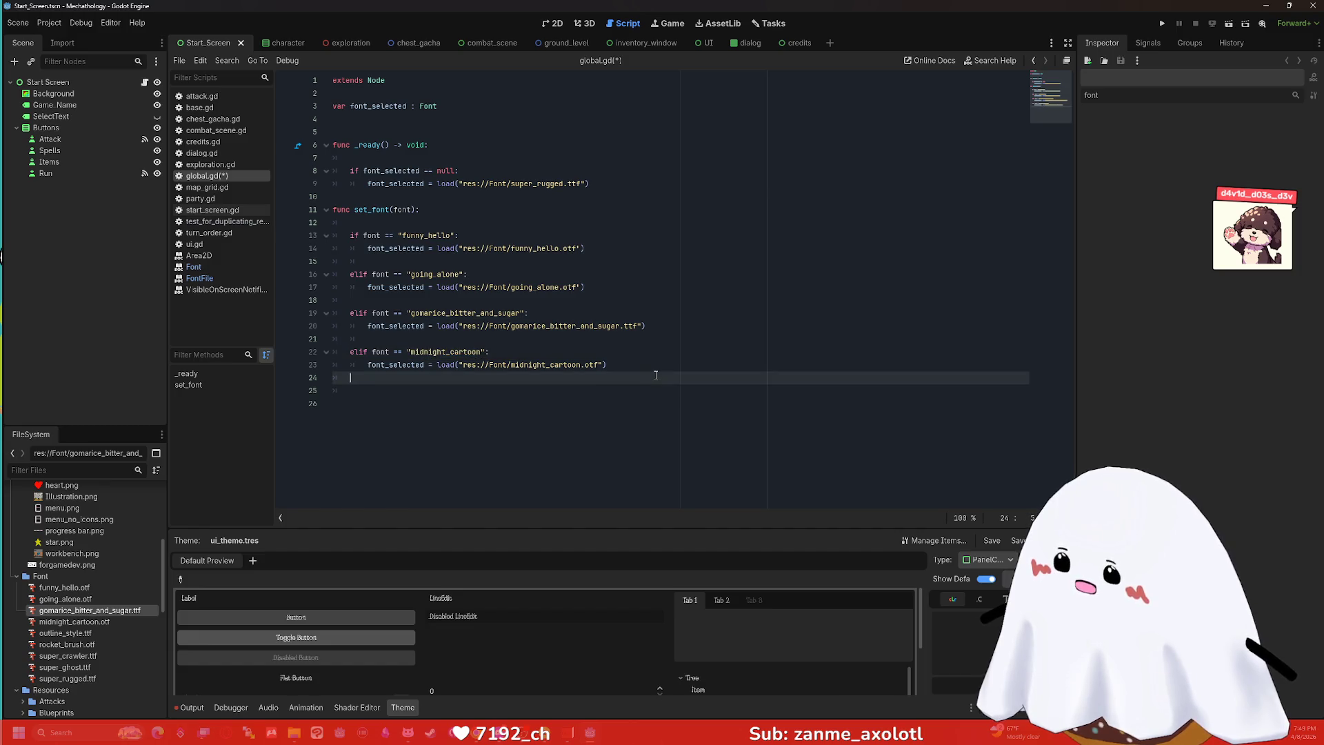
key(Return)
key(Return)
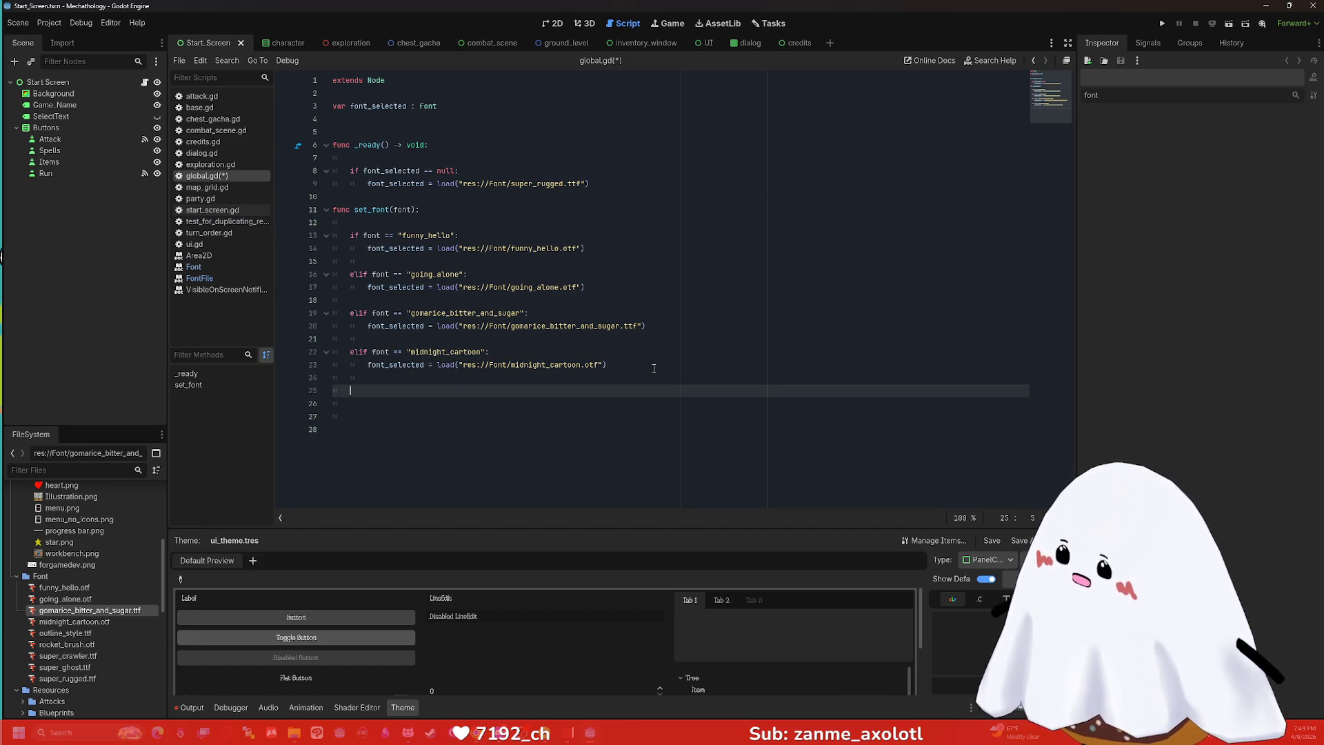
Type a second condition elif font == "midnight_cartoon": below.
text(elif font == ")
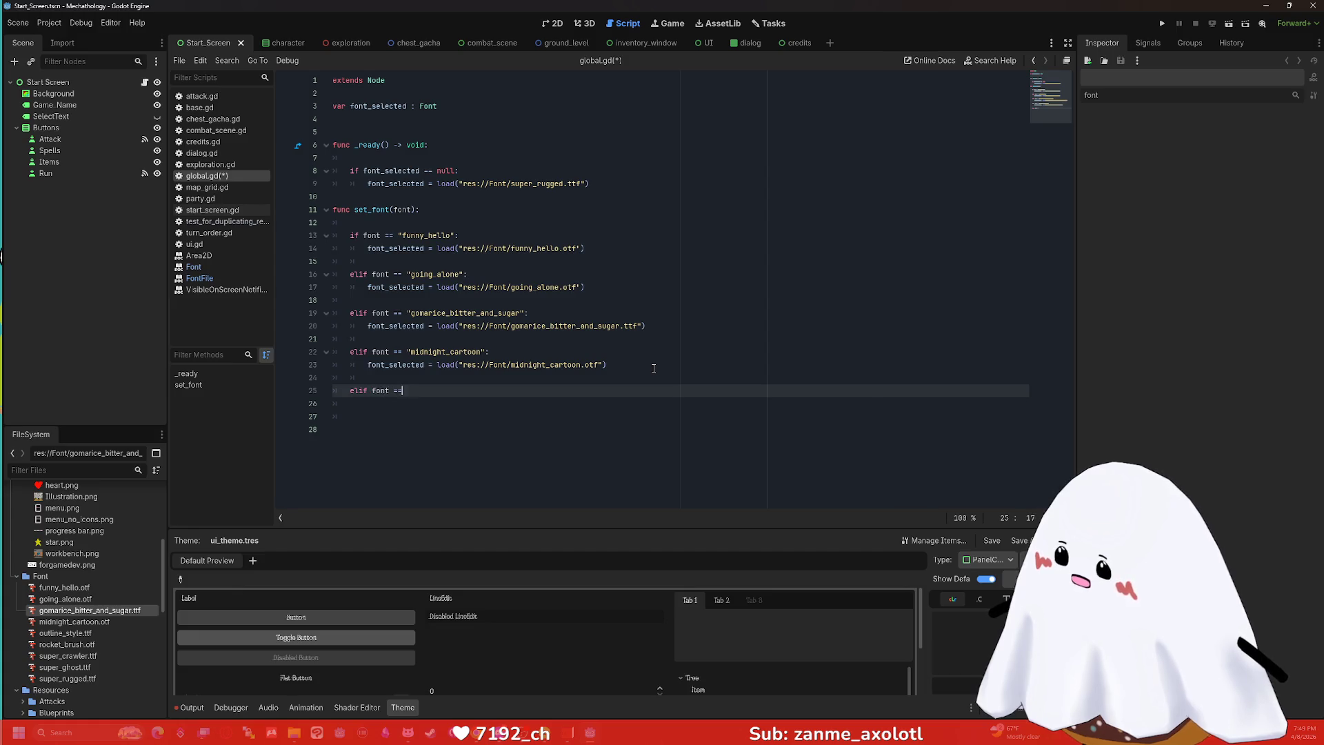
key(Escape)
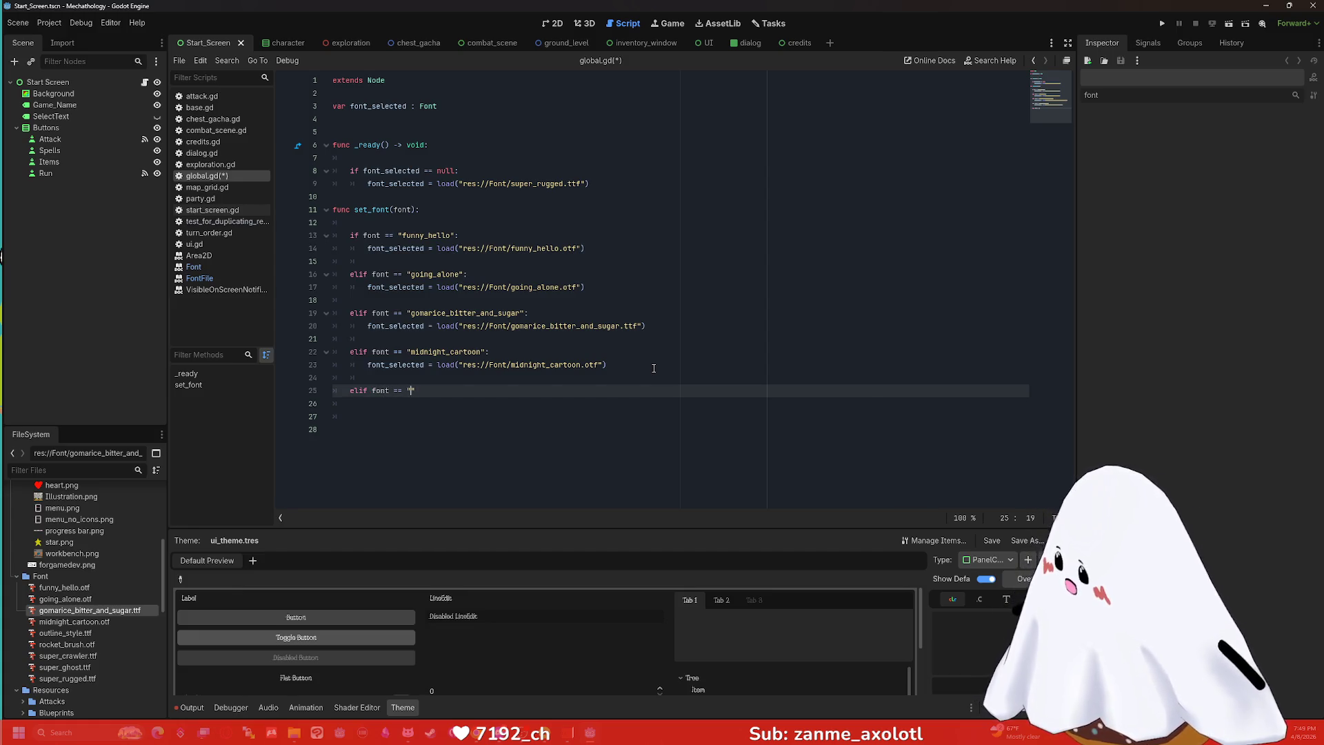
text(midnight_)
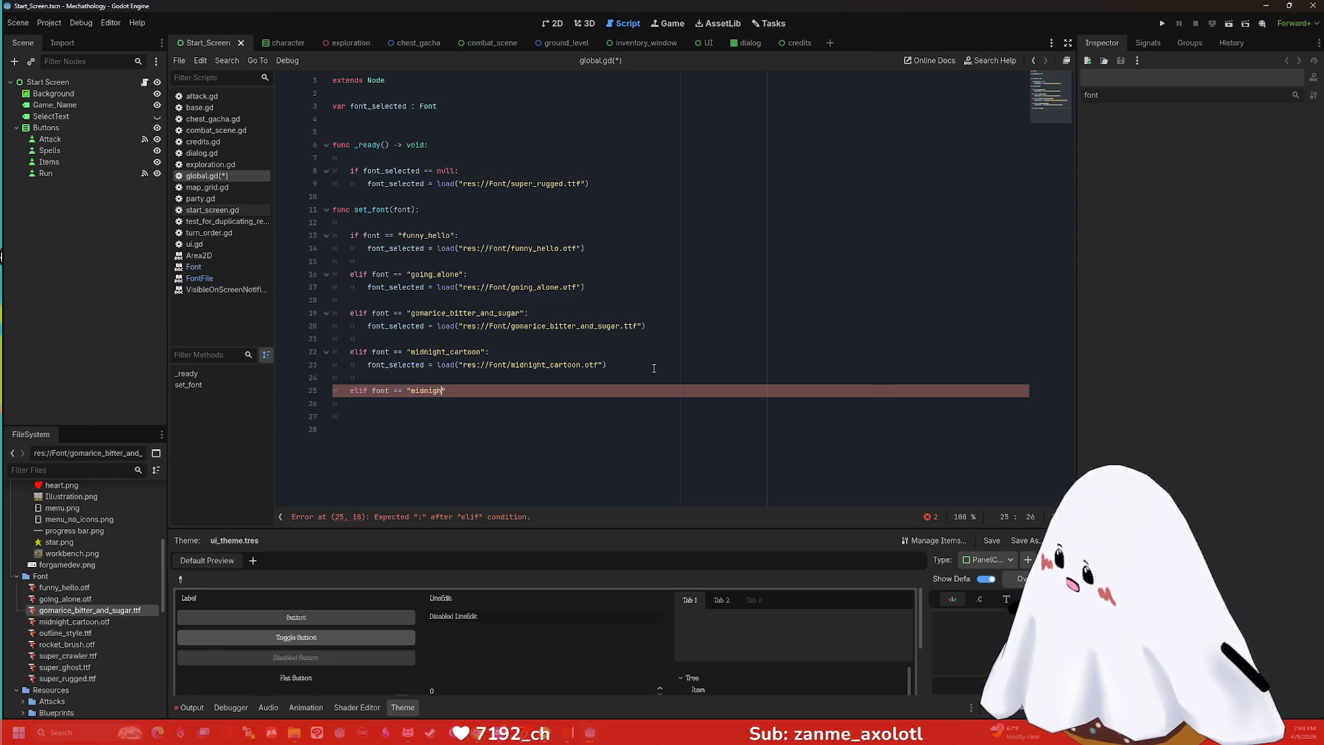
text(cartoon)
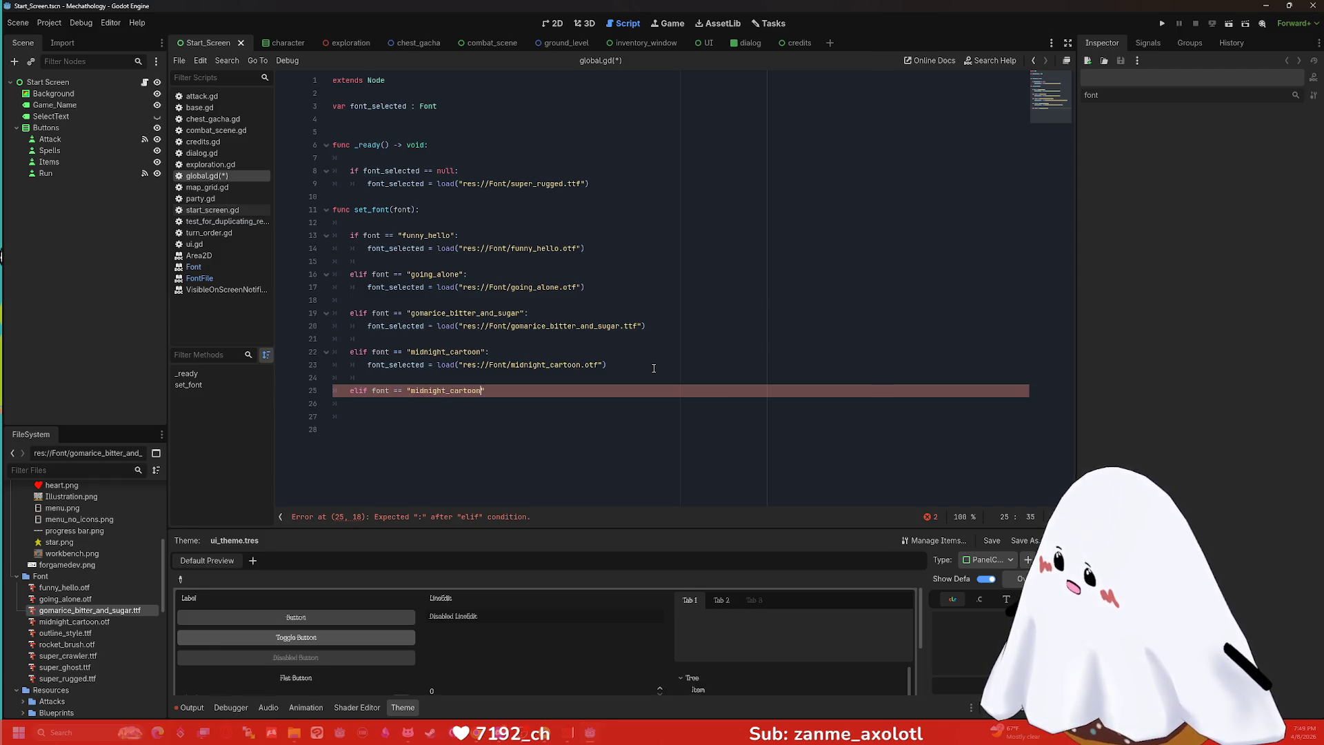
text(:)
key(Return)
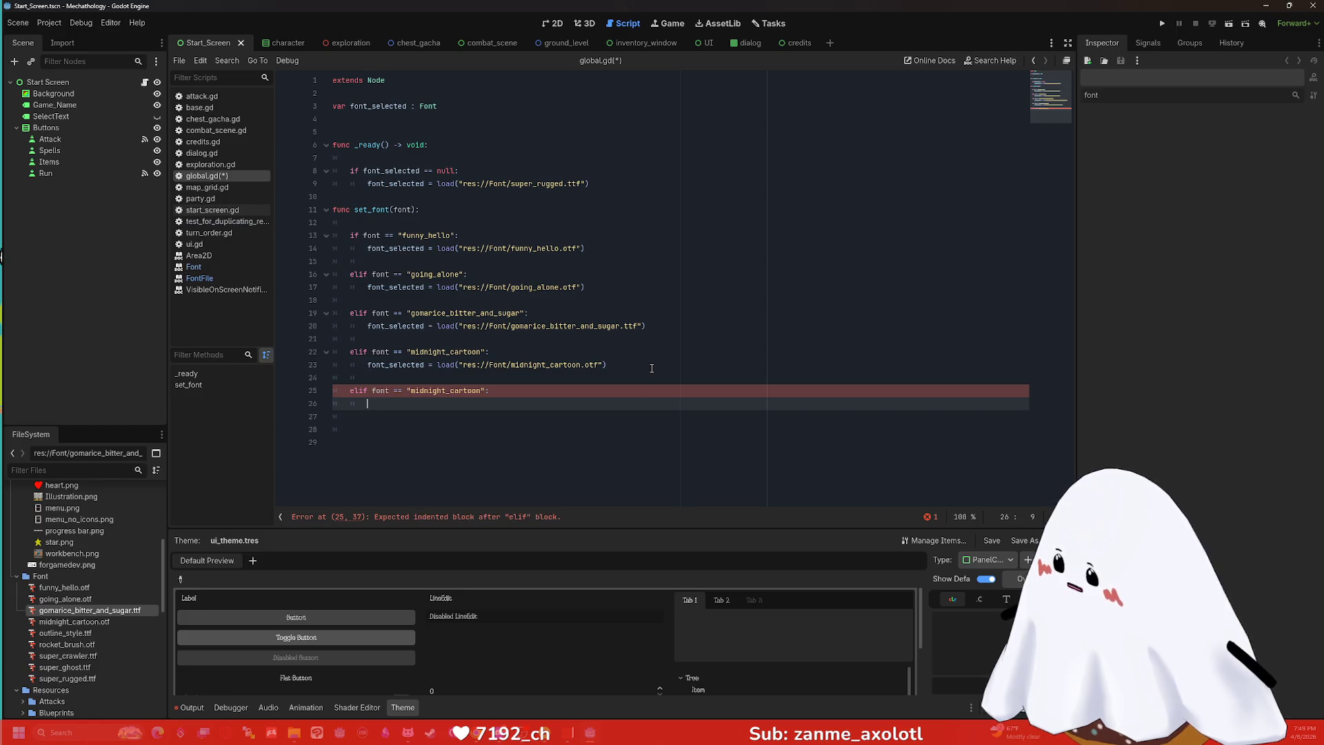
Give the new branch a load of res://Font/midnight_cartoon.otf, reusing line 23's statement.
drag(654, 365, 364, 364)
key(ctrl+c)
click(396, 399)
key(ctrl+v)
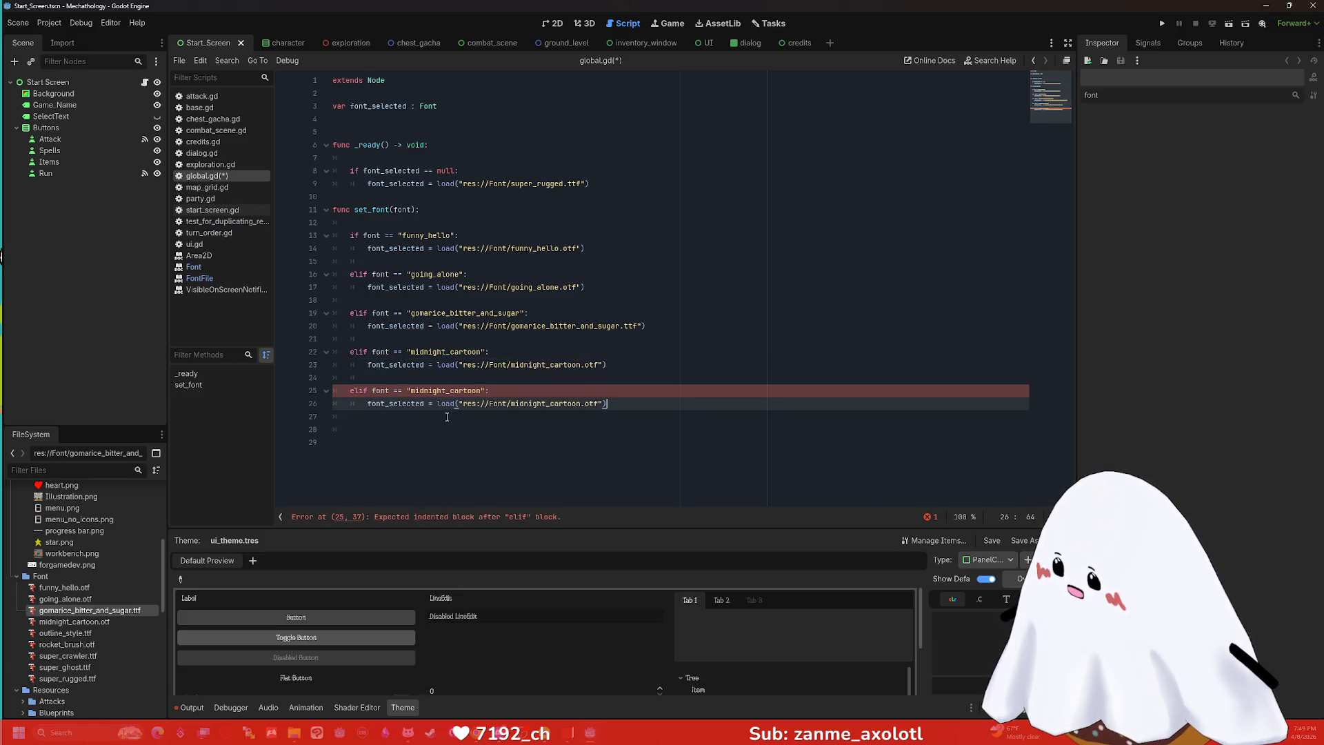
drag(597, 403, 464, 403)
text(midnight cart)
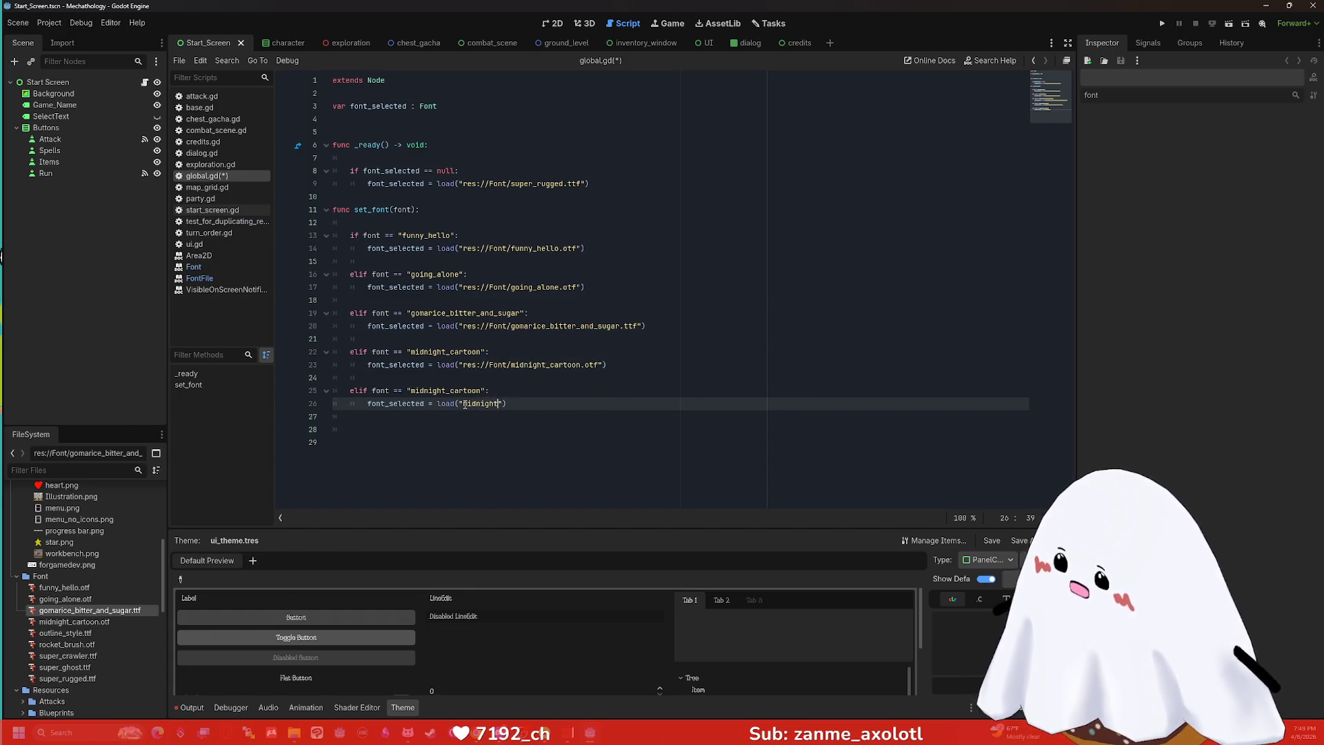
key(BackSpace)
key(BackSpace)
key(BackSpace)
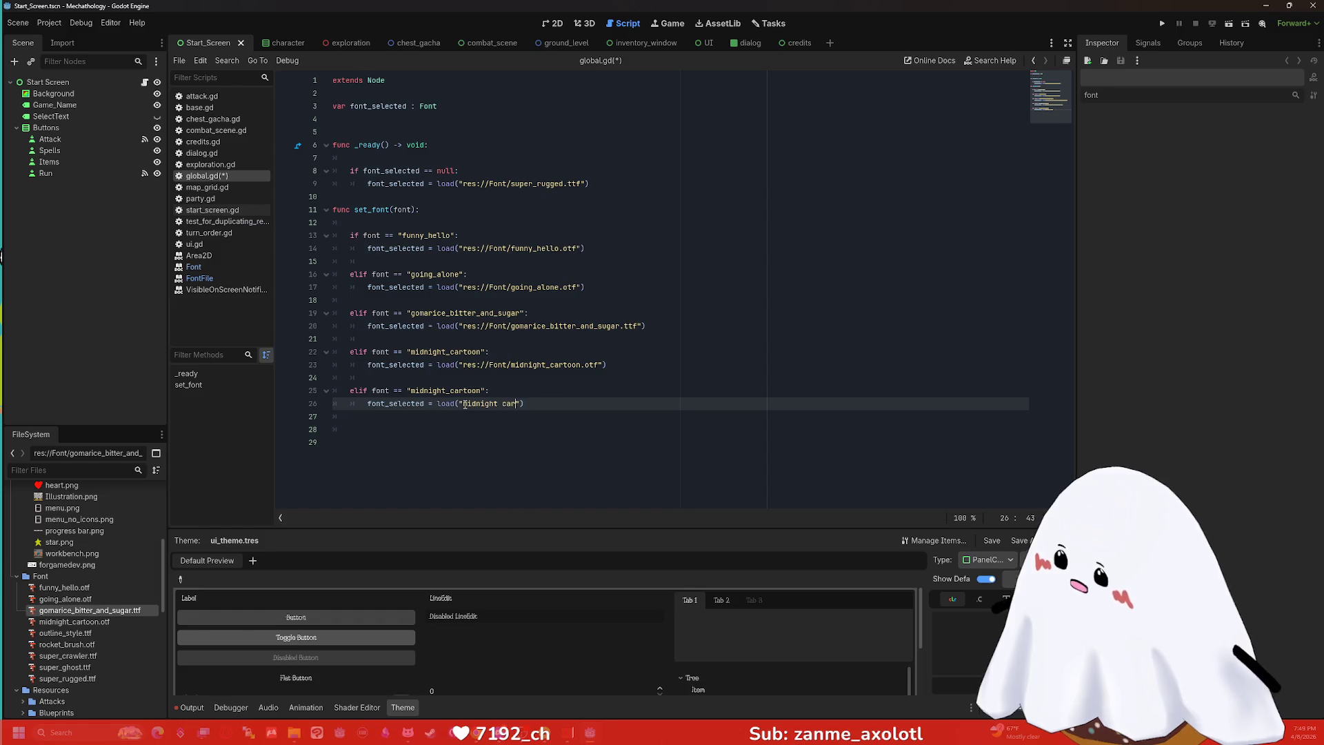
text(_c)
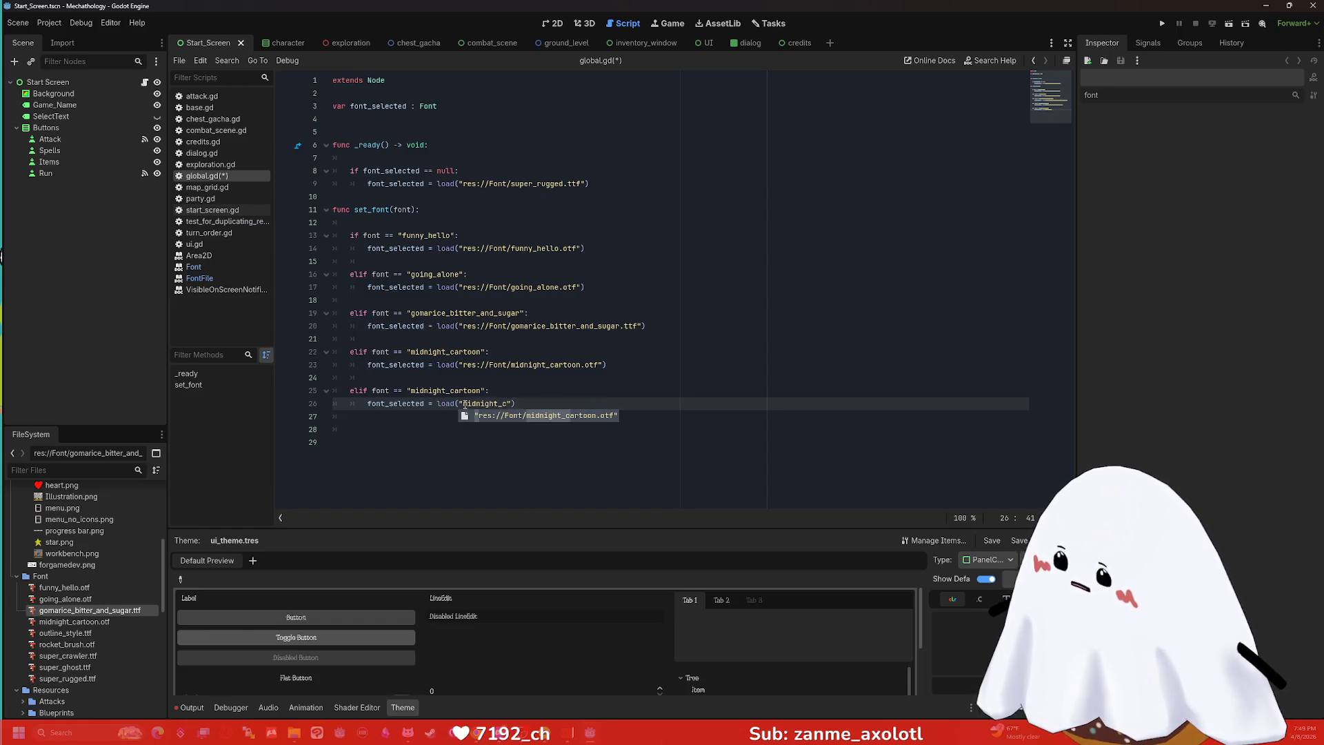
key(Return)
click(639, 406)
key(Return)
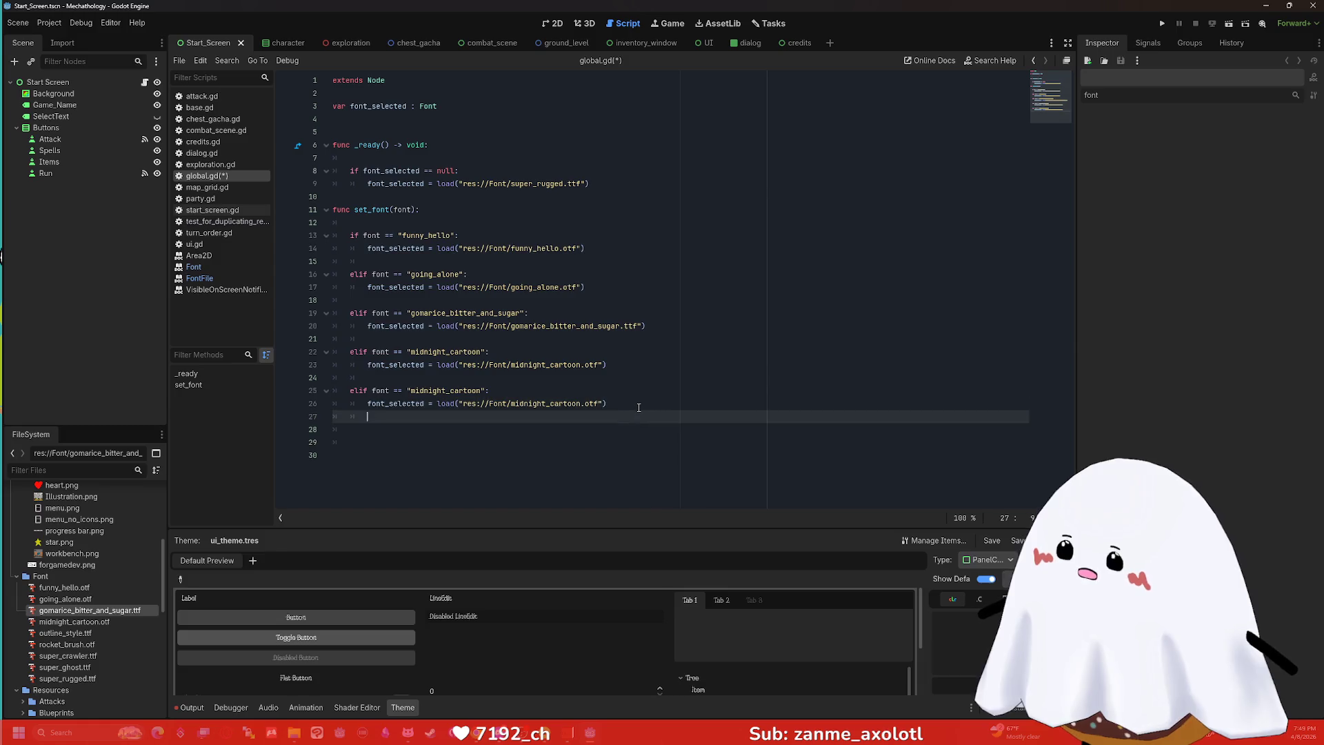
Duplicate the midnight_cartoon elif branch onto line 28 and fix its indentation.
key(Return)
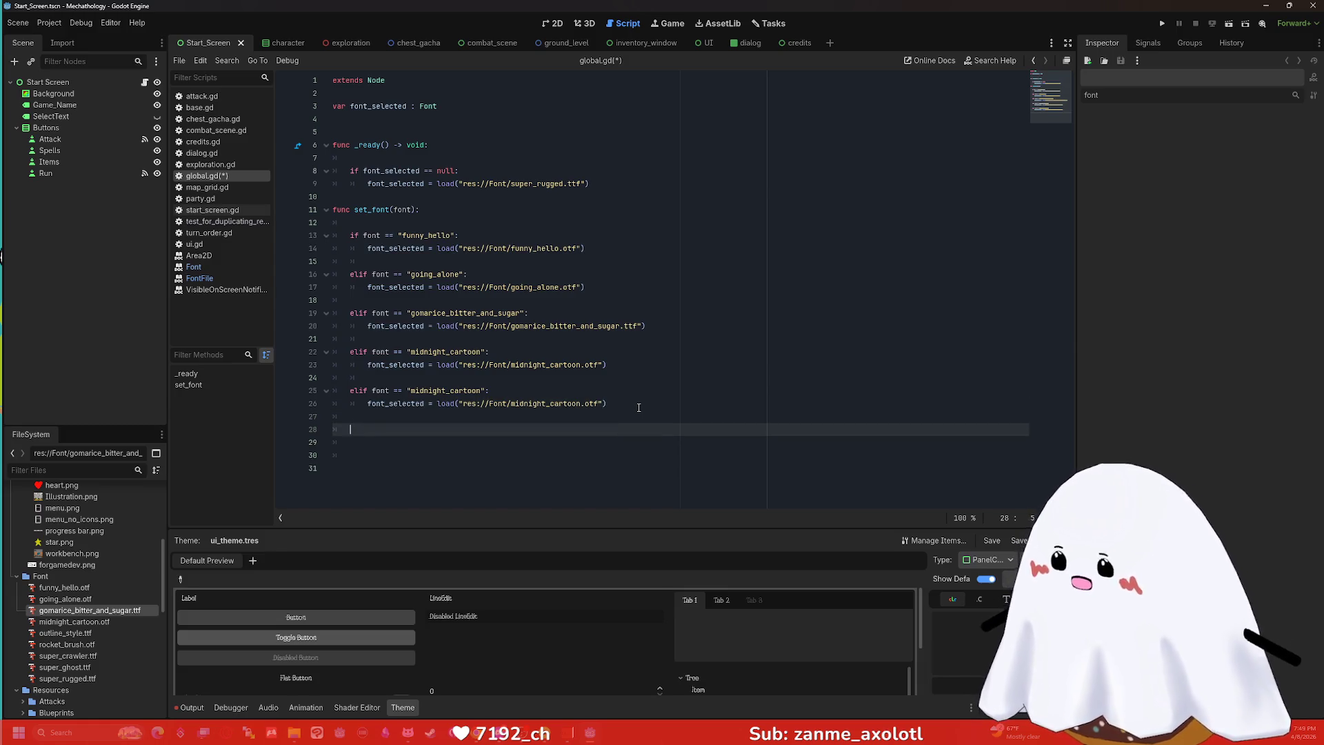
drag(639, 407, 333, 390)
key(ctrl+c)
click(414, 431)
key(ctrl+v)
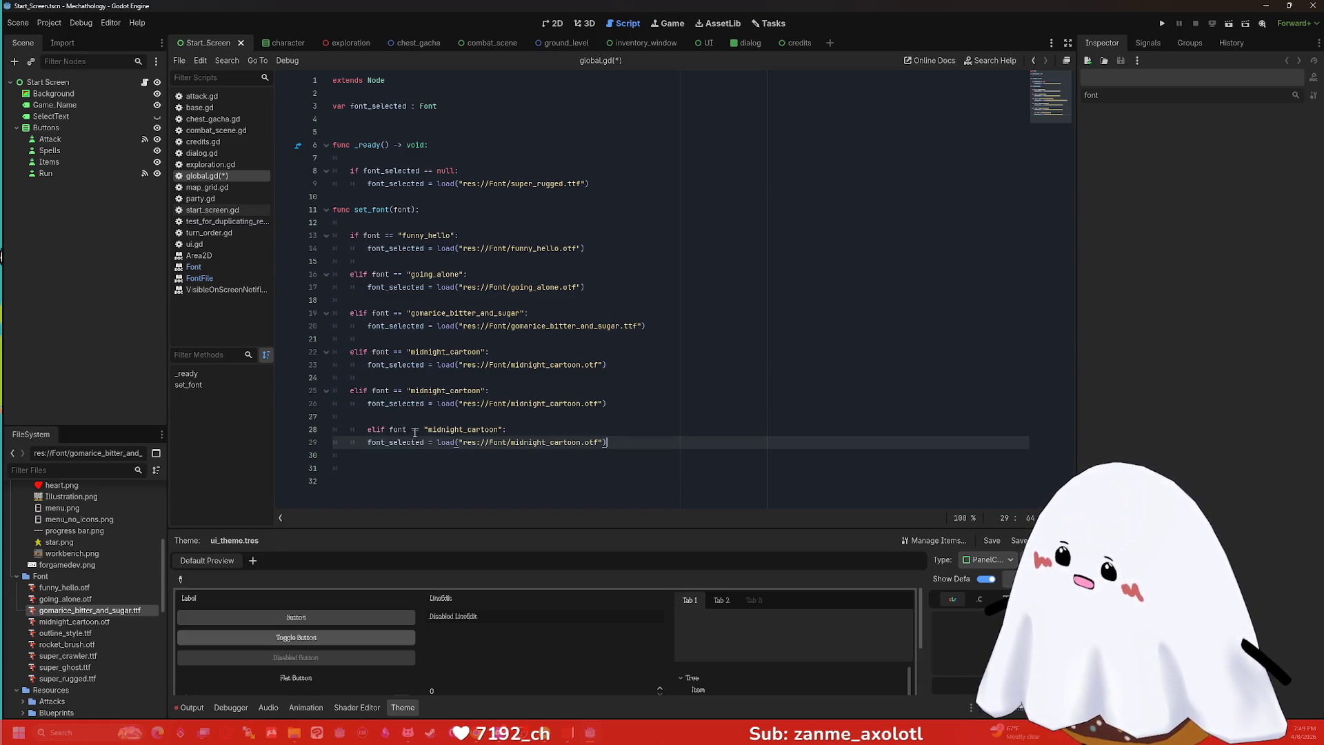
click(365, 429)
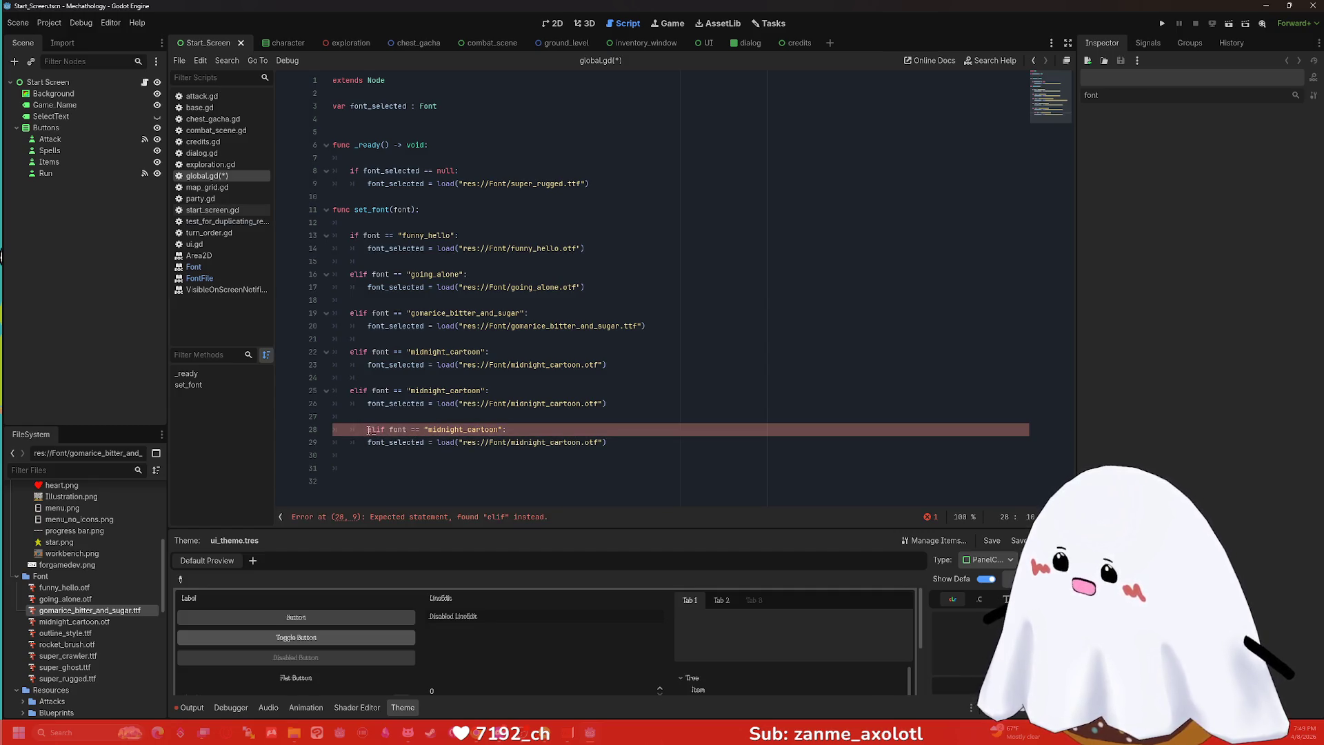
key(BackSpace)
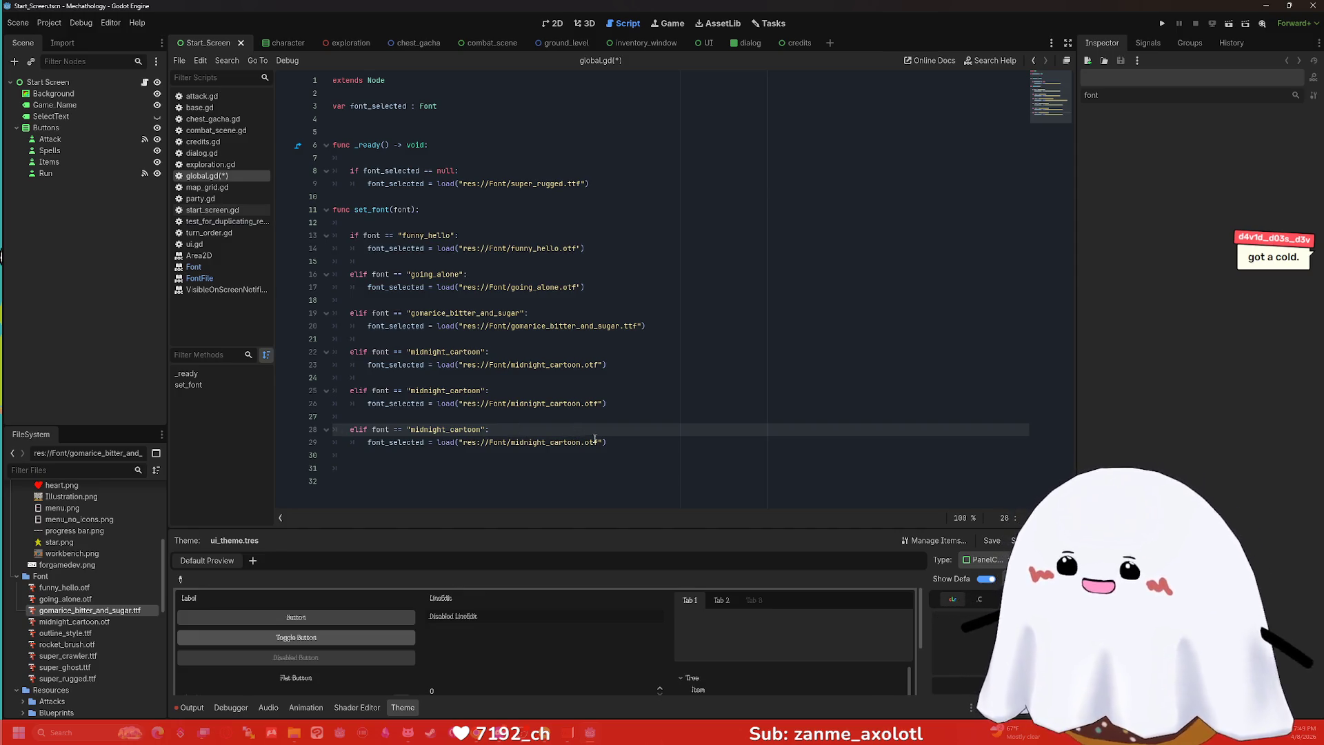
Replace line 29's font path with res://Font/outline_style.ttf and fix the quotes.
mouse_move(597, 442)
mouse_down()
mouse_move(359, 450)
mouse_move(463, 448)
mouse_up()
key(BackSpace)
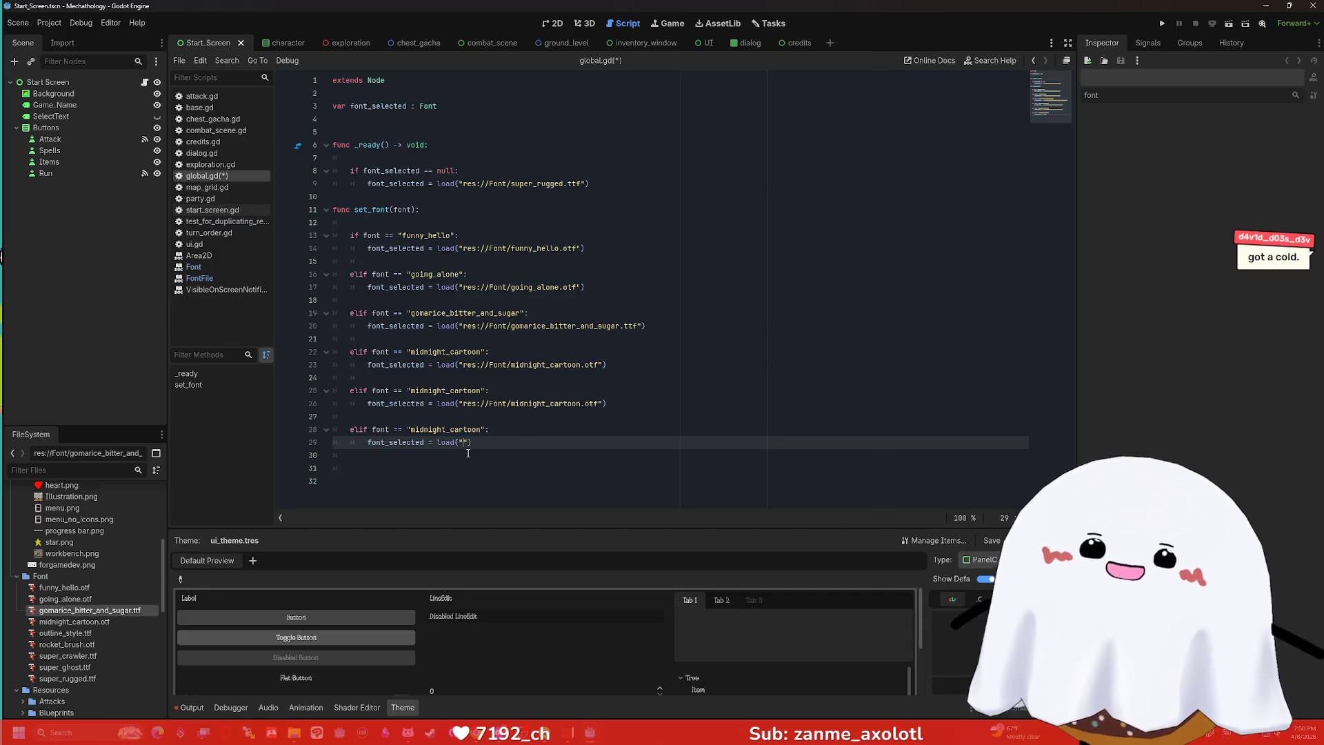
text(-)
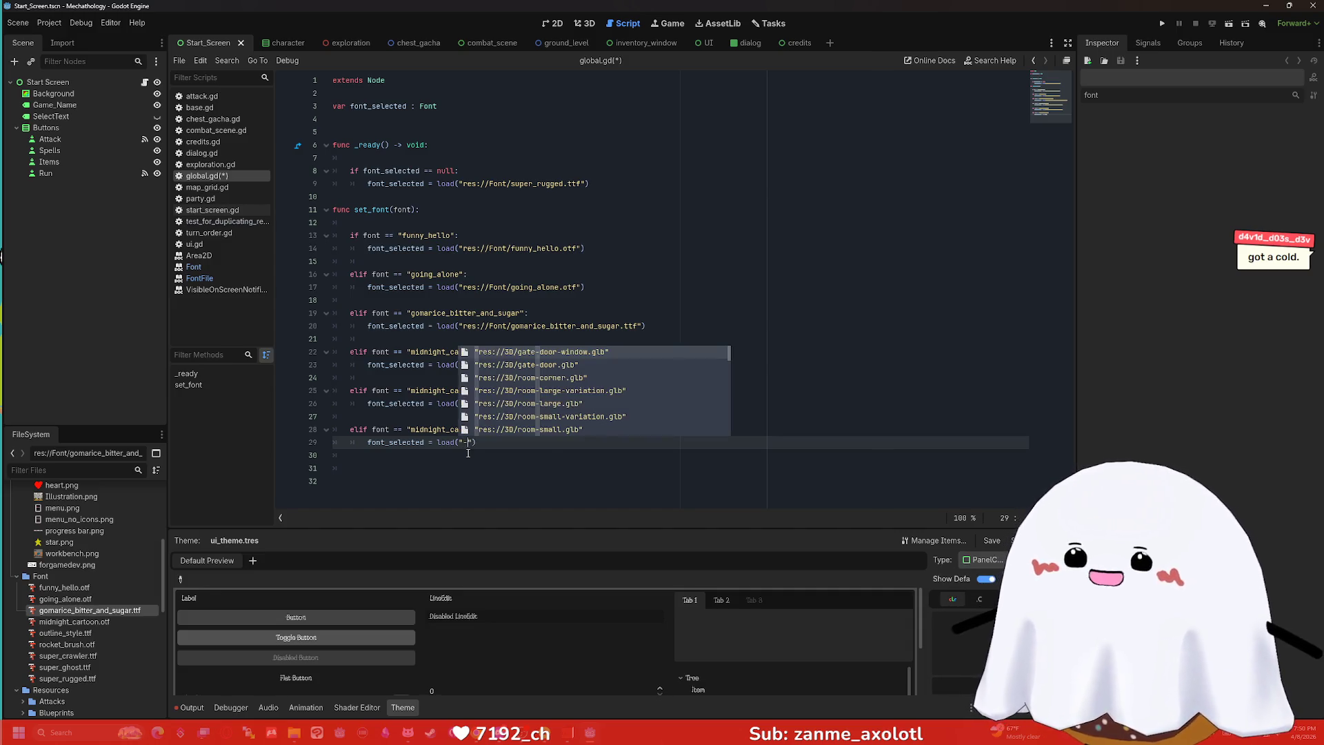
text(-)
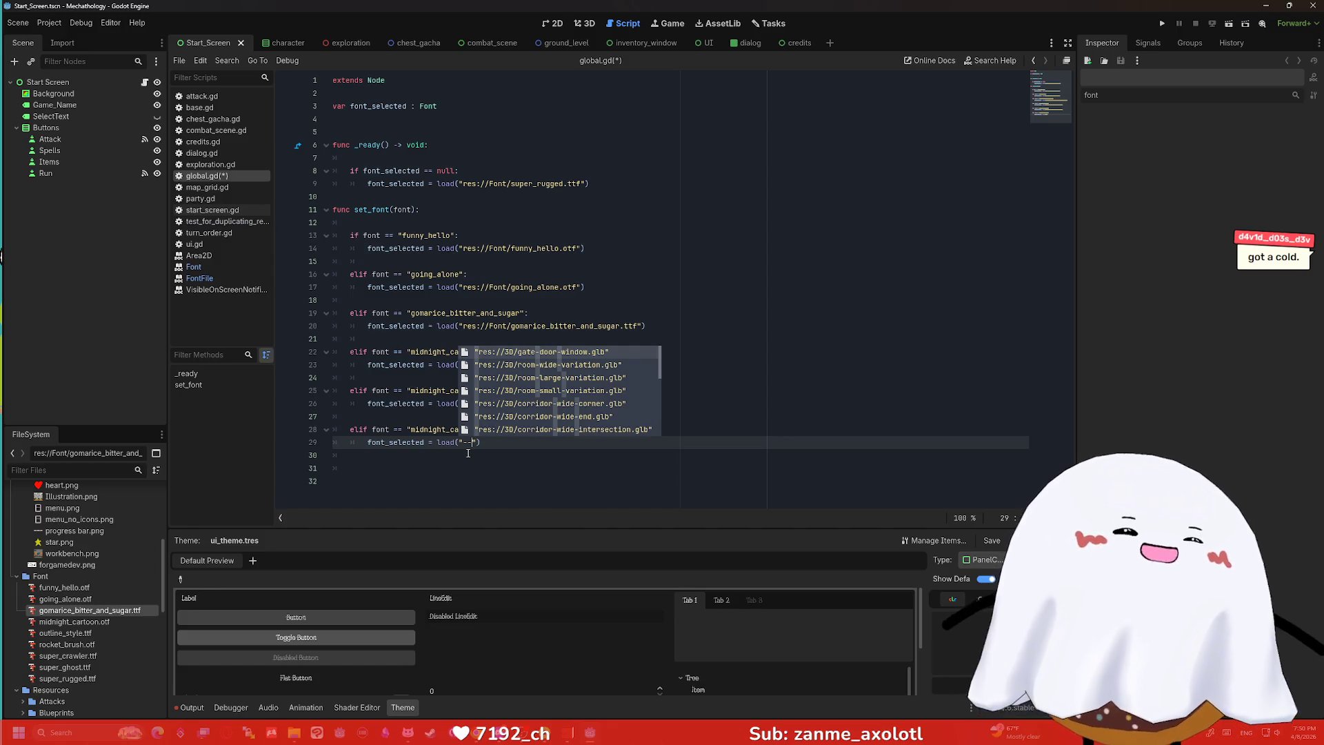
key(BackSpace)
key(BackSpace)
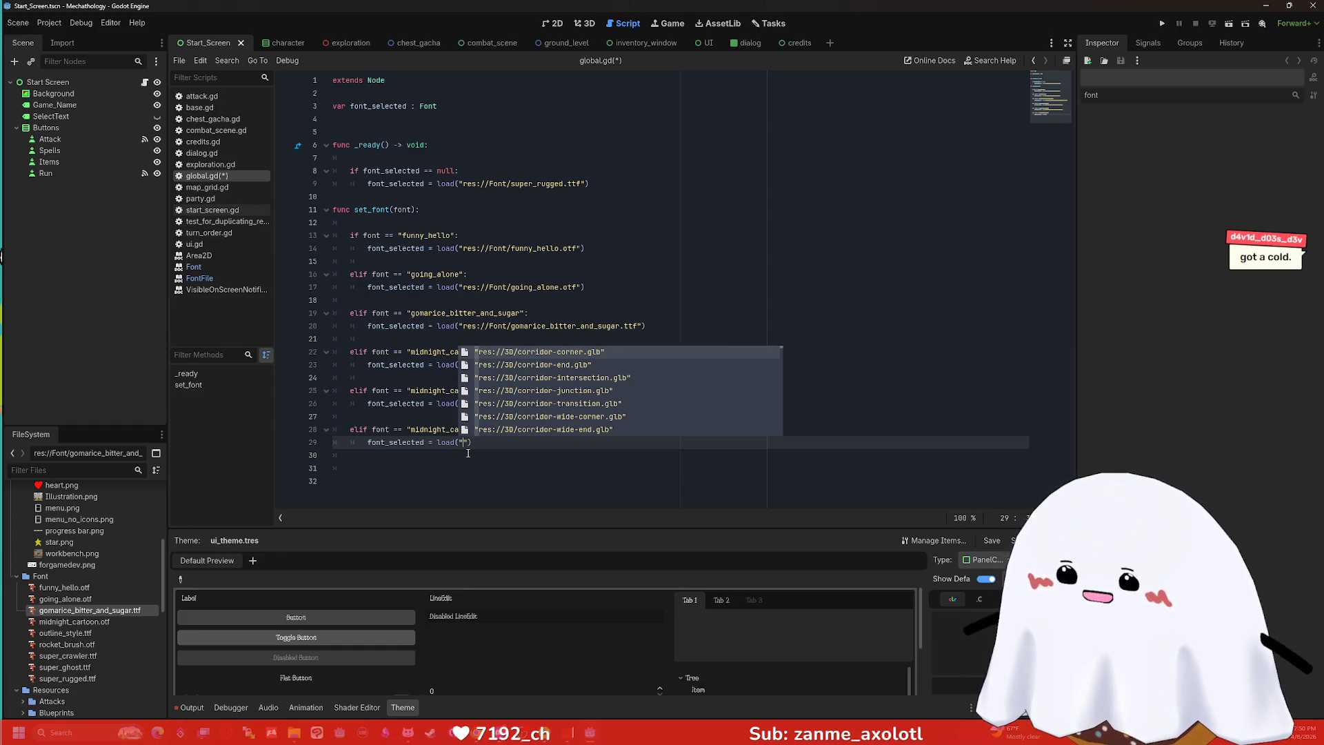
click(527, 460)
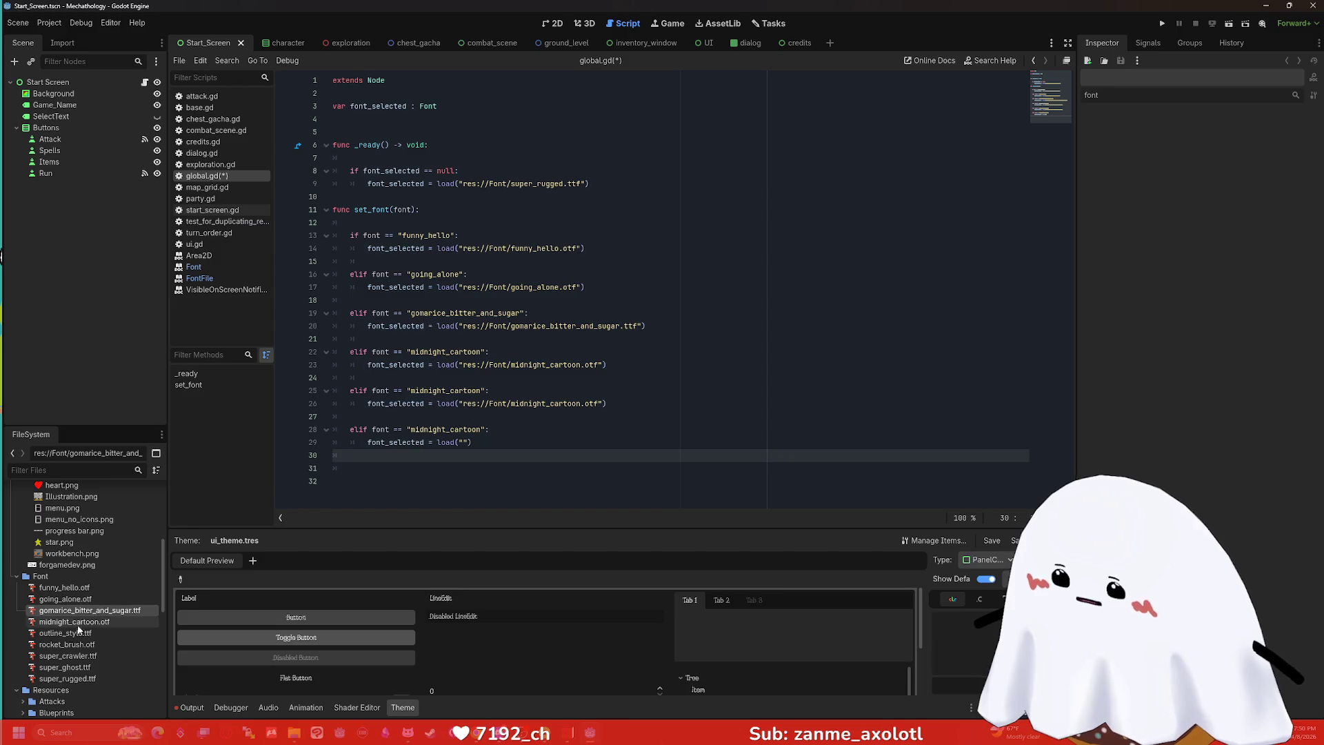
mouse_move(66, 633)
mouse_down()
mouse_move(97, 631)
mouse_move(464, 462)
mouse_move(464, 443)
mouse_up()
key(BackSpace)
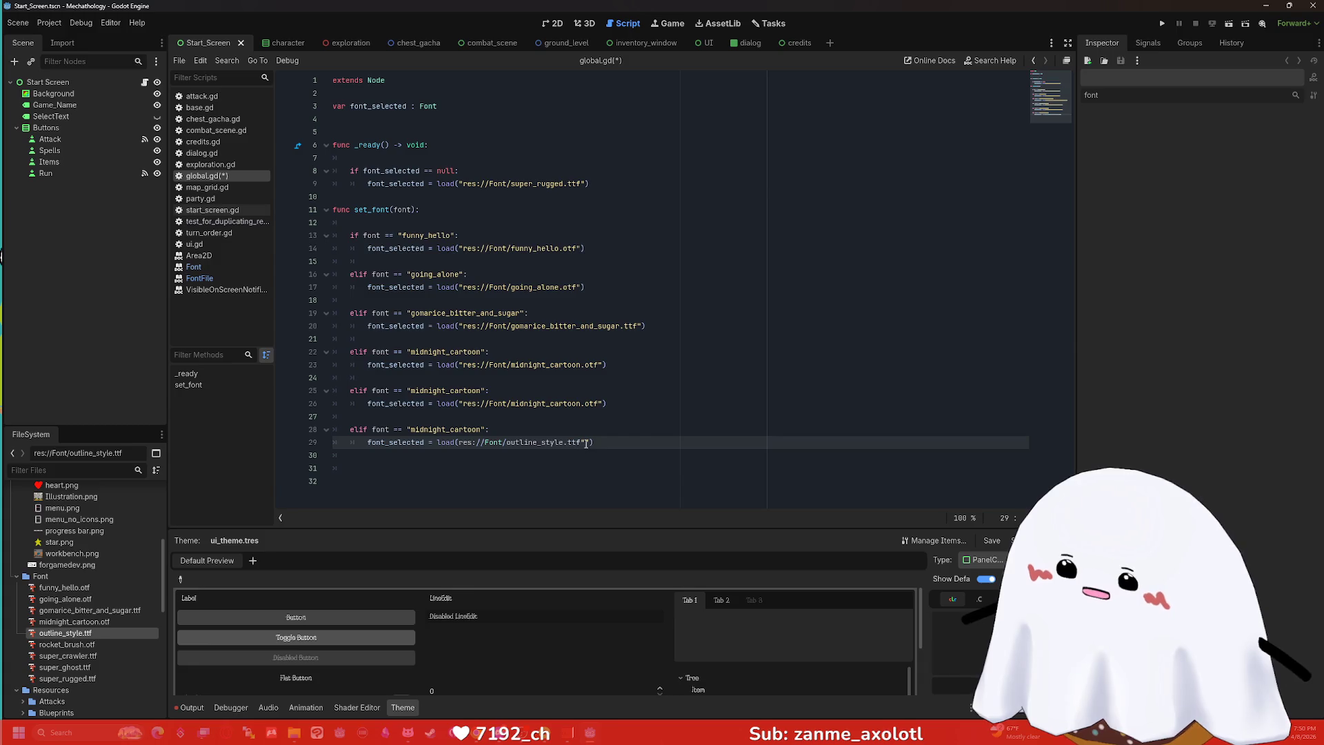
text(")
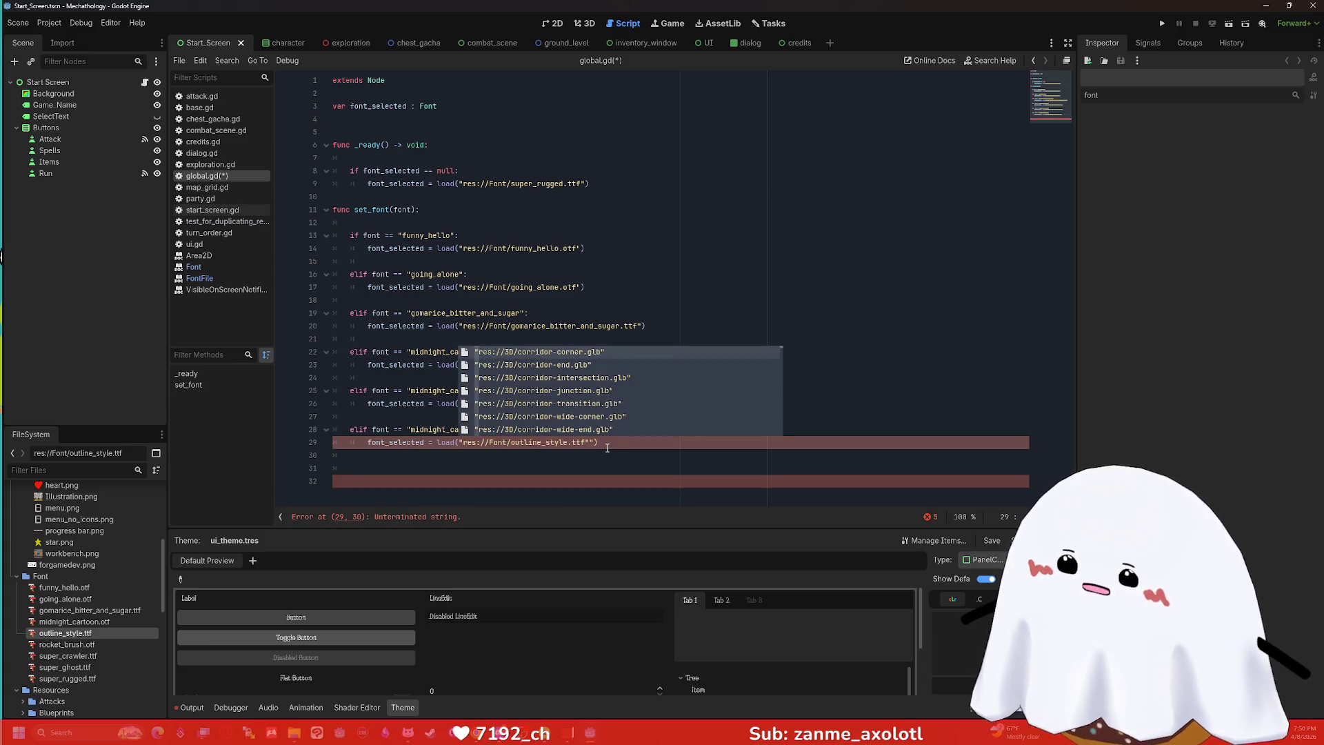
click(607, 447)
key(Left)
key(BackSpace)
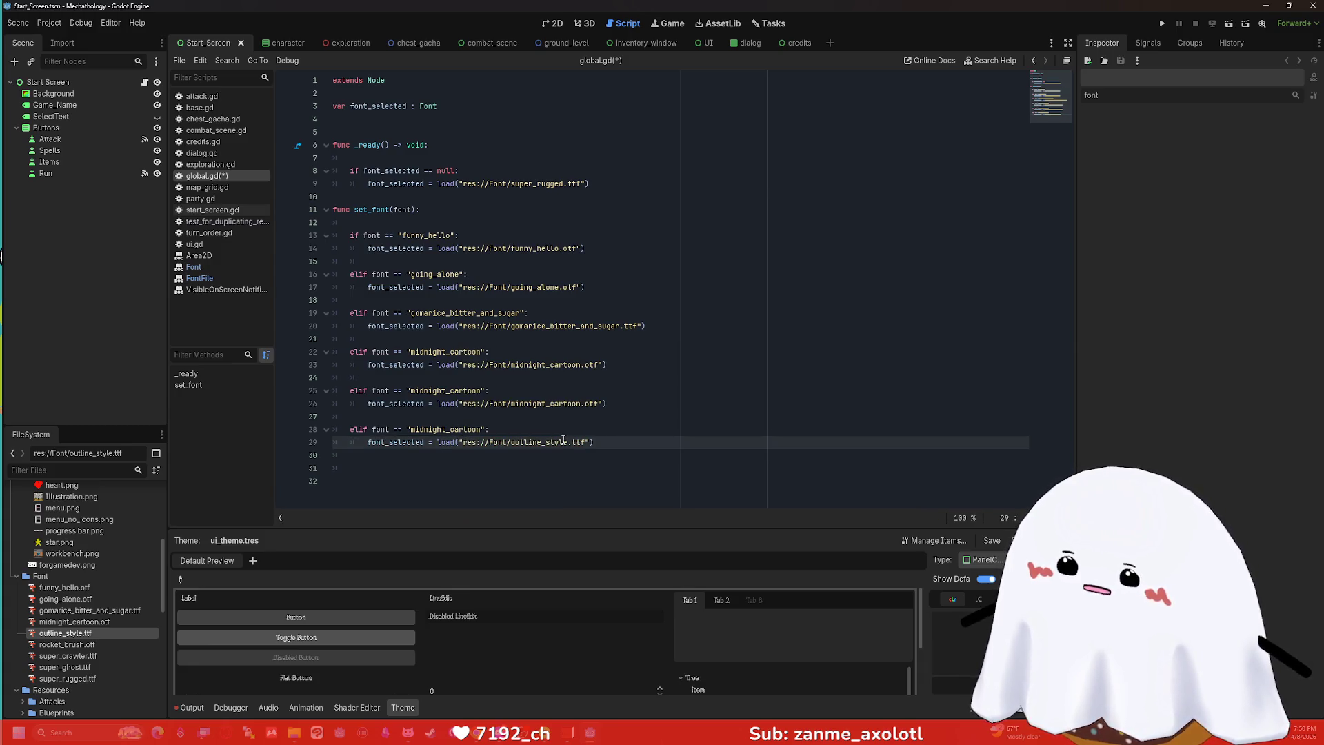
Change the line 28 condition from midnight_cartoon to "outline_style".
double_click(564, 442)
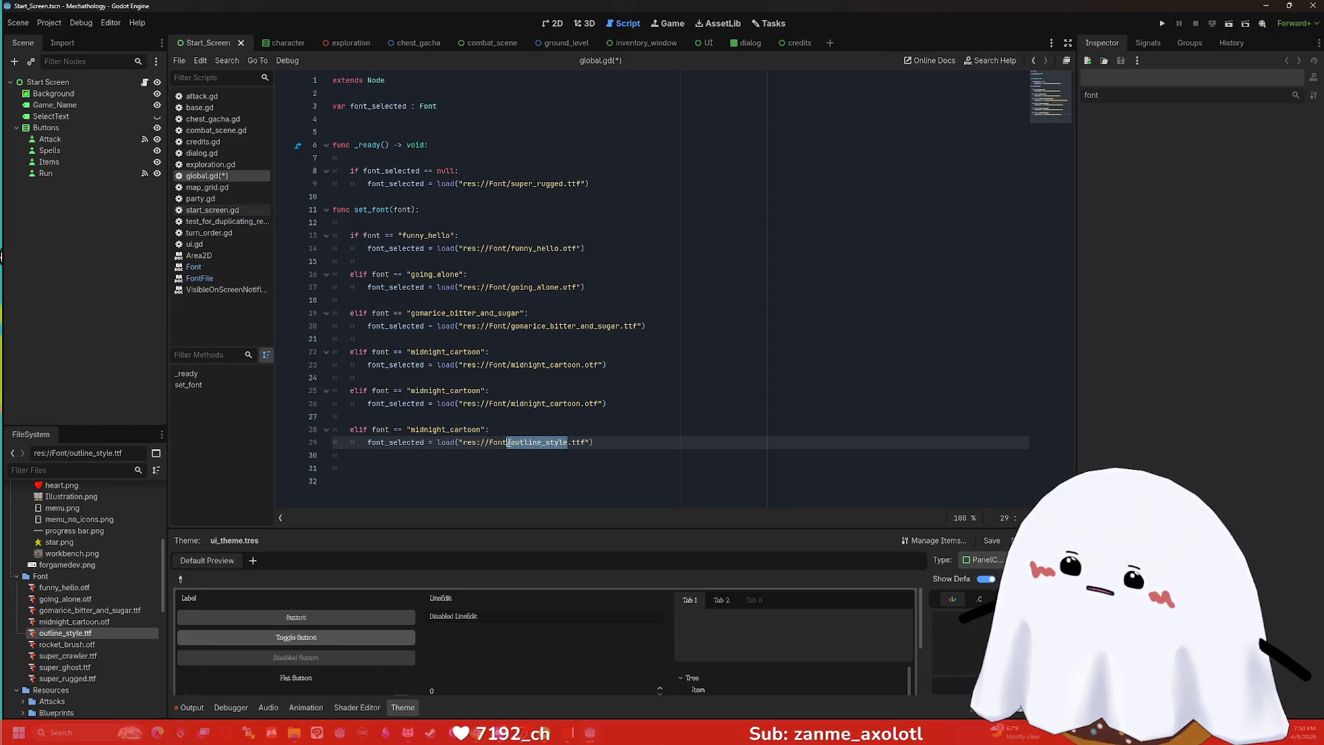
key(ctrl+c)
double_click(483, 427)
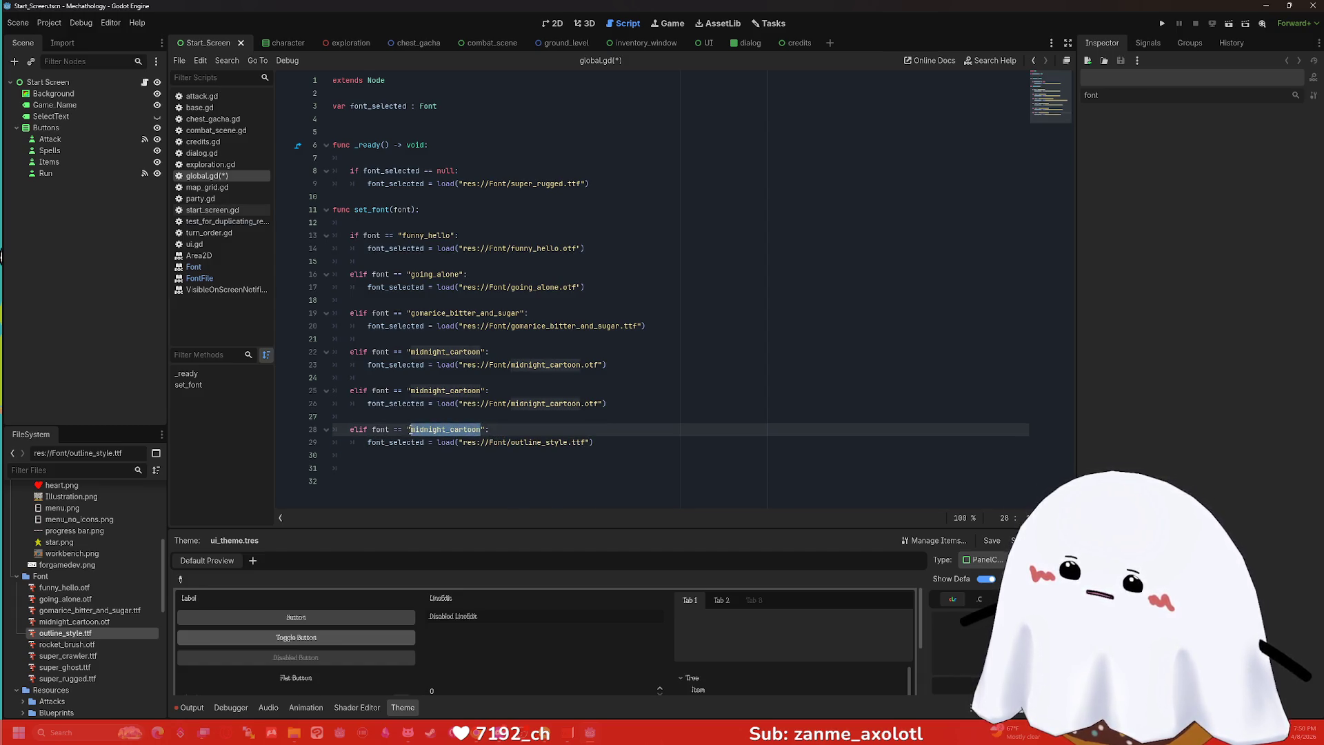
key(ctrl+v)
click(600, 442)
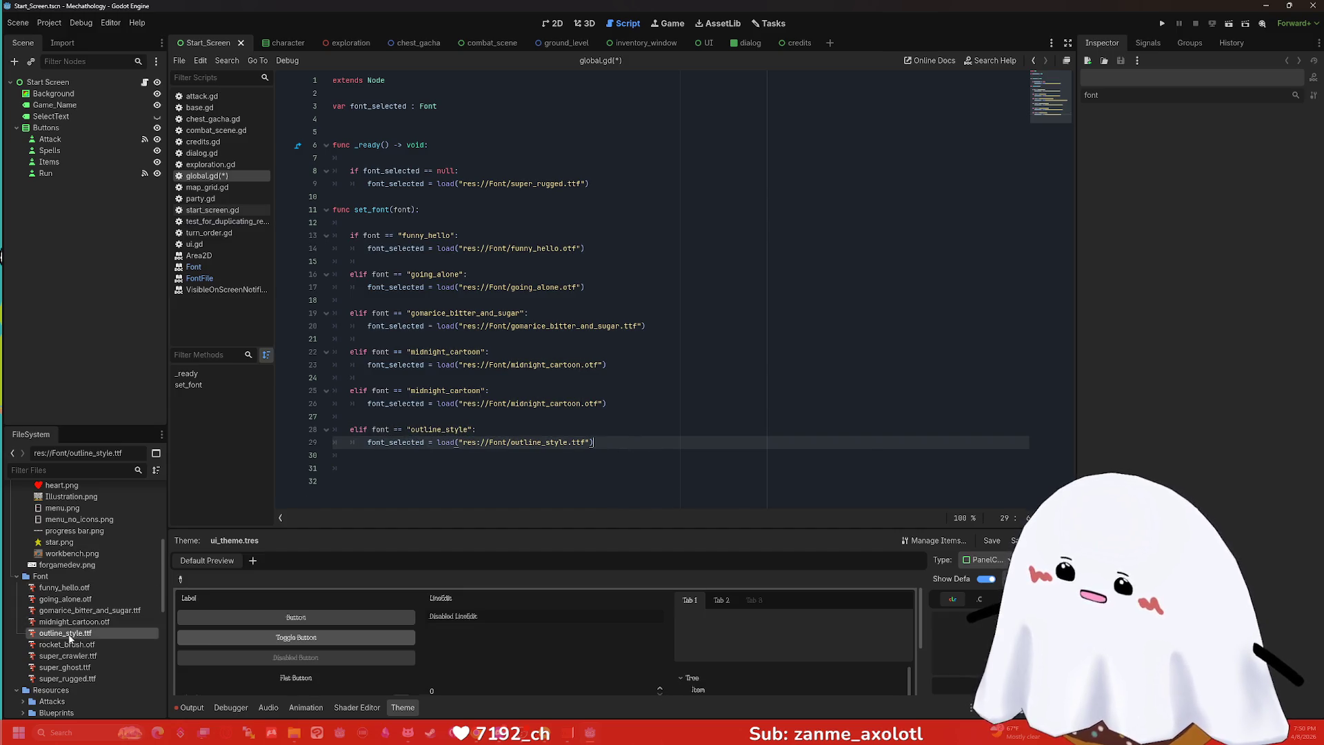
key(shift+Left)
key(shift+Left)
key(shift+Left)
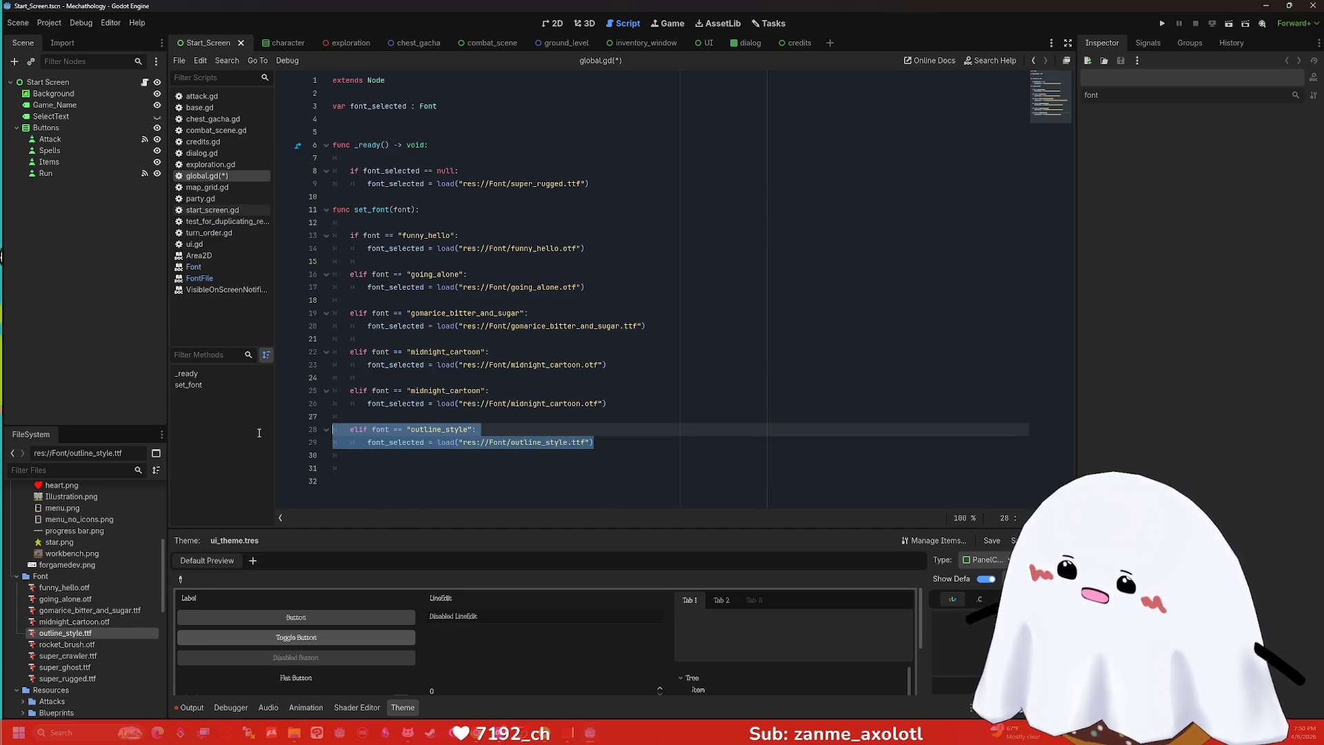
Duplicate the outline_style branch and set the copy's path to res://Font/rocket_brush.otf.
click(385, 461)
key(Return)
key(ctrl+v)
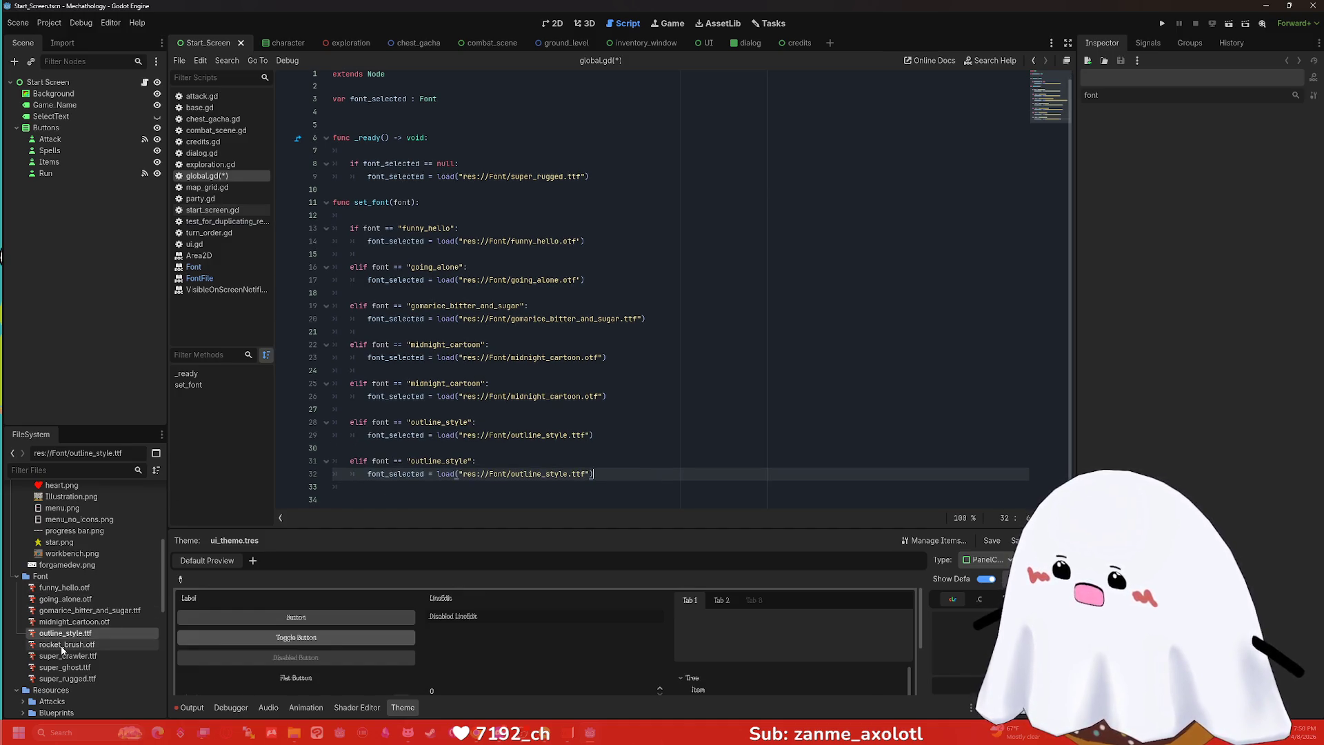
mouse_move(66, 644)
mouse_down()
mouse_move(442, 491)
mouse_move(503, 485)
mouse_move(483, 476)
mouse_move(147, 579)
mouse_move(83, 645)
mouse_move(76, 619)
mouse_up()
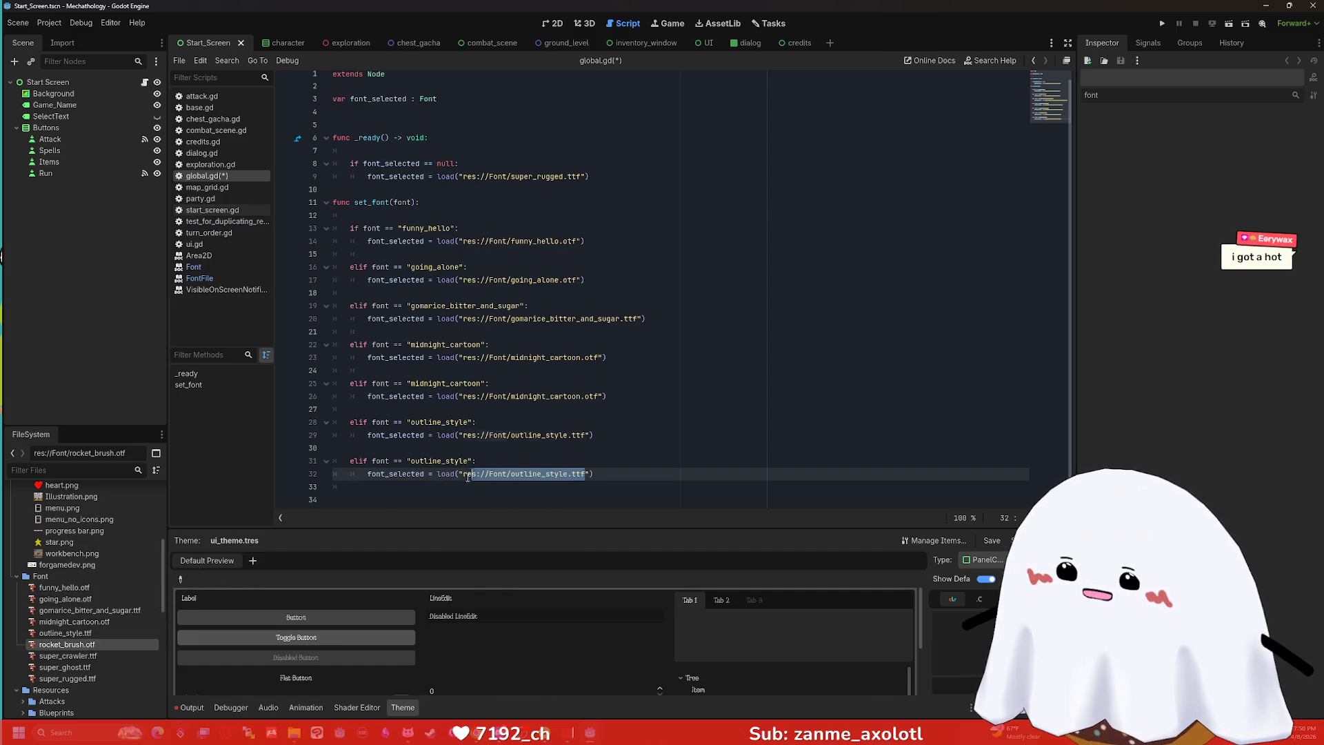
drag(585, 474, 463, 476)
text(rocket)
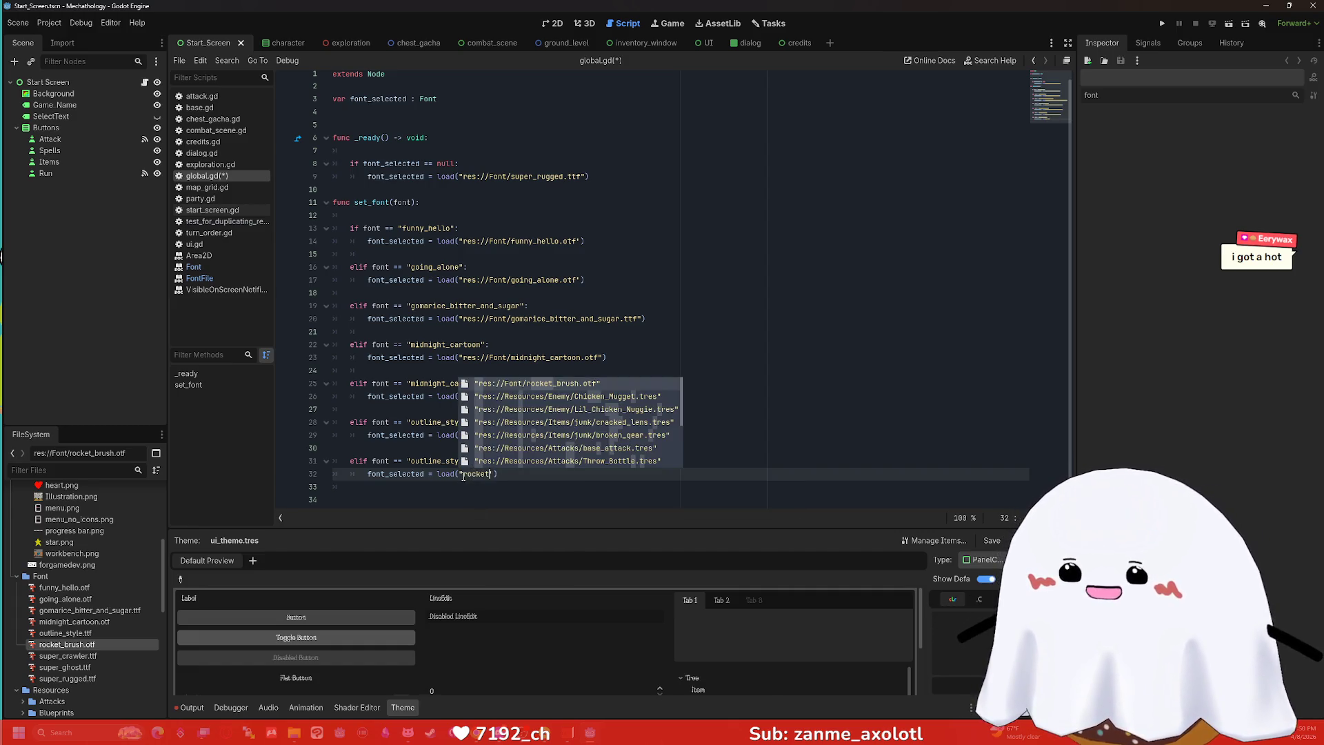
key(Return)
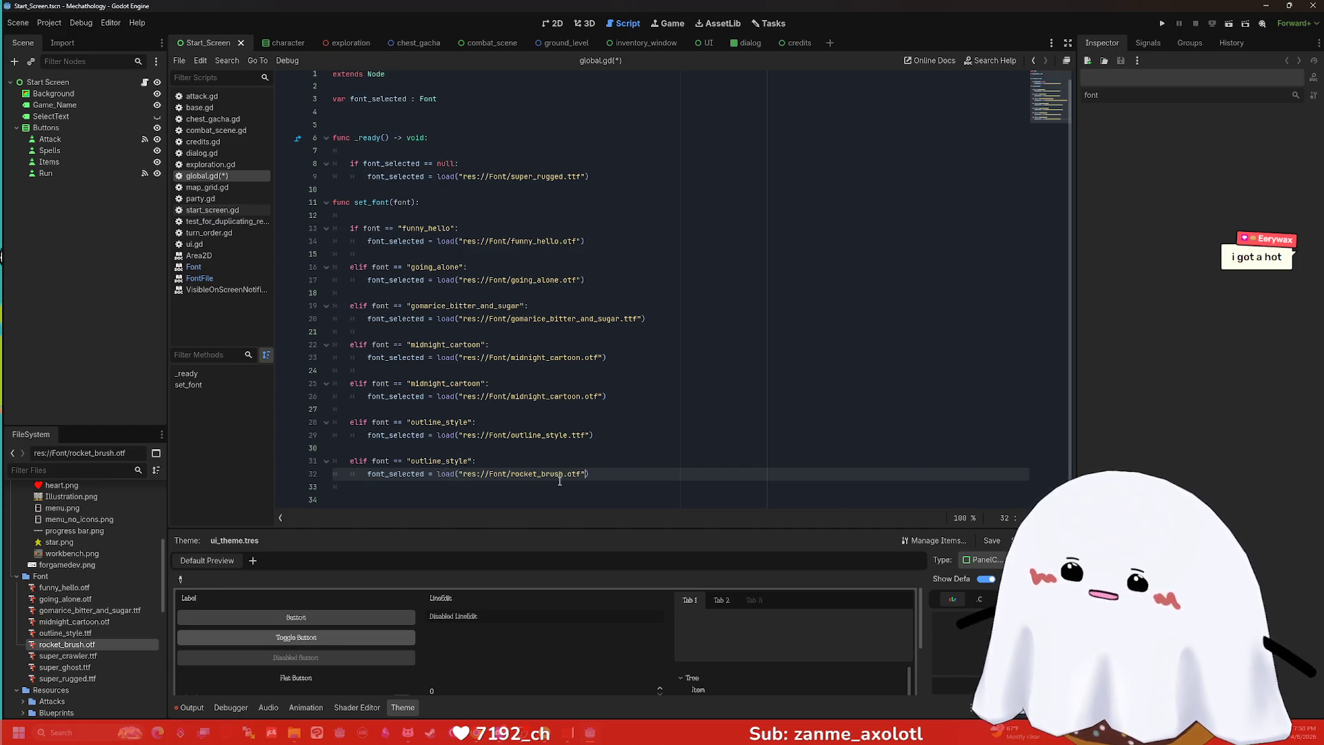
Change the new branch's condition to "rocket_brush".
drag(564, 474, 407, 461)
key(ctrl+c)
key(ctrl+v)
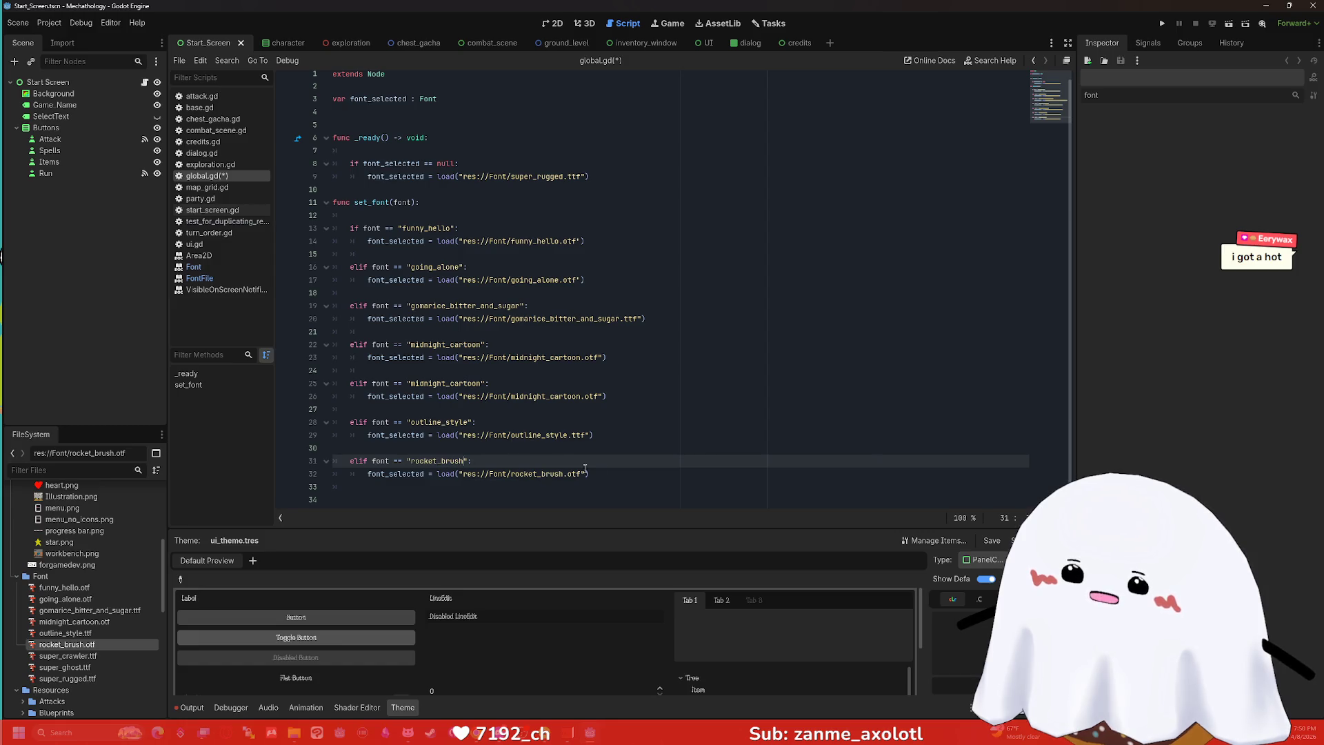
click(609, 478)
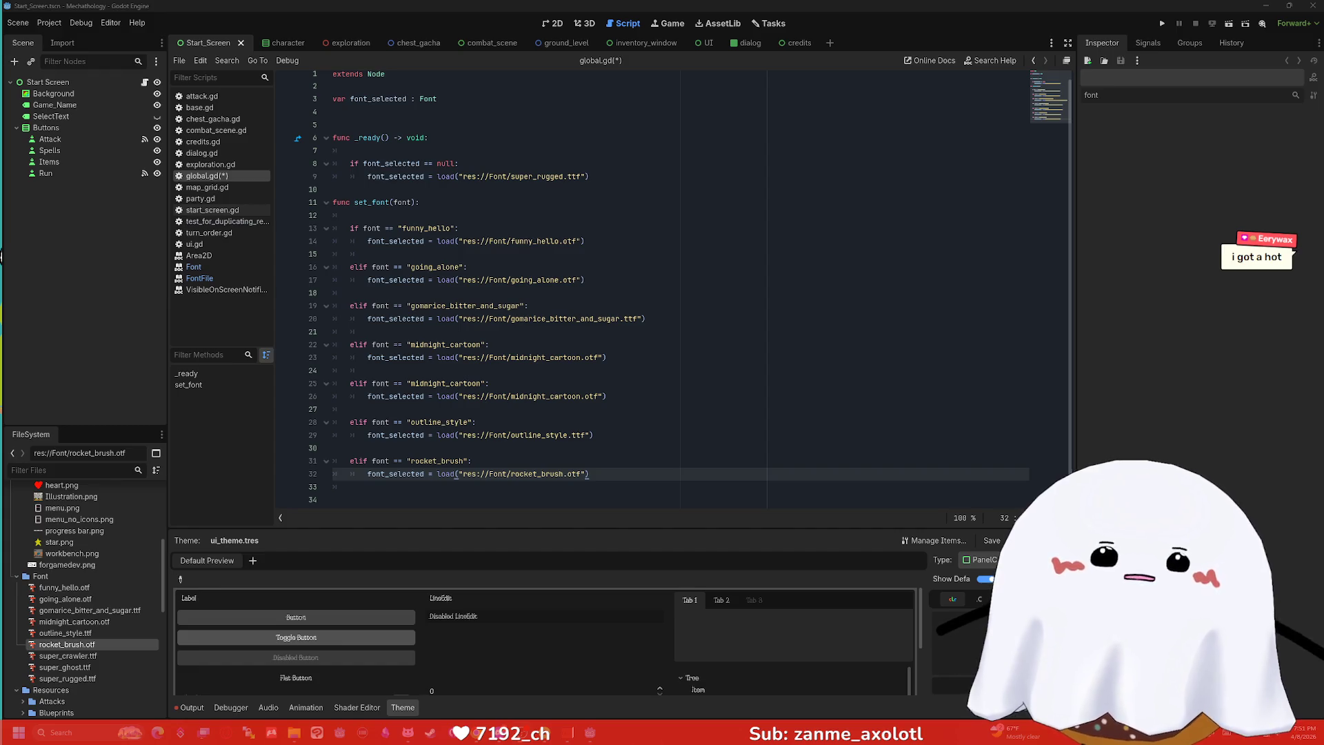
mouse_move(589, 474)
mouse_down()
mouse_move(344, 475)
mouse_move(255, 458)
mouse_up()
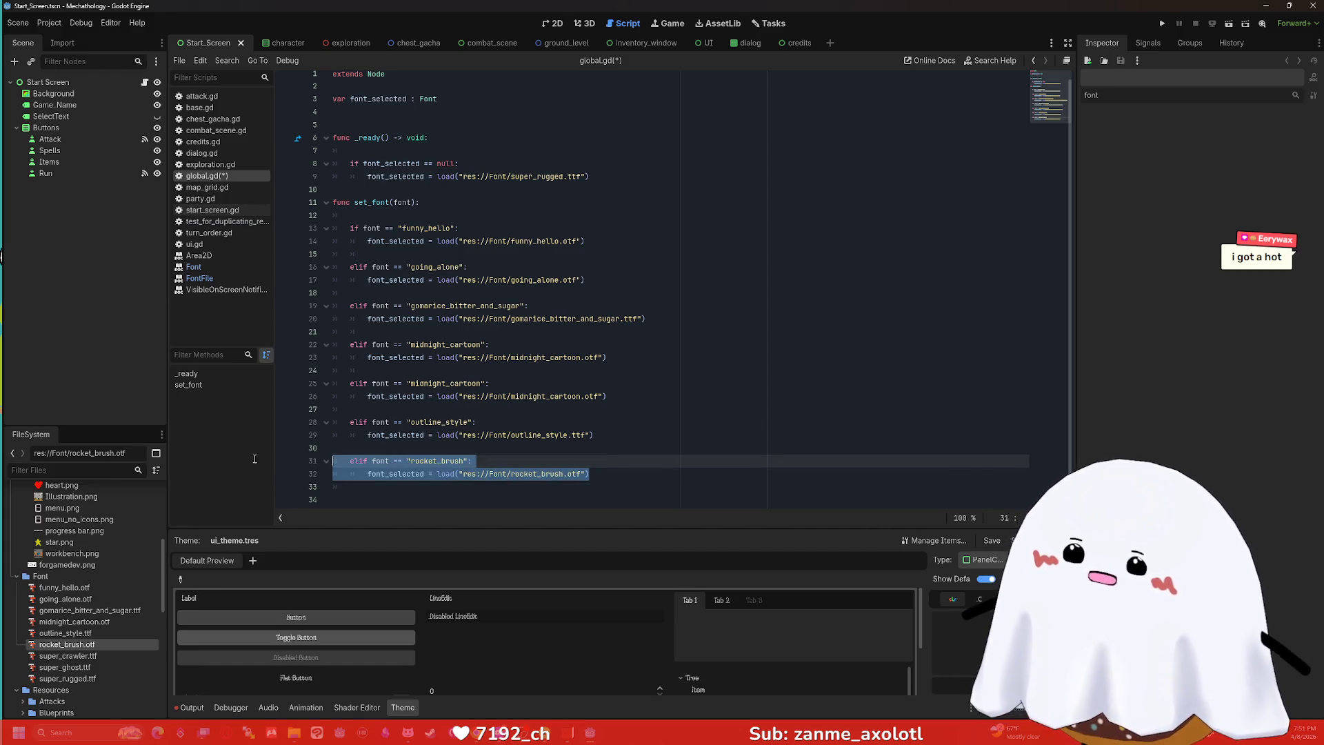
Paste a copy of the rocket_brush branch and set its path to res://Font/super_crawler.ttf.
click(640, 473)
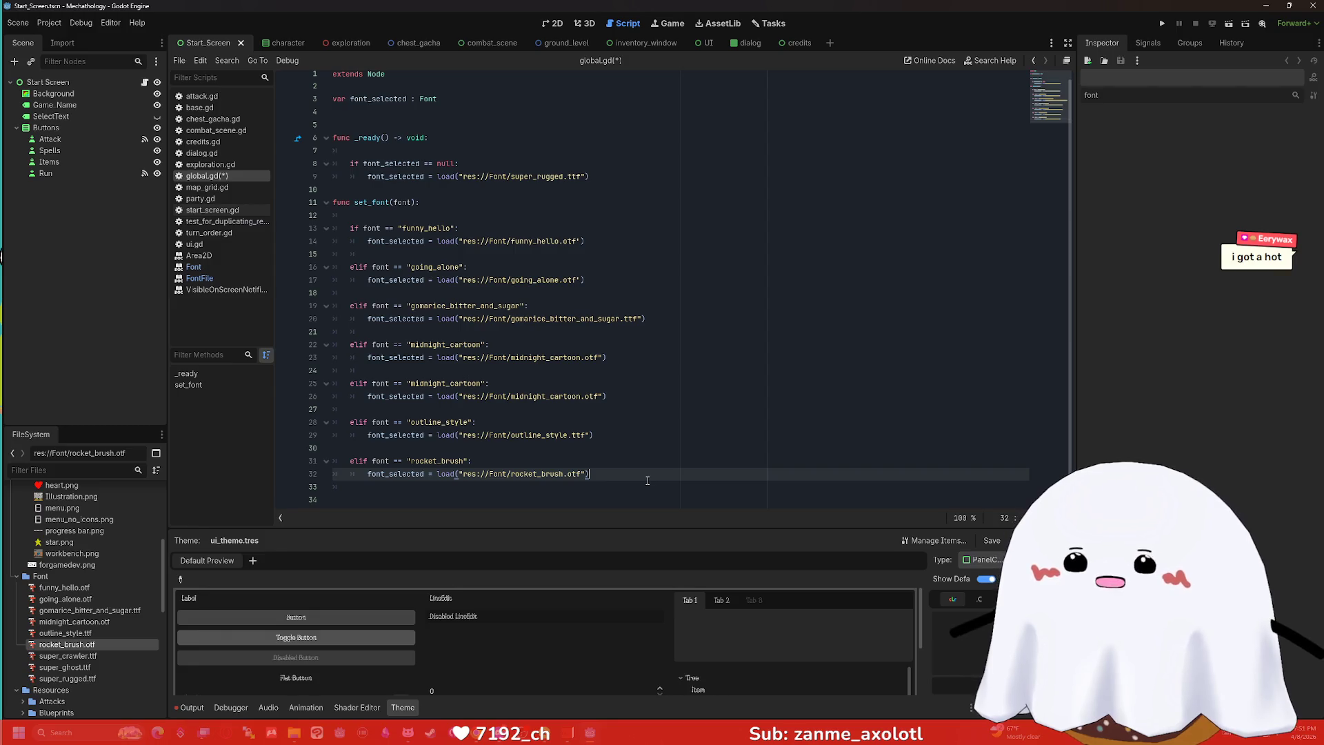
key(Return)
key(ctrl+v)
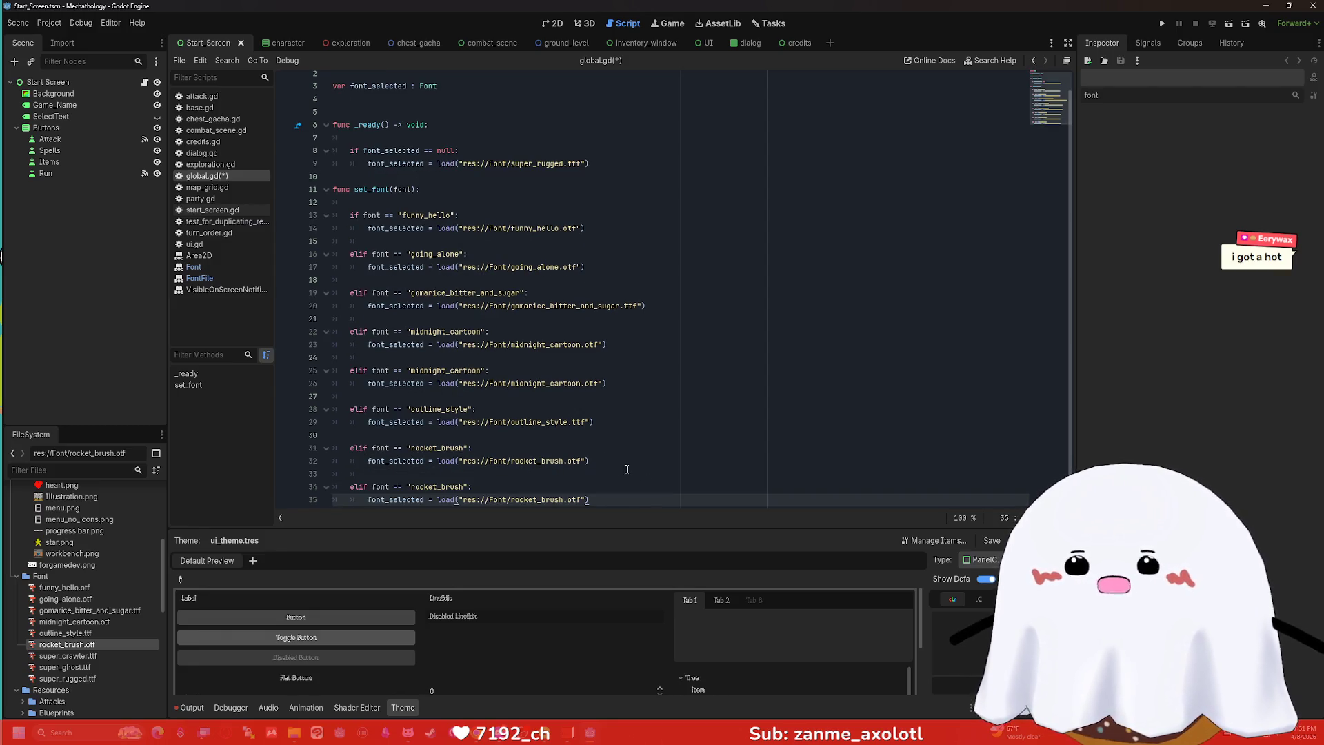
scroll(619, 461, down, 1)
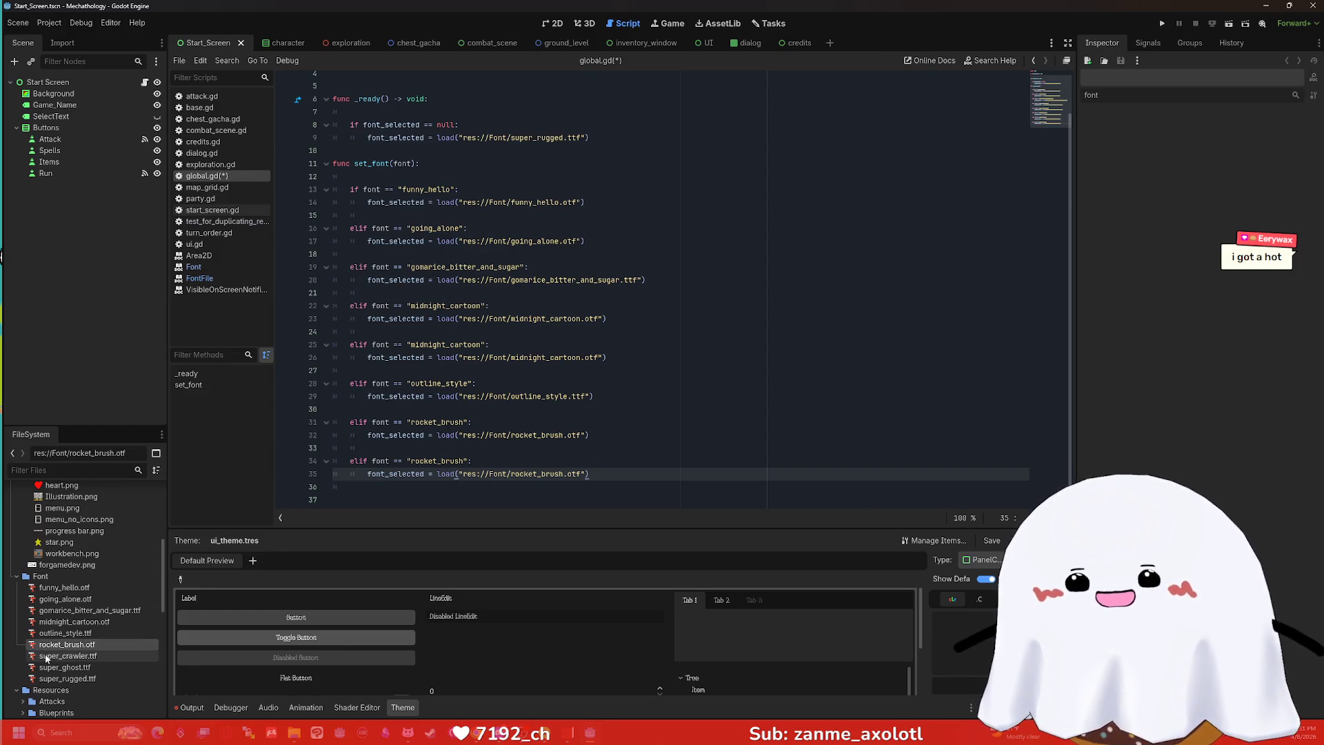
drag(581, 473, 462, 474)
key(BackSpace)
key(ctrl+space)
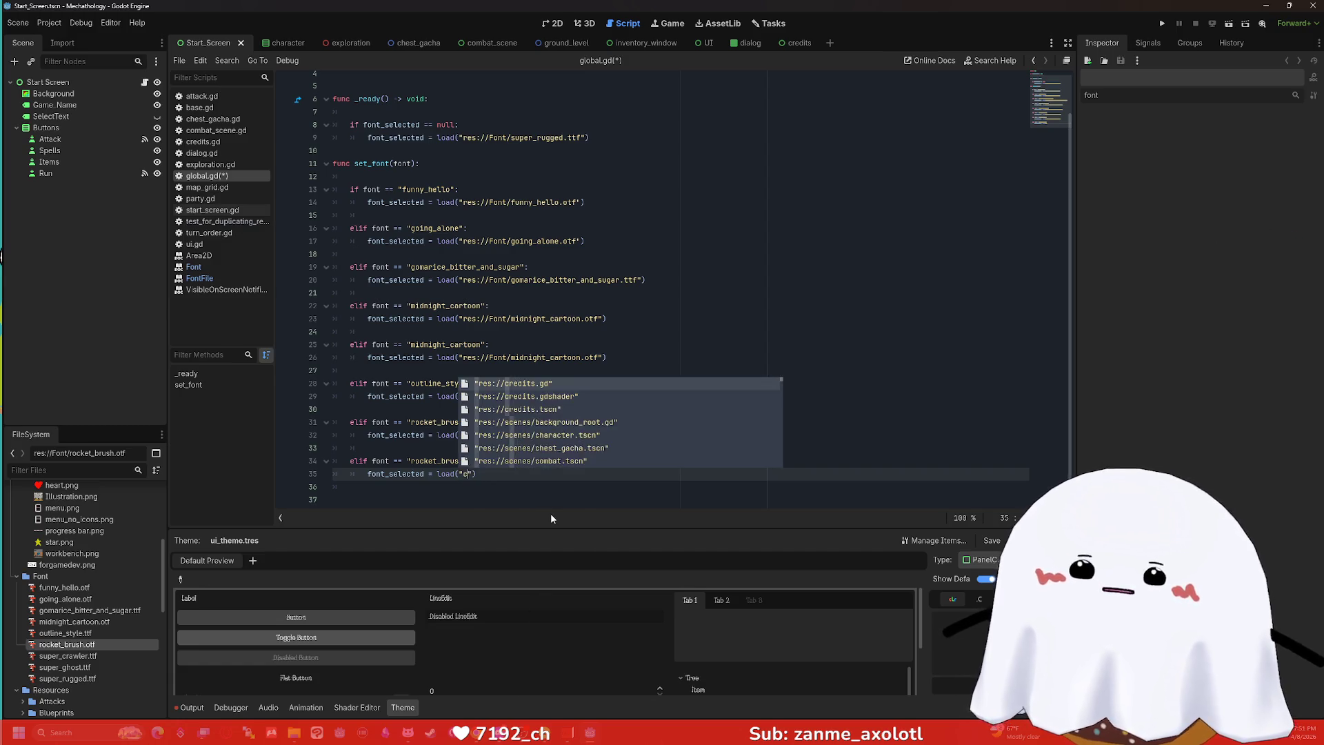
text(super_crawler)
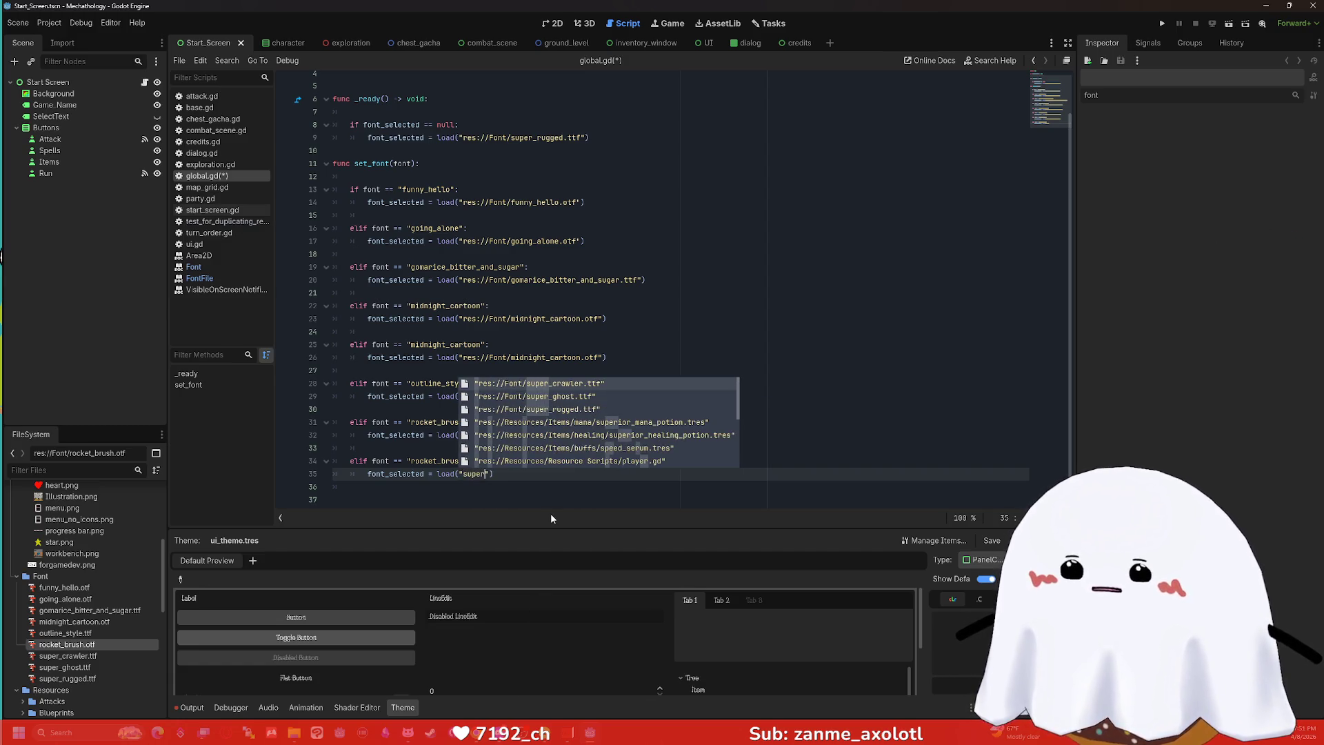
key(Return)
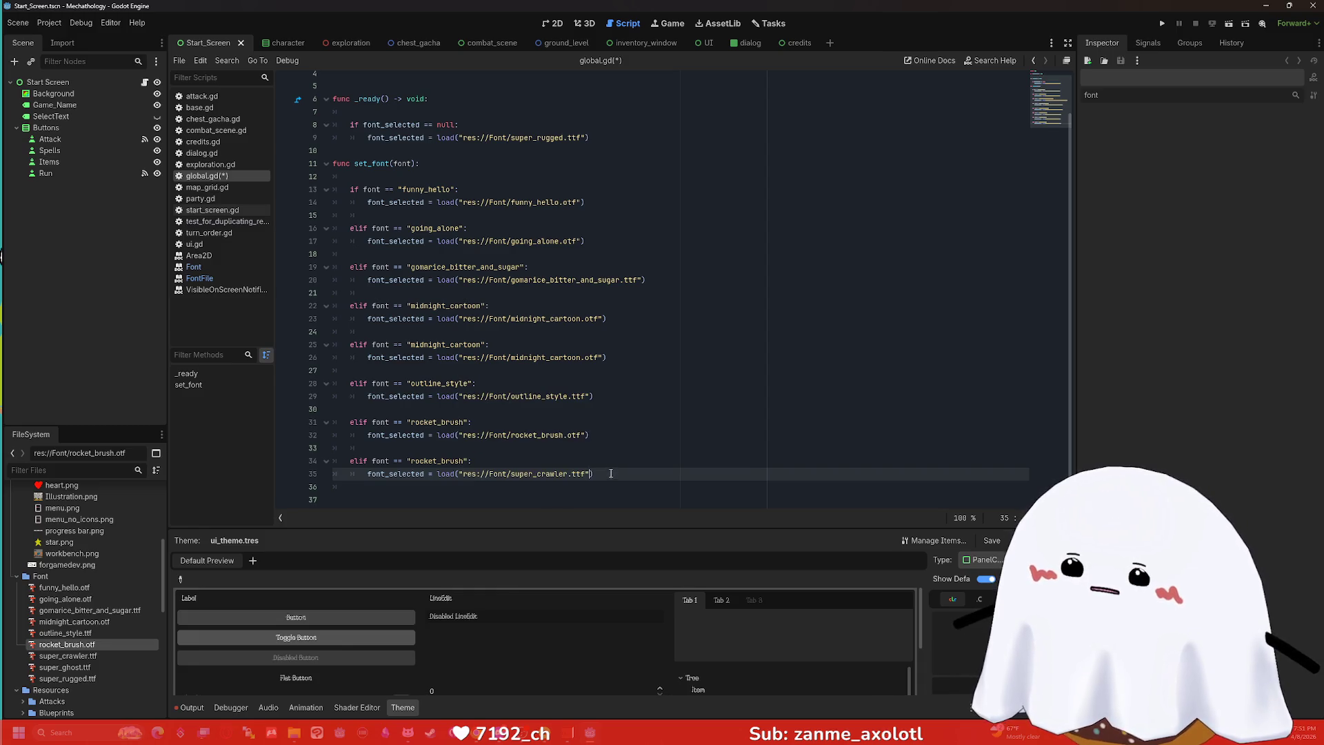
Change the copied branch's condition from rocket_brush to "super_crawler".
drag(593, 473, 373, 476)
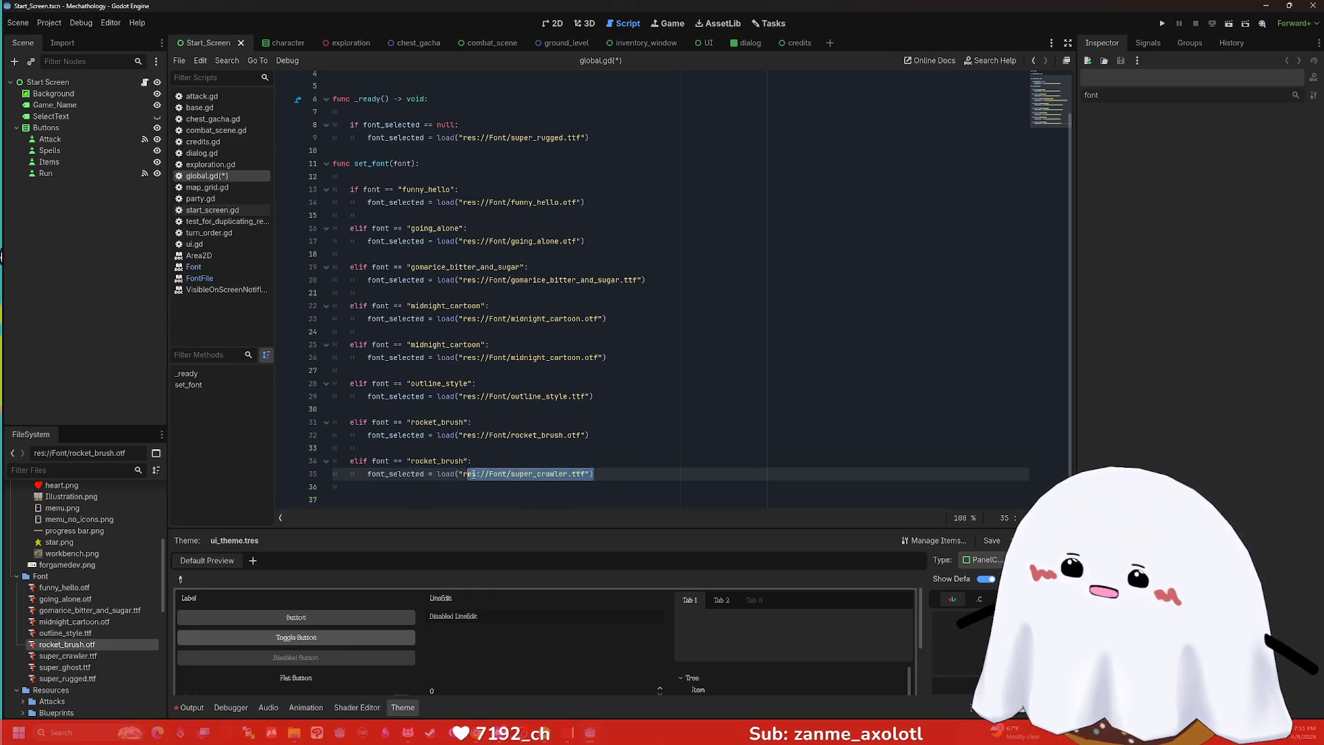
click(569, 469)
double_click(565, 474)
key(ctrl+c)
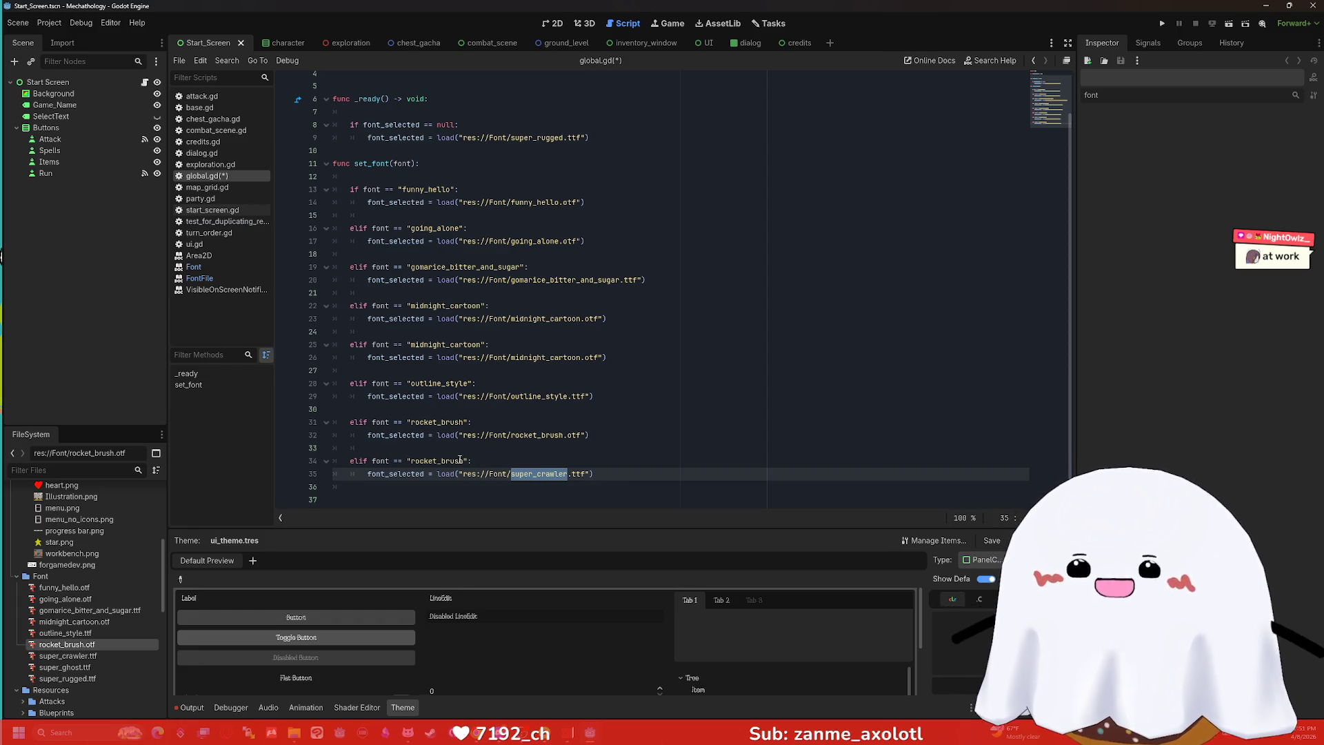
double_click(412, 461)
key(ctrl+v)
click(629, 475)
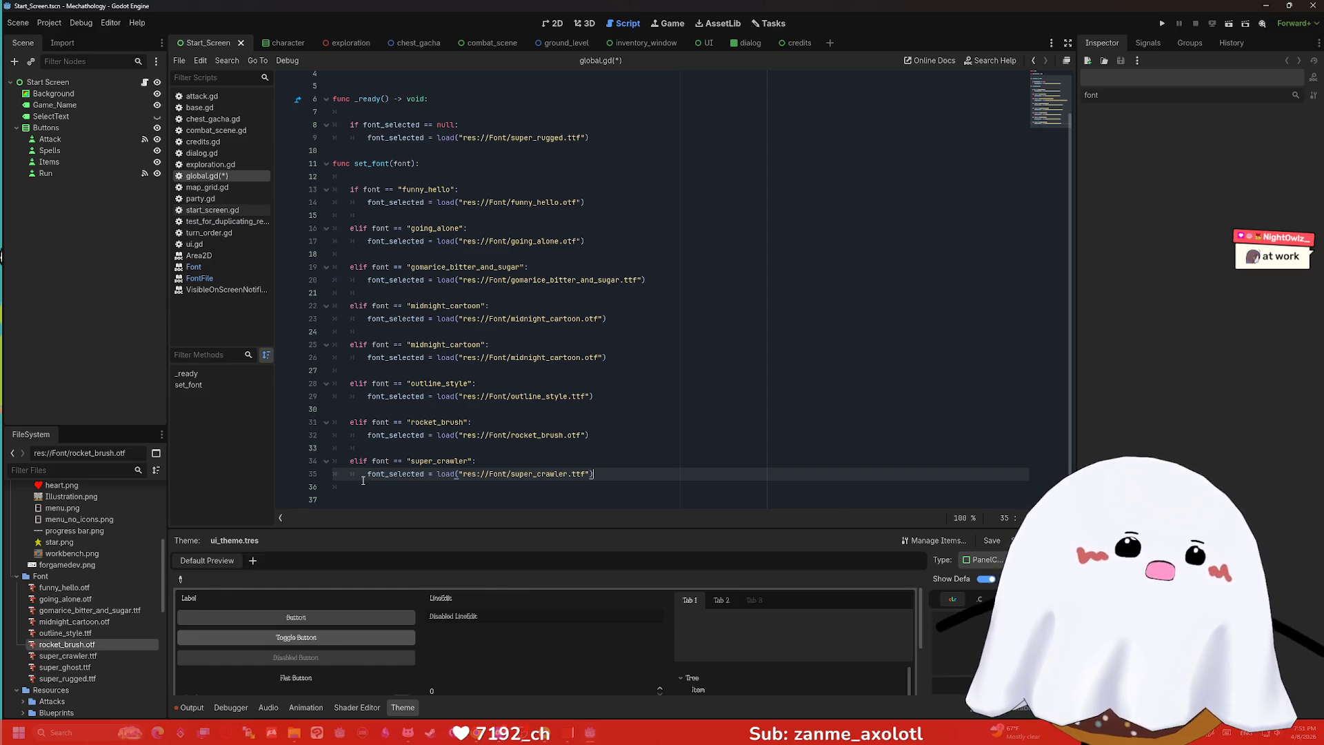
mouse_move(362, 481)
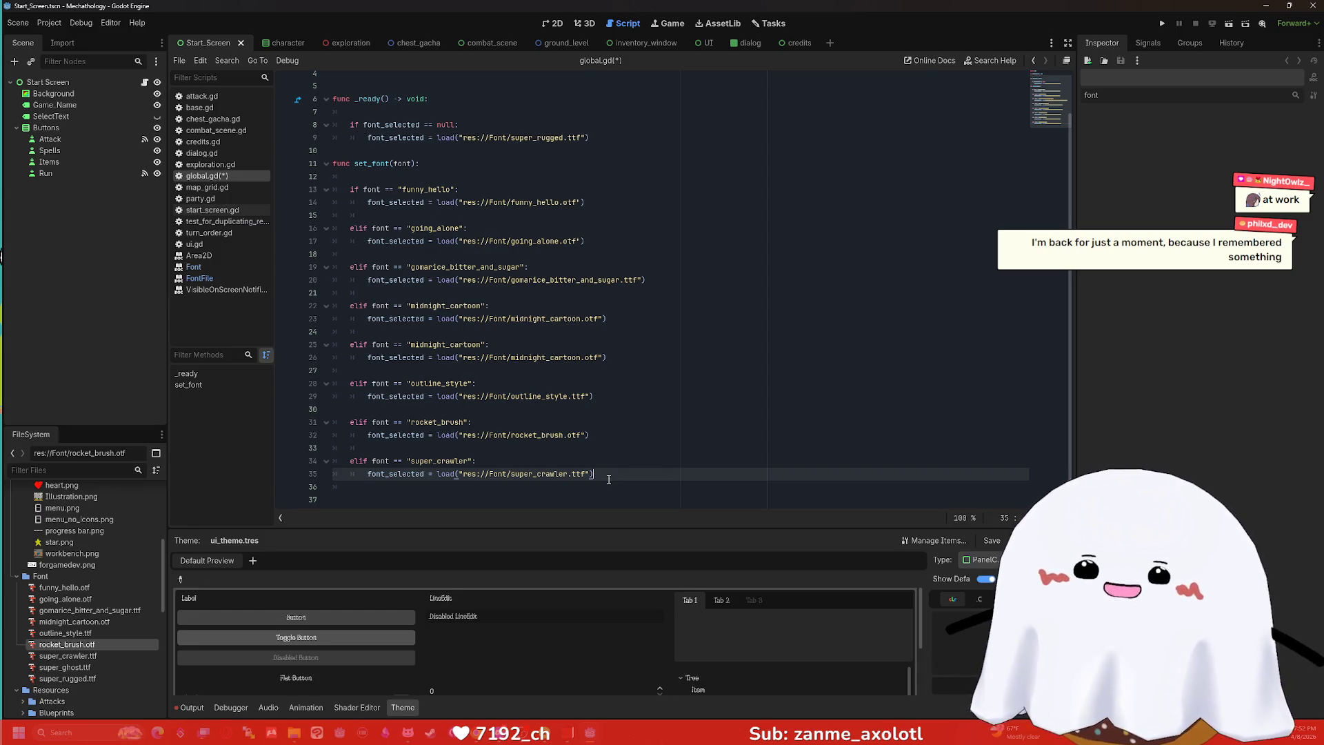
Paste two copies of the super_crawler branch below it.
drag(604, 475, 302, 467)
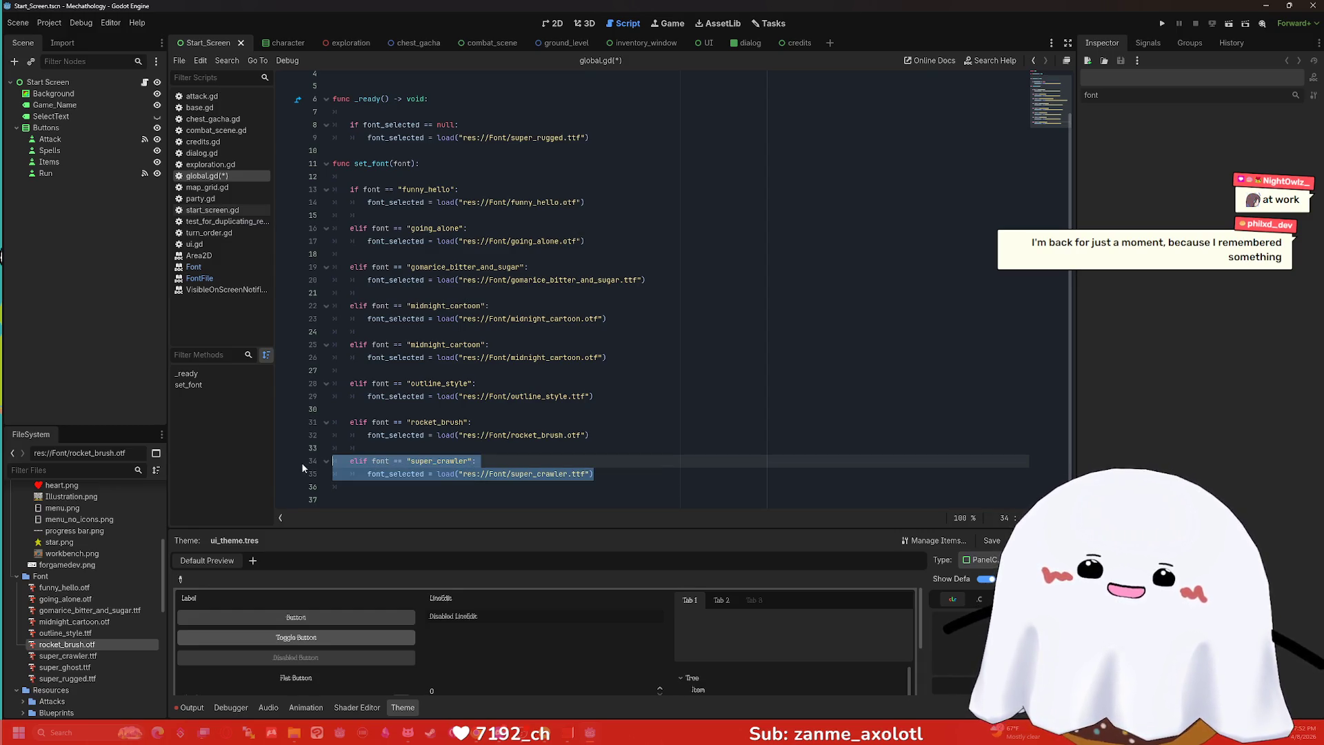
click(636, 471)
key(Return)
key(Return)
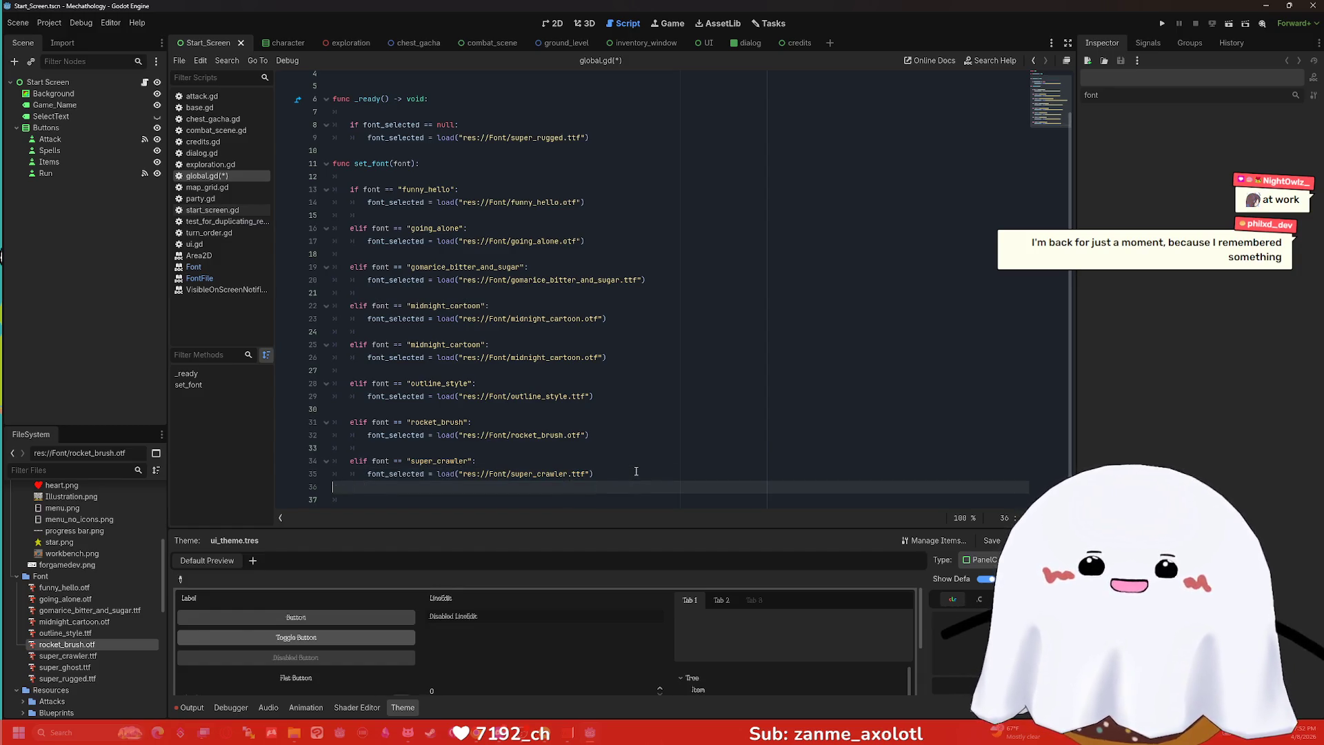
key(ctrl+v)
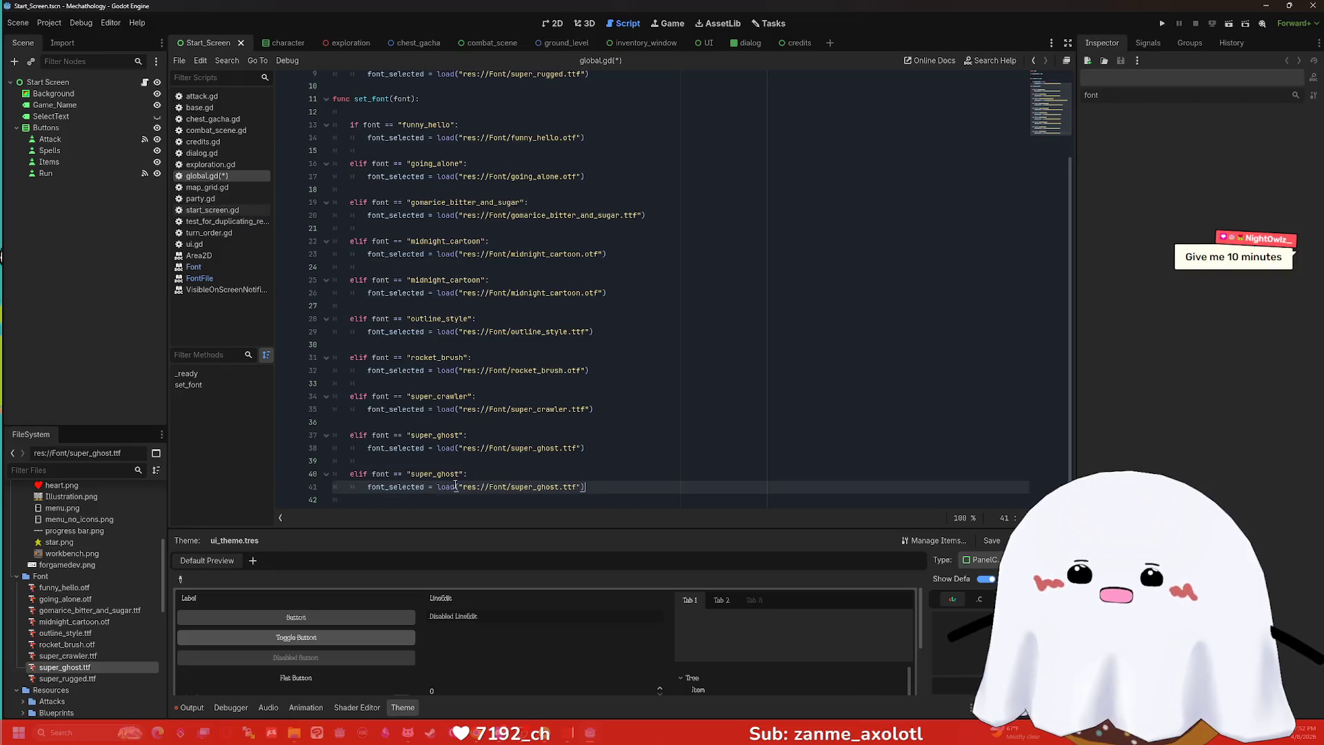
Rename the copies' conditions and font paths to super_ghost and super_rugged.
double_click(452, 474)
text(rugg)
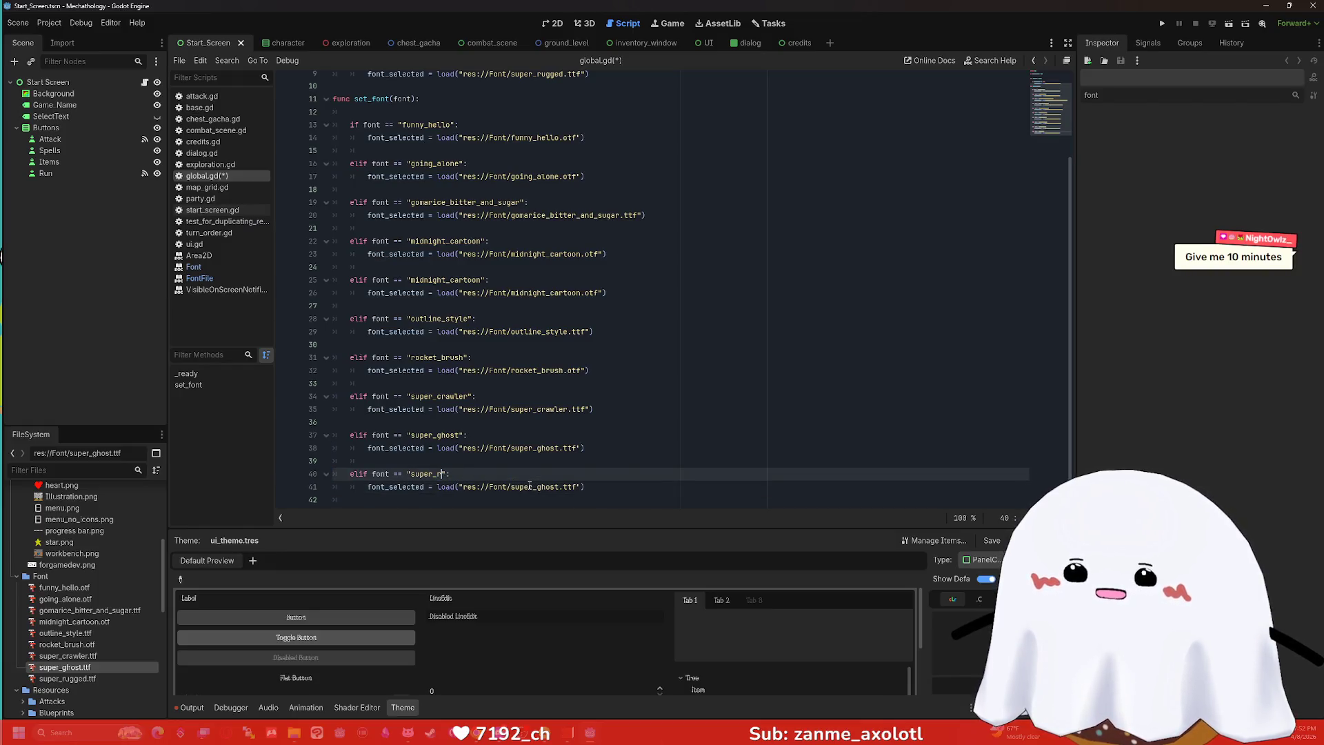
text(ed)
double_click(550, 487)
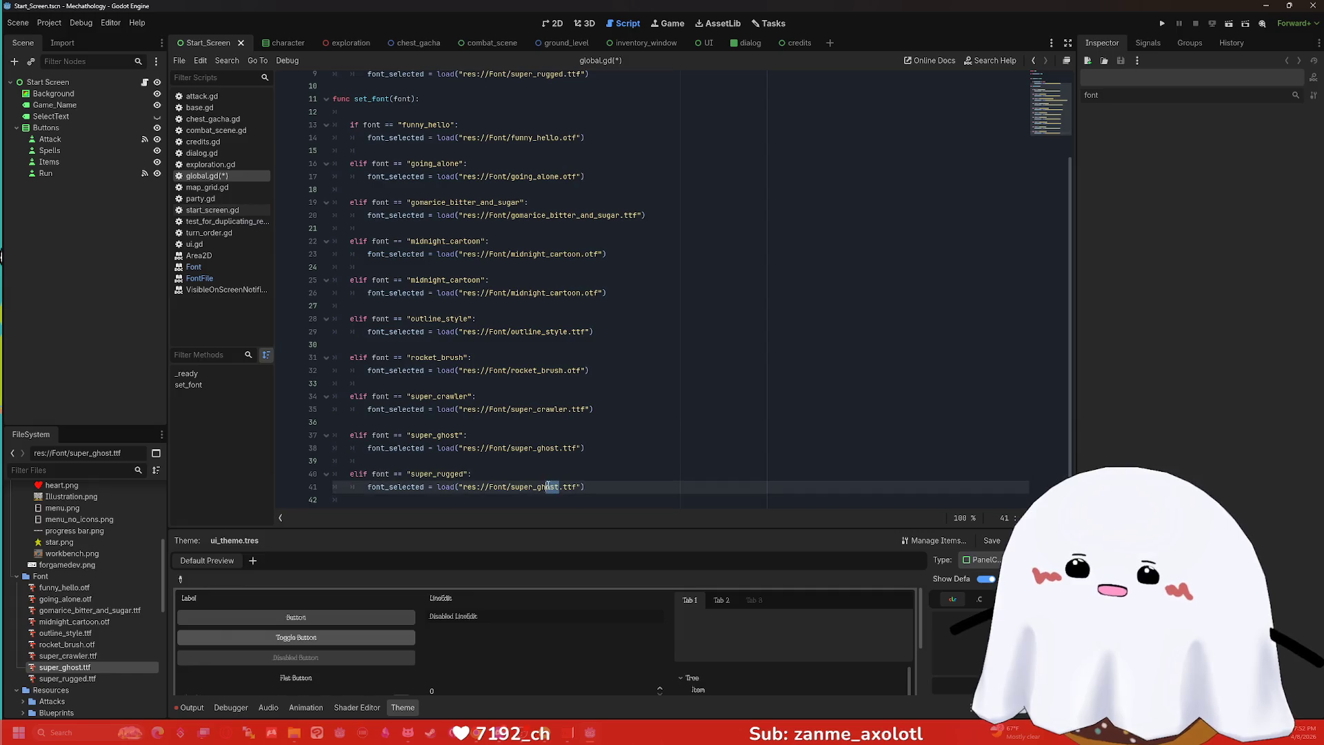
text(rugged)
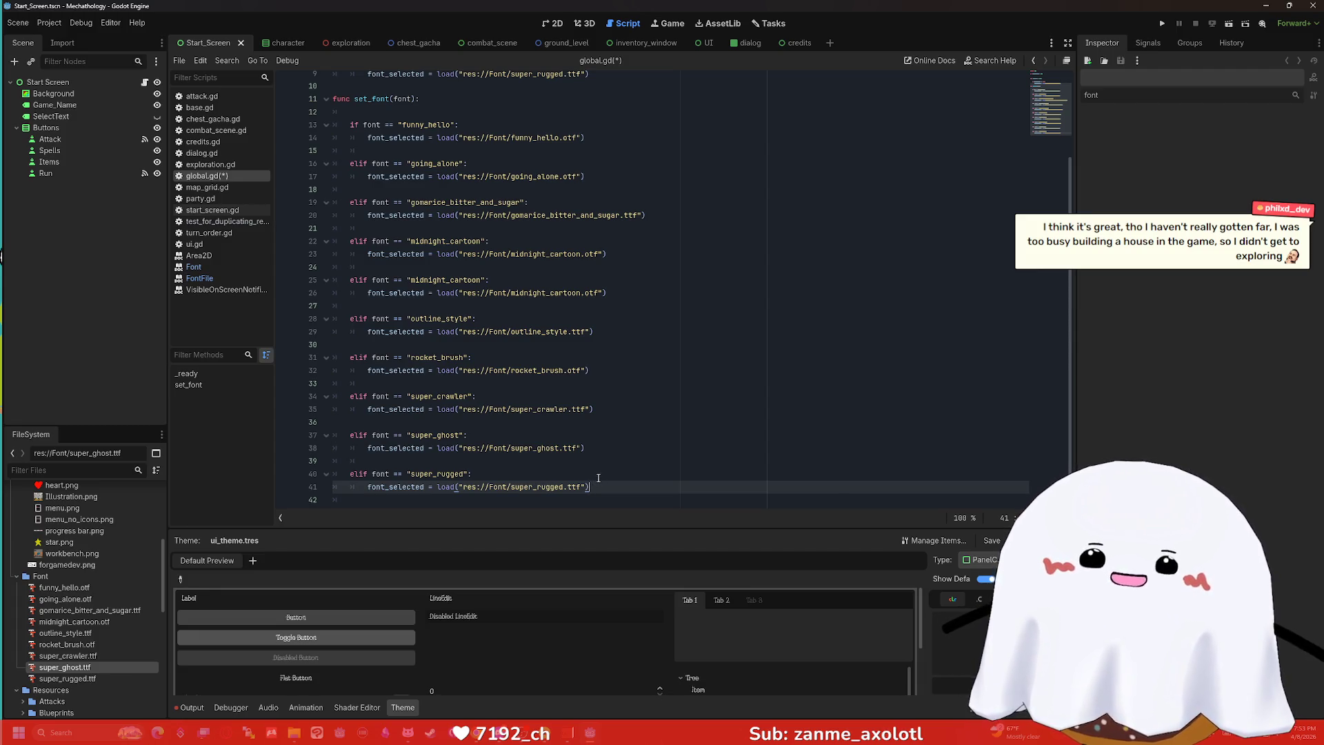
click(600, 477)
scroll(597, 476, down, 1)
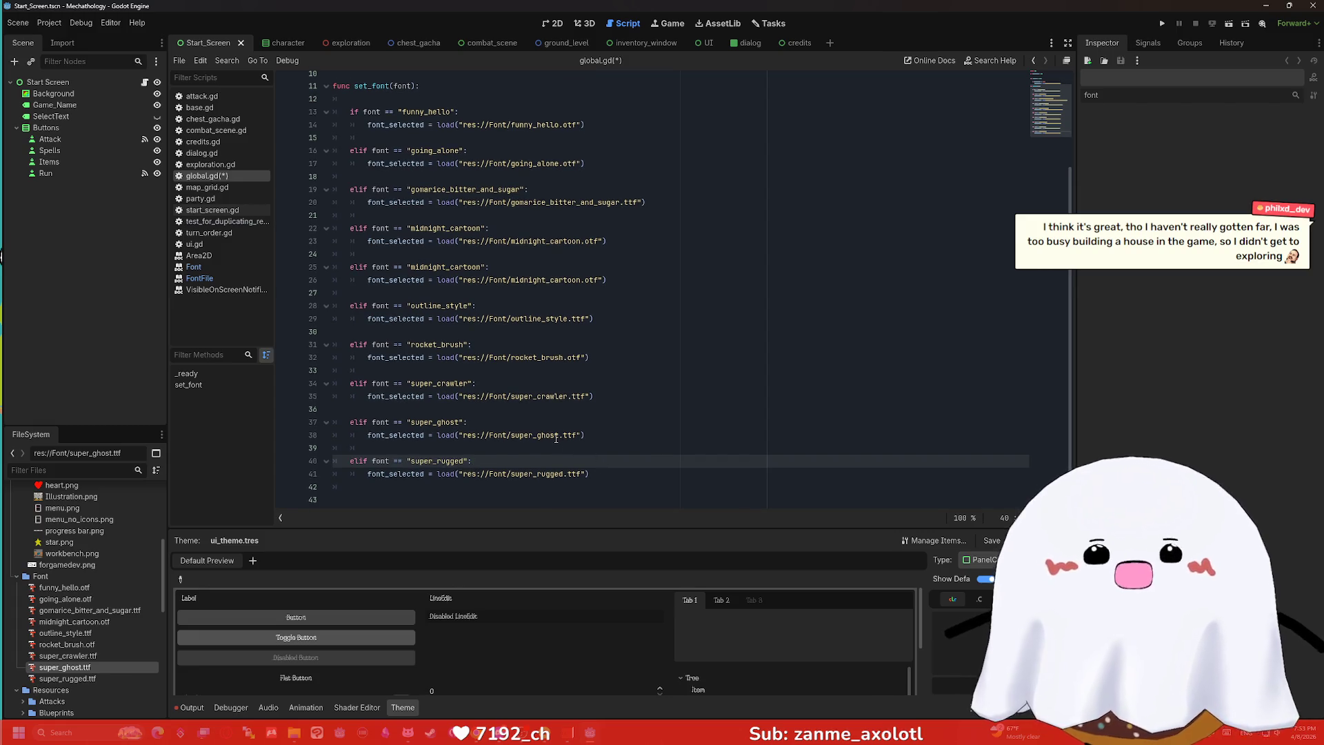
Delete the leftover indentation on empty line 42 after the super_rugged branch.
mouse_move(555, 438)
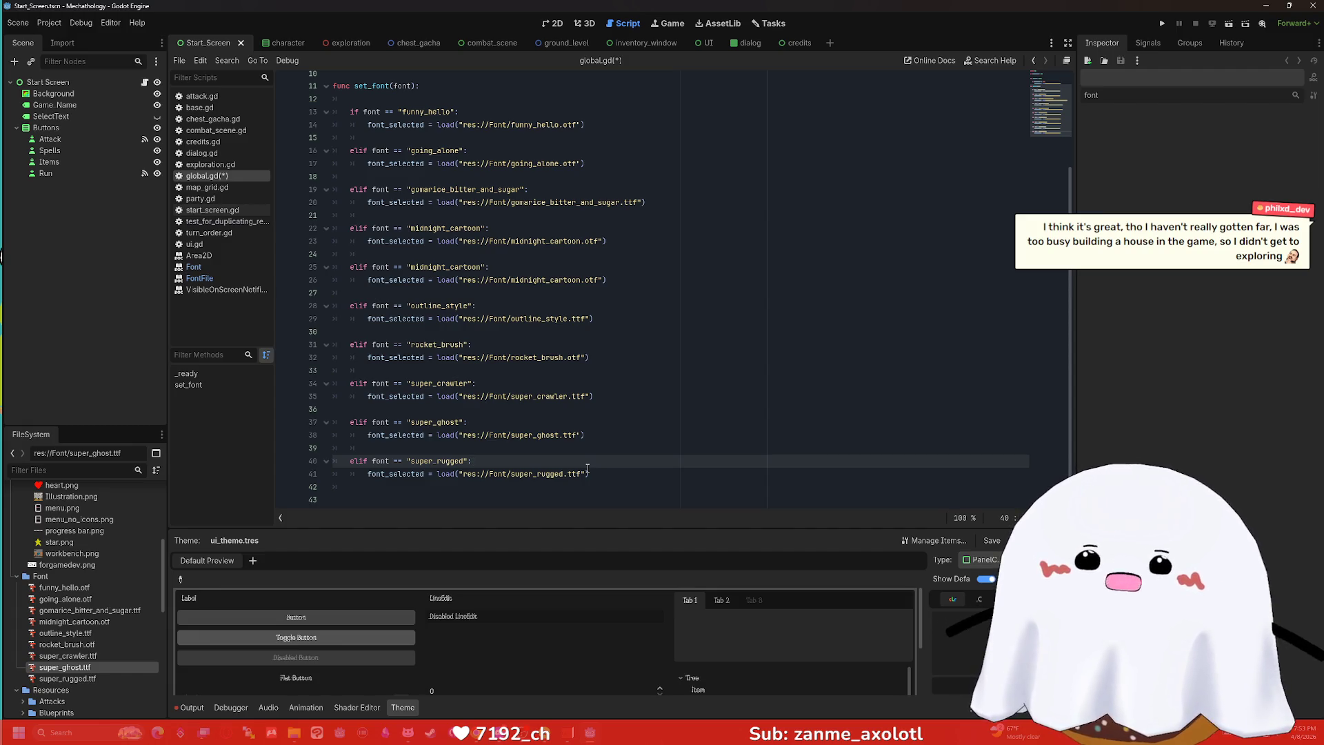
click(594, 470)
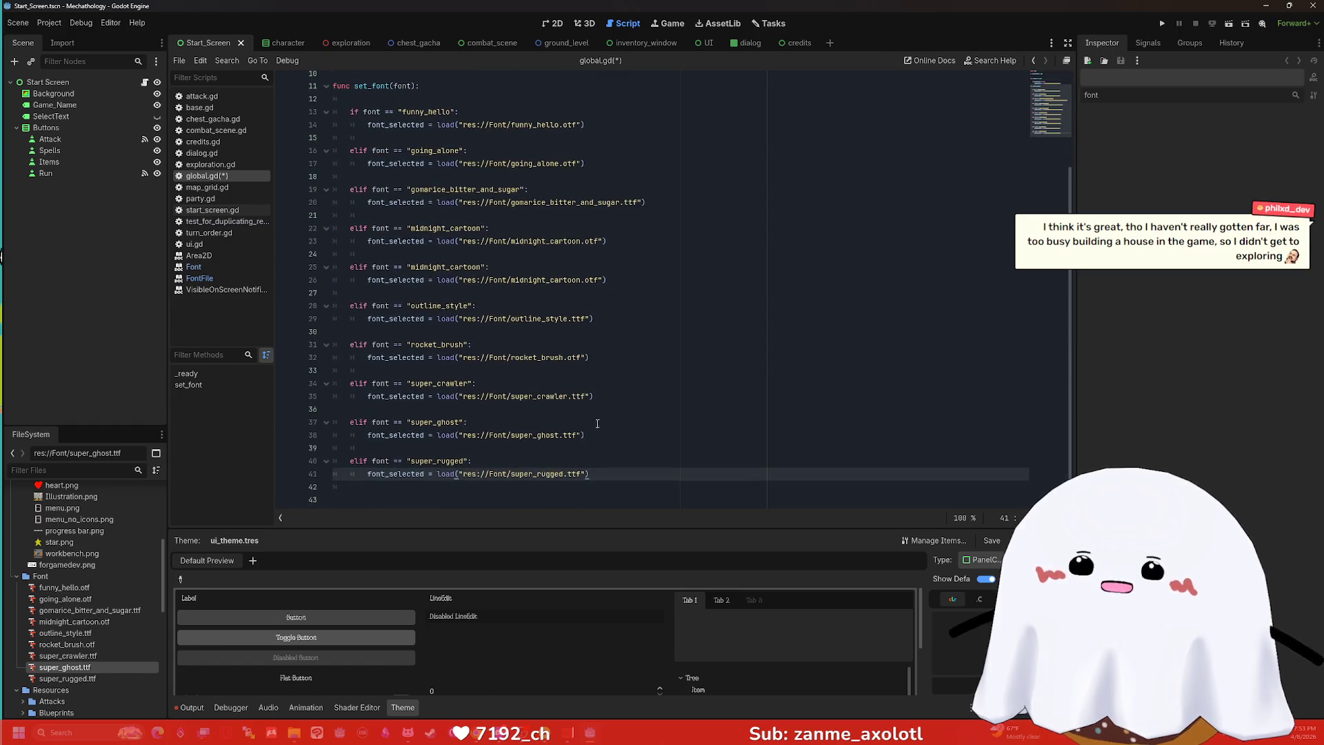
click(353, 489)
key(BackSpace)
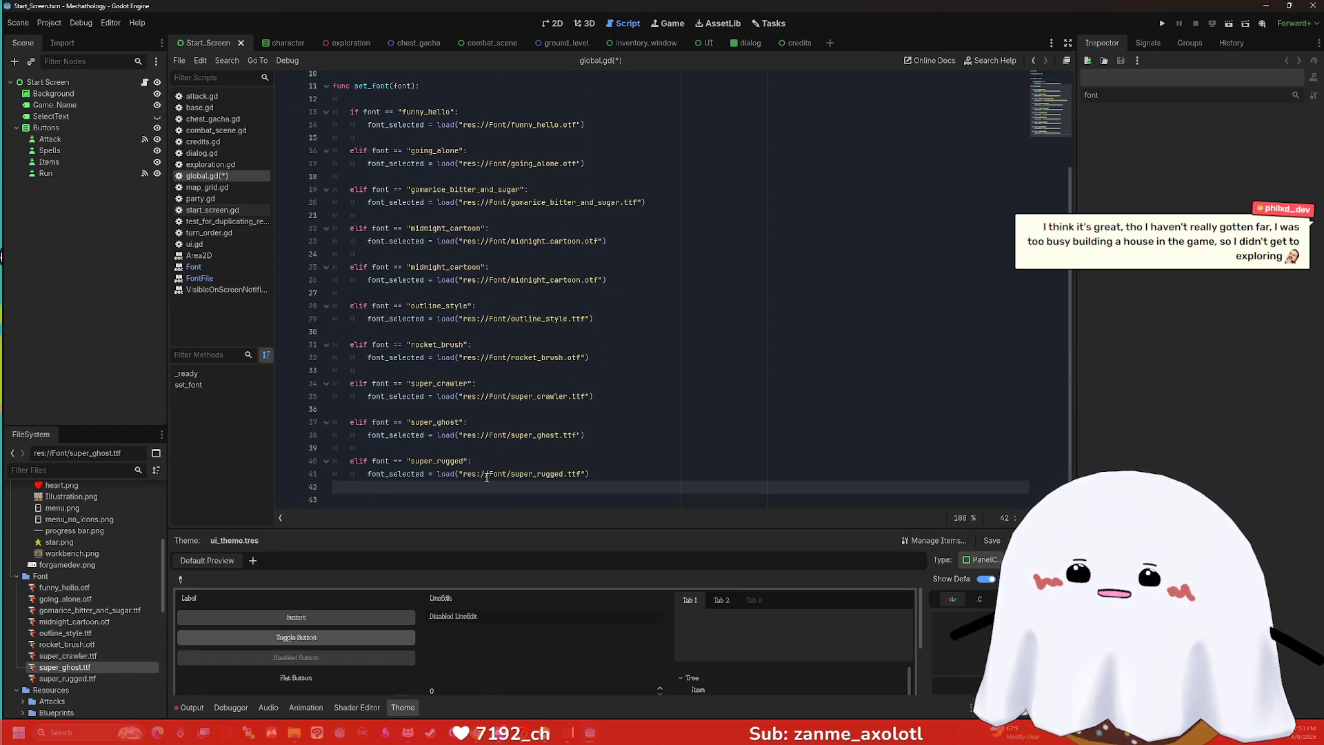
scroll(131, 572, down, 3)
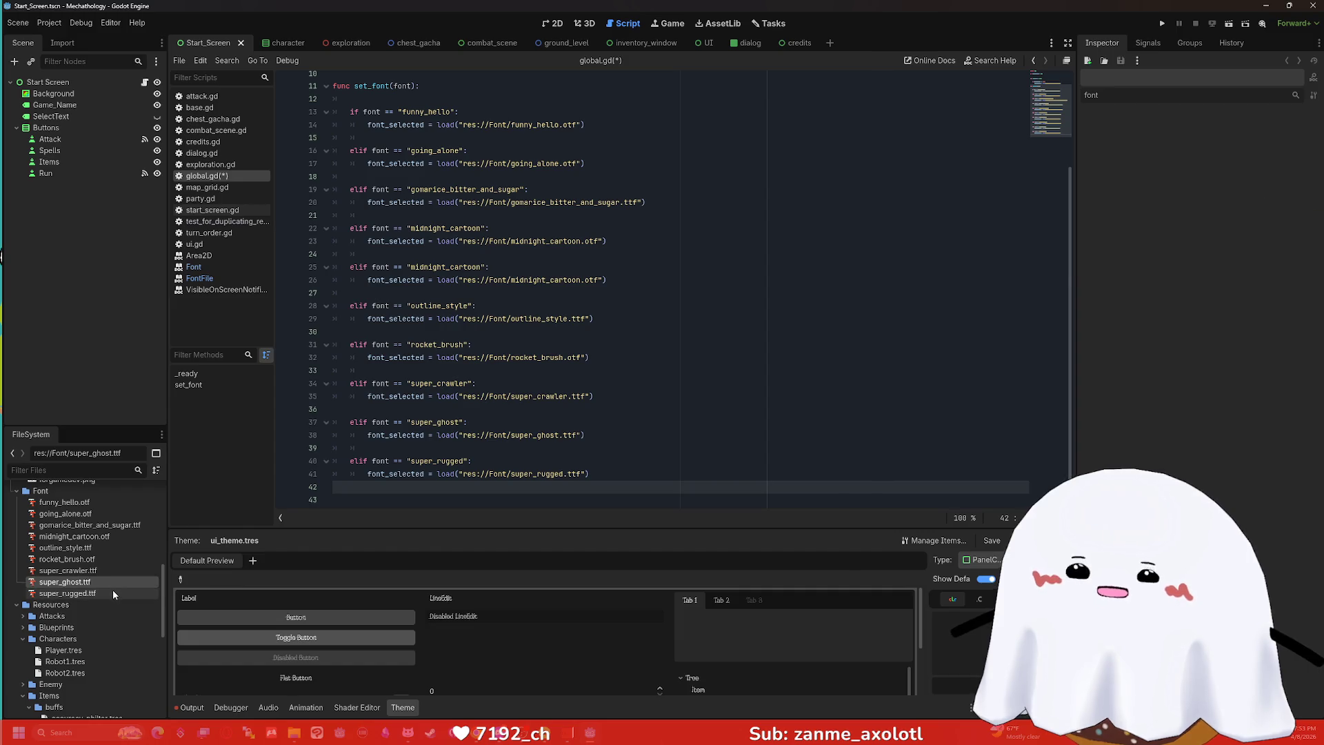
scroll(759, 413, up, 3)
scroll(760, 373, down, 2)
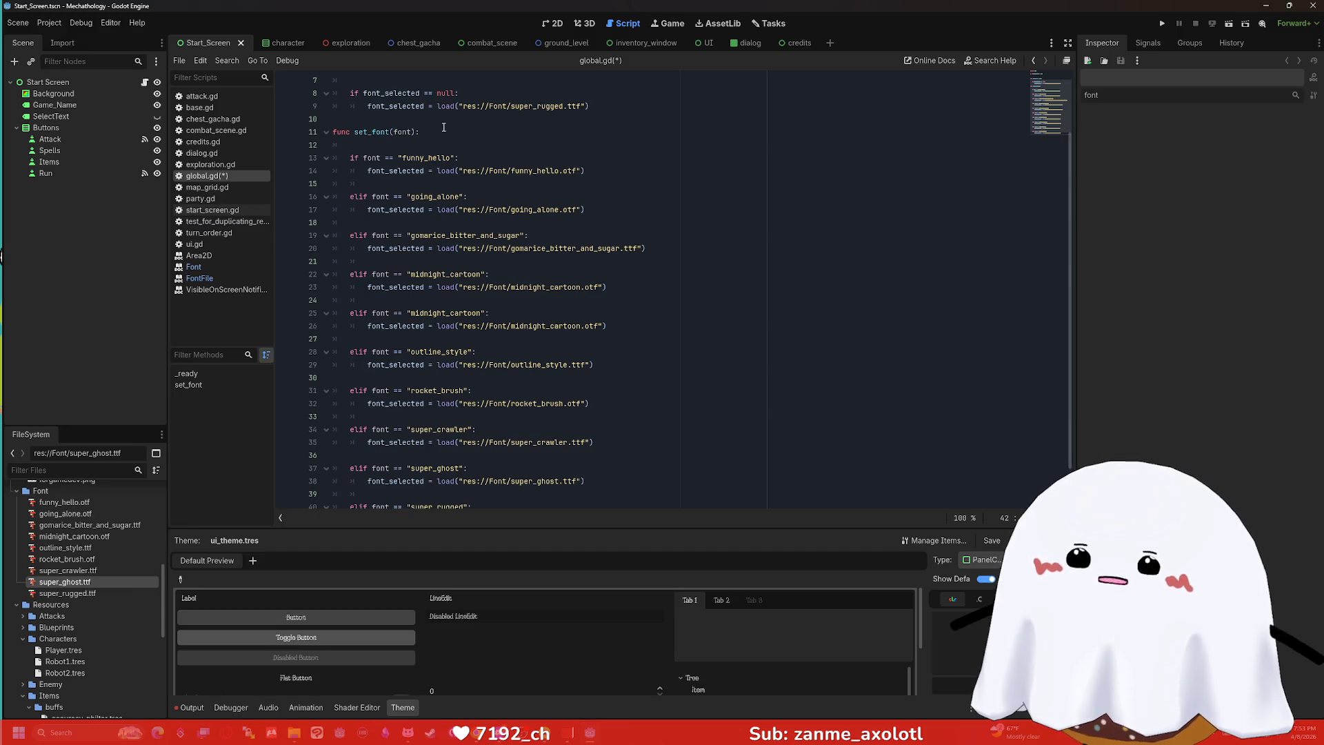
scroll(443, 126, up, 2)
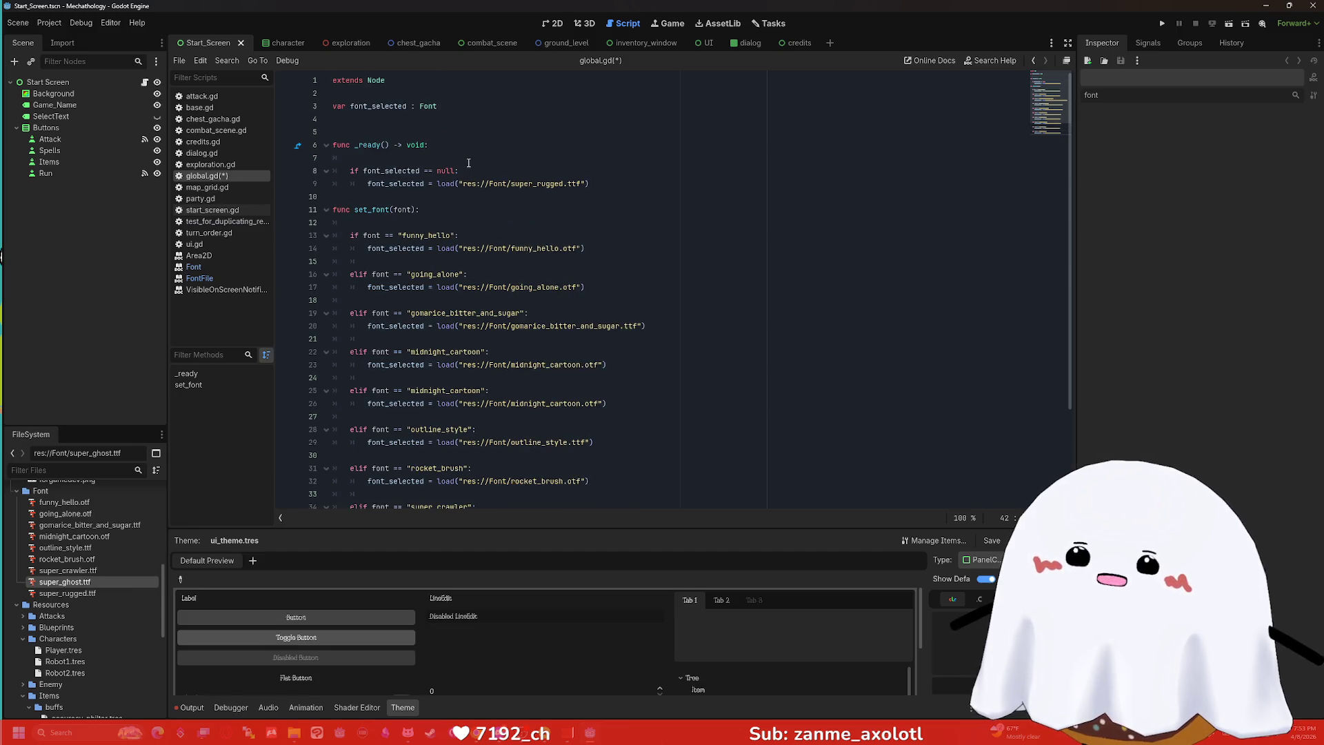
Review the _ready default font lines and save global.gd.
click(750, 270)
scroll(724, 283, down, 3)
scroll(715, 284, up, 3)
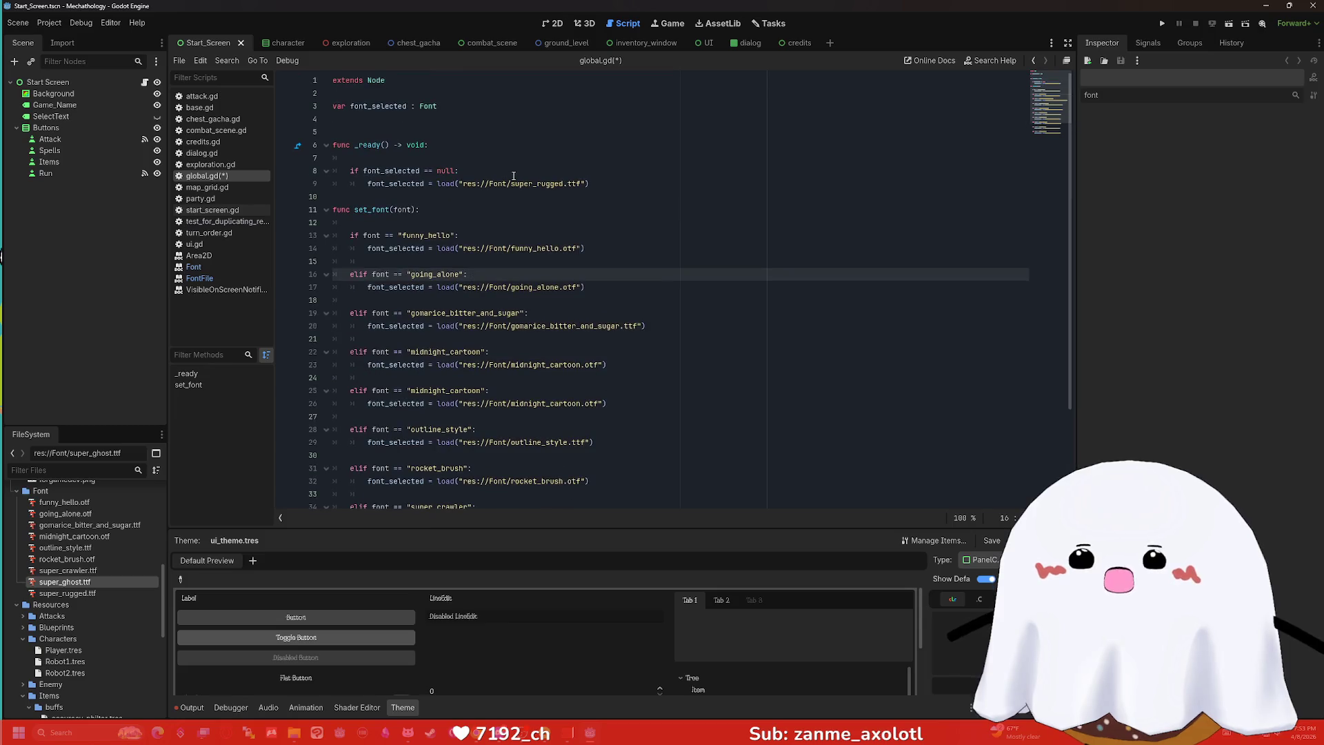
drag(333, 165, 590, 188)
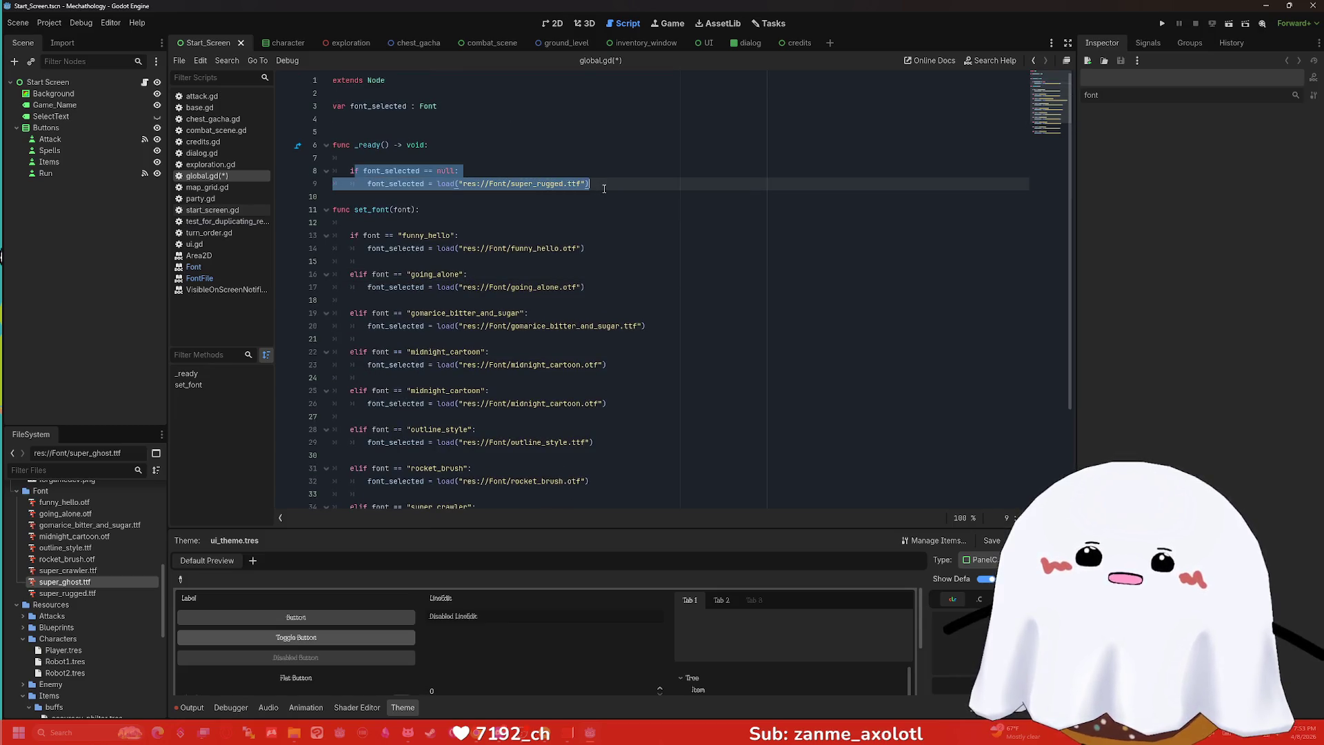
click(638, 191)
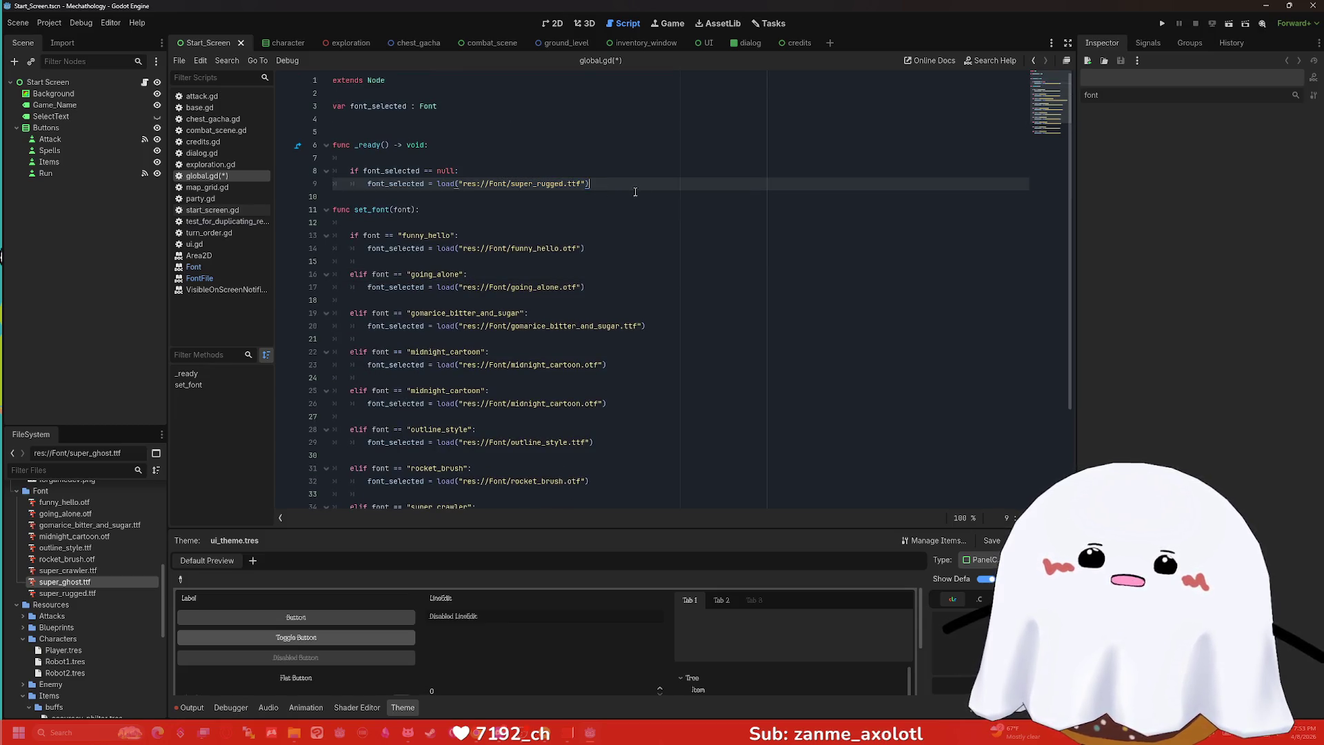
click(441, 120)
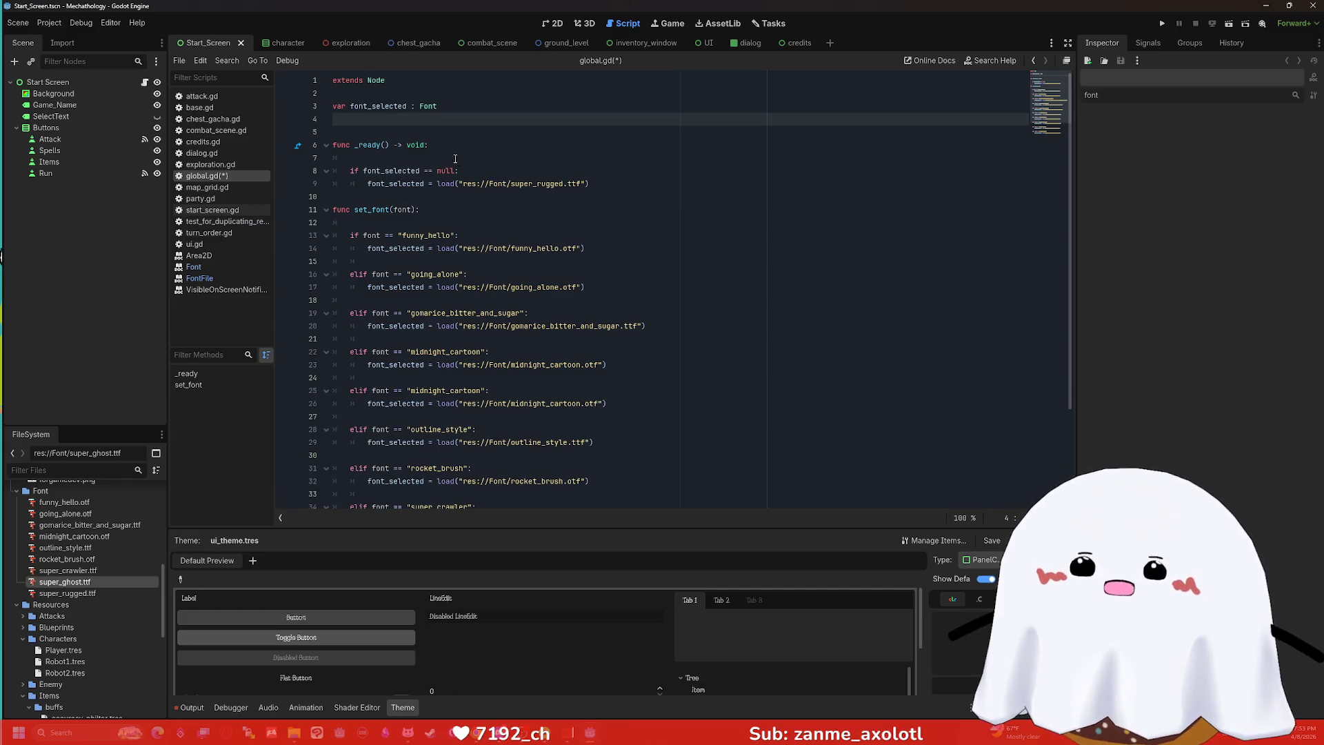
scroll(498, 187, down, 3)
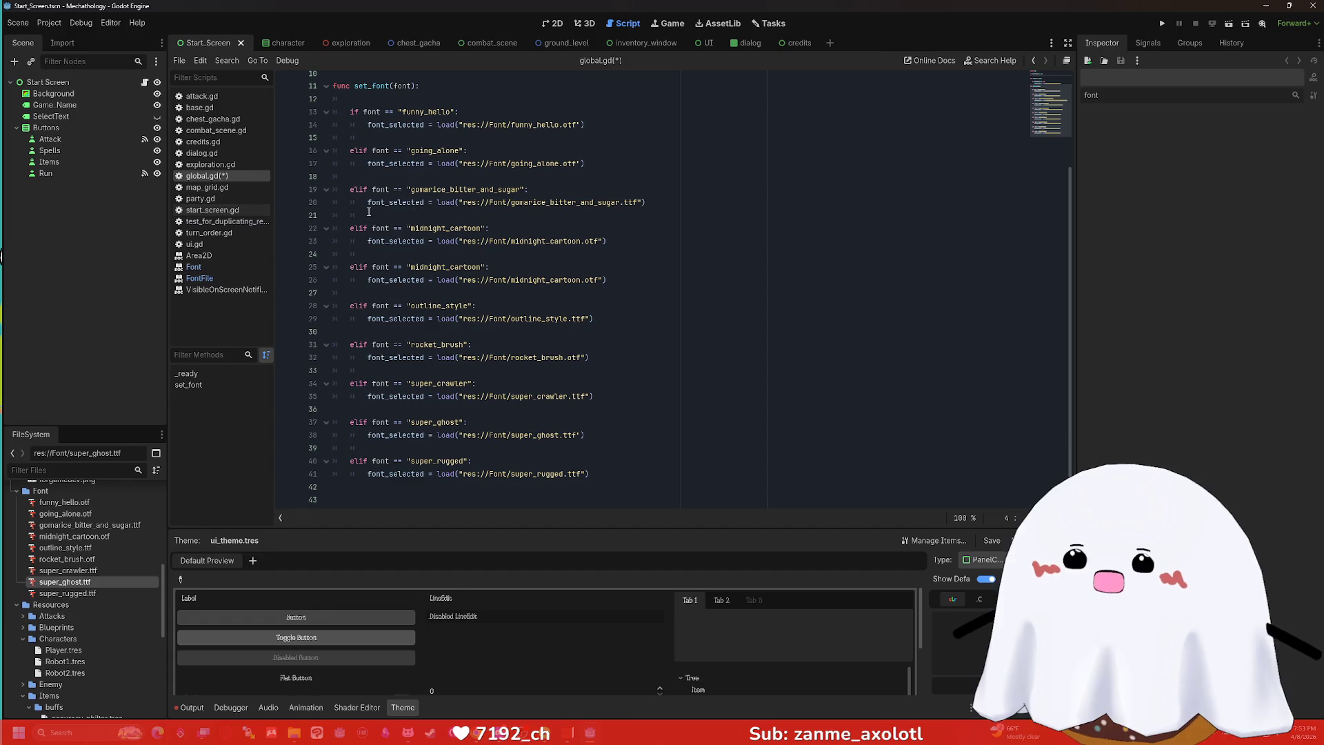
key(ctrl+s)
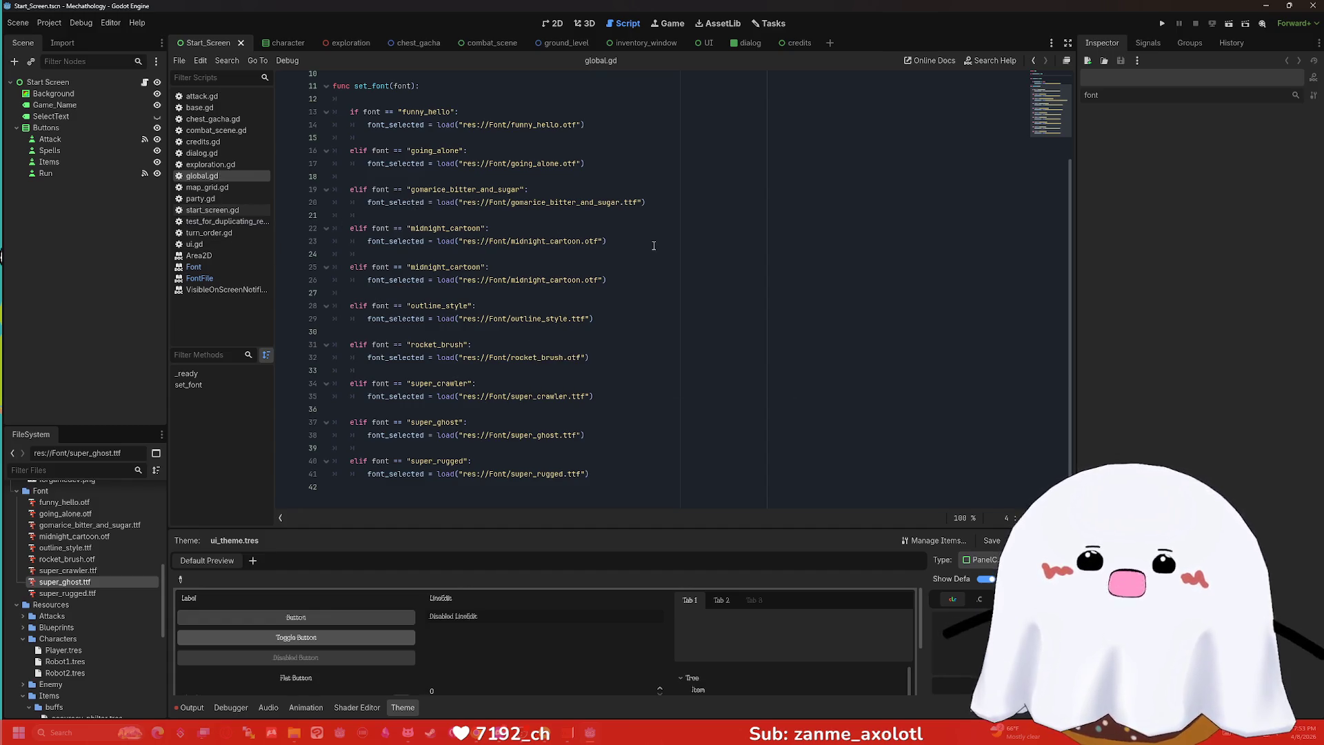
click(654, 245)
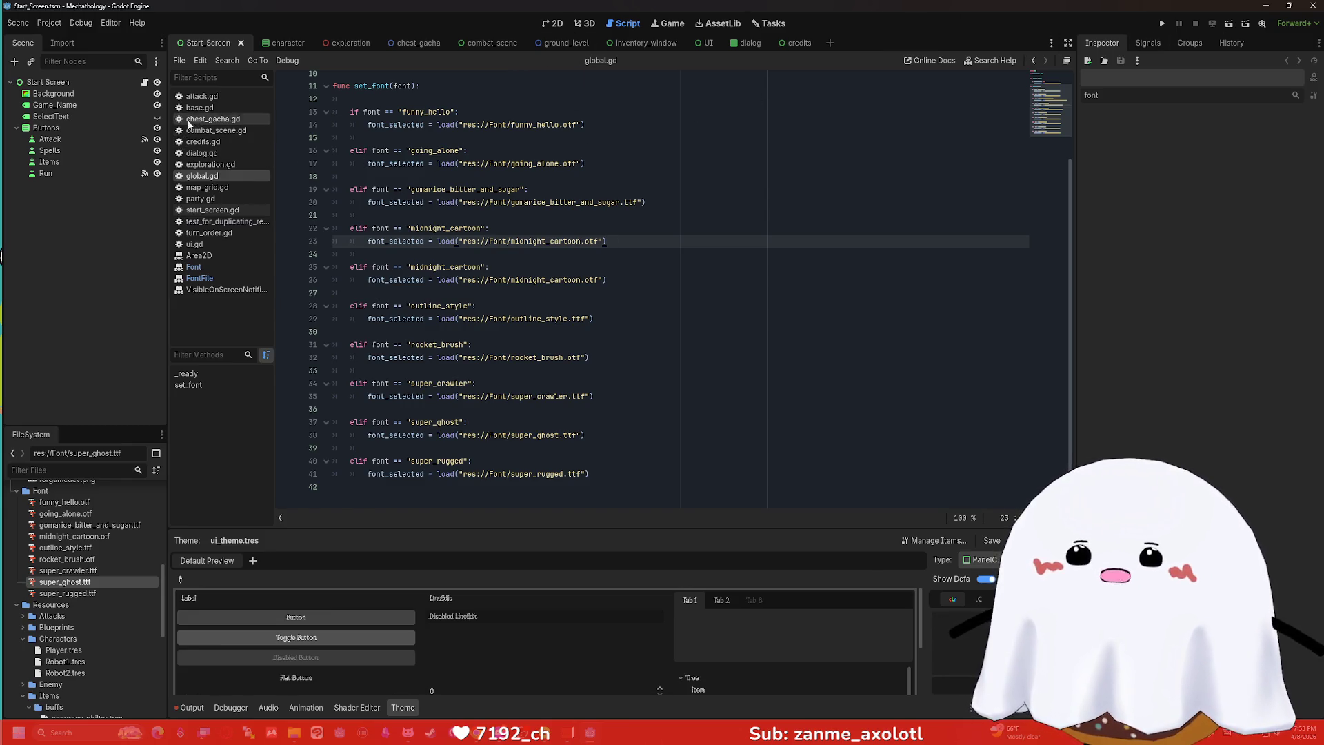
Browse the character and chest_gacha scenes, viewing chest_gacha.gd and the 2D chest scene.
click(287, 44)
click(204, 44)
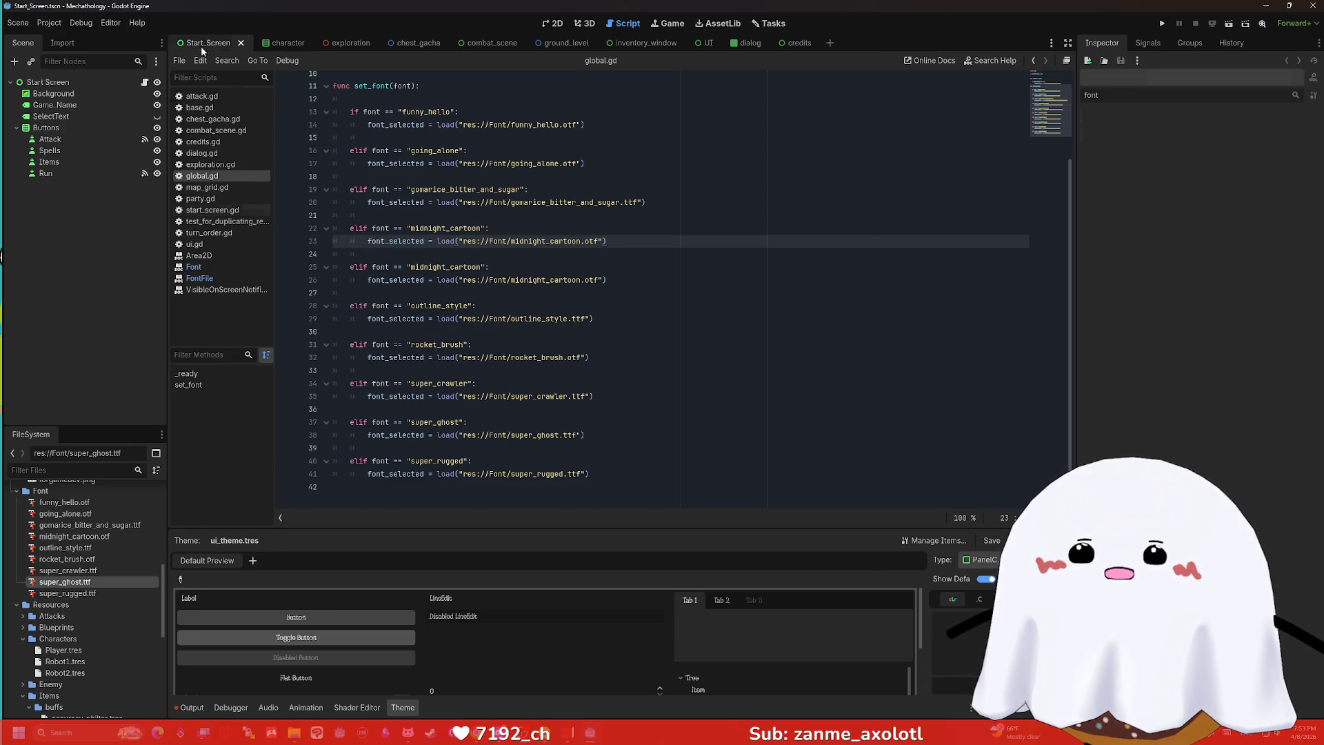
click(403, 43)
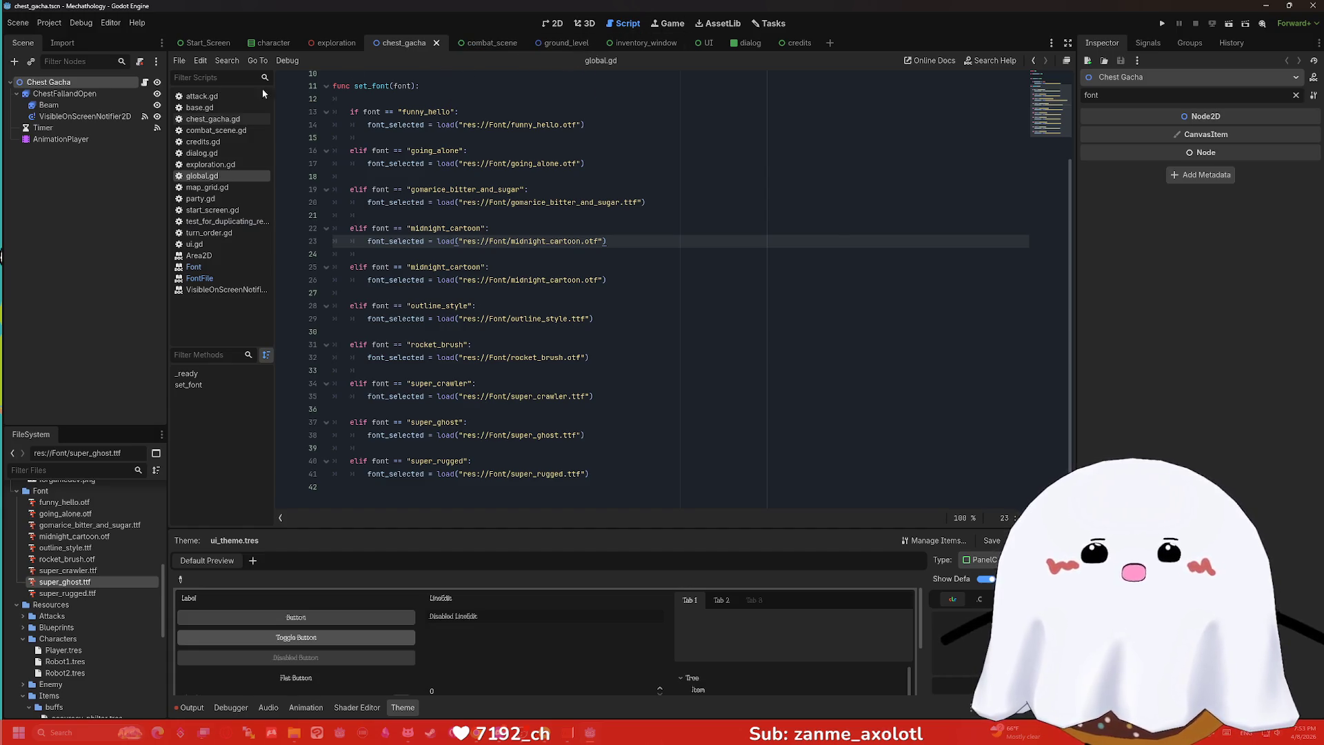
click(144, 82)
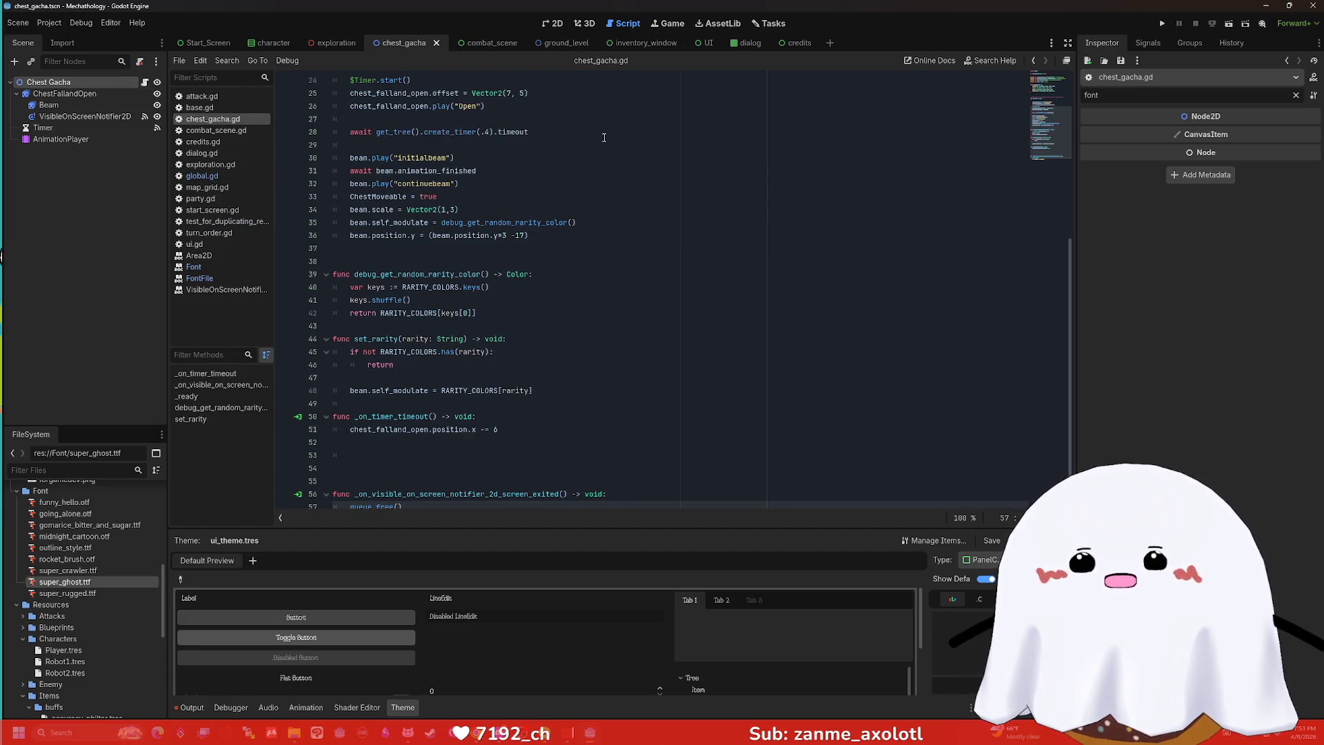
click(585, 22)
click(555, 23)
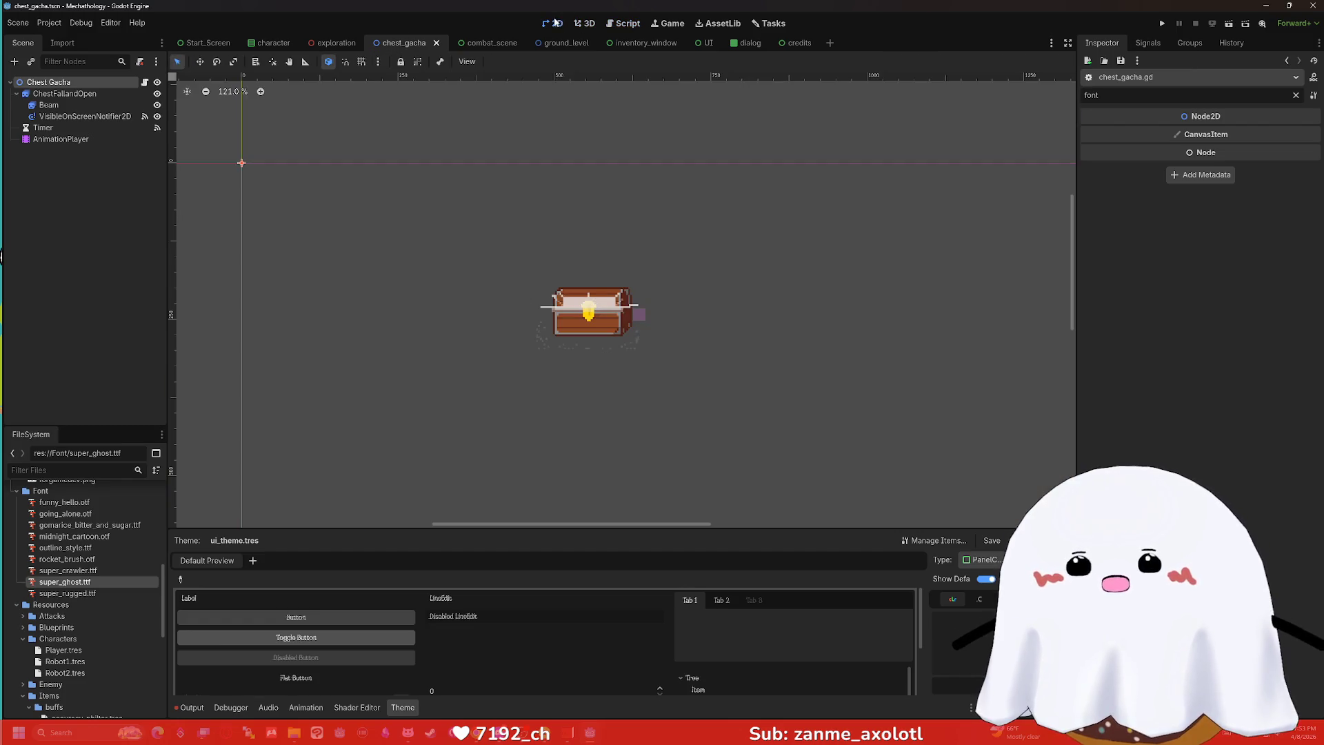
scroll(636, 193, down, 4)
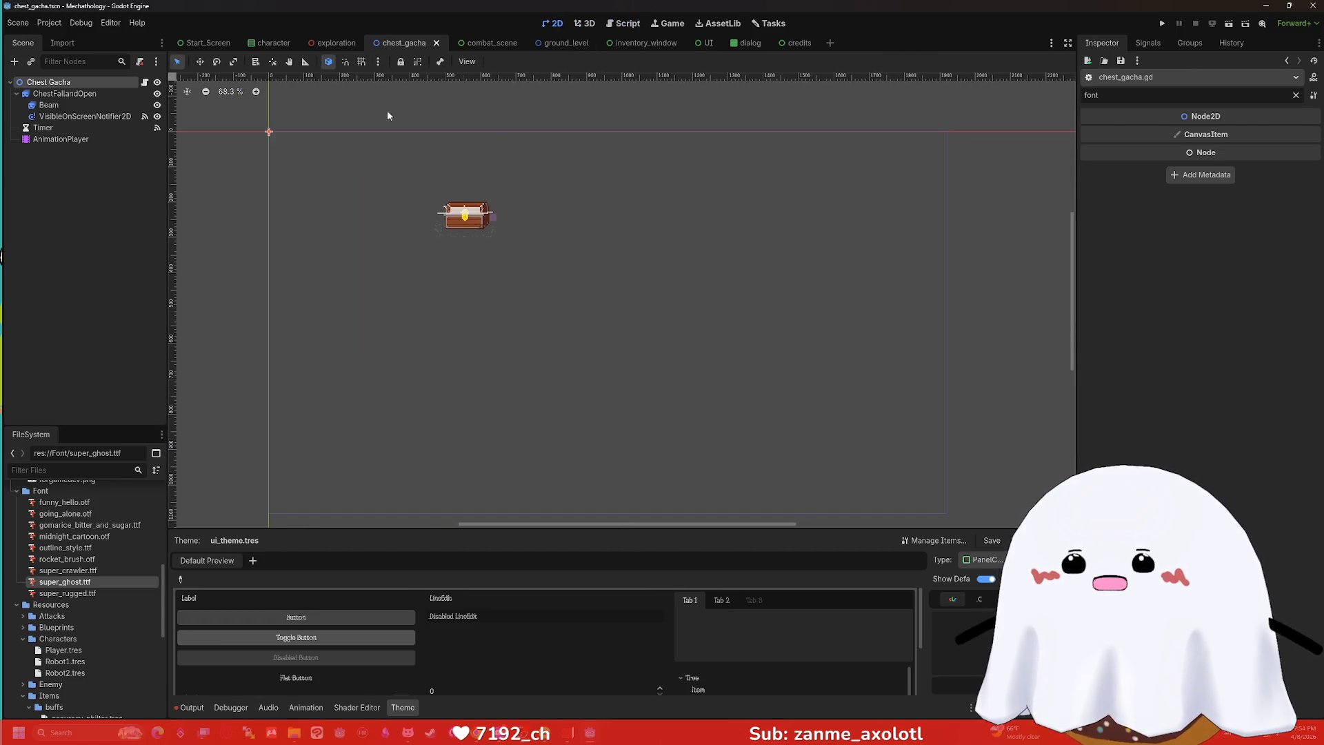
Switch to the Start_Screen scene and open its start_screen.gd script.
click(205, 44)
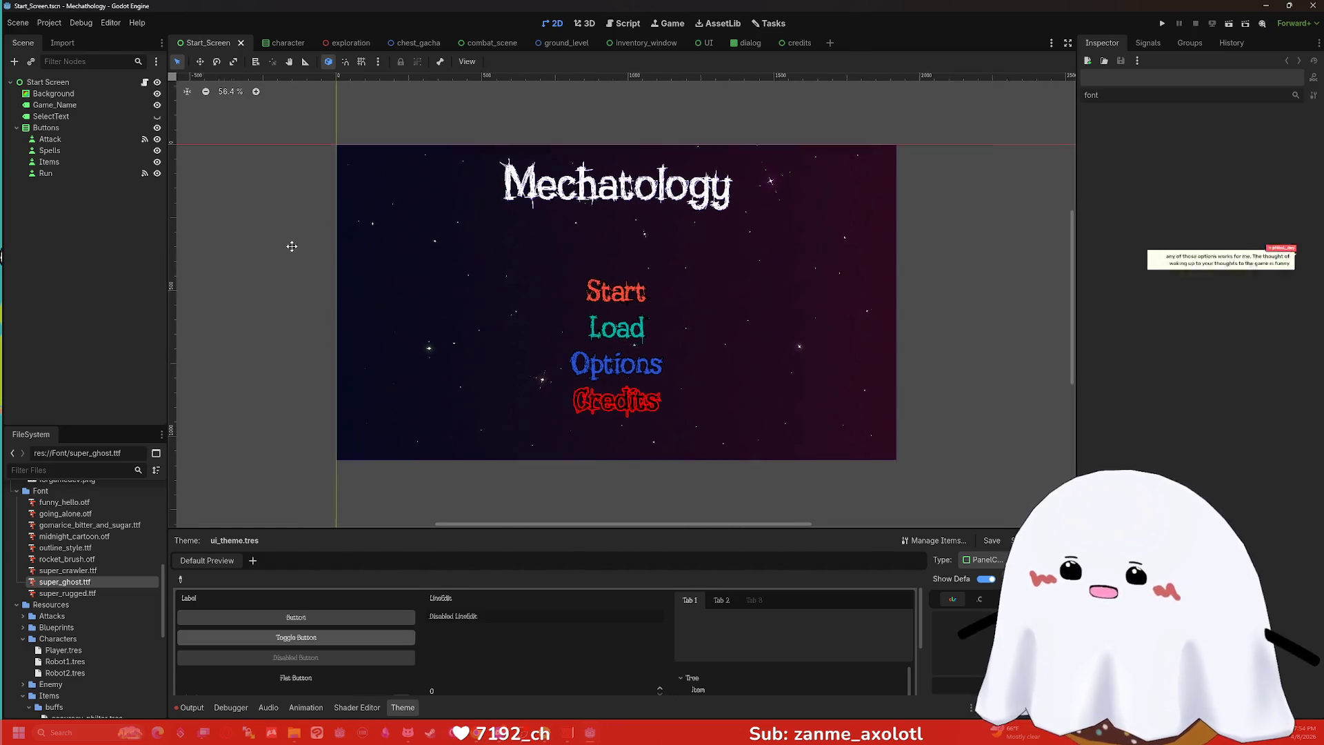
click(145, 82)
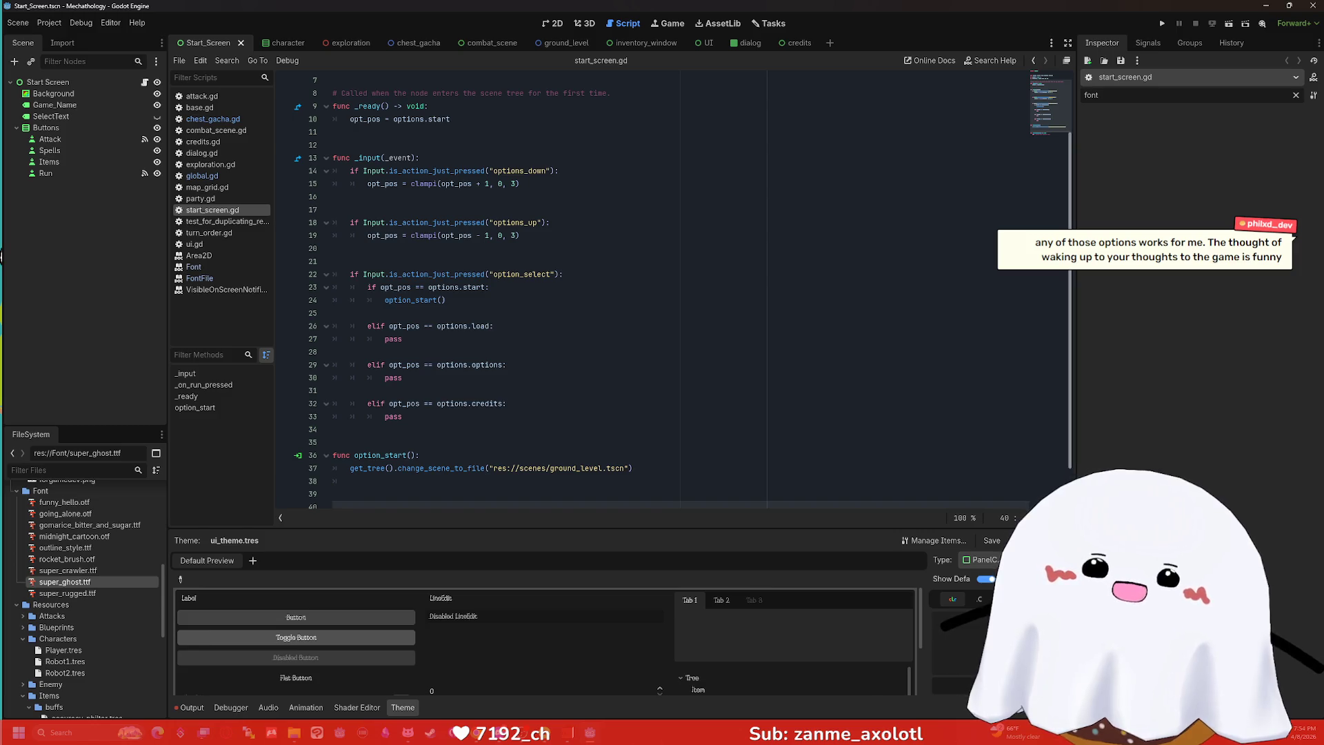
scroll(1078, 134, up, 2)
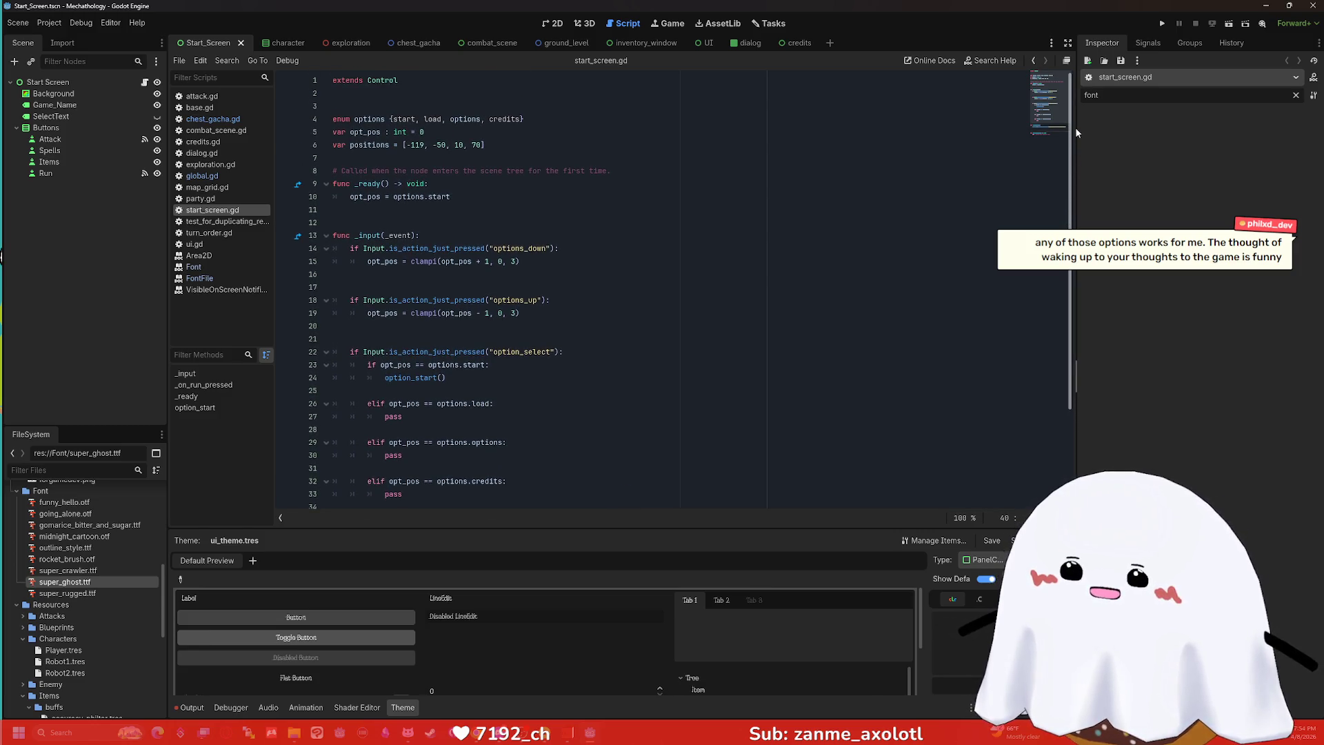
scroll(1075, 132, down, 2)
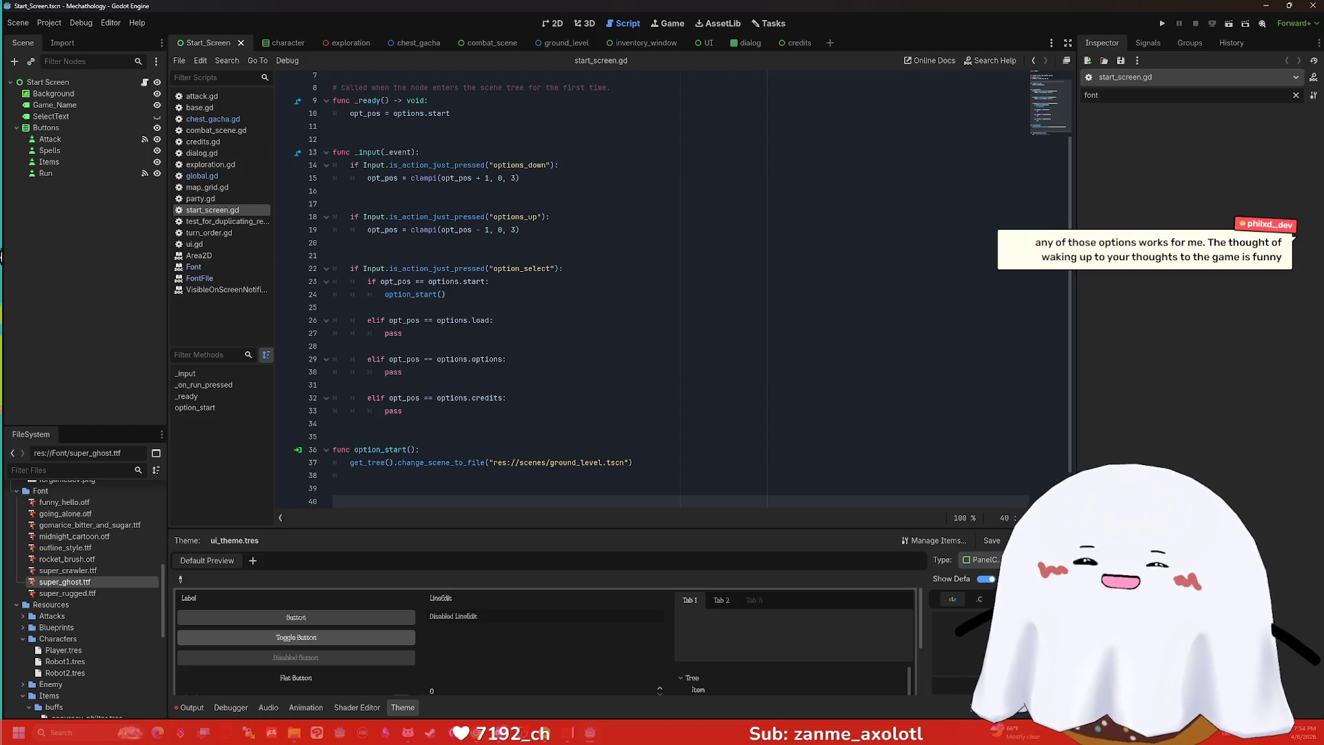
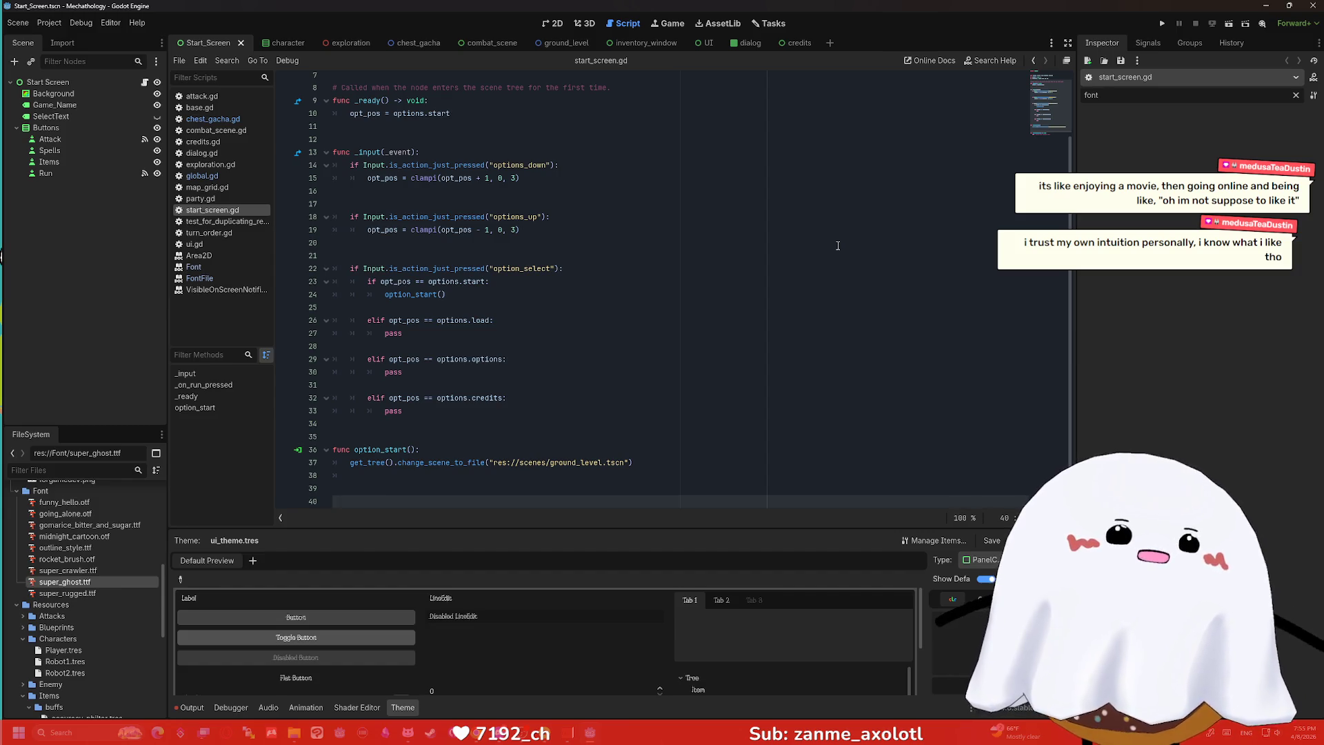
Review lines 24–28 of start_screen.gd and move back up to line 3.
click(553, 294)
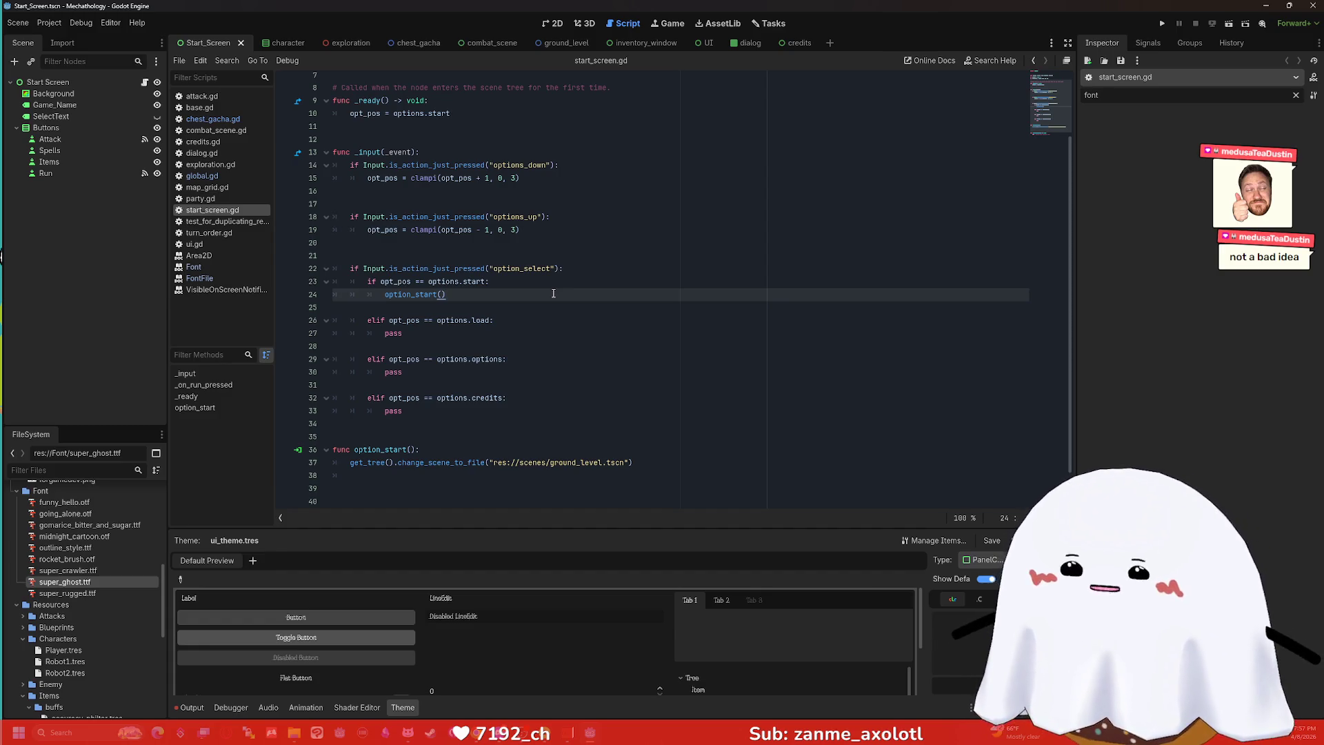
click(488, 308)
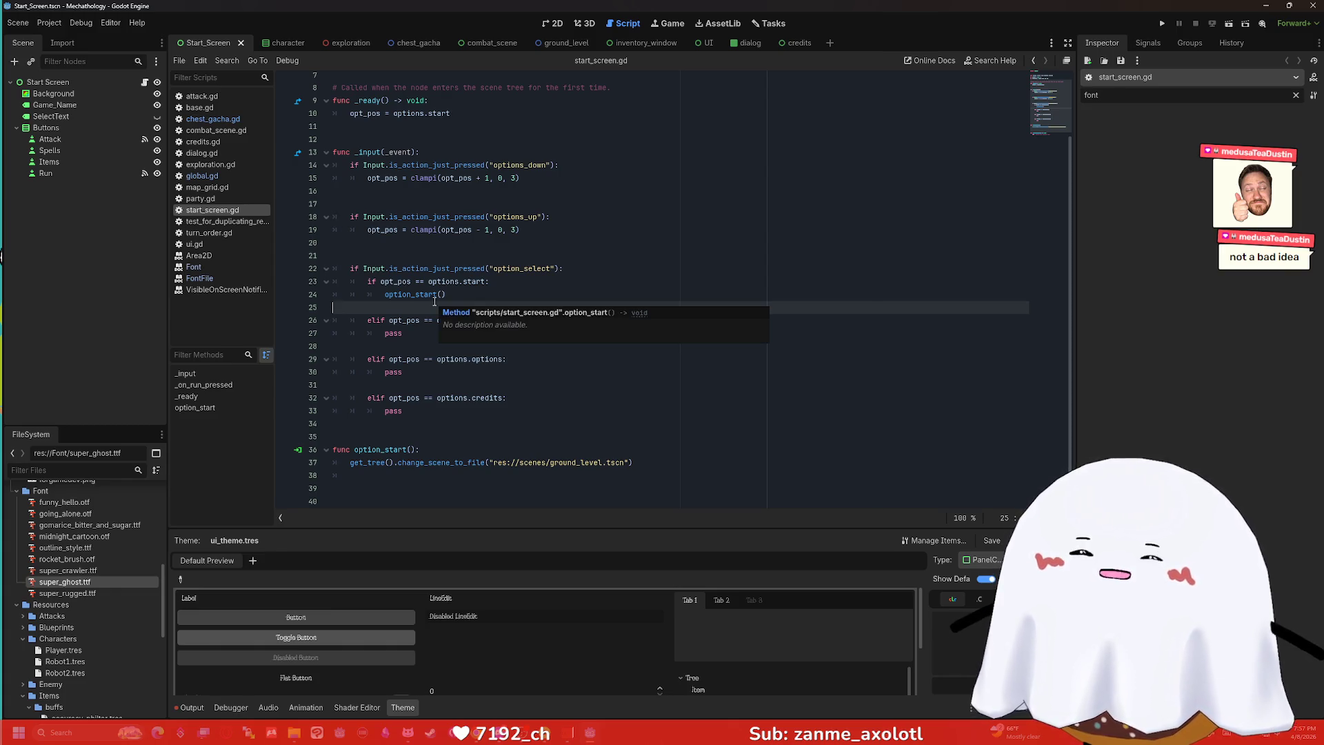
click(514, 346)
scroll(531, 318, up, 2)
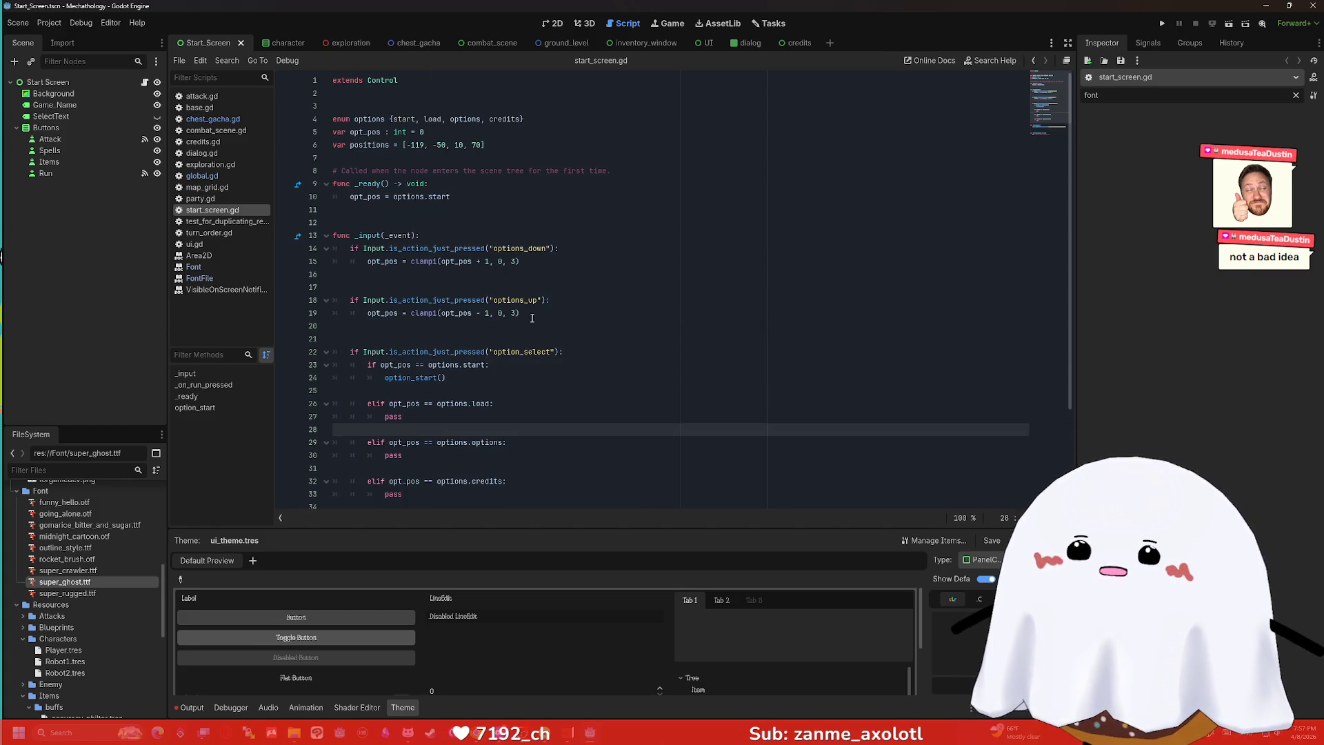
click(390, 118)
click(383, 107)
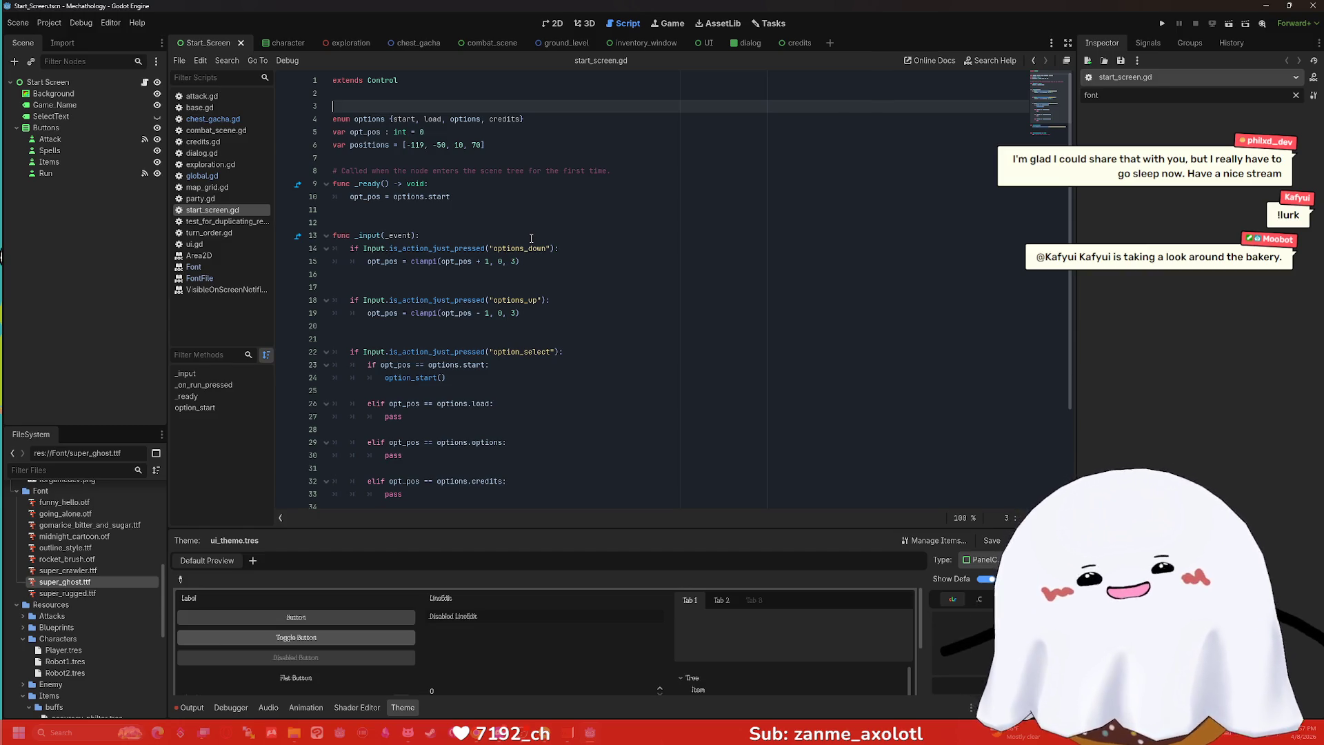
Check the _input function on lines 10–15, then open turn_order.gd.
click(636, 260)
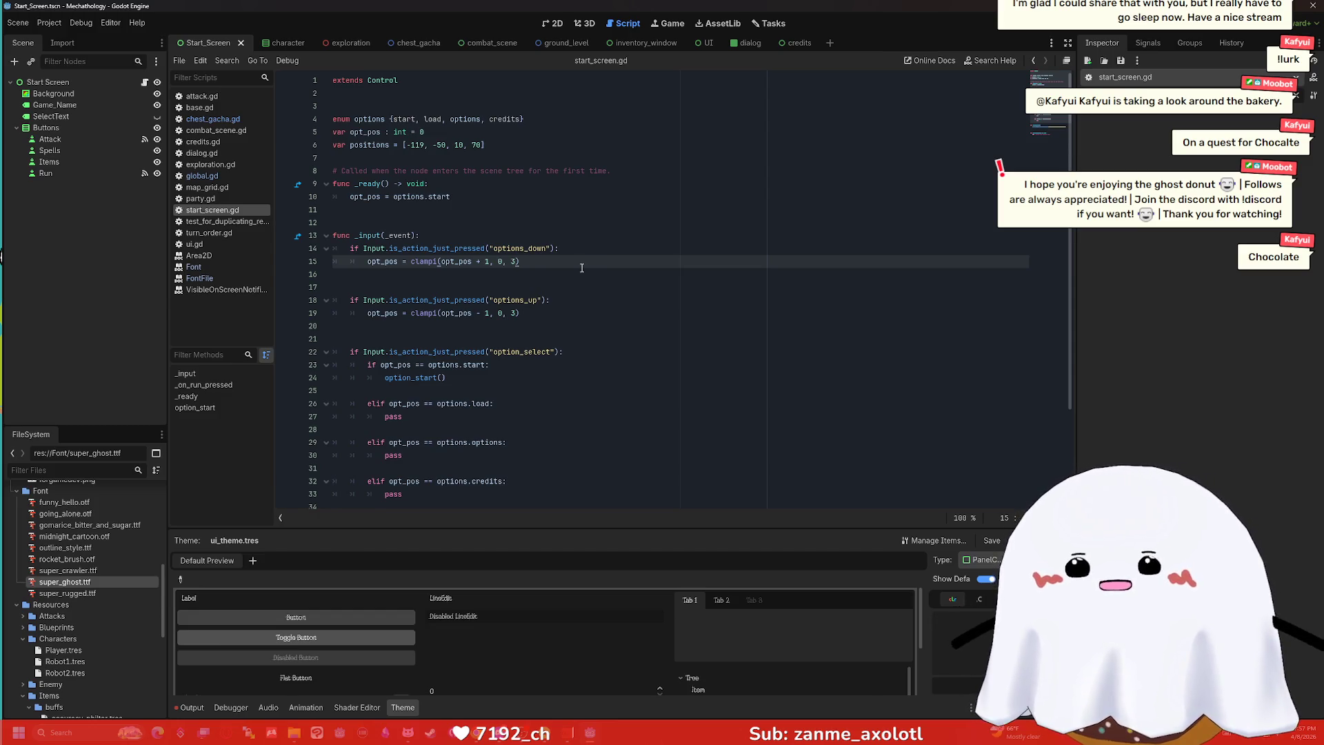
click(529, 236)
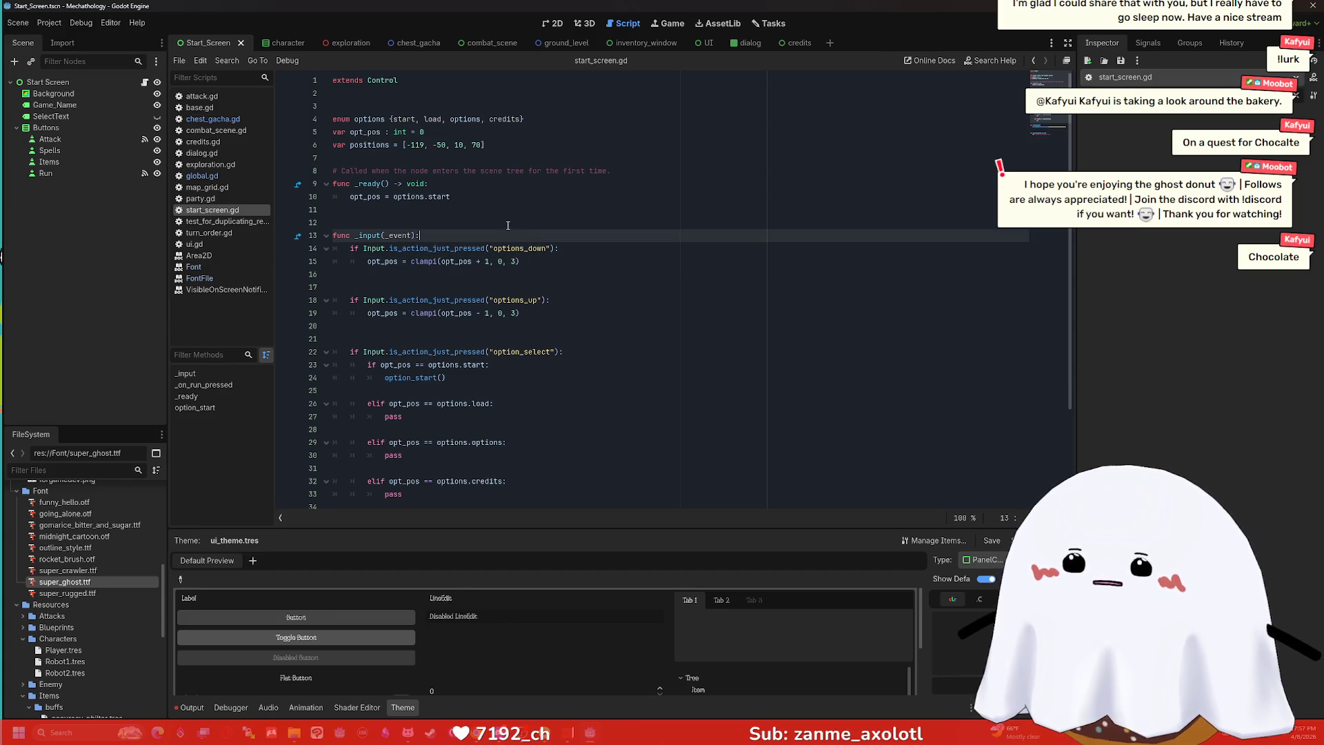
click(460, 195)
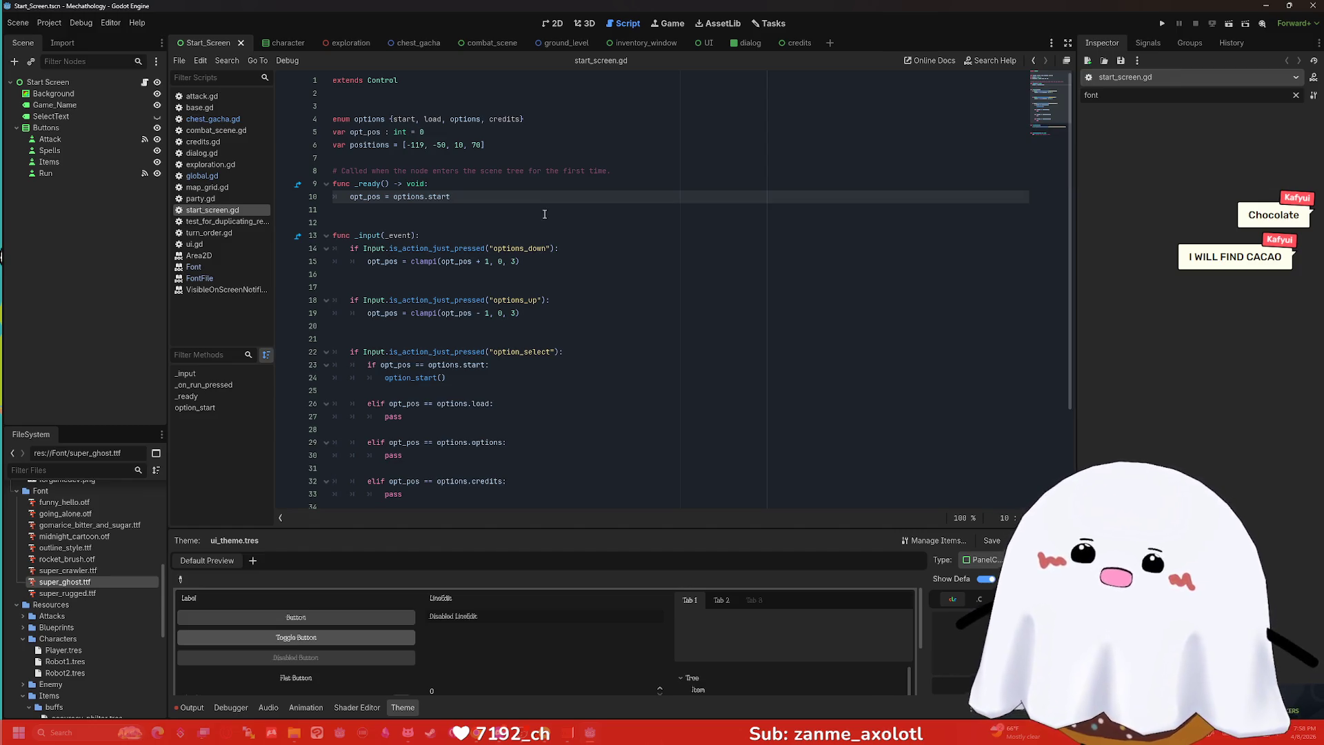
click(545, 212)
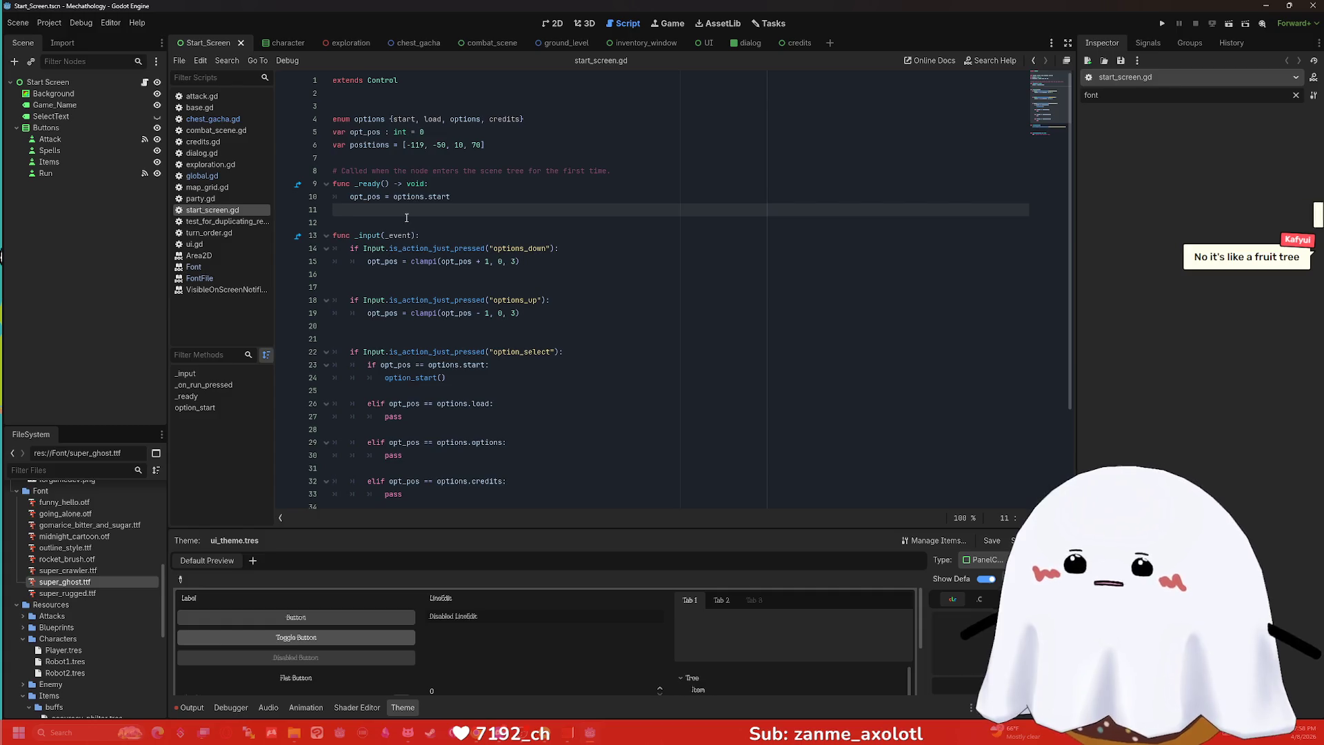
click(241, 232)
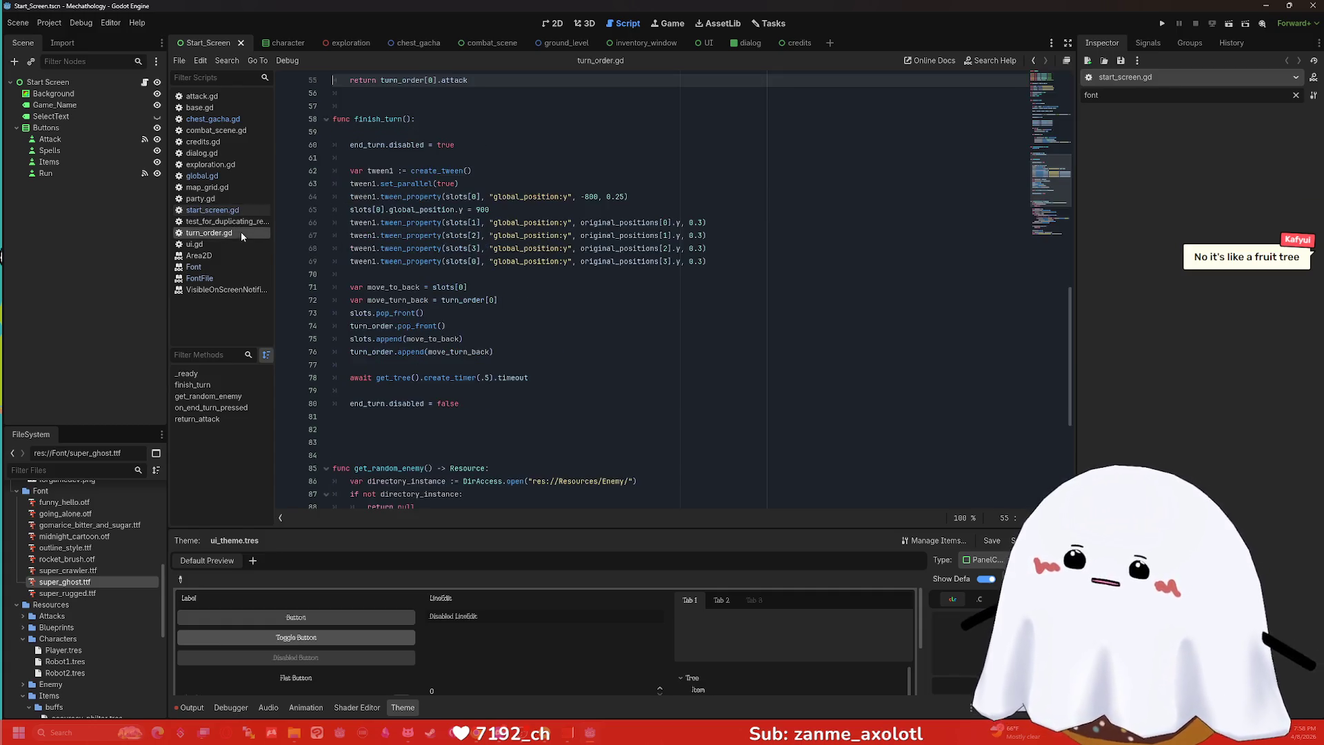
Glance at attack.gd and chest_gacha.gd, then show character.tscn's Name/HP/MP card in the 2D view.
click(210, 97)
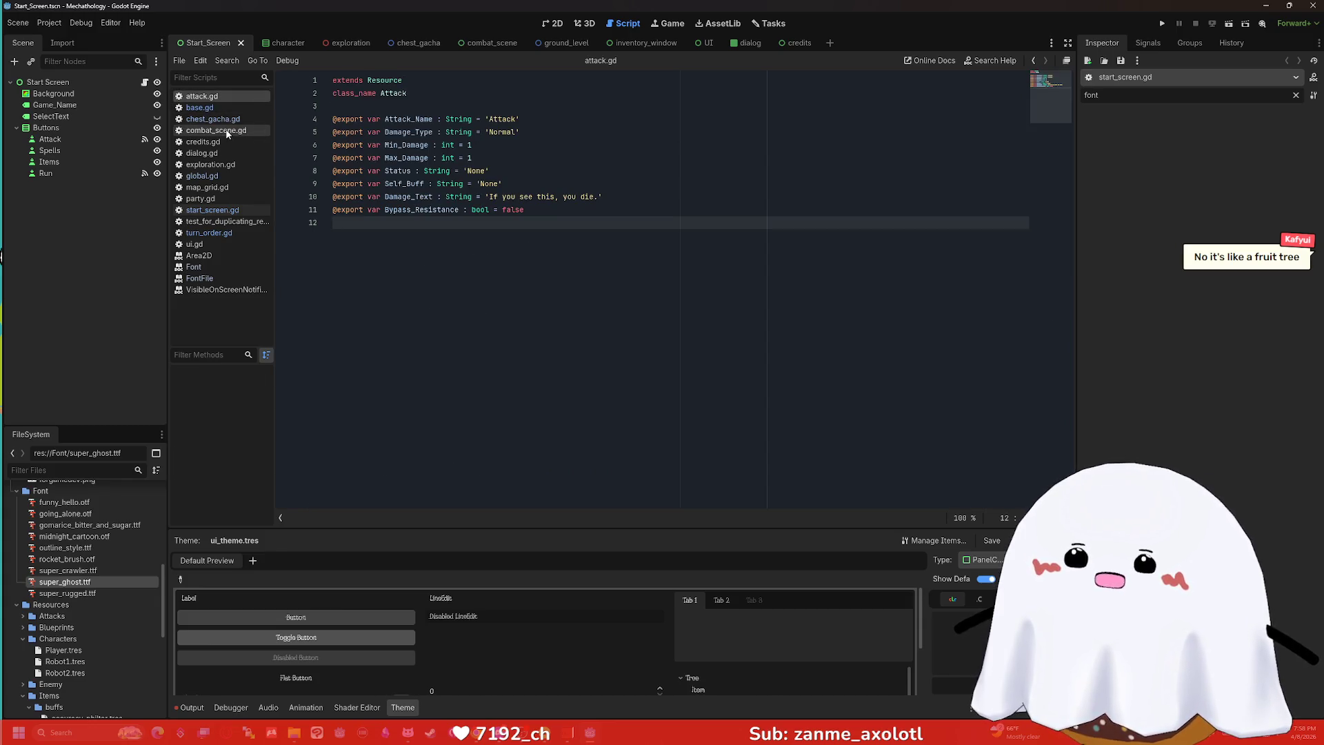
click(213, 119)
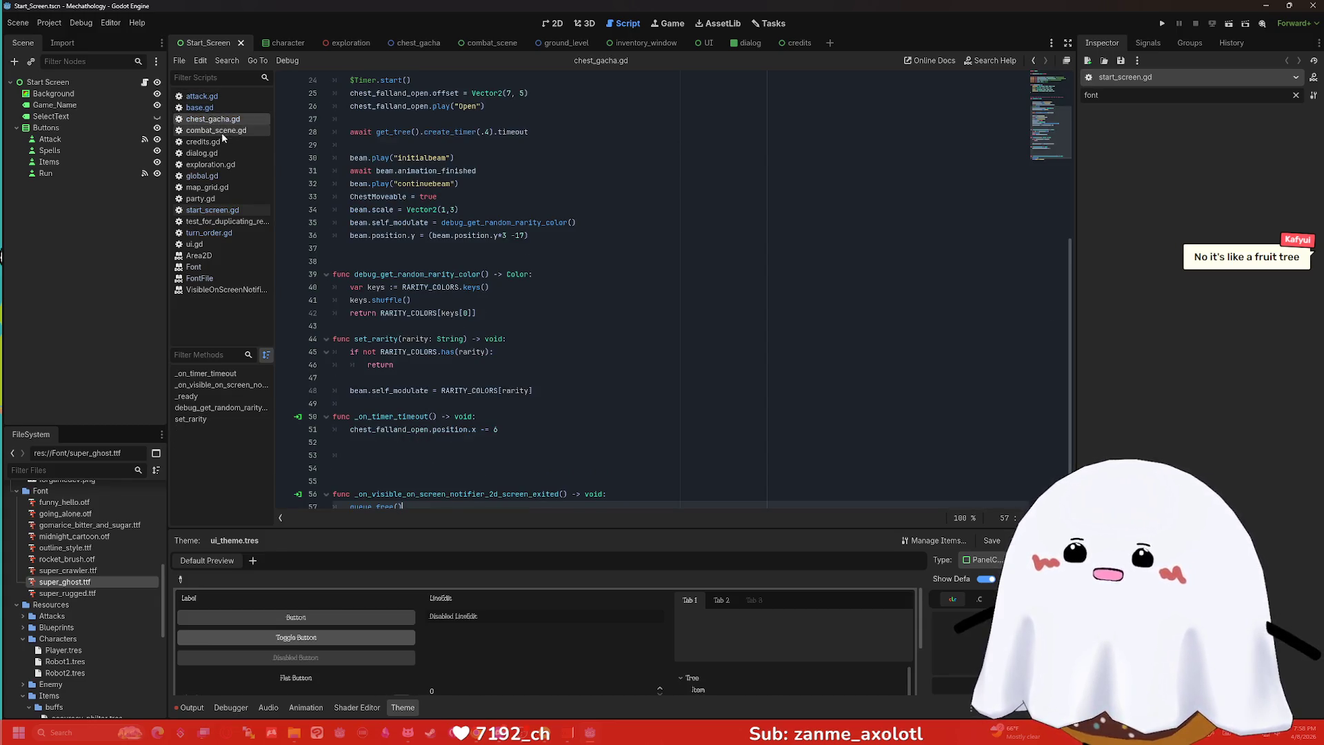
scroll(414, 173, up, 8)
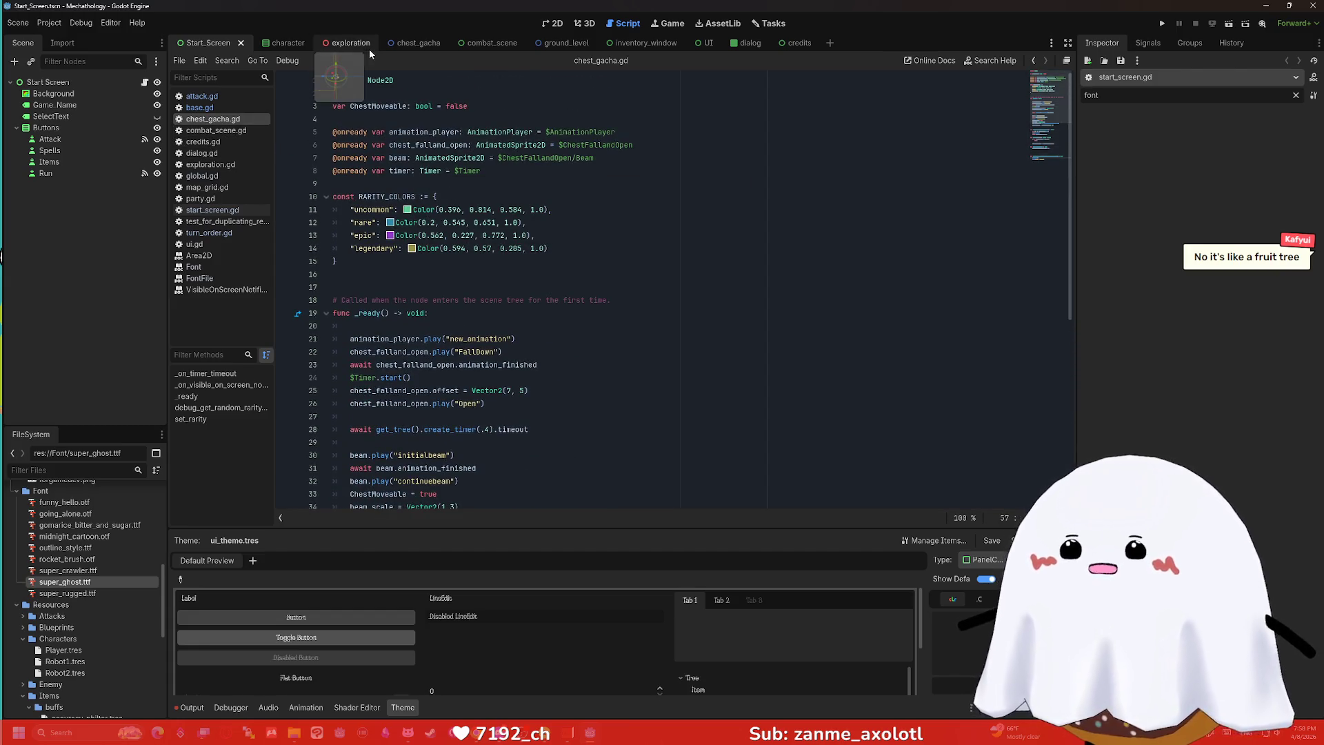
click(276, 43)
click(549, 23)
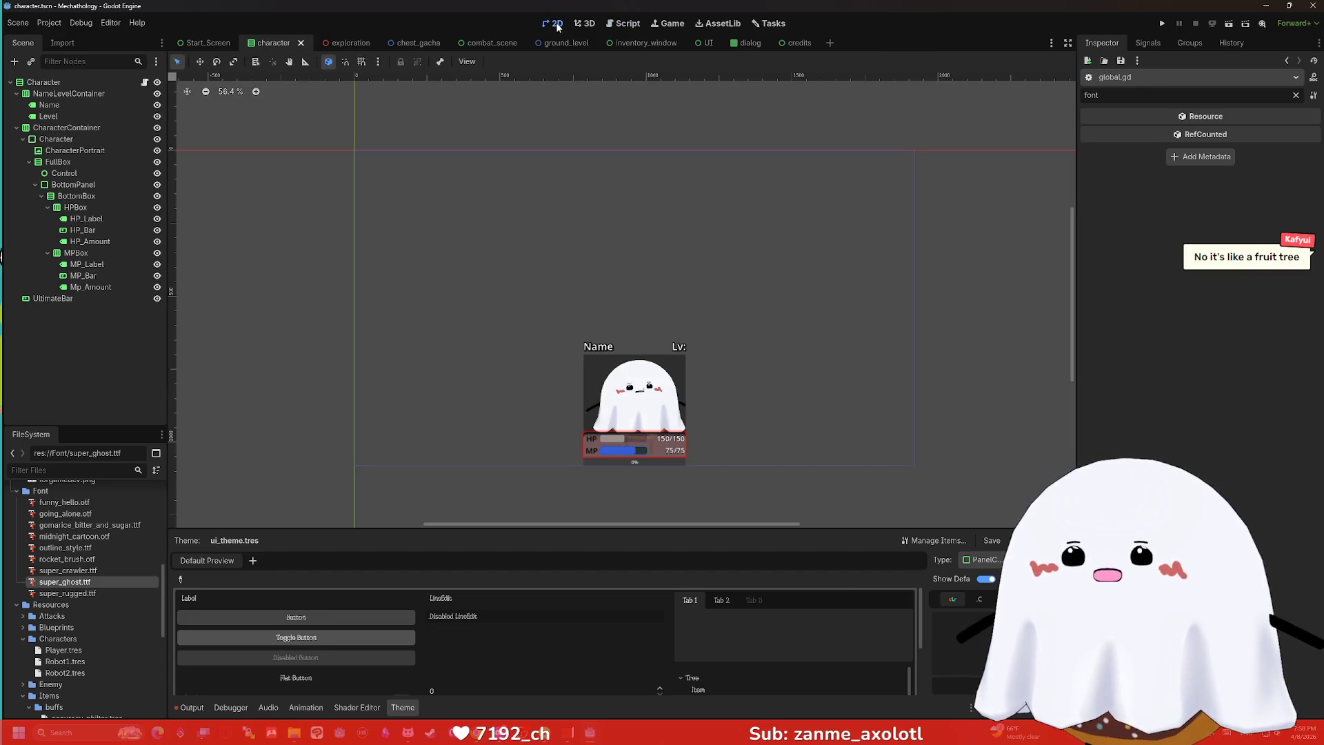
scroll(629, 350, up, 8)
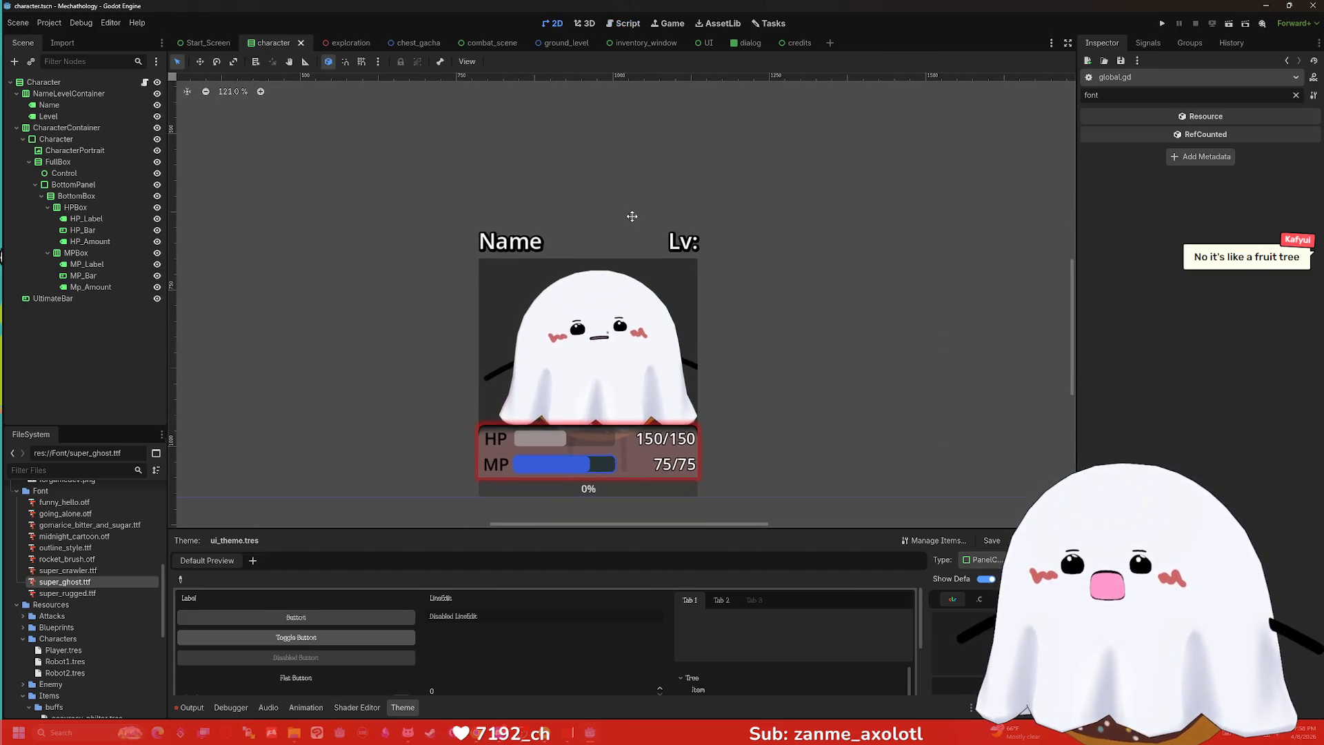
scroll(676, 255, down, 2)
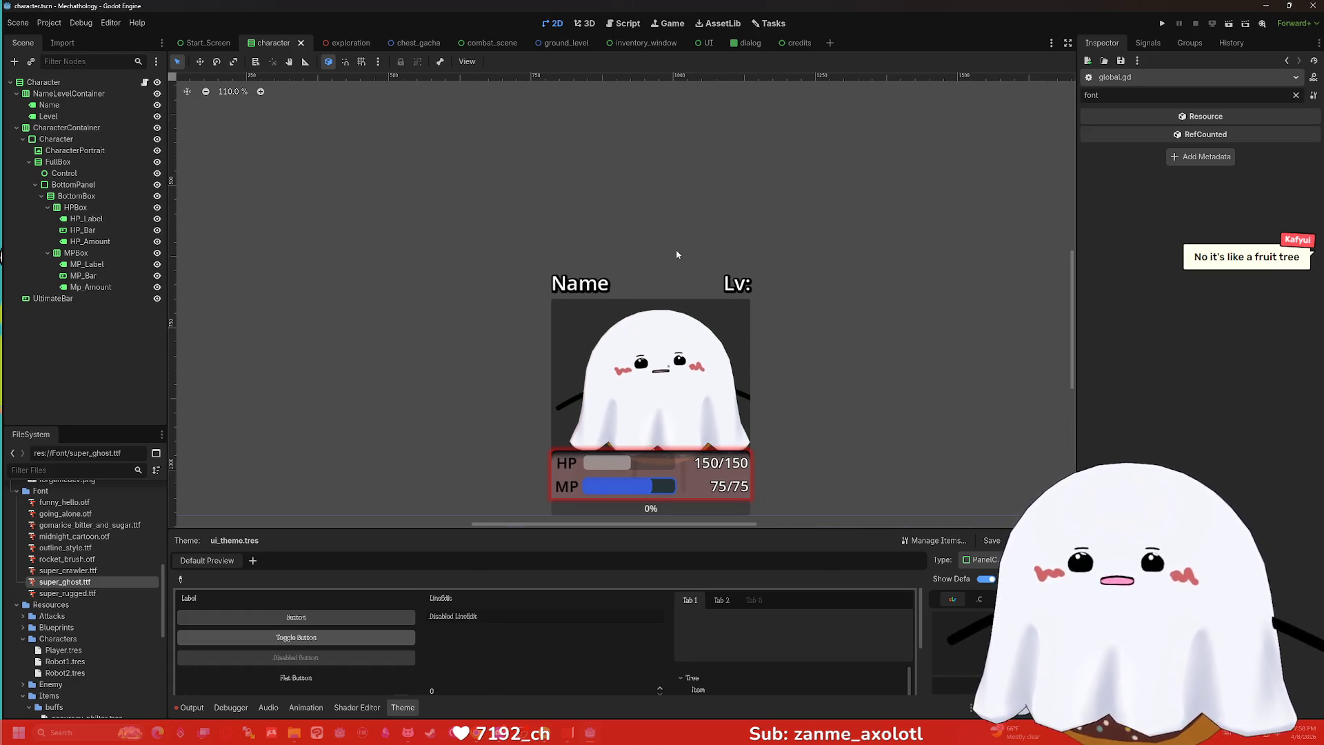
scroll(986, 578, up, 1)
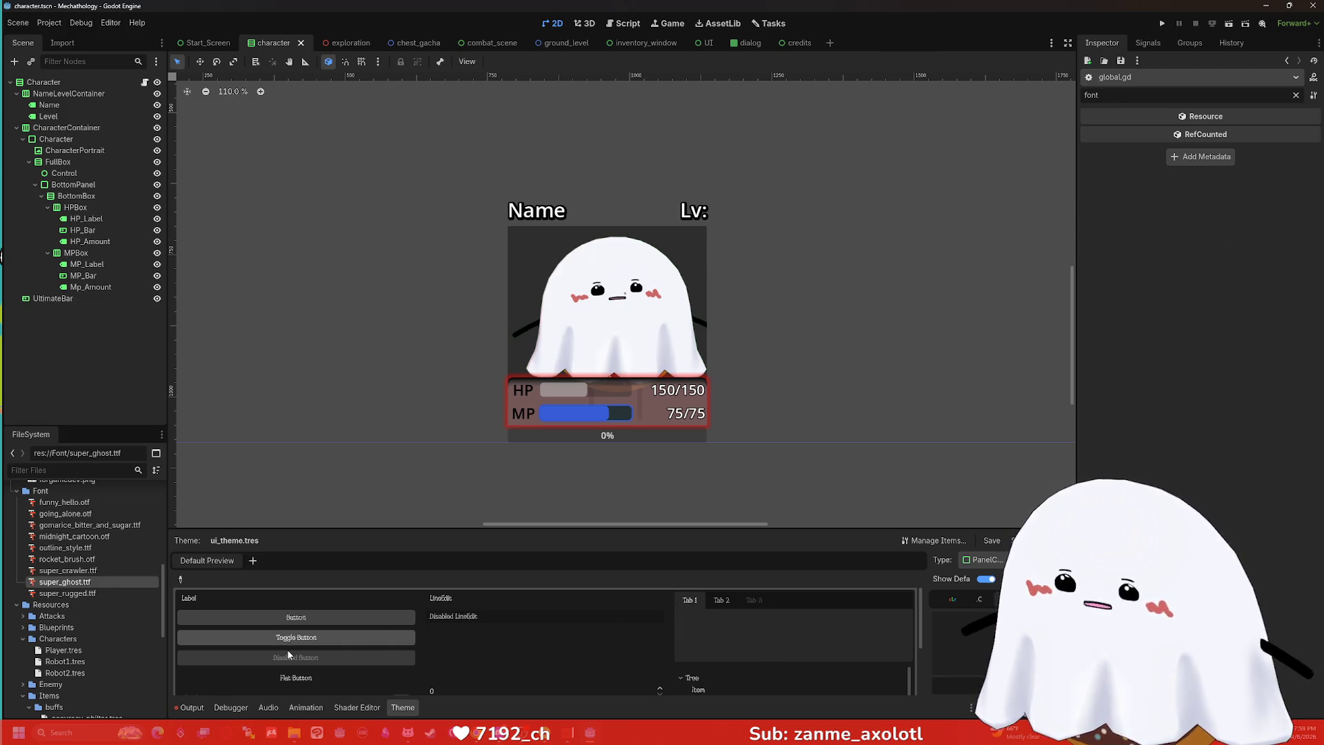
Drag the theme editor splitter up to make the preview area taller.
scroll(286, 648, down, 1)
click(978, 561)
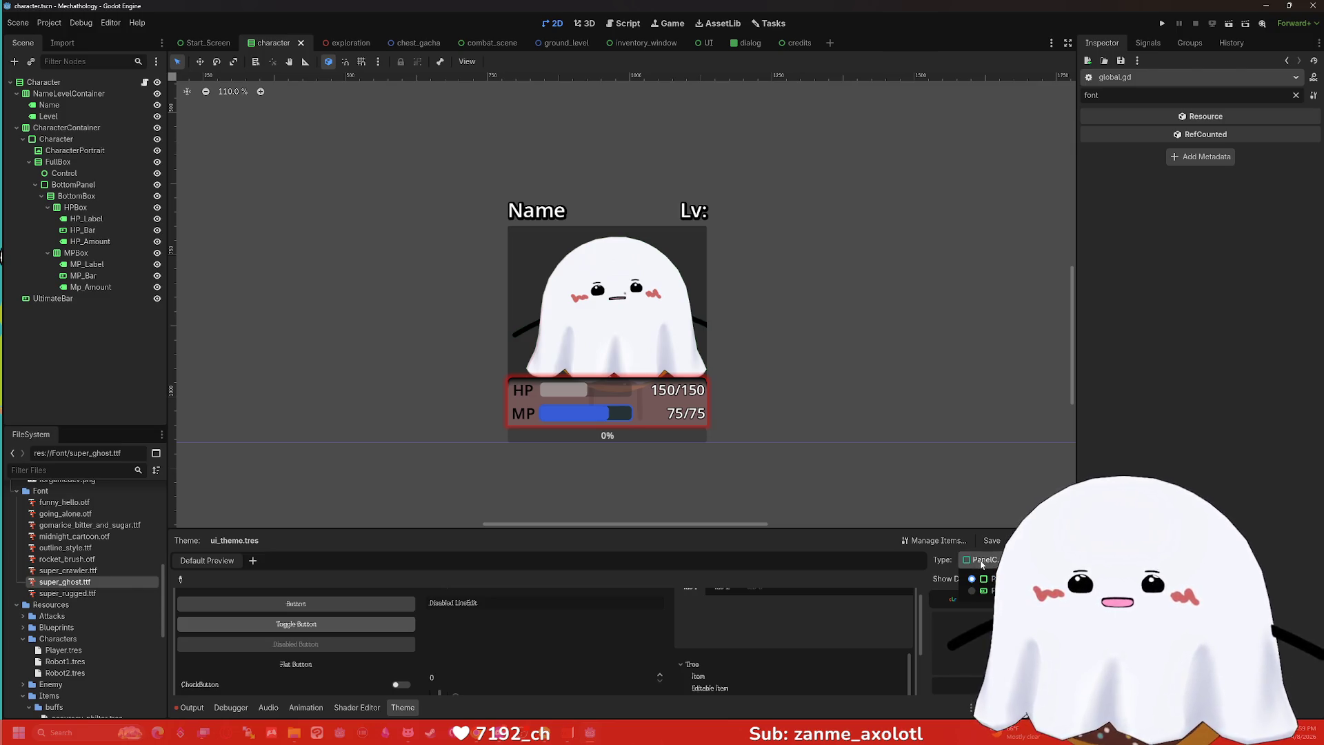
click(981, 563)
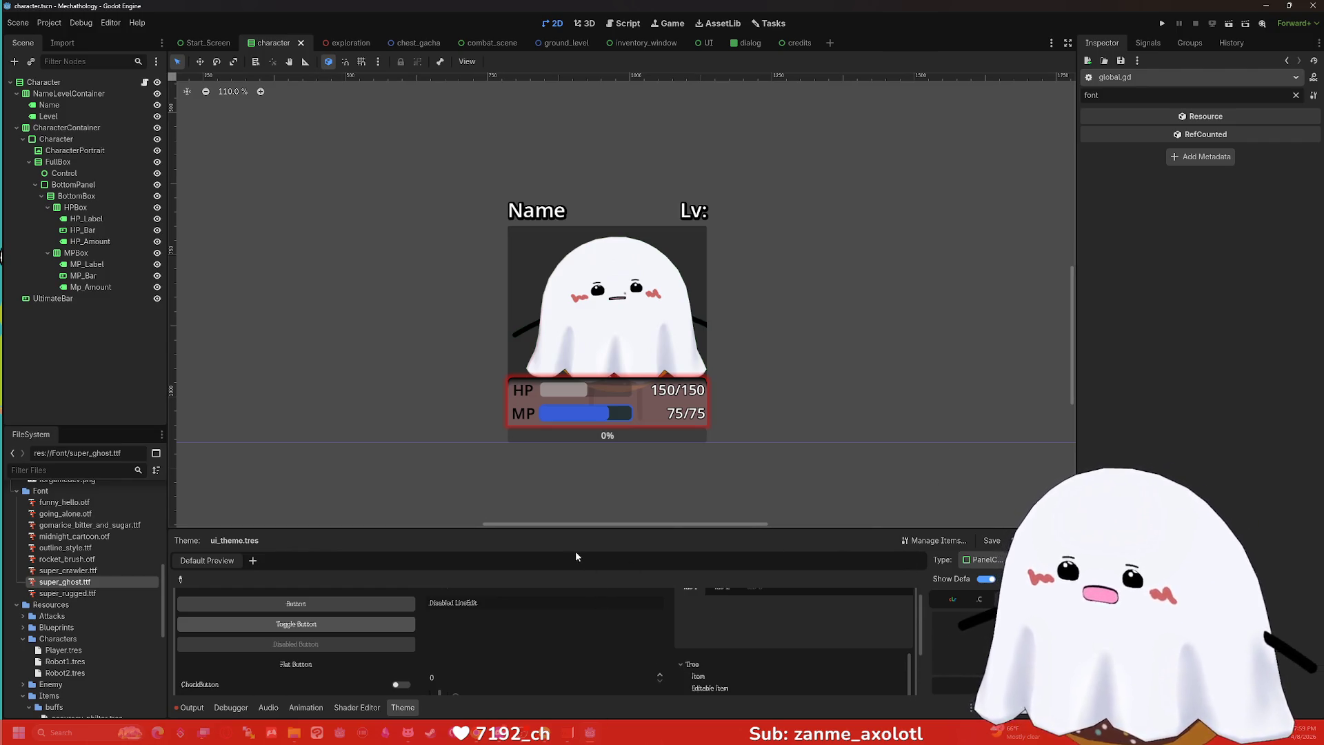
drag(563, 532, 596, 465)
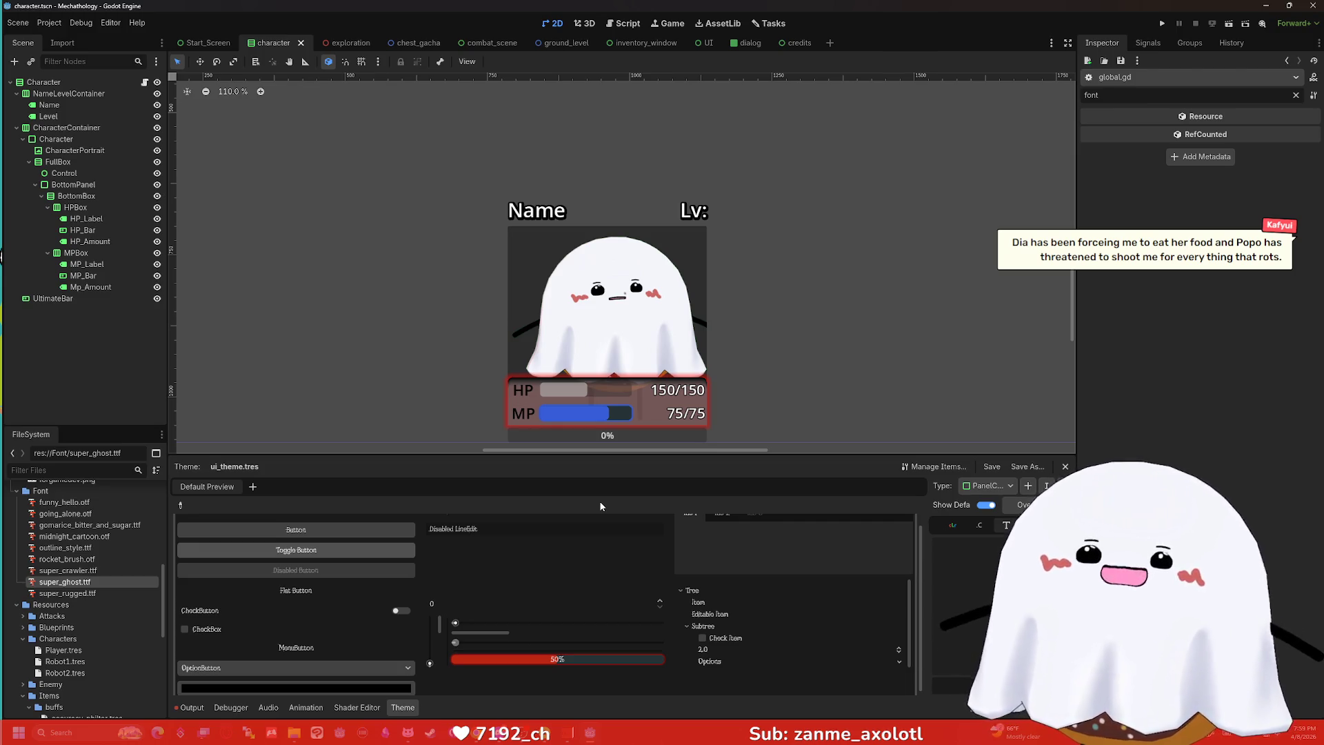
scroll(649, 531, up, 1)
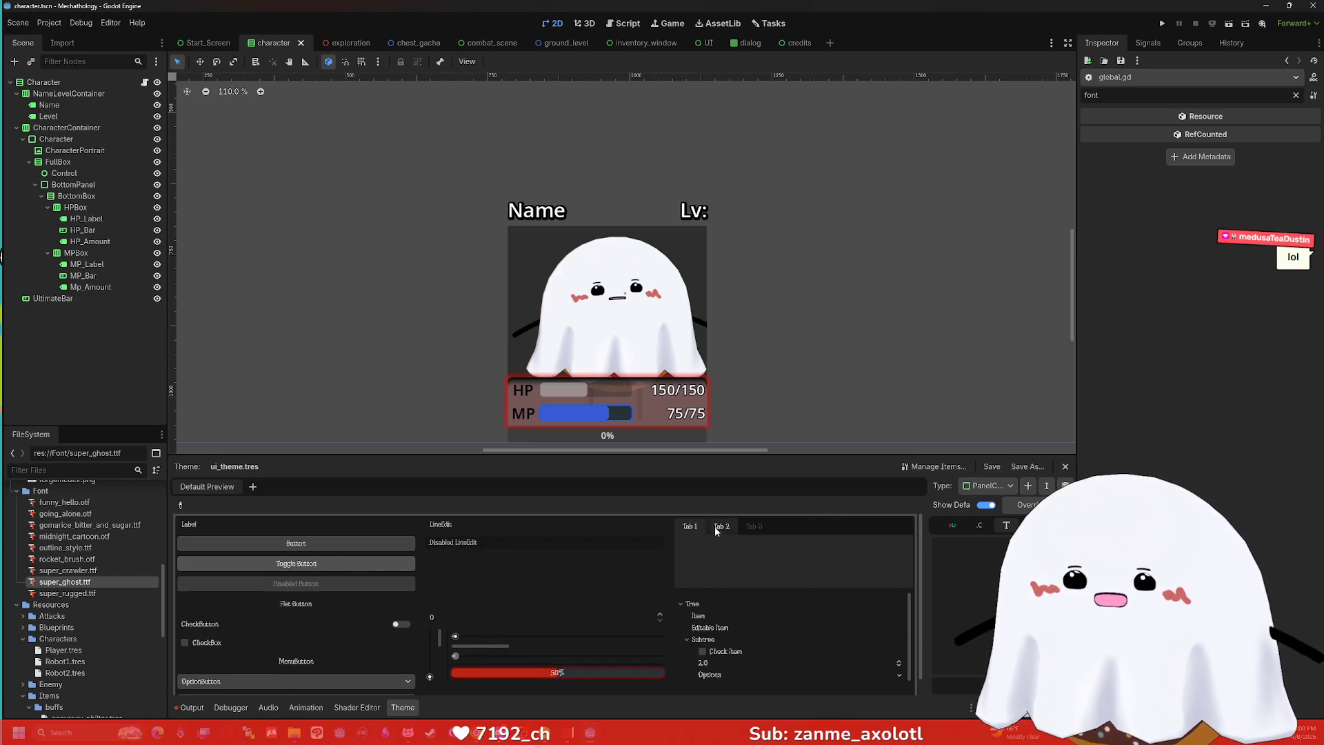
Select Tab 1 in the preview and set the theme type to ProgressBar.
click(697, 527)
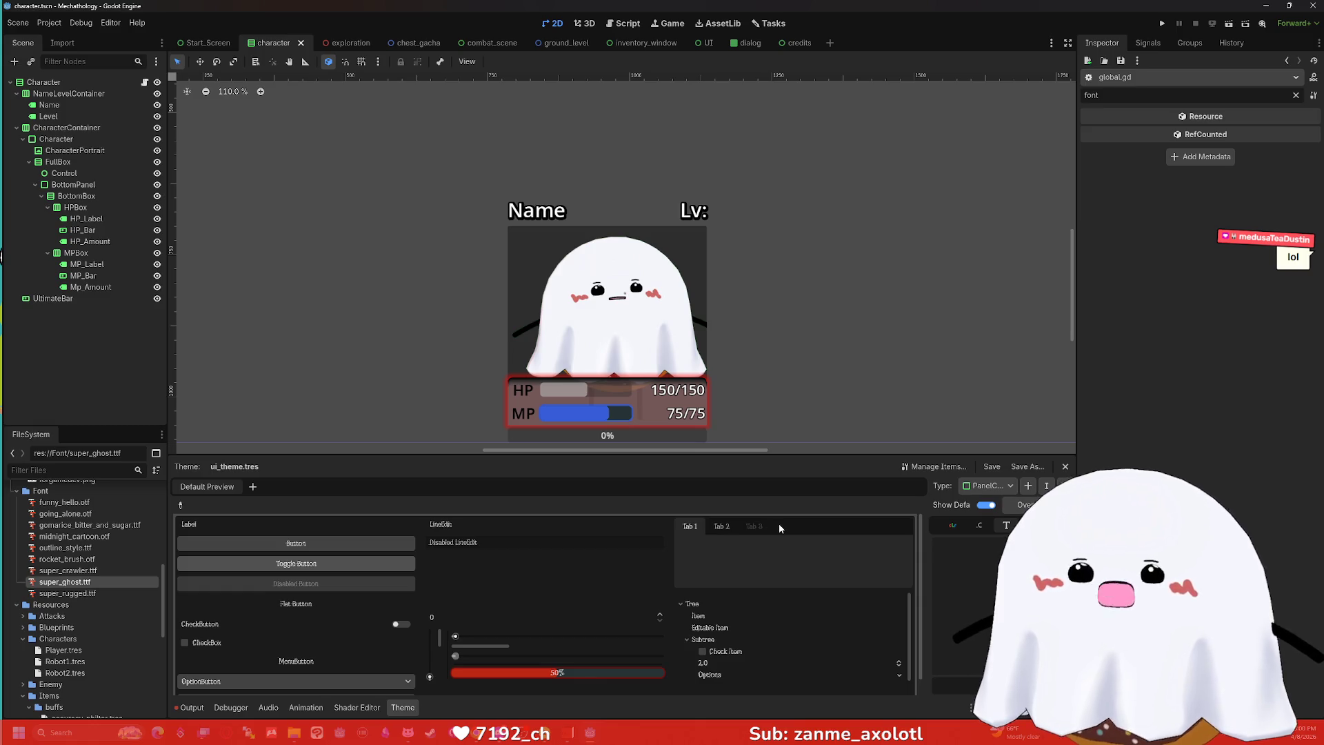
click(972, 487)
click(993, 504)
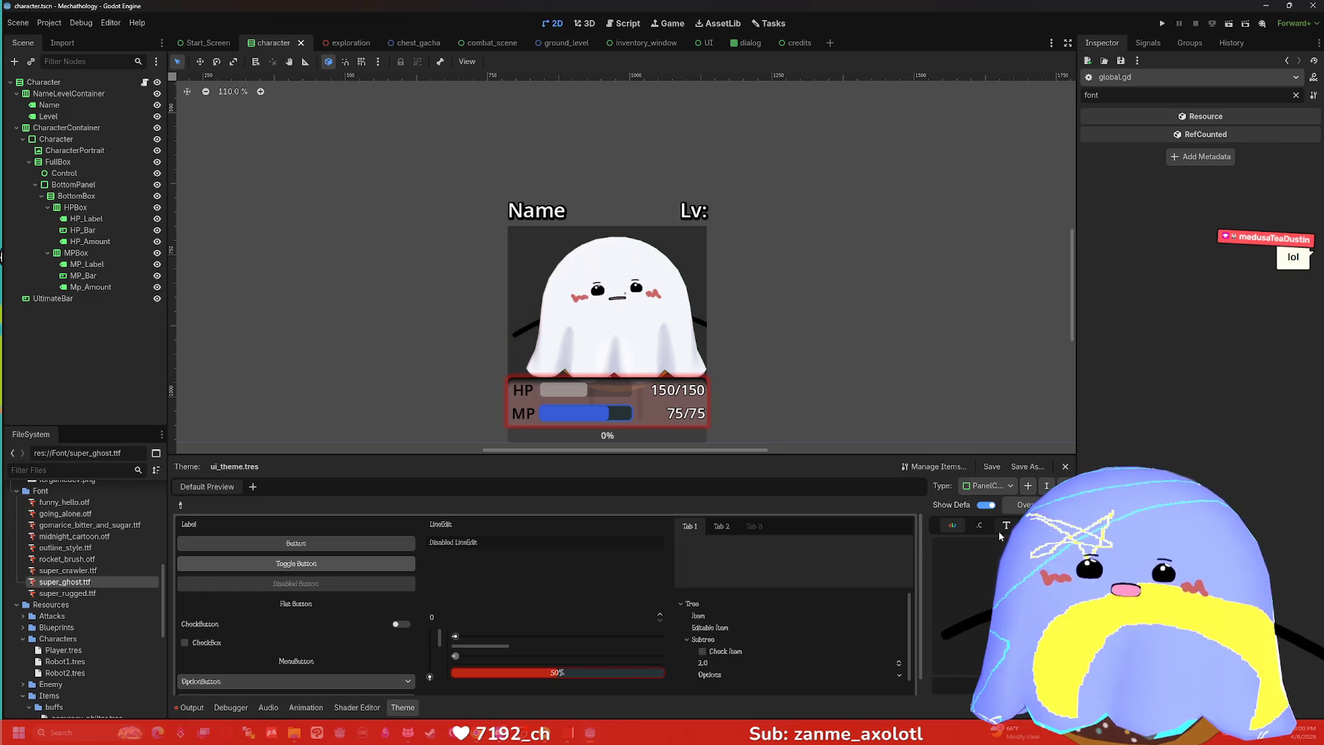
click(985, 485)
click(1007, 517)
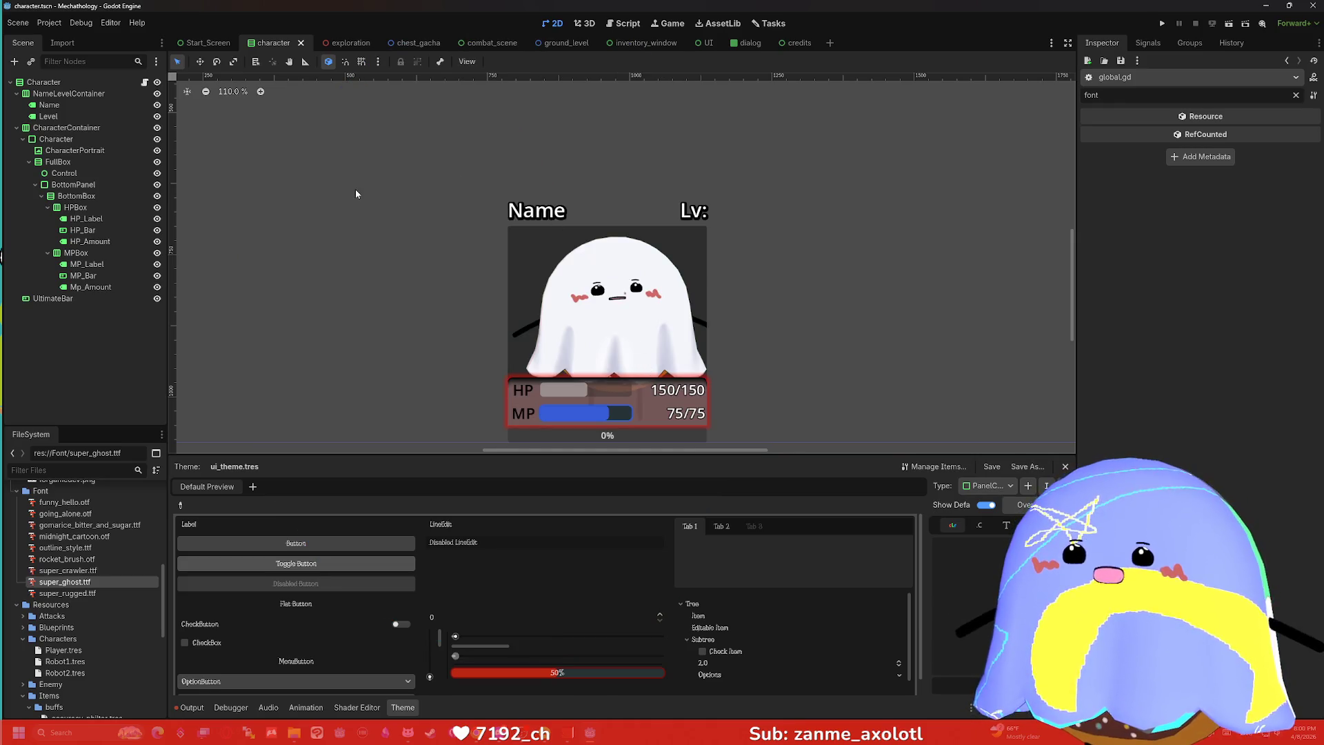
click(305, 44)
Clear the Inspector filter and inspect the Character, Name, CharacterContainer, CharacterPortrait and FullBox nodes.
click(270, 43)
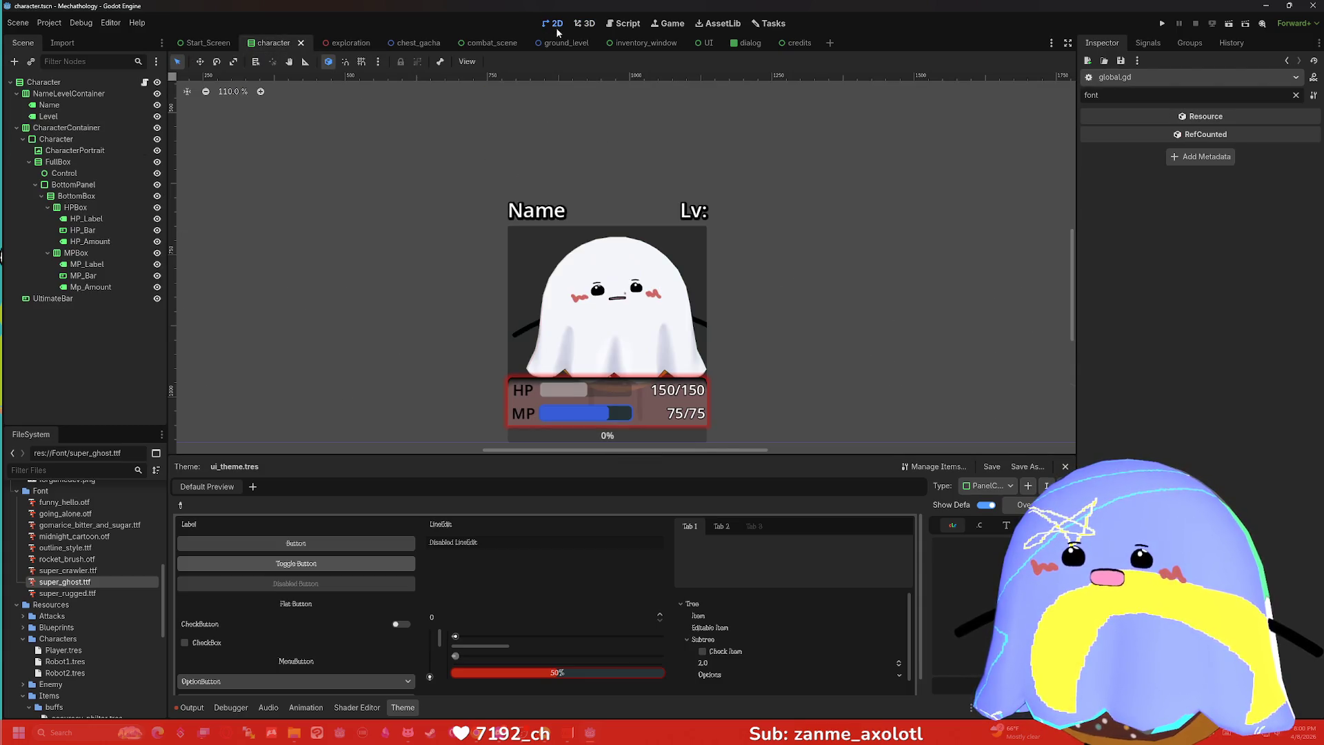
click(69, 83)
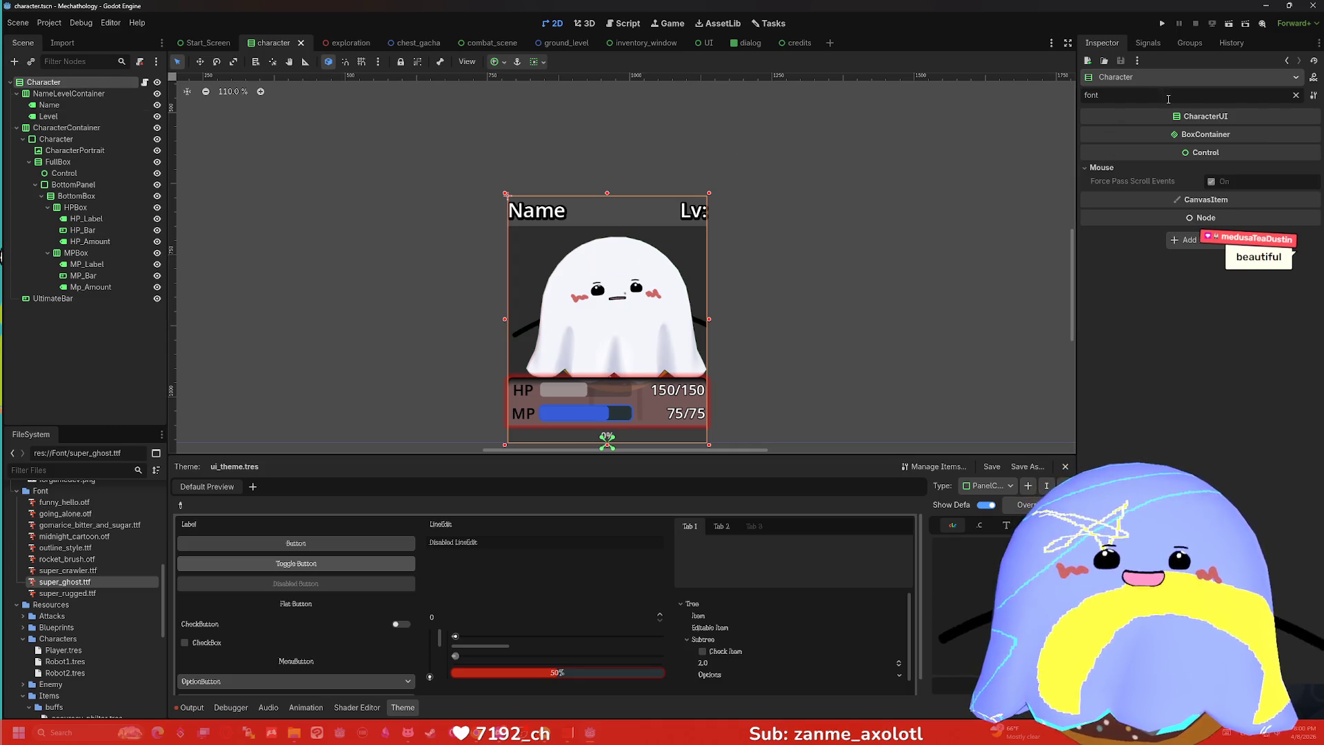
click(1296, 95)
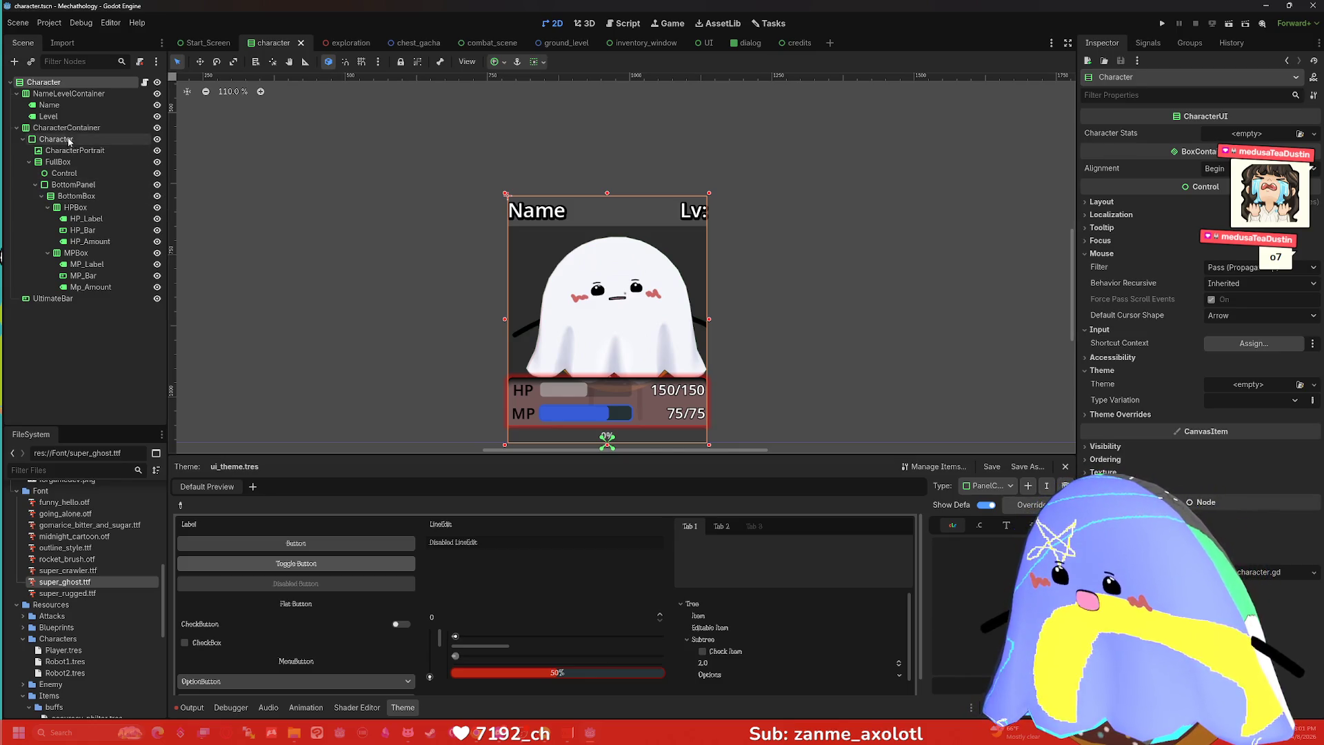
click(60, 107)
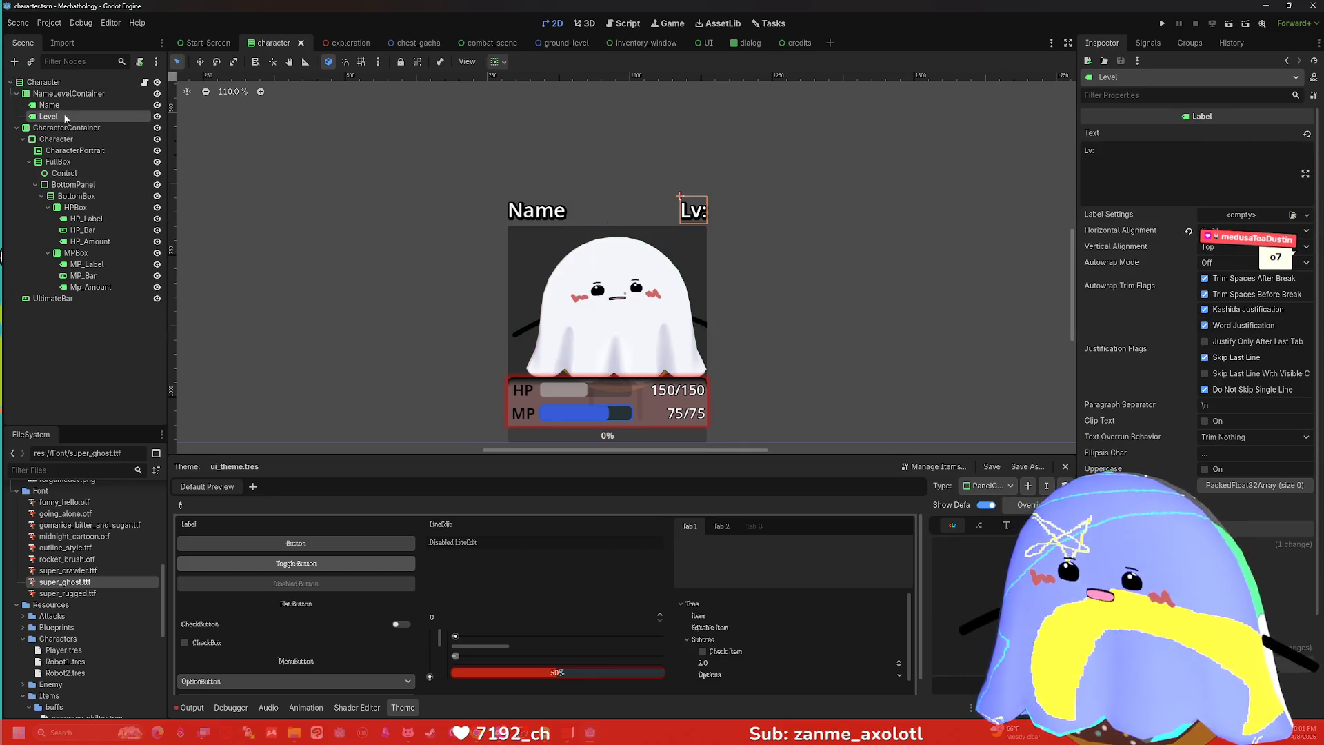
click(66, 128)
click(68, 141)
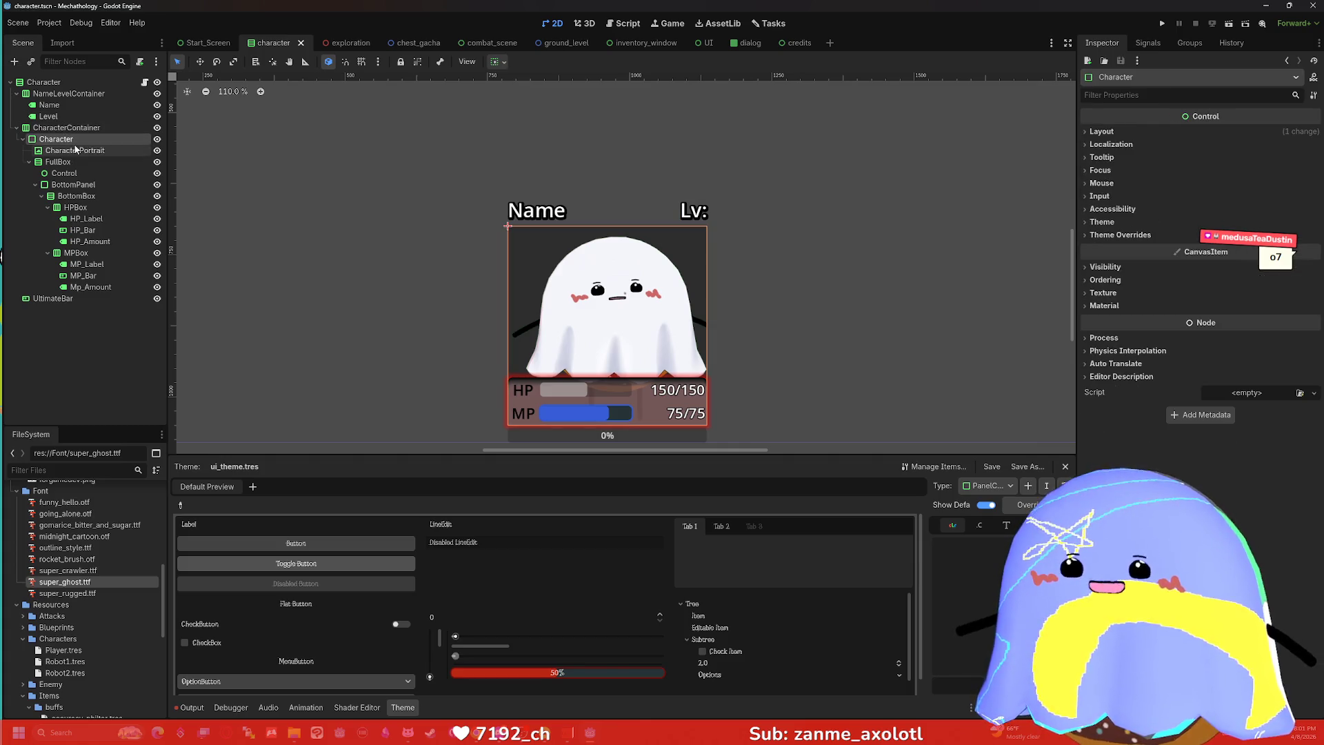
click(76, 149)
click(75, 162)
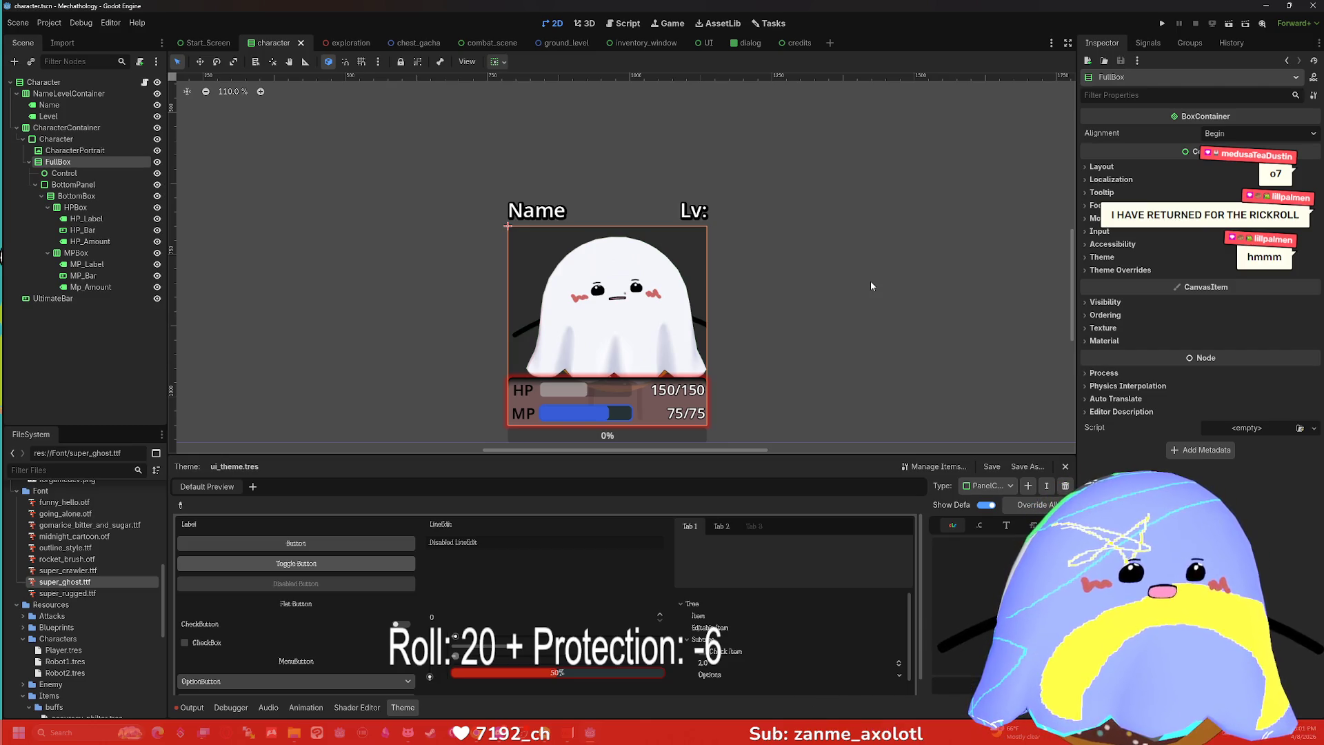
click(827, 246)
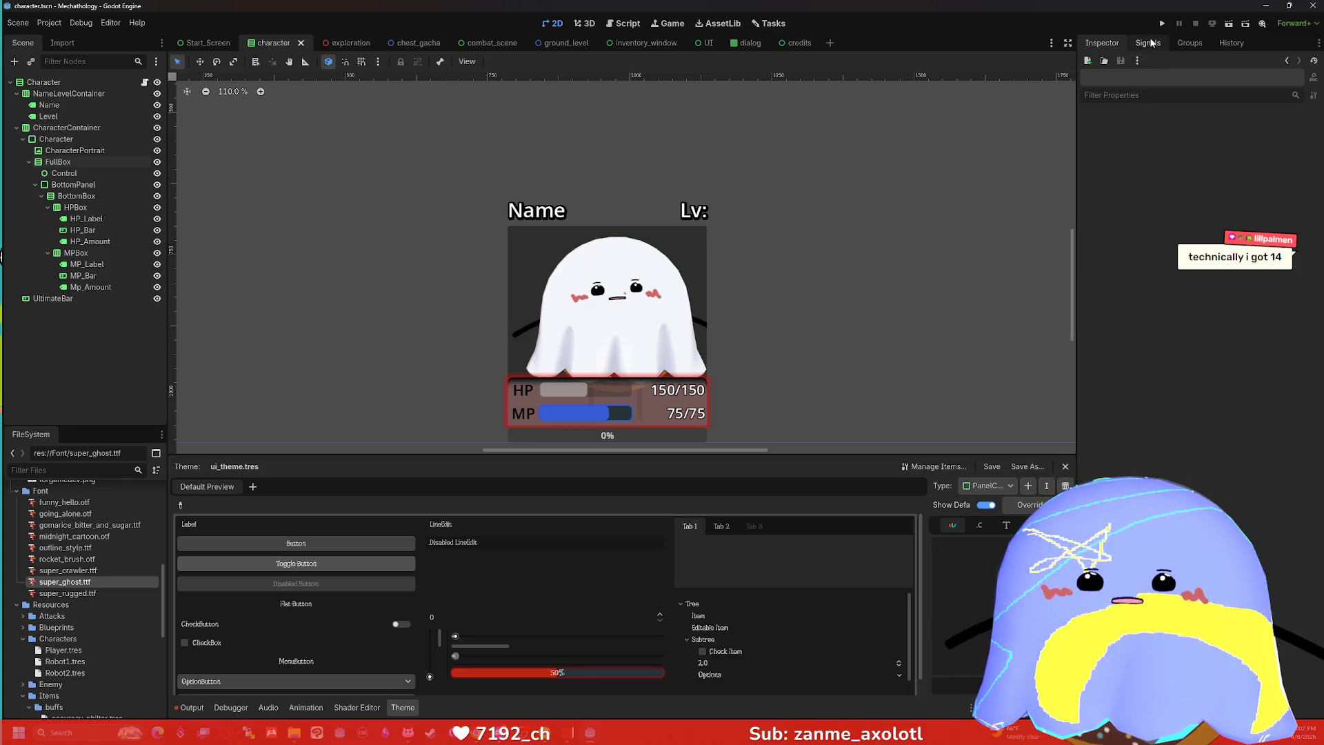
Inspect the BottomPanel, BottomBox and HPBox nodes' properties.
click(1190, 43)
click(1102, 43)
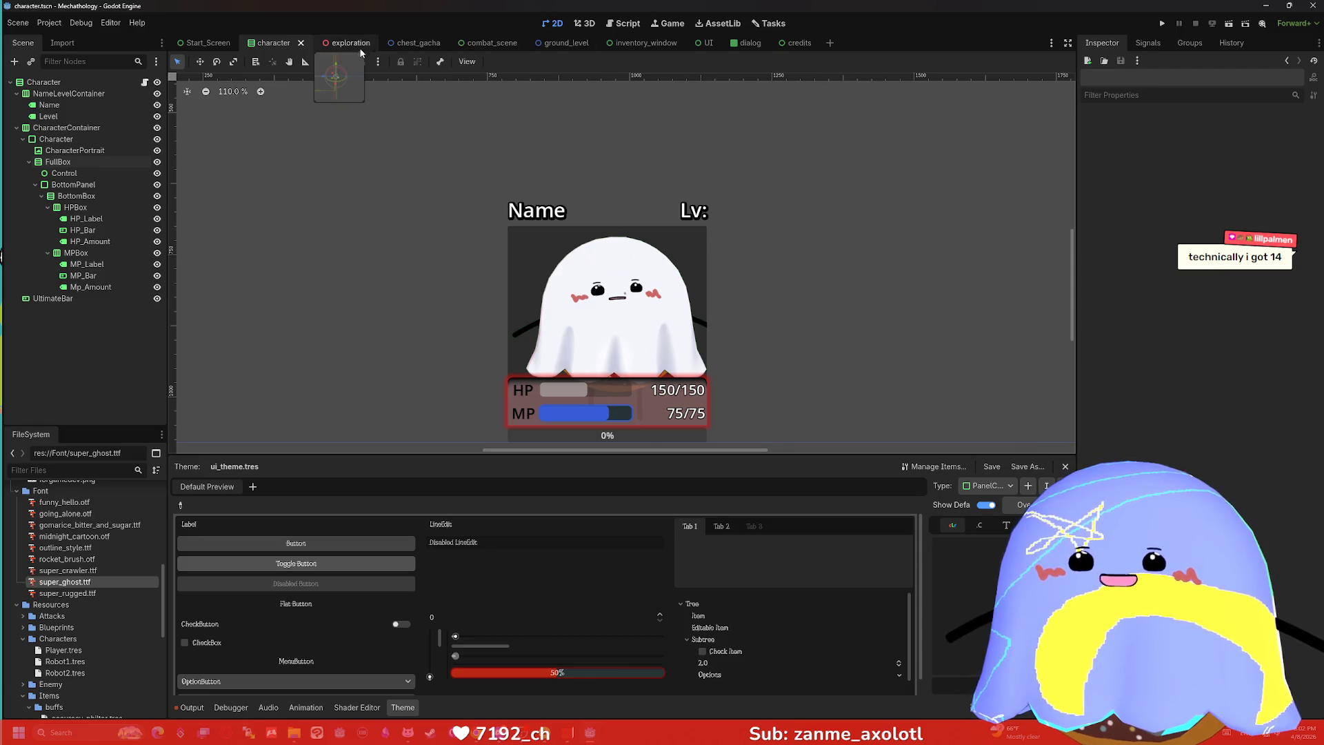
click(85, 175)
click(77, 185)
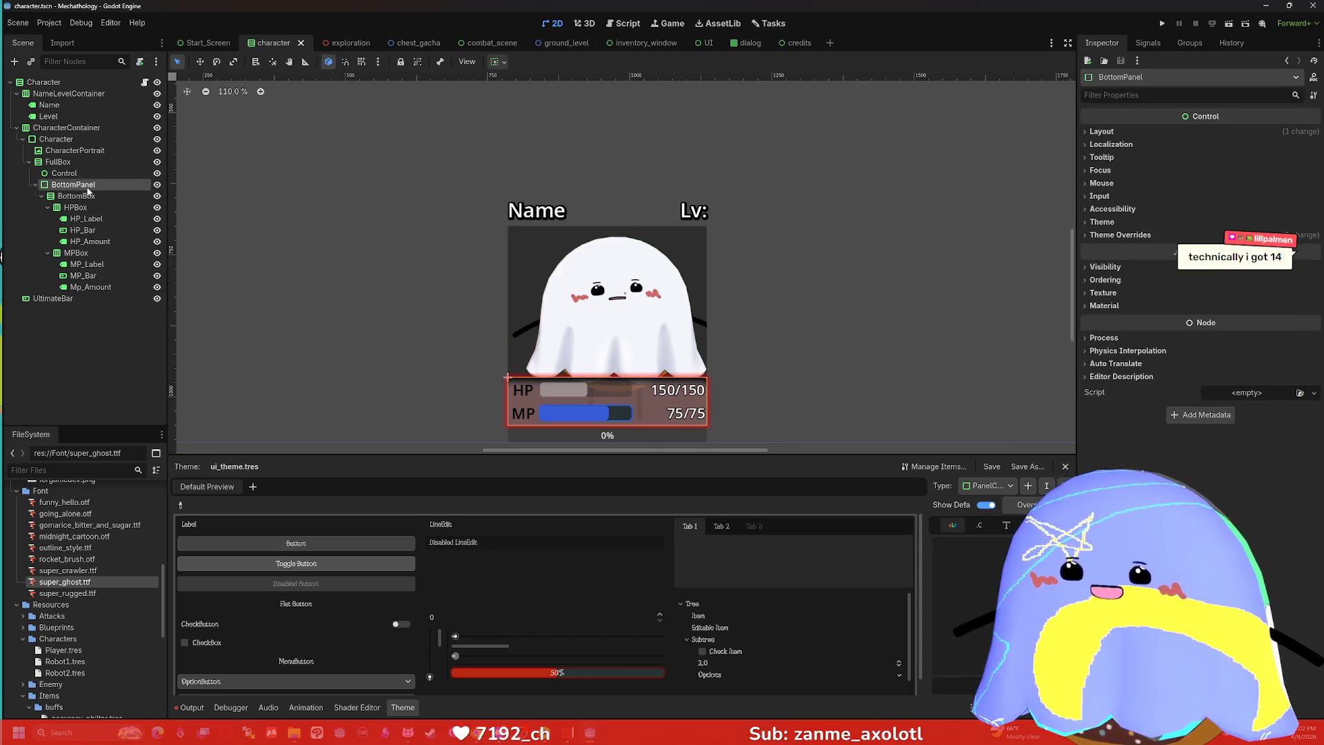
click(89, 197)
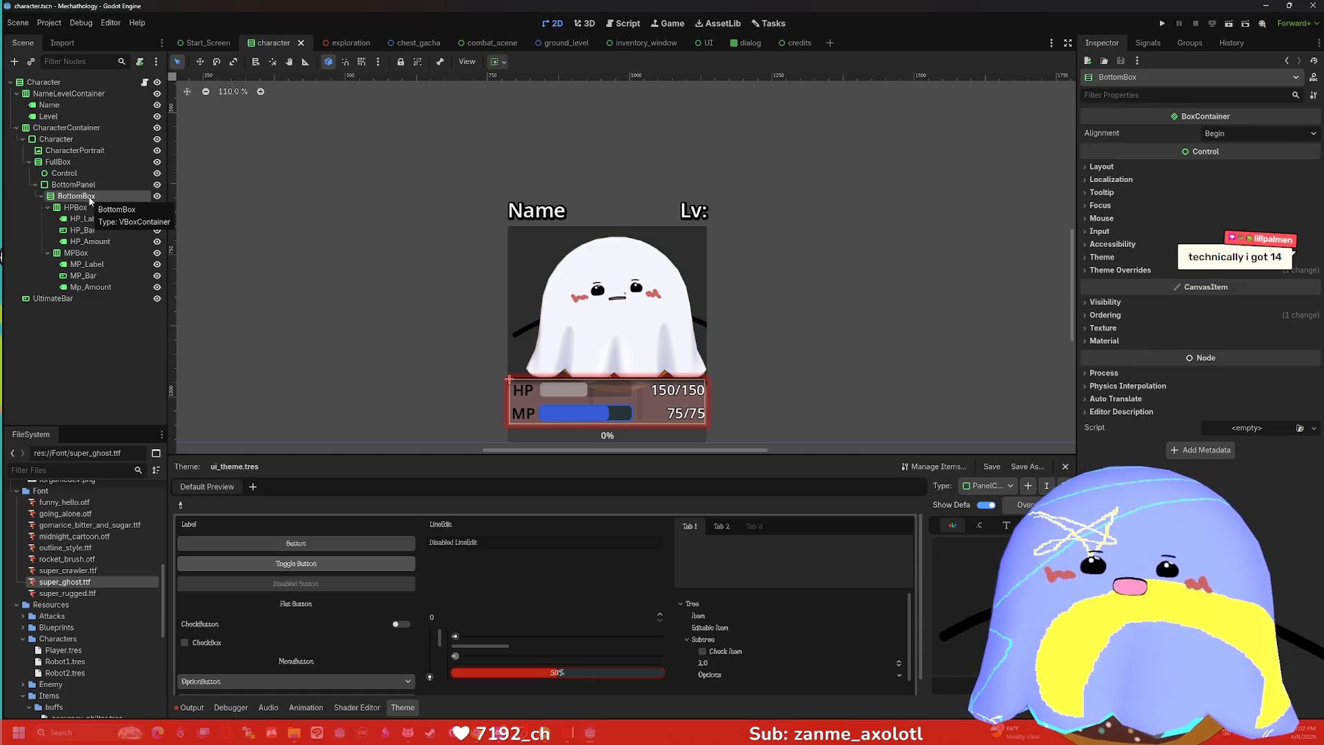
click(88, 208)
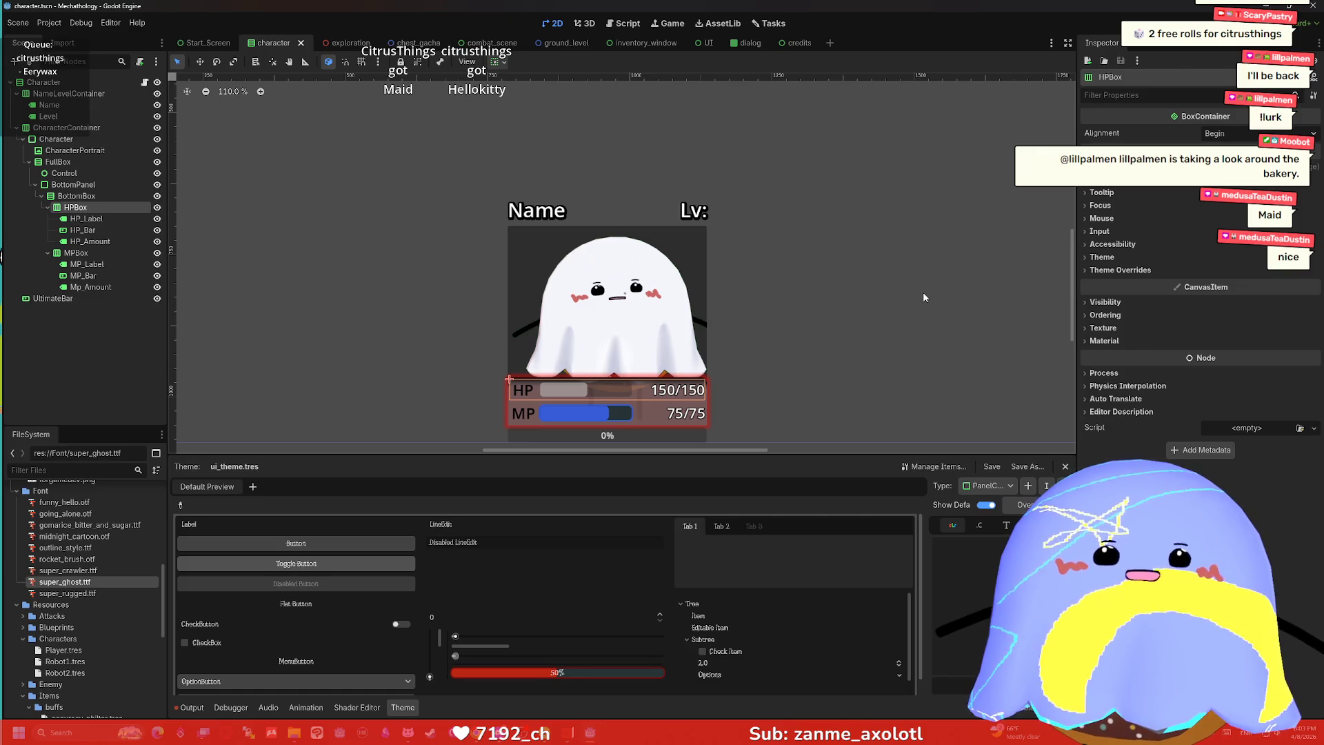
Switch to VNyan, enlarge the node-graph window and open the Channel Points graph.
key(alt+Tab)
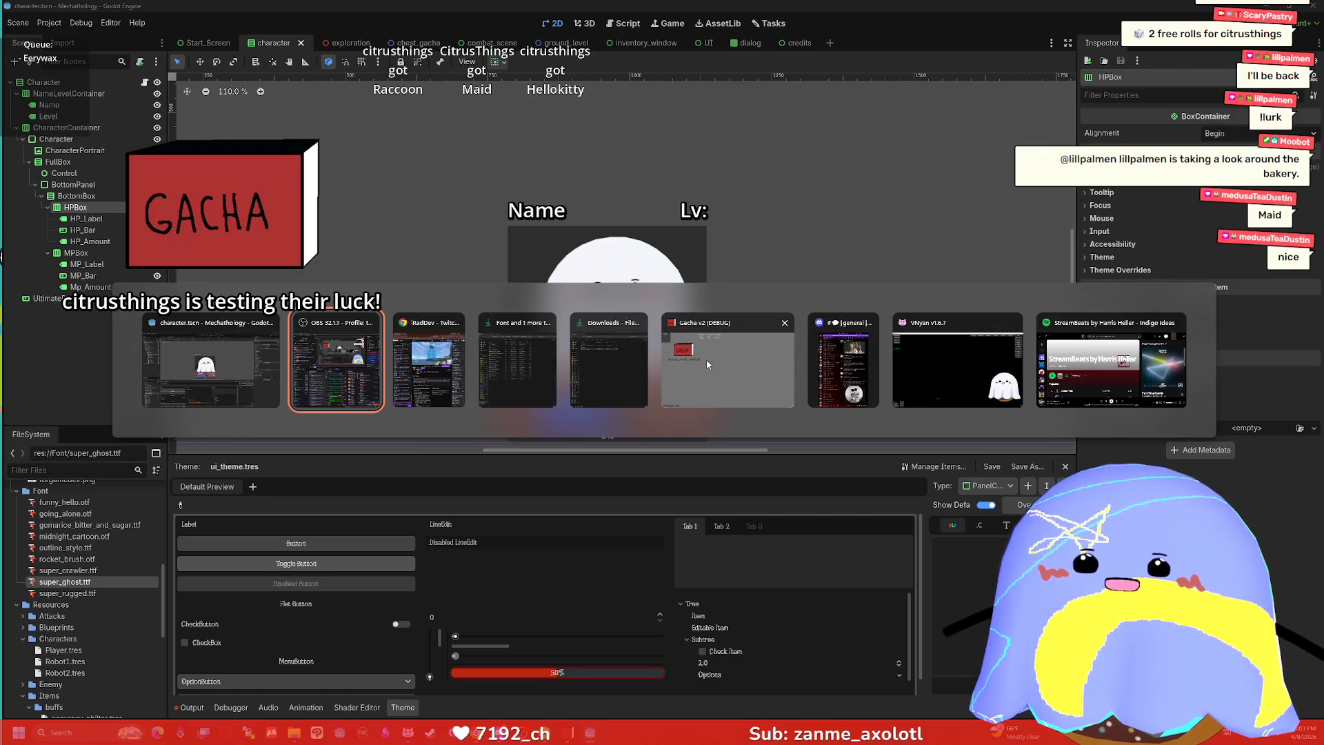
click(706, 372)
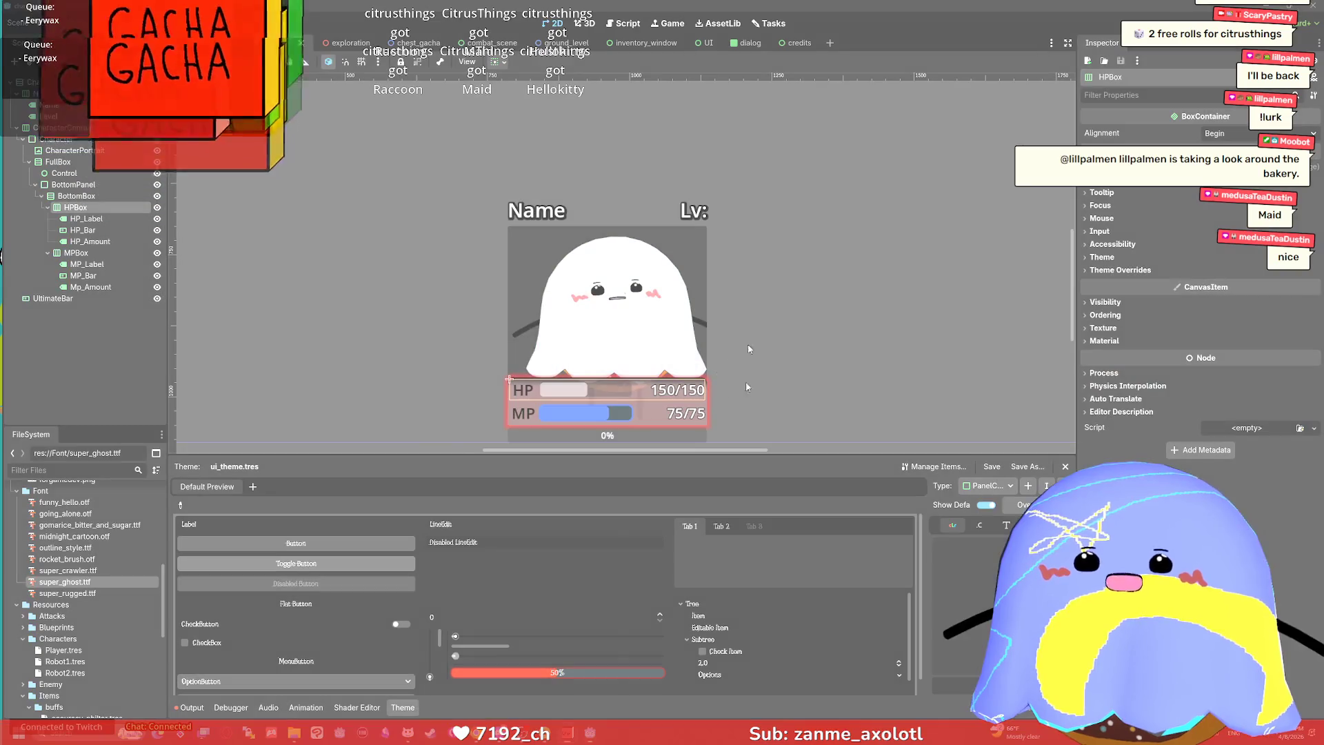
key(alt+Tab)
click(929, 366)
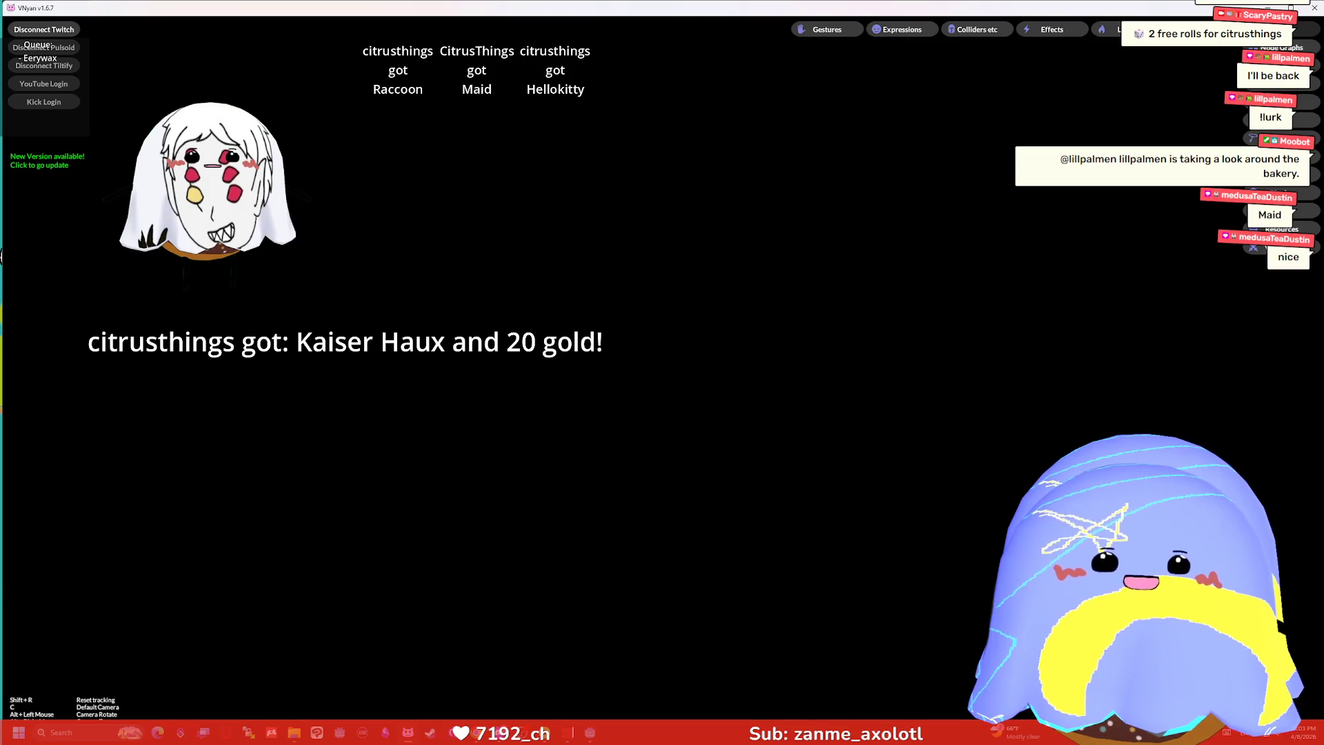
drag(733, 232, 495, 123)
mouse_move(677, 470)
mouse_down()
mouse_move(982, 610)
mouse_move(894, 576)
mouse_move(957, 672)
mouse_up()
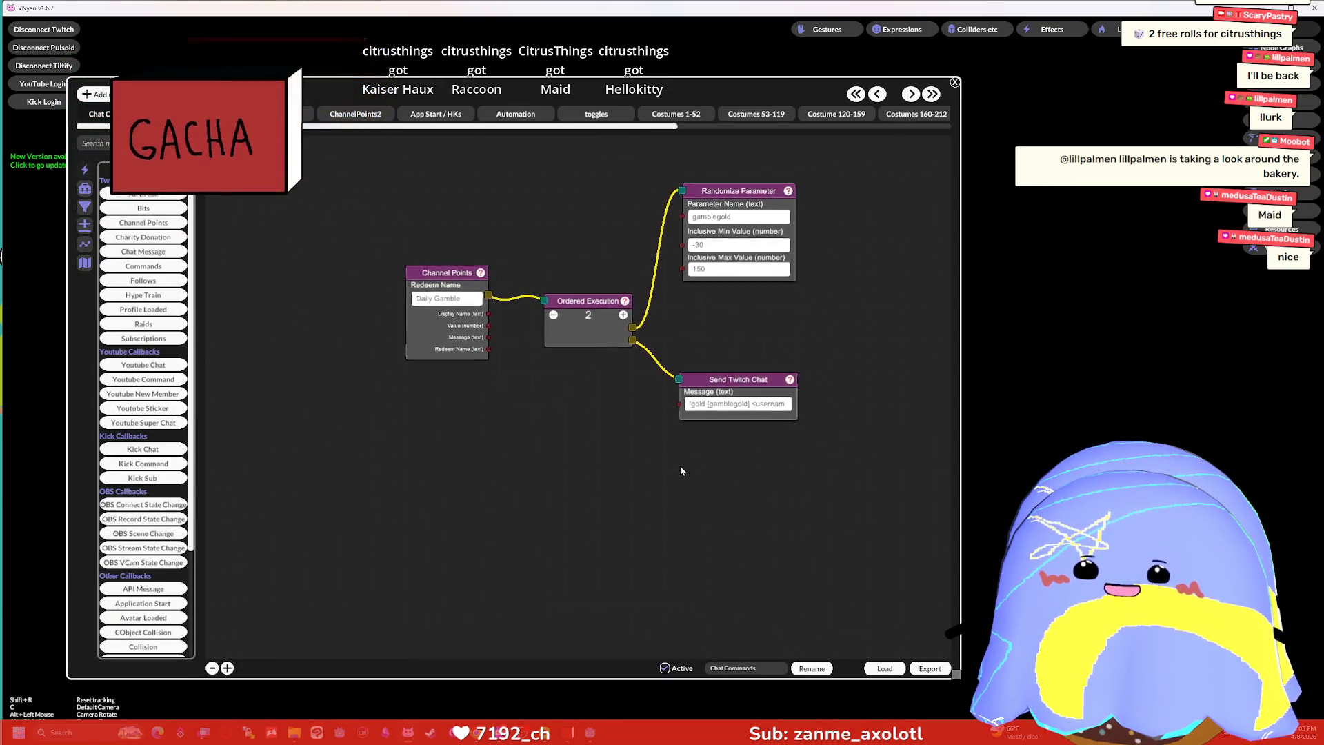
scroll(683, 476, down, 5)
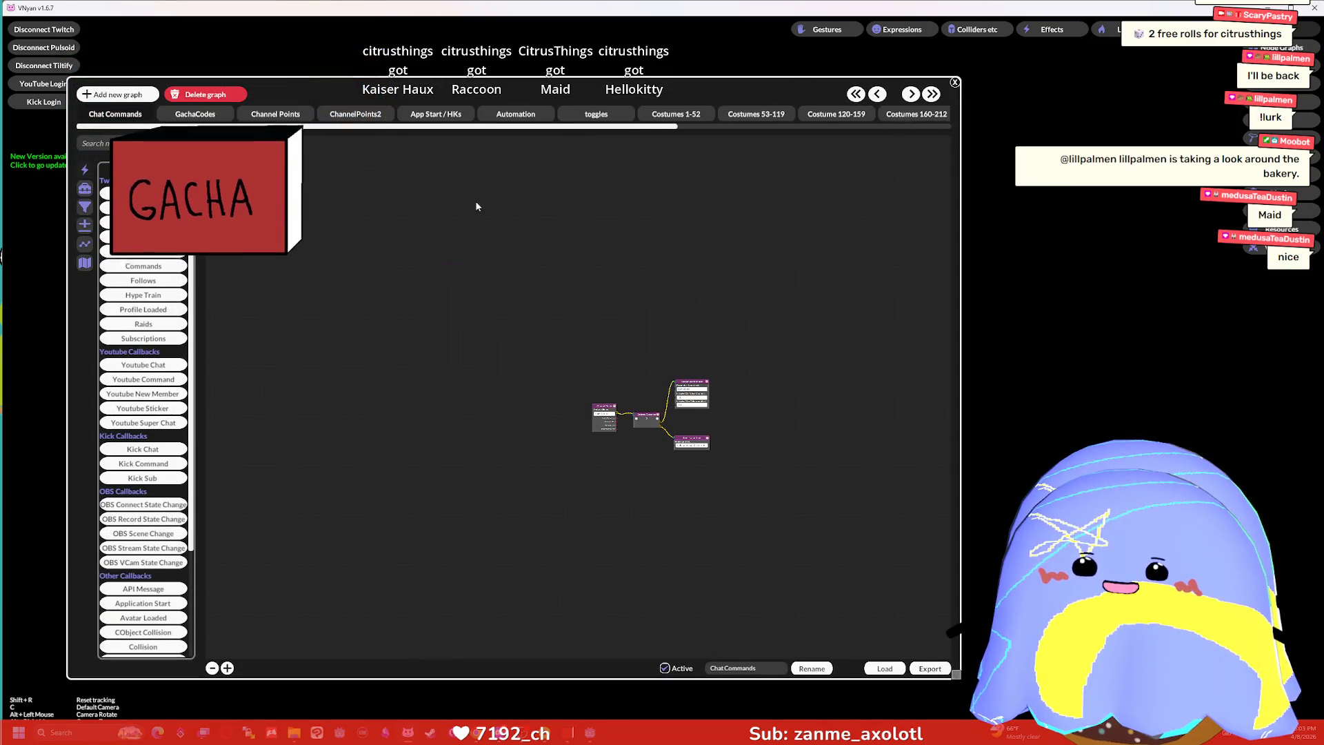
click(279, 119)
Pan to the Timer block and edit the Set Parameter node's DiceProtection name and value.
drag(612, 318, 531, 179)
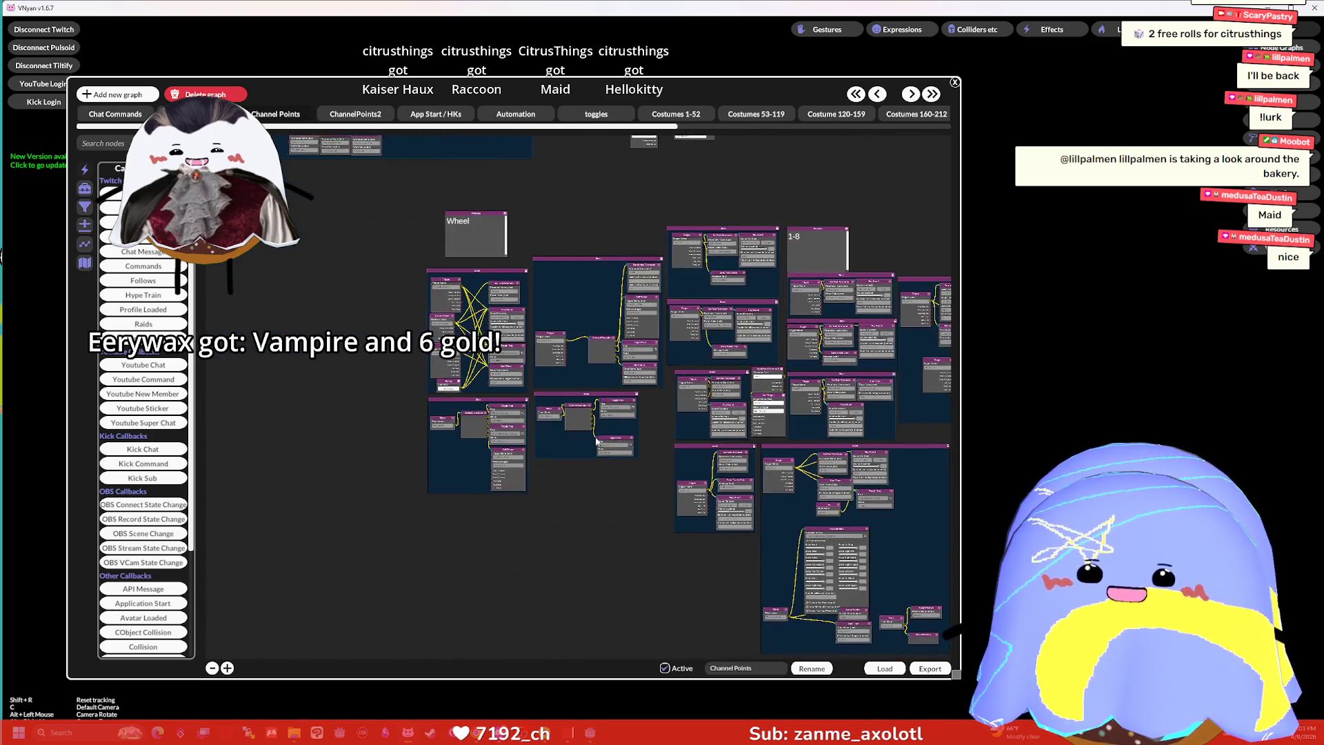
mouse_move(691, 575)
mouse_down()
mouse_move(550, 439)
mouse_move(571, 465)
mouse_up()
scroll(573, 463, up, 5)
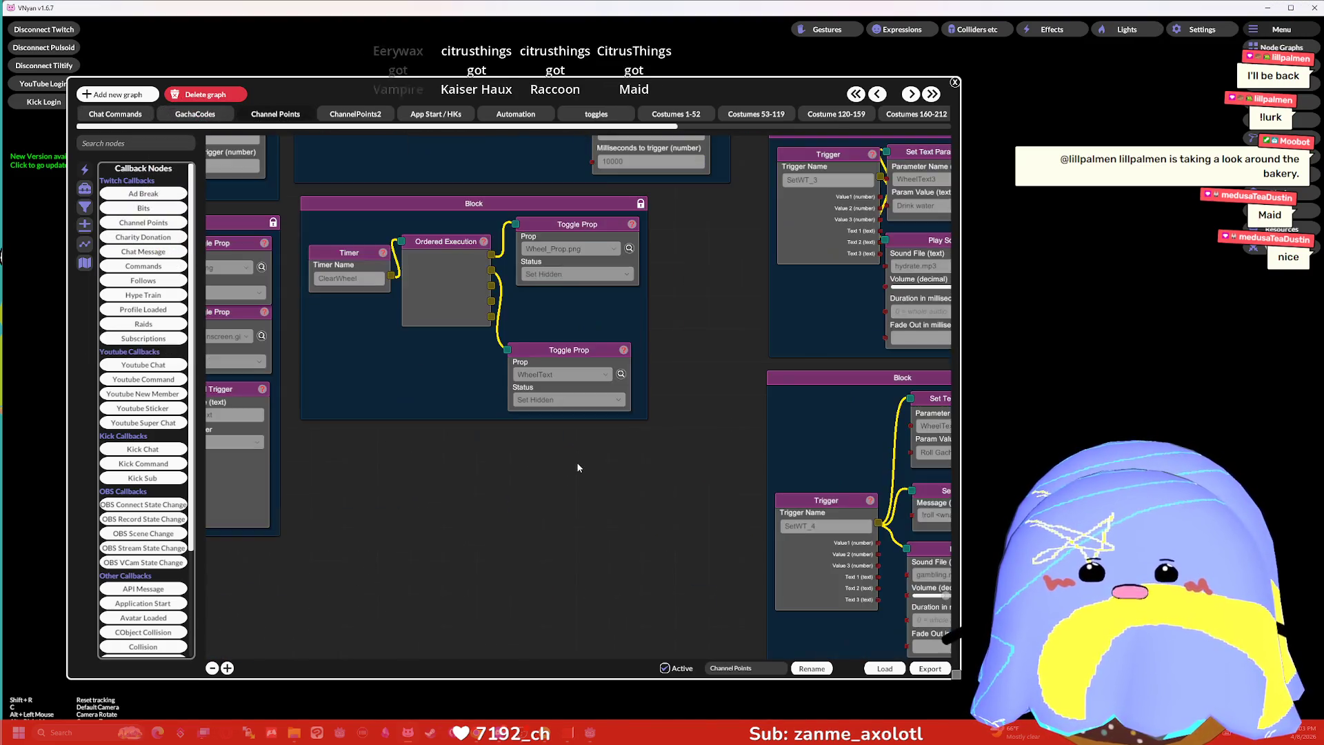
drag(657, 417, 659, 467)
text(DiceProte)
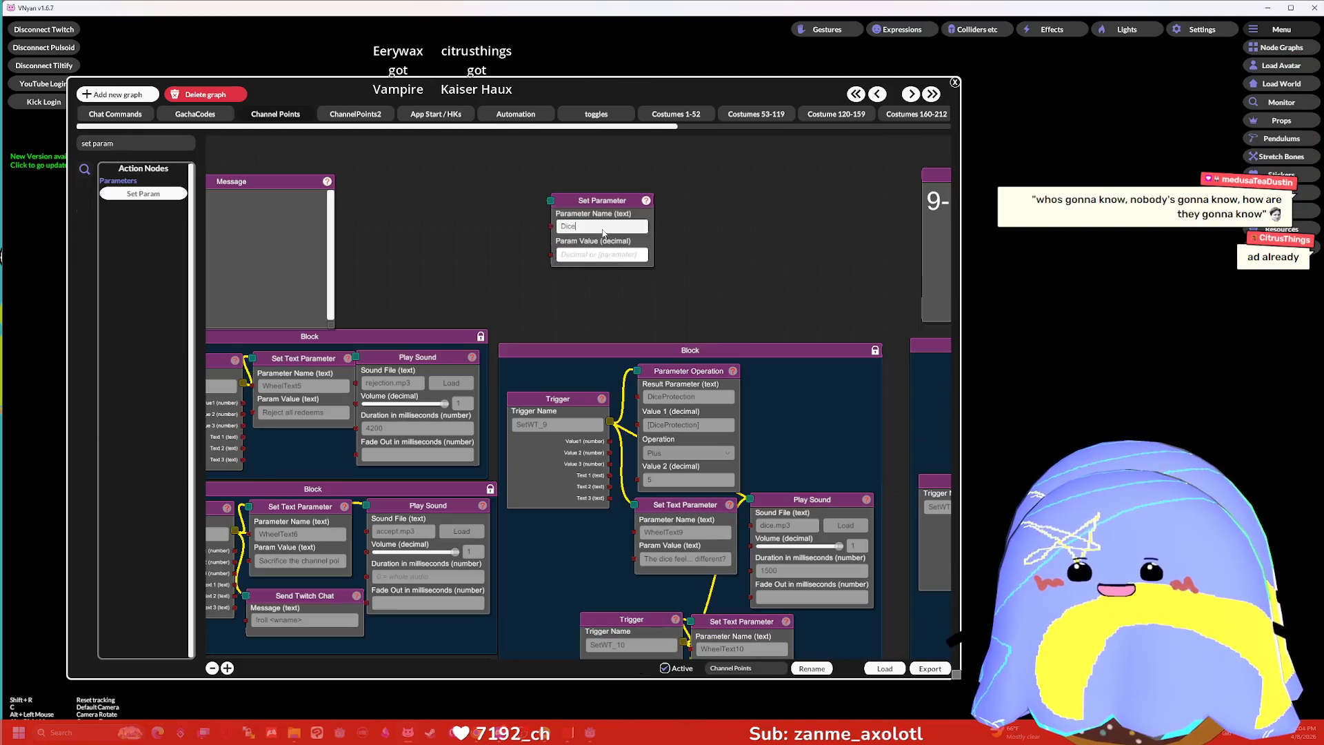
text(ction)
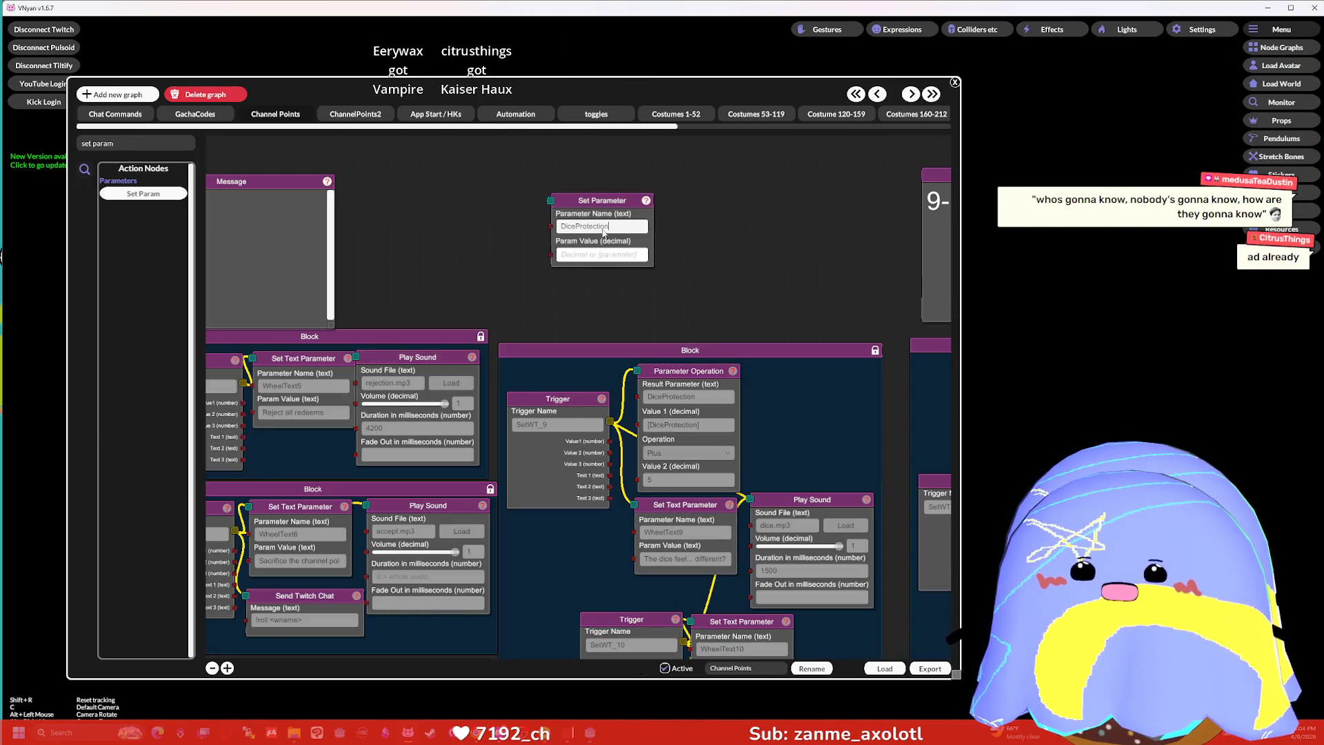
key(Tab)
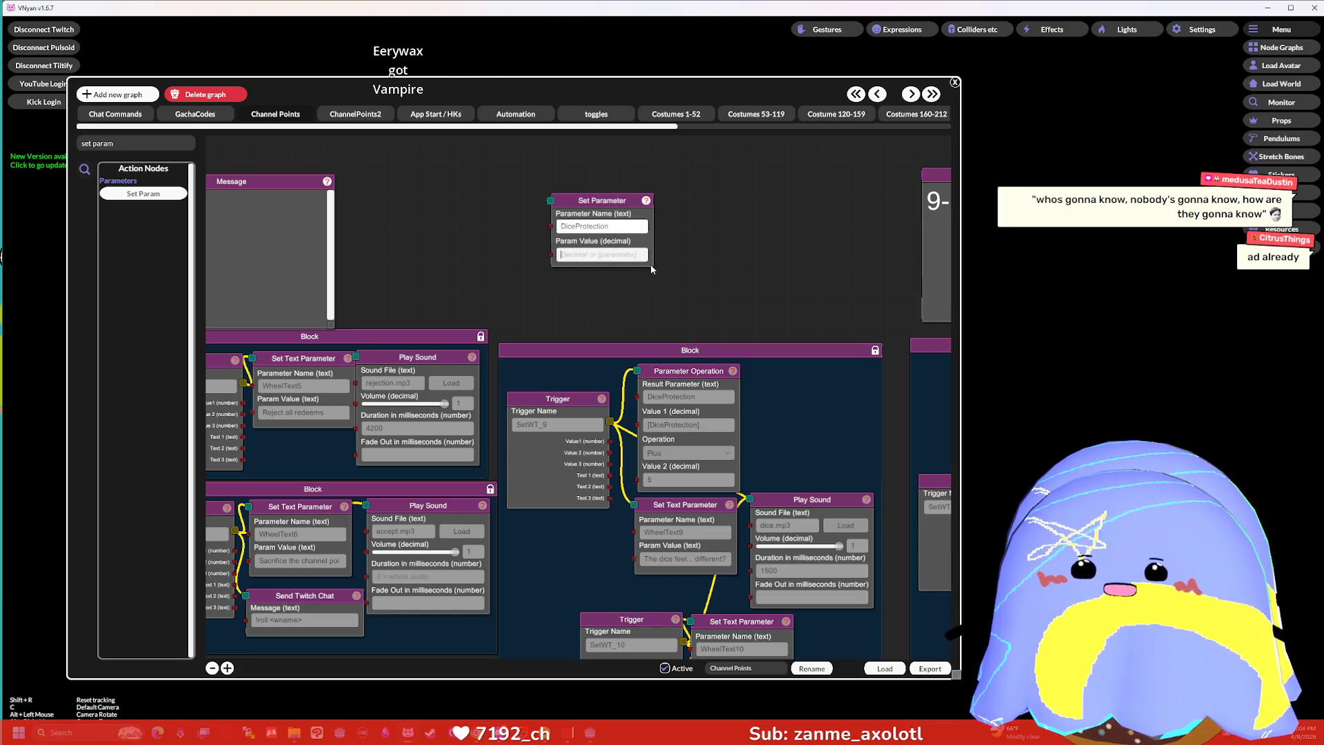
text(15)
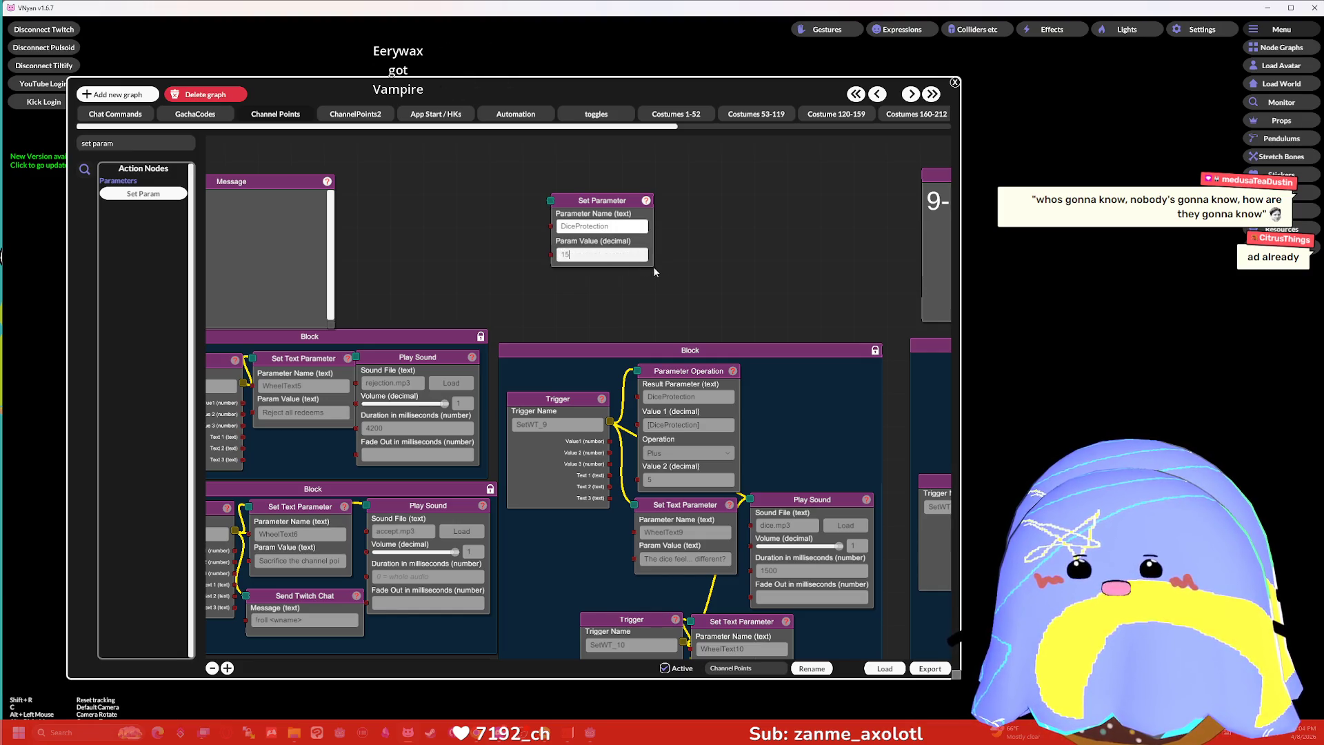
key(ctrl+a)
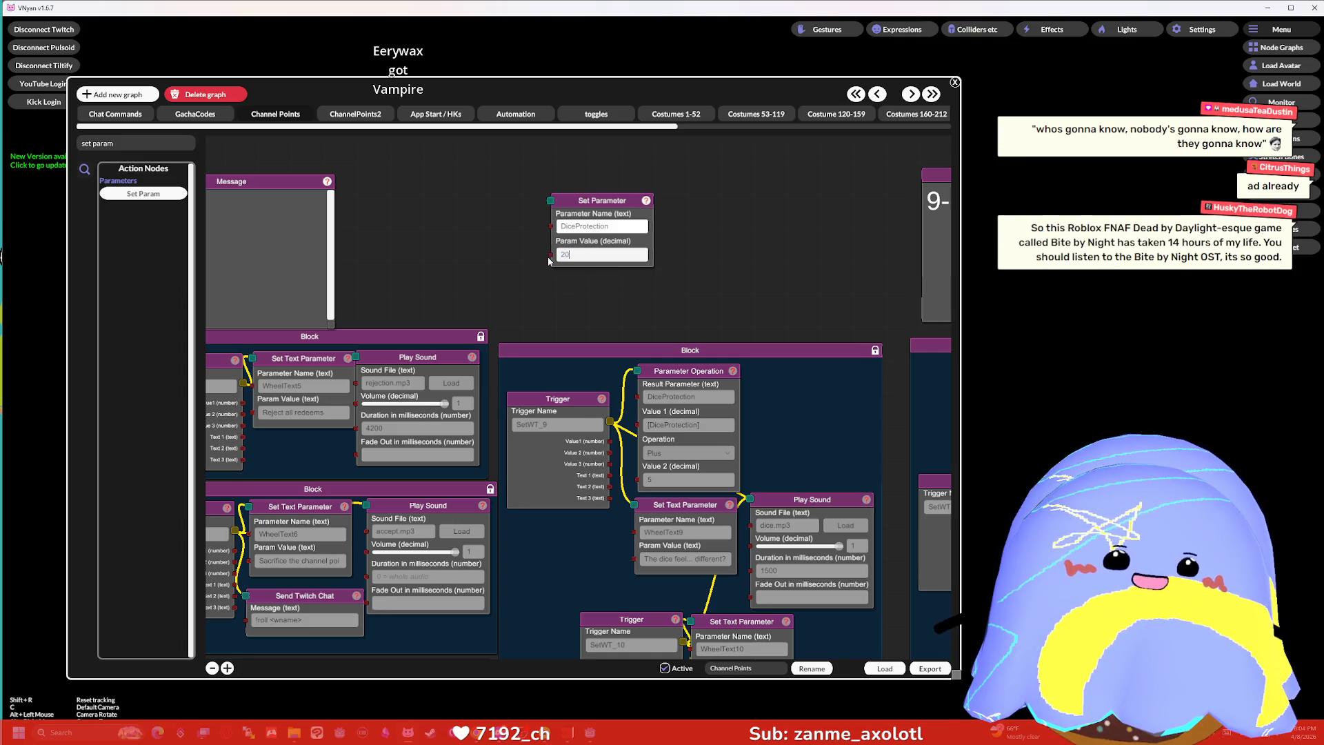
right_click(572, 205)
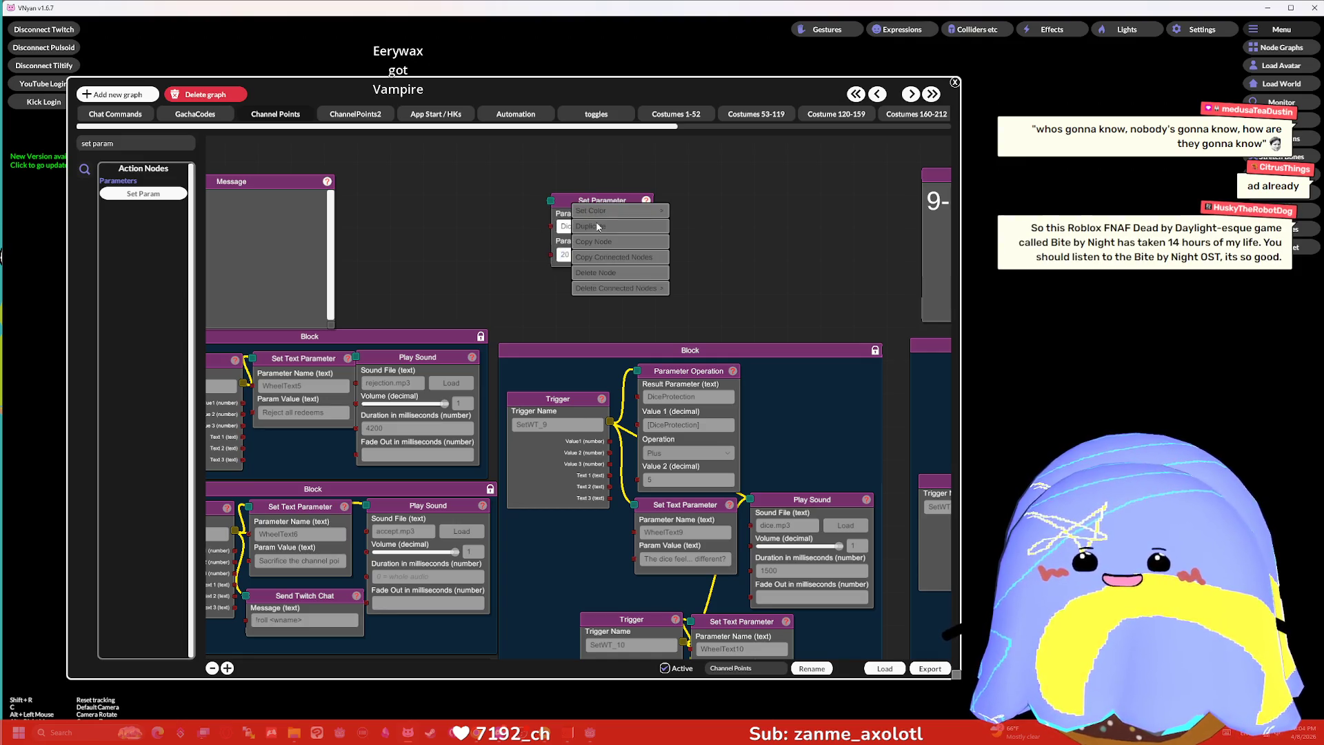
click(542, 274)
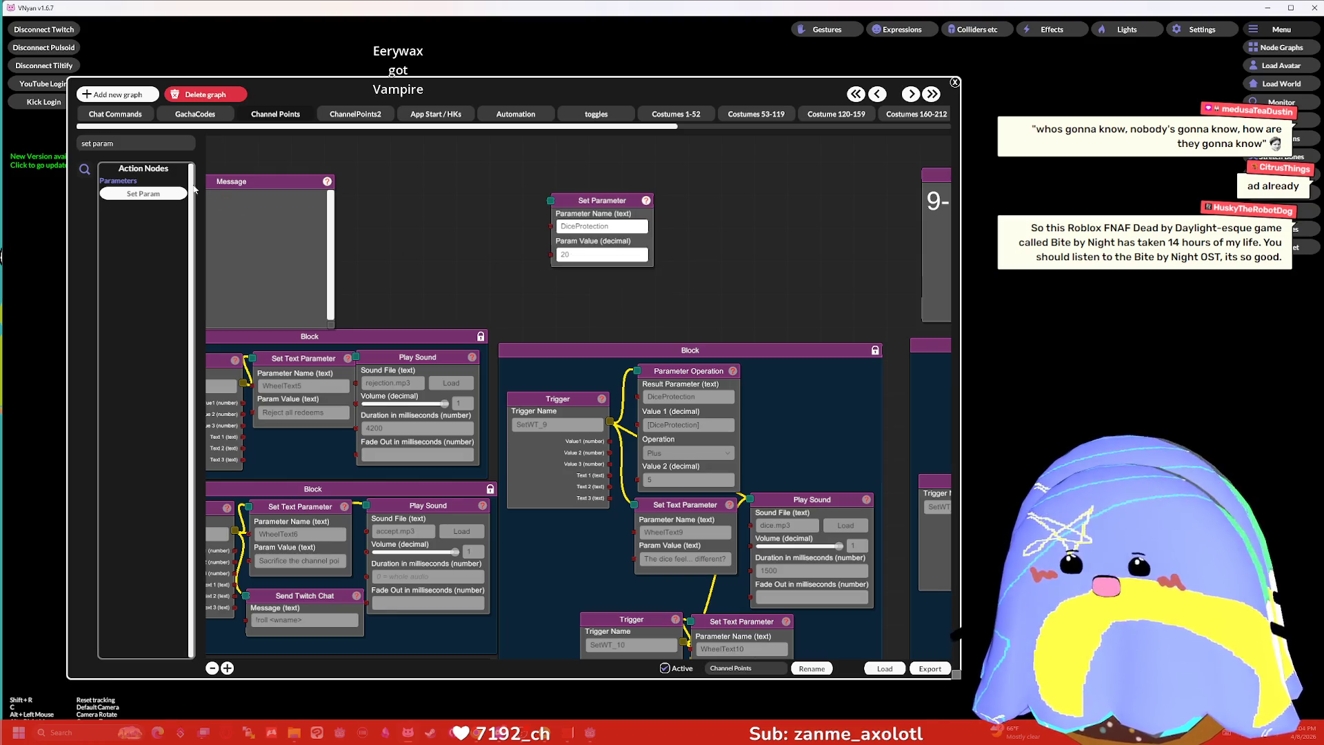
Add a Hotkey node and wire it into the Set Parameter node.
triple_click(129, 142)
text(hot)
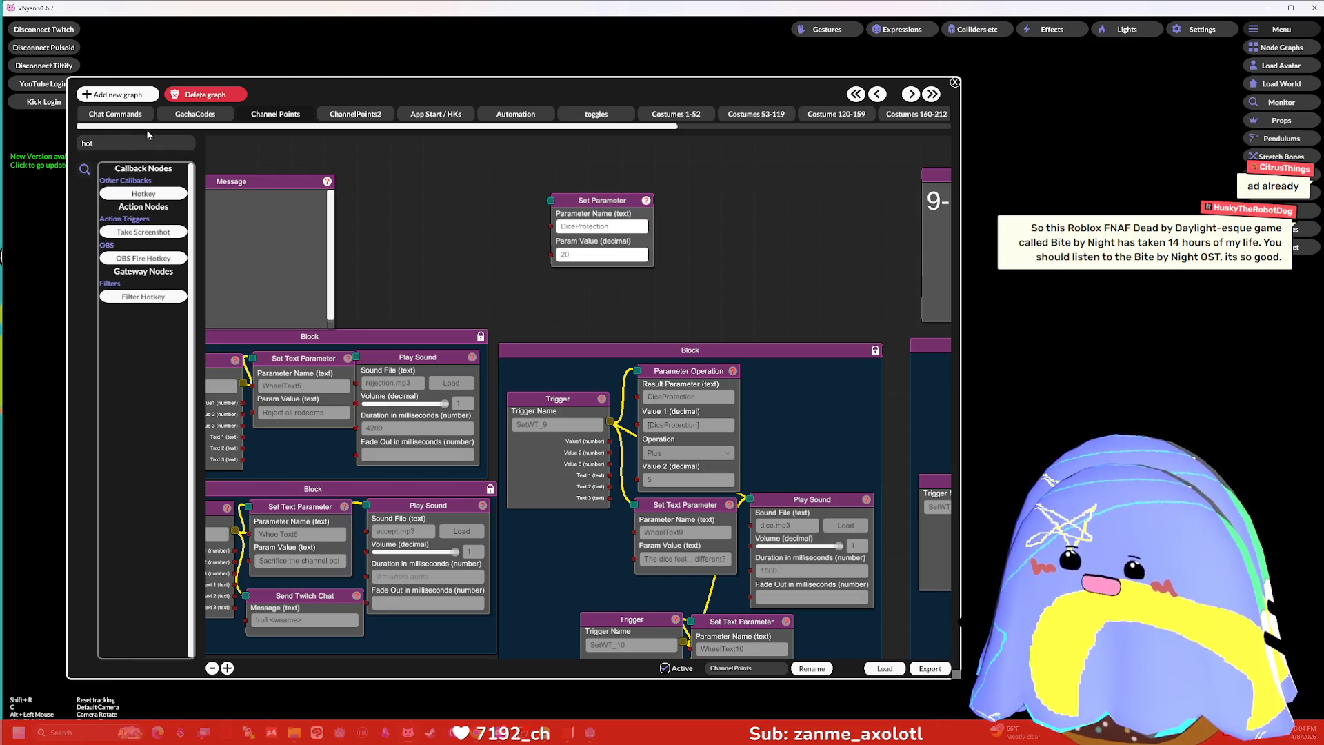
click(143, 194)
mouse_move(458, 337)
mouse_down()
mouse_move(437, 325)
mouse_move(440, 360)
mouse_move(464, 334)
mouse_up()
mouse_move(555, 384)
mouse_down()
mouse_move(460, 203)
mouse_move(550, 201)
mouse_up()
Delete the trial Hotkey and Set Parameter nodes and close the graph window.
right_click(494, 201)
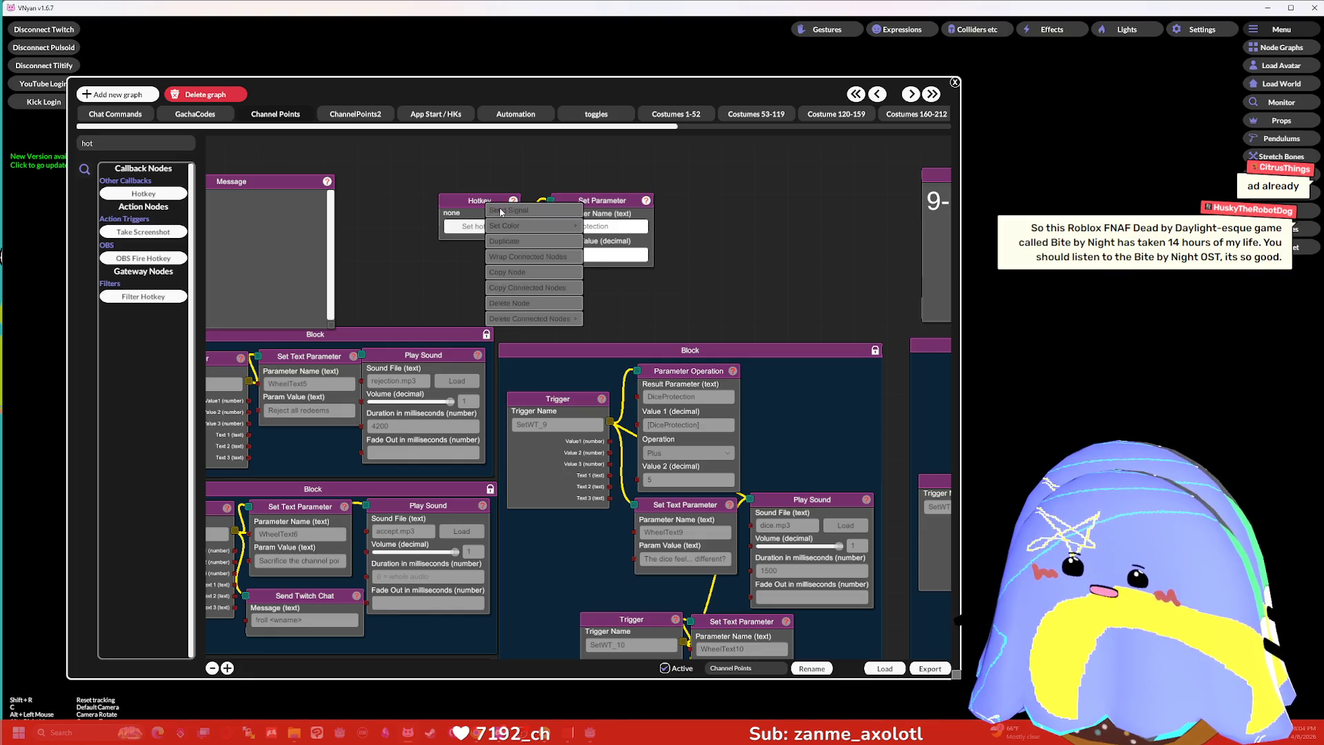
right_click(495, 201)
click(511, 304)
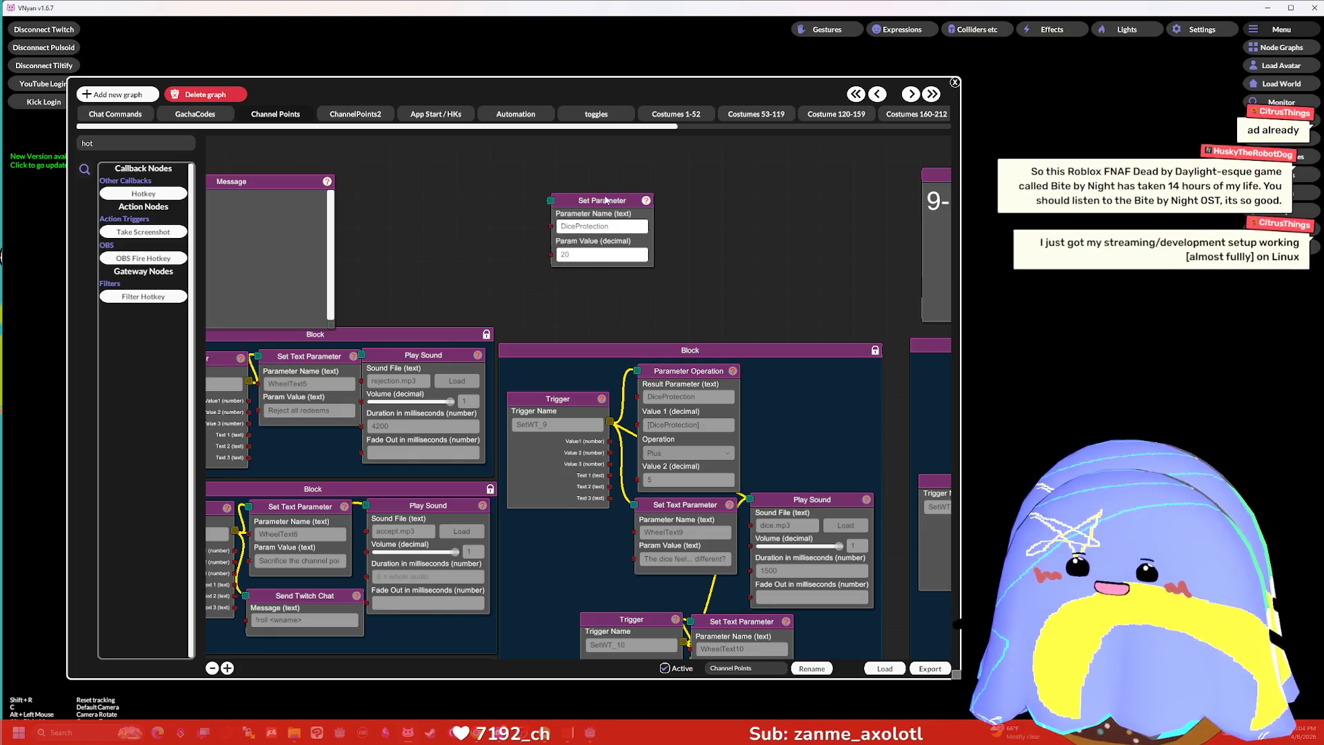
right_click(605, 201)
click(653, 257)
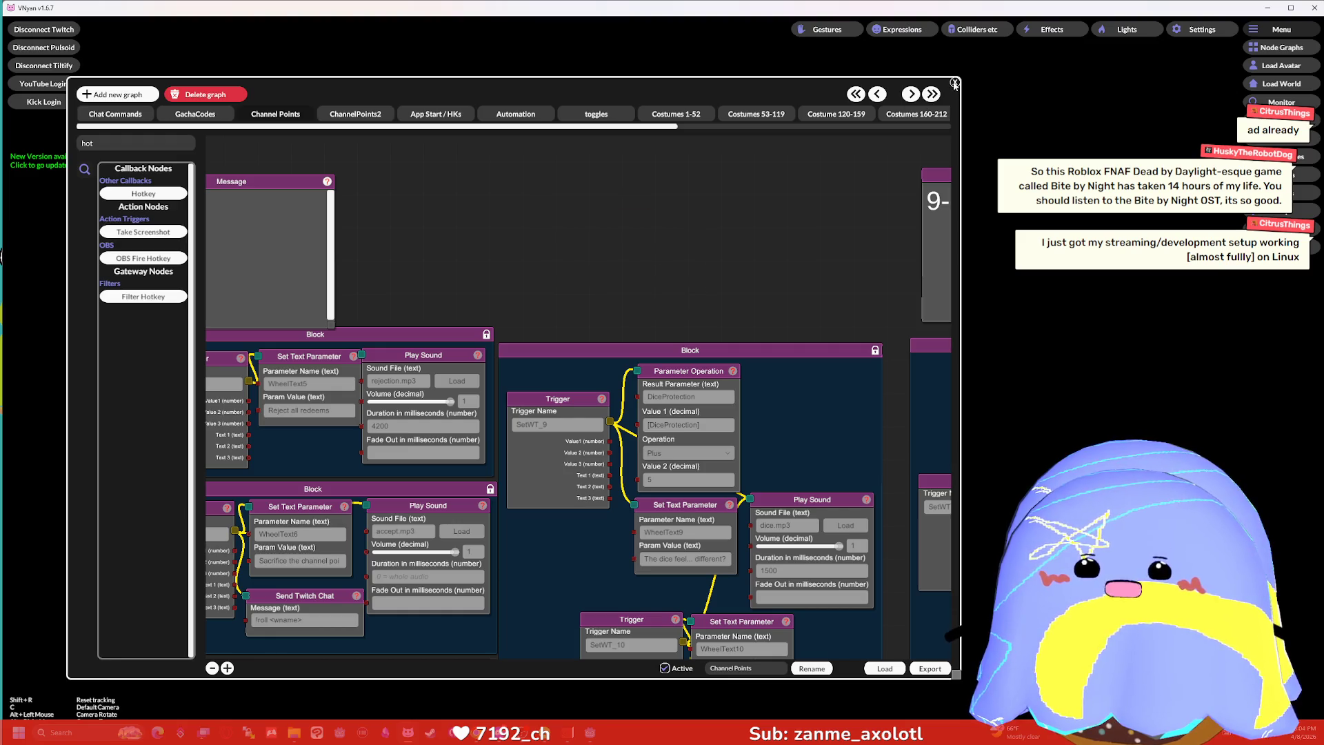
click(955, 82)
Return to Godot and deselect HPBox on the character card canvas.
key(alt+Tab)
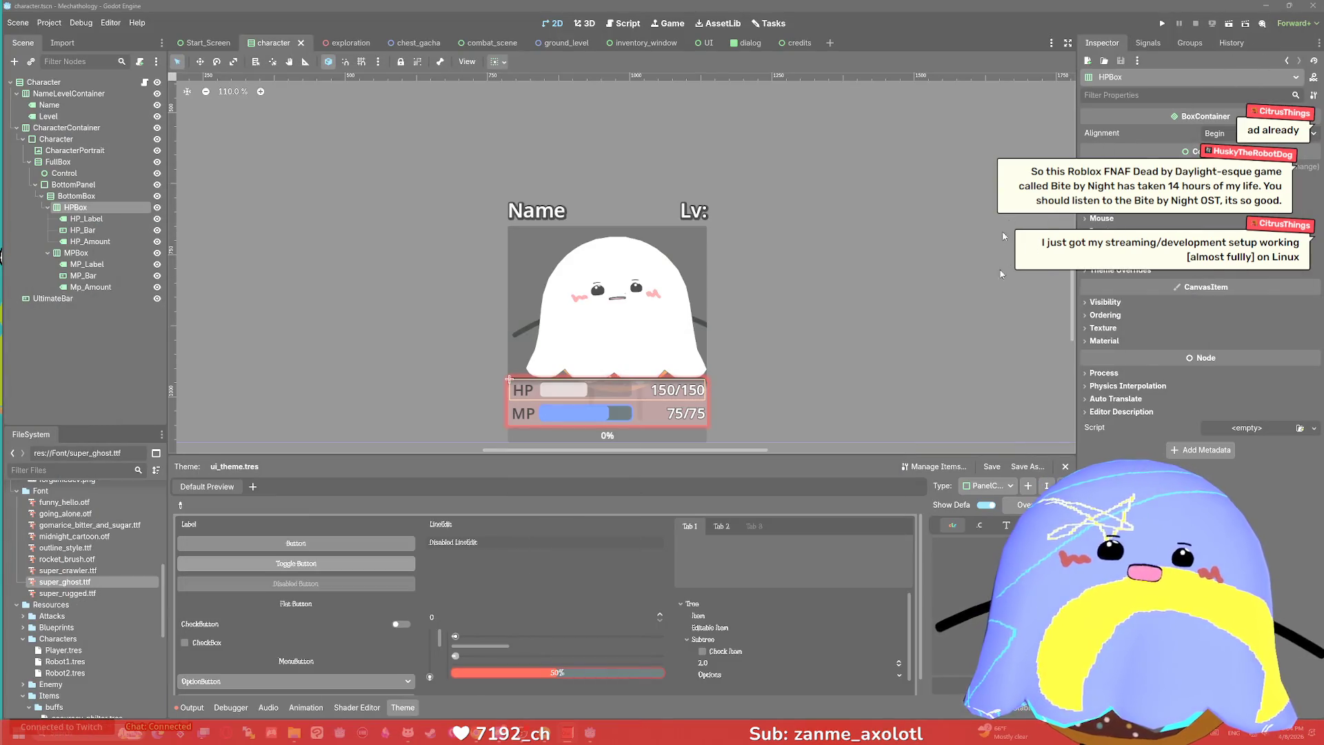
key(alt+Tab)
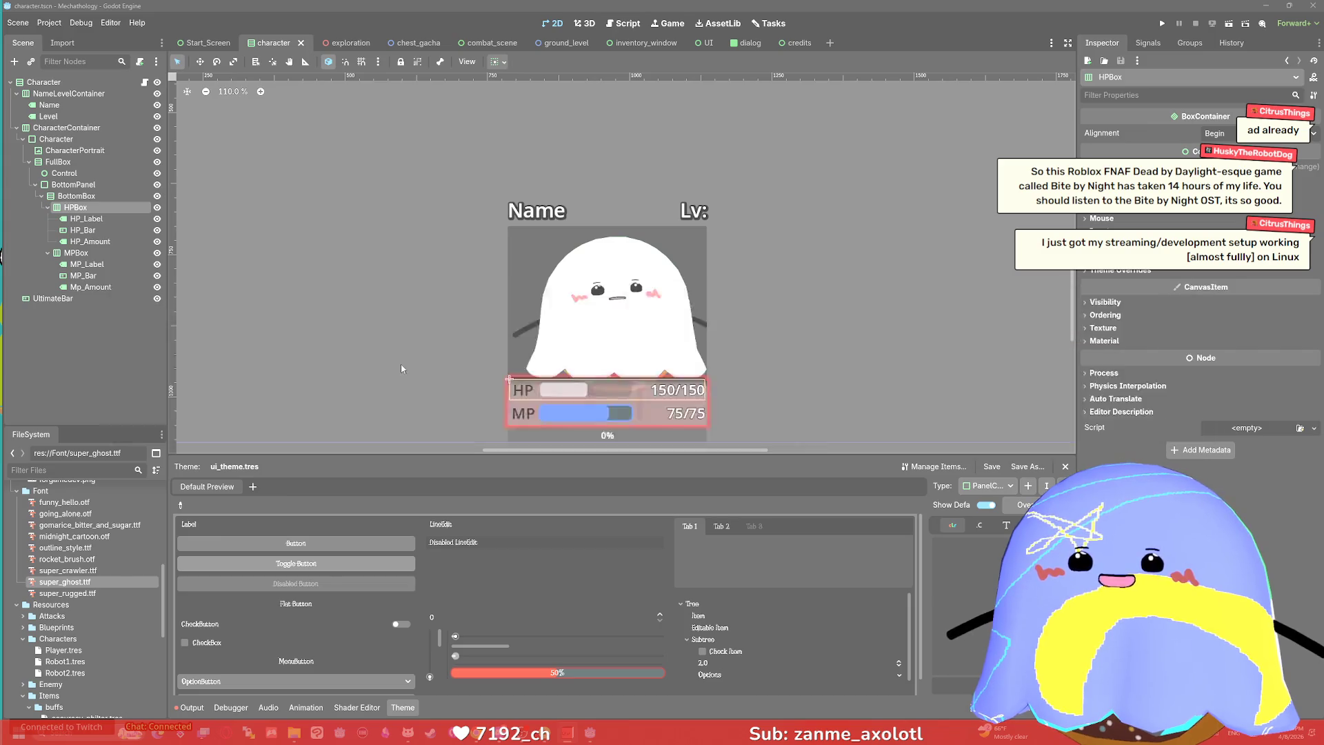
key(alt+Tab)
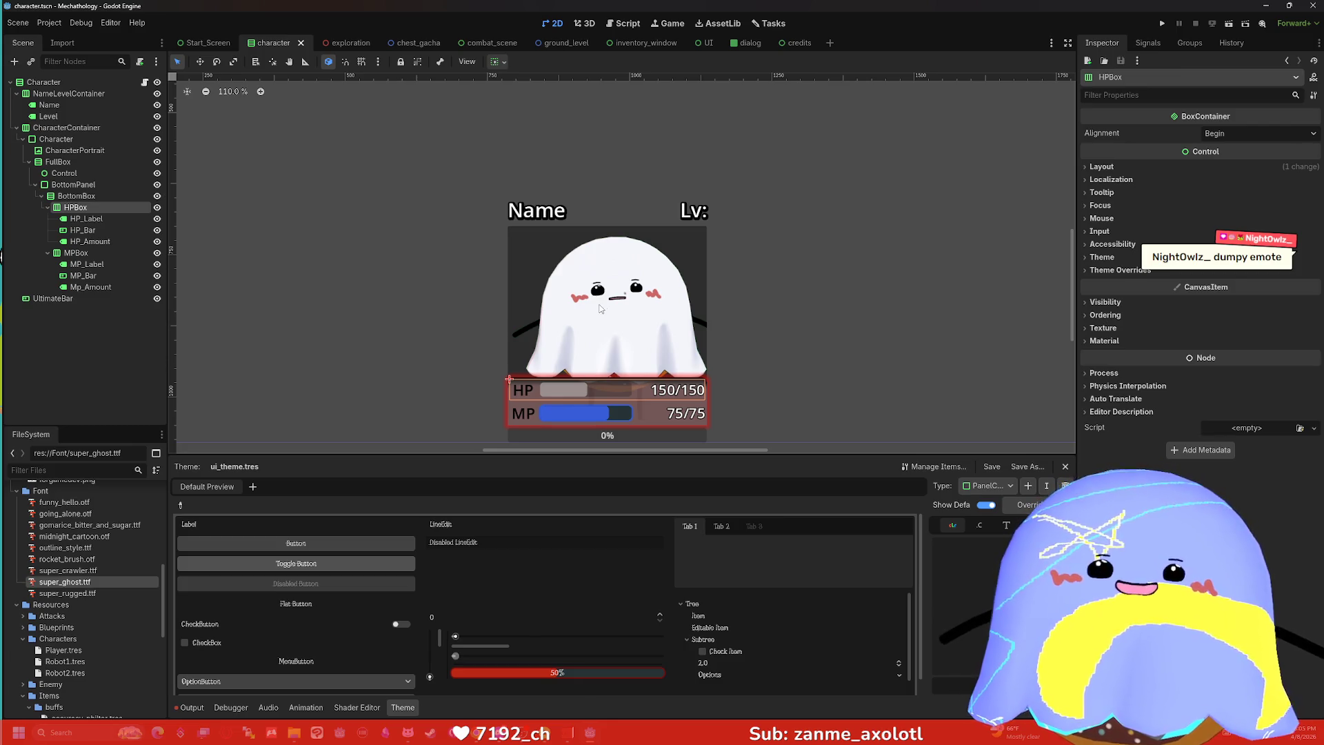
click(781, 279)
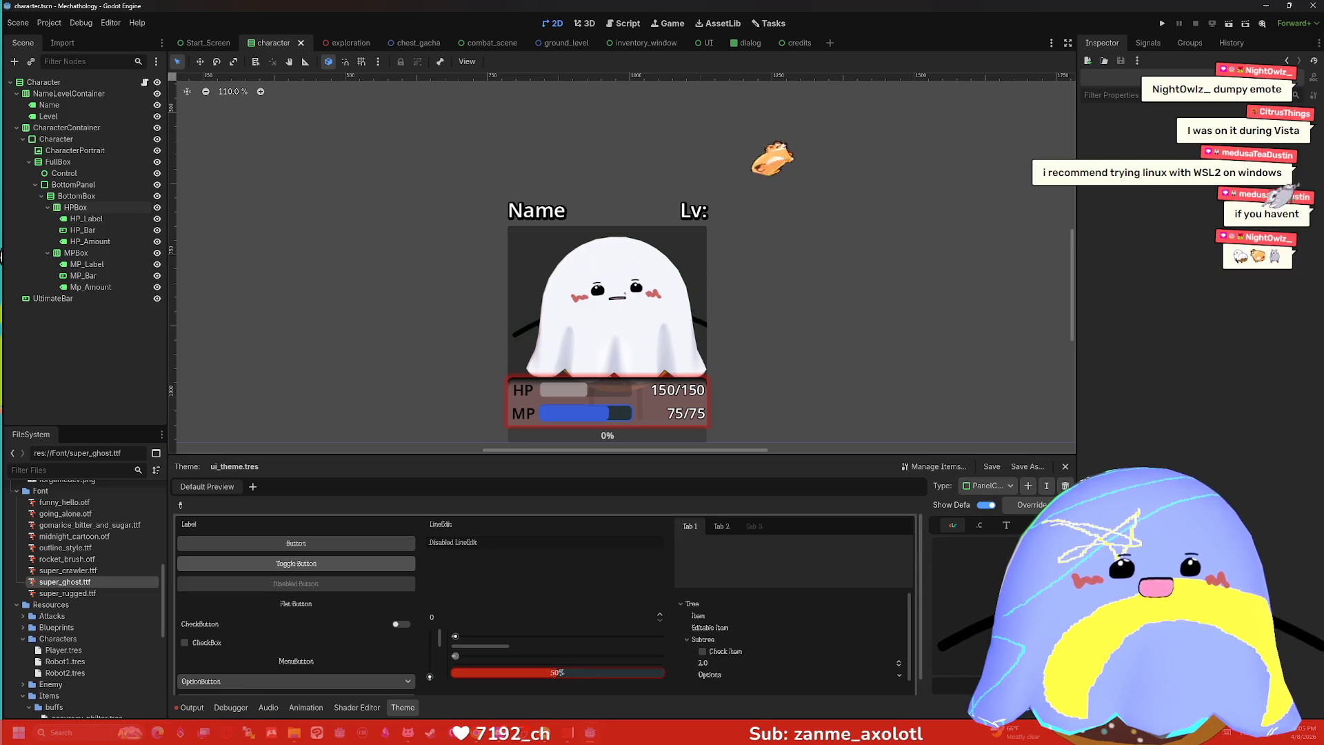
key(super)
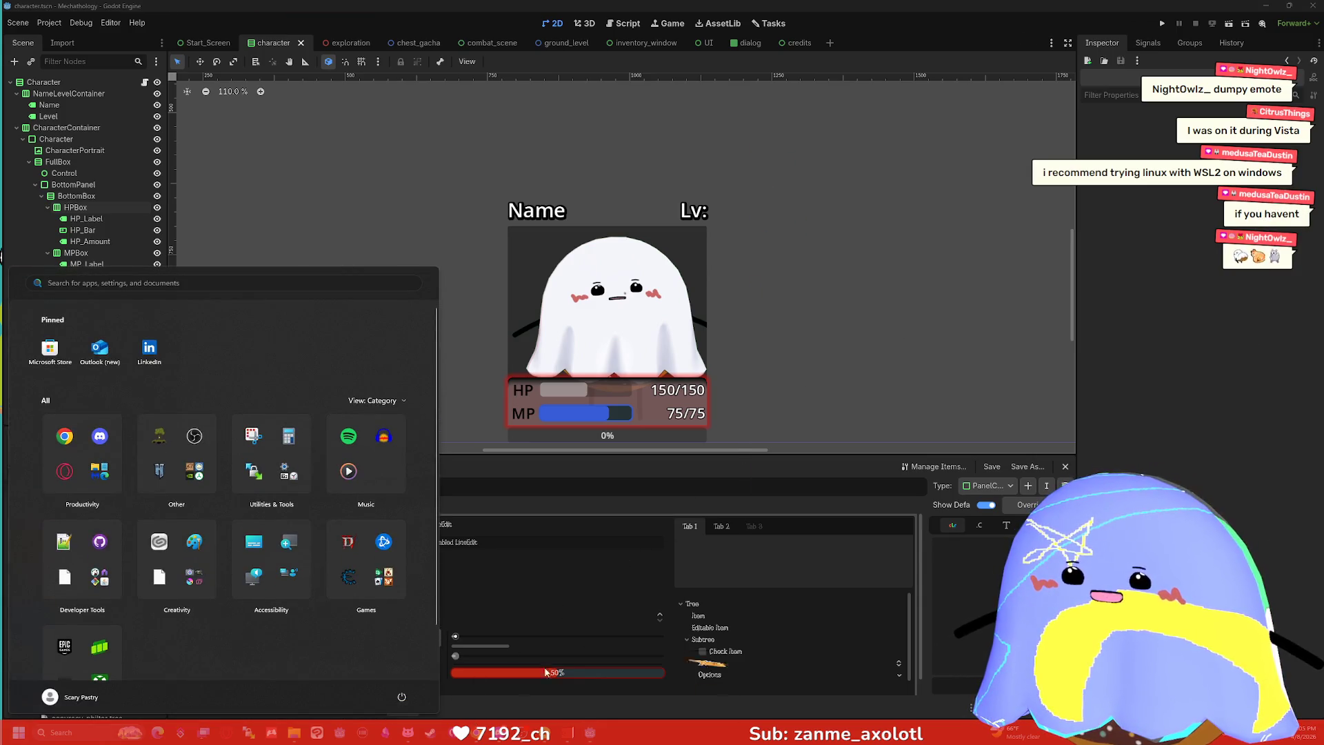
Launch Clip Studio Paint and create a new 2000×2000 canvas.
key(super)
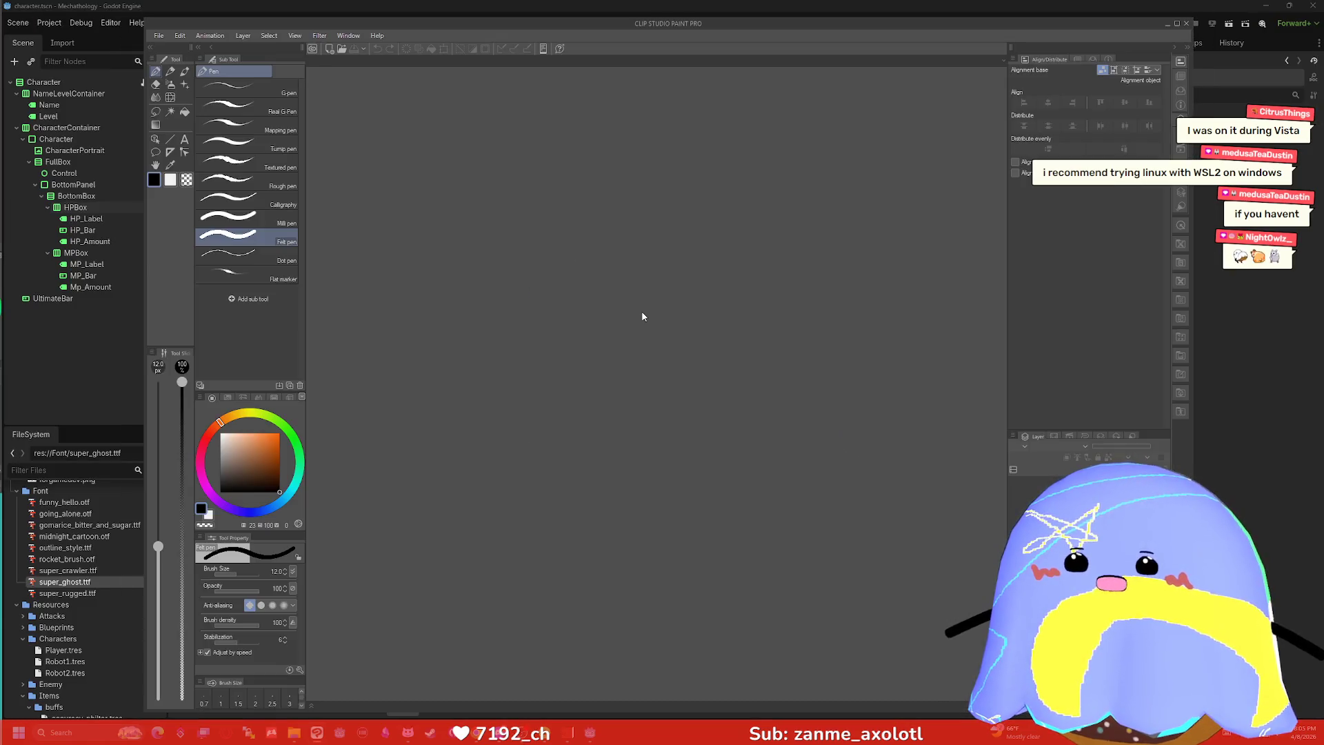
key(ctrl+n)
key(Return)
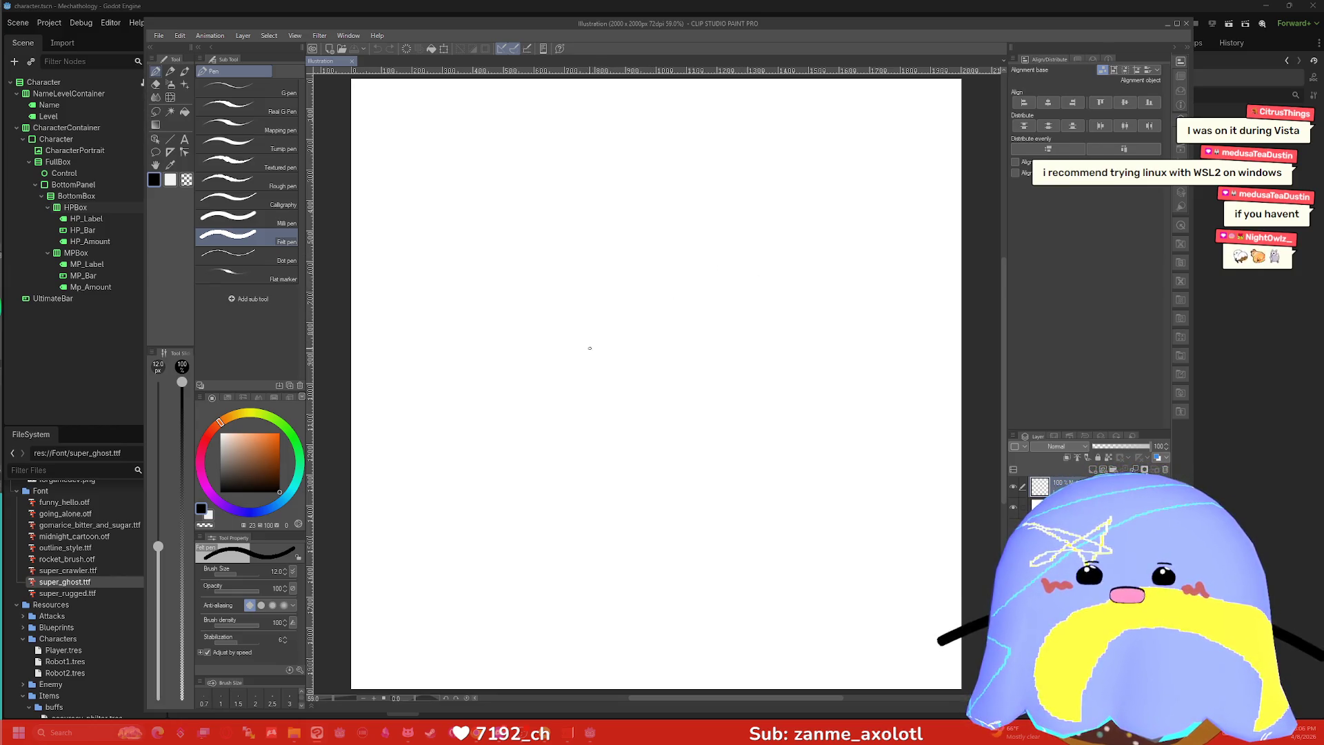
Sketch a one-eyed ghost head wearing a top hat with an oval brim.
mouse_move(587, 369)
mouse_down()
mouse_move(577, 331)
mouse_move(615, 260)
mouse_move(695, 290)
mouse_up()
drag(593, 299, 594, 311)
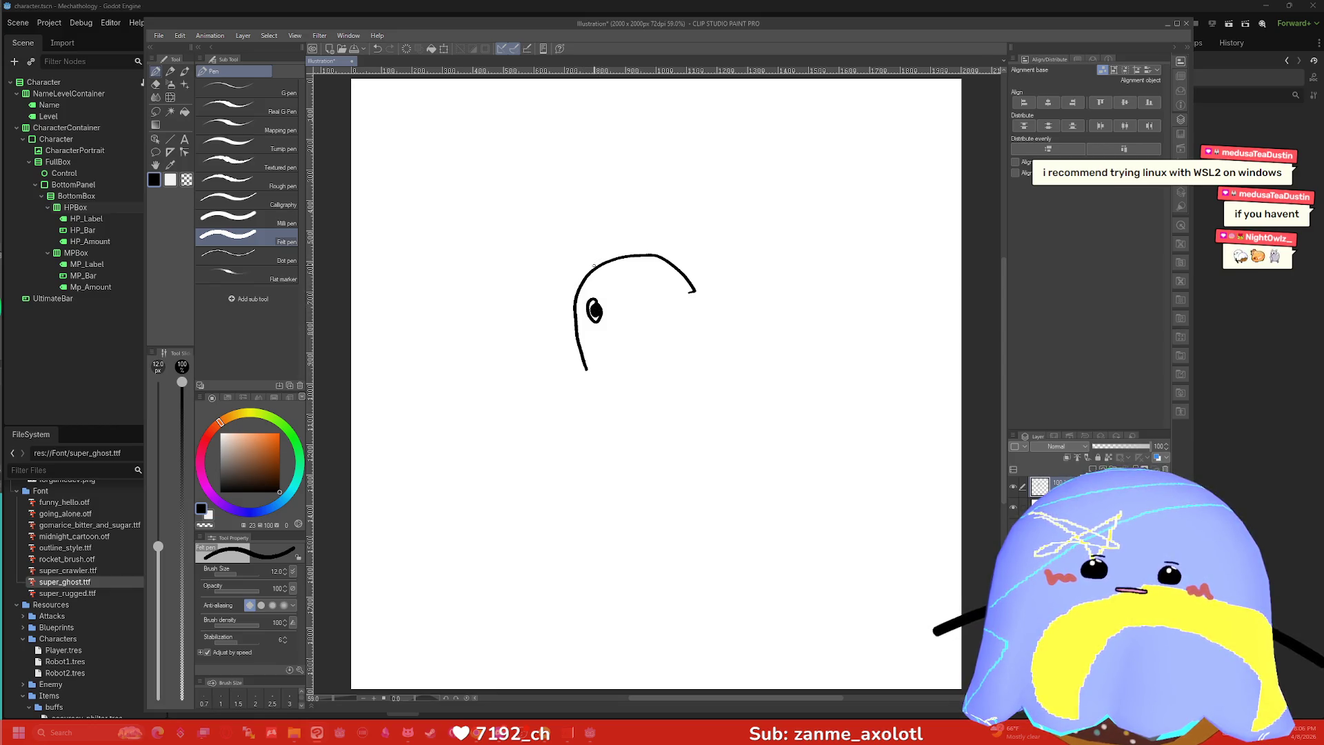
drag(541, 284, 674, 235)
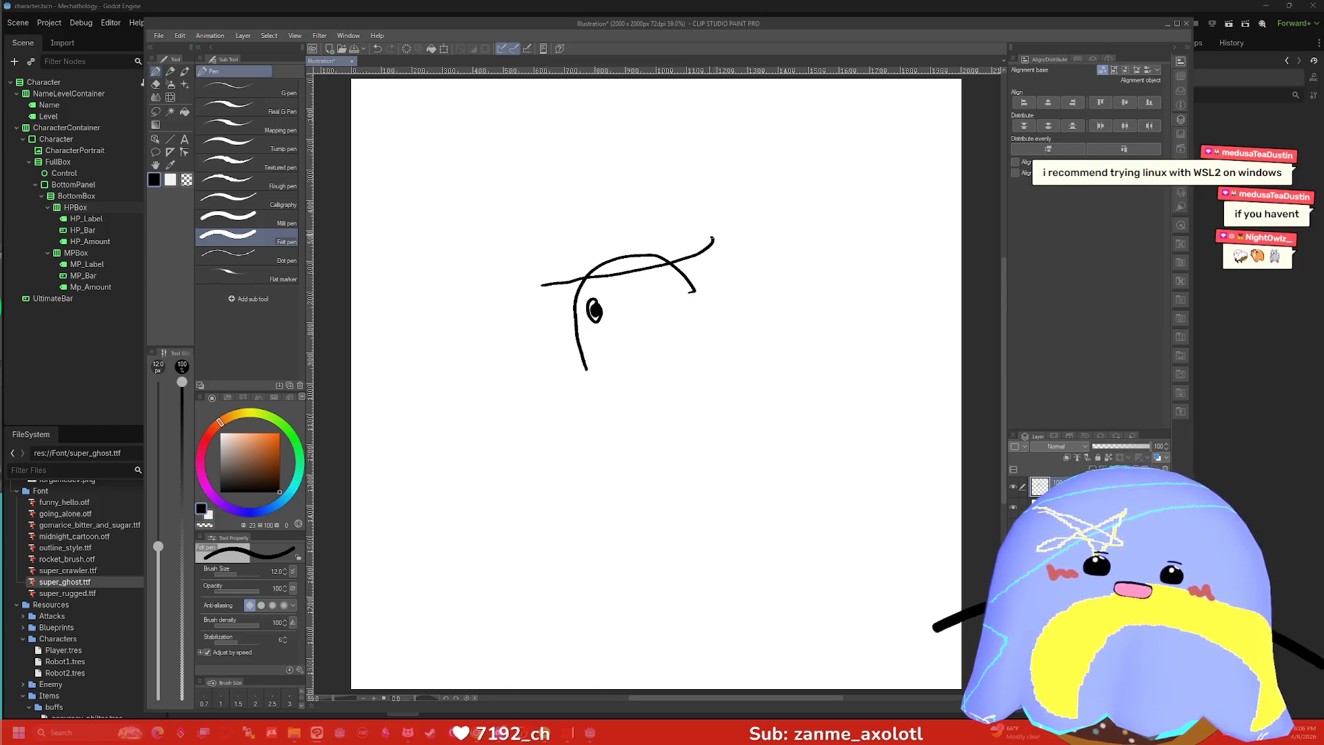
drag(543, 281, 686, 231)
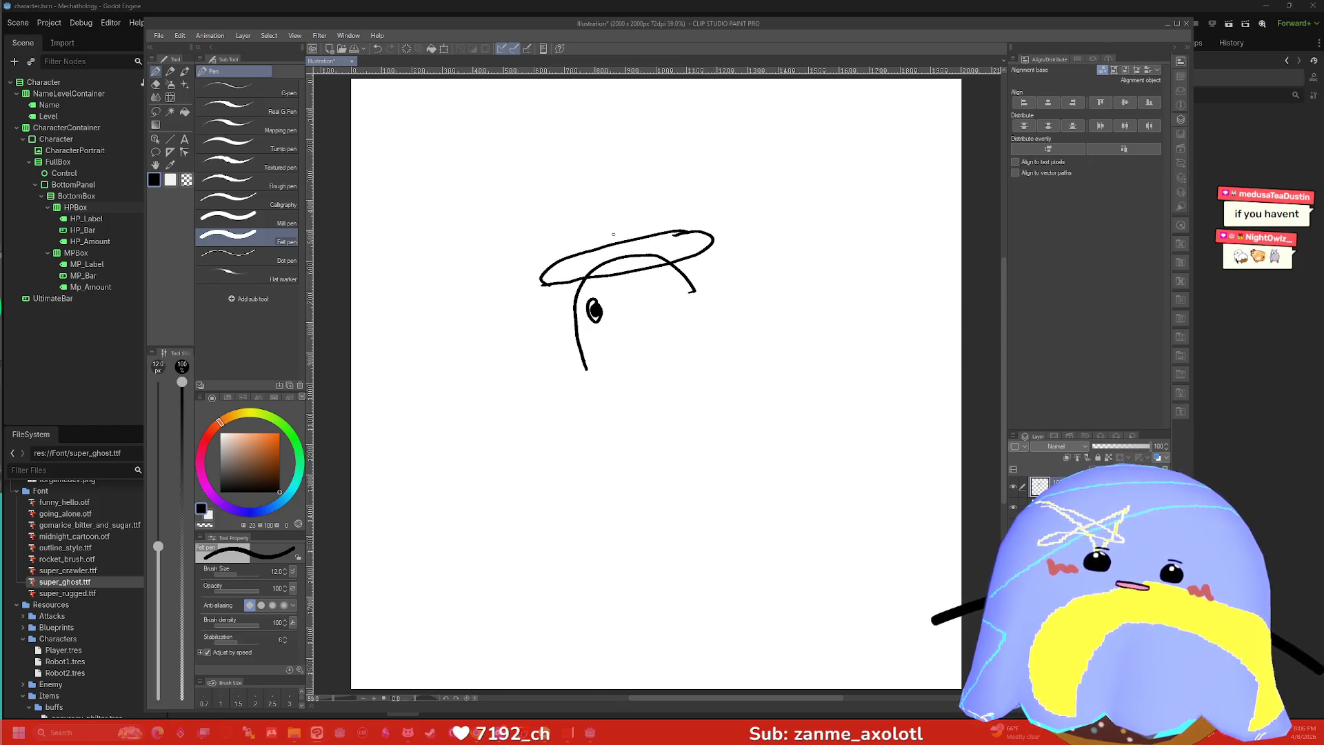
mouse_move(590, 266)
mouse_down()
mouse_move(552, 160)
mouse_move(640, 139)
mouse_move(657, 232)
mouse_up()
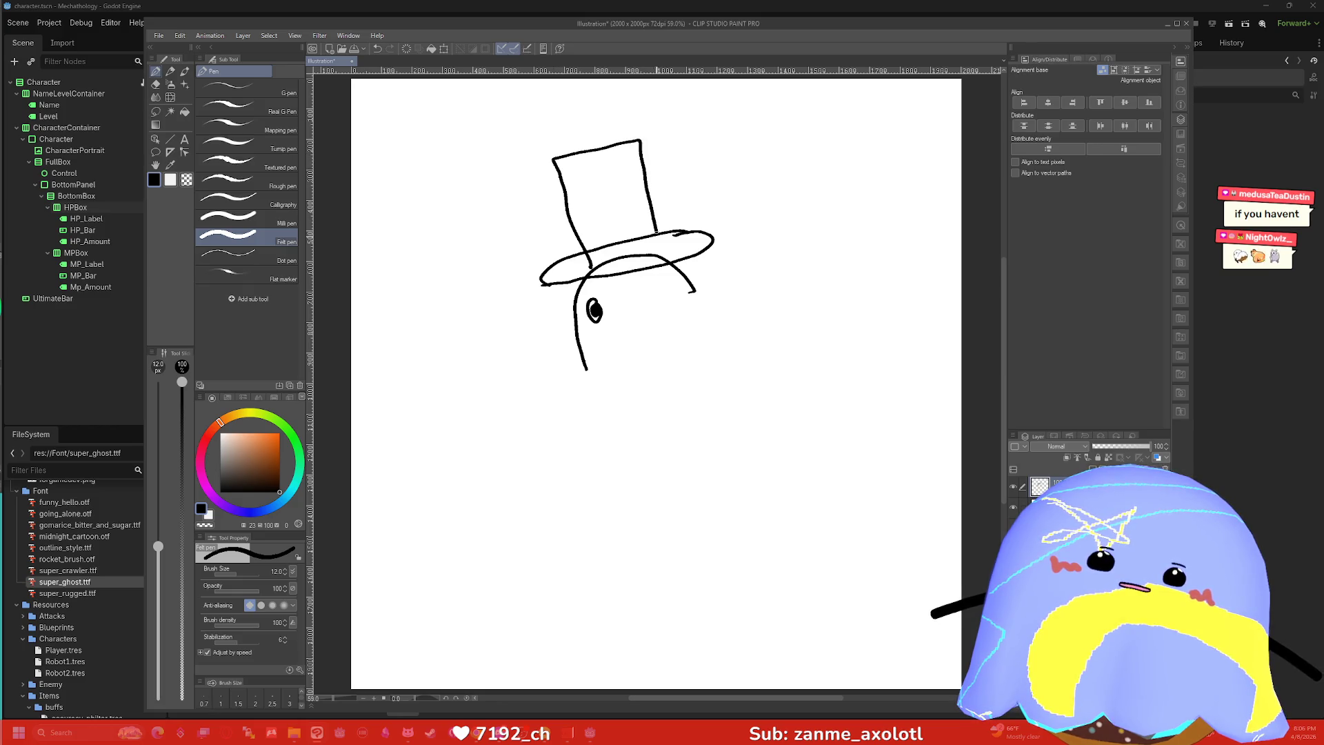
Erase the stray curve under the brim and redraw the lines below it.
key(e)
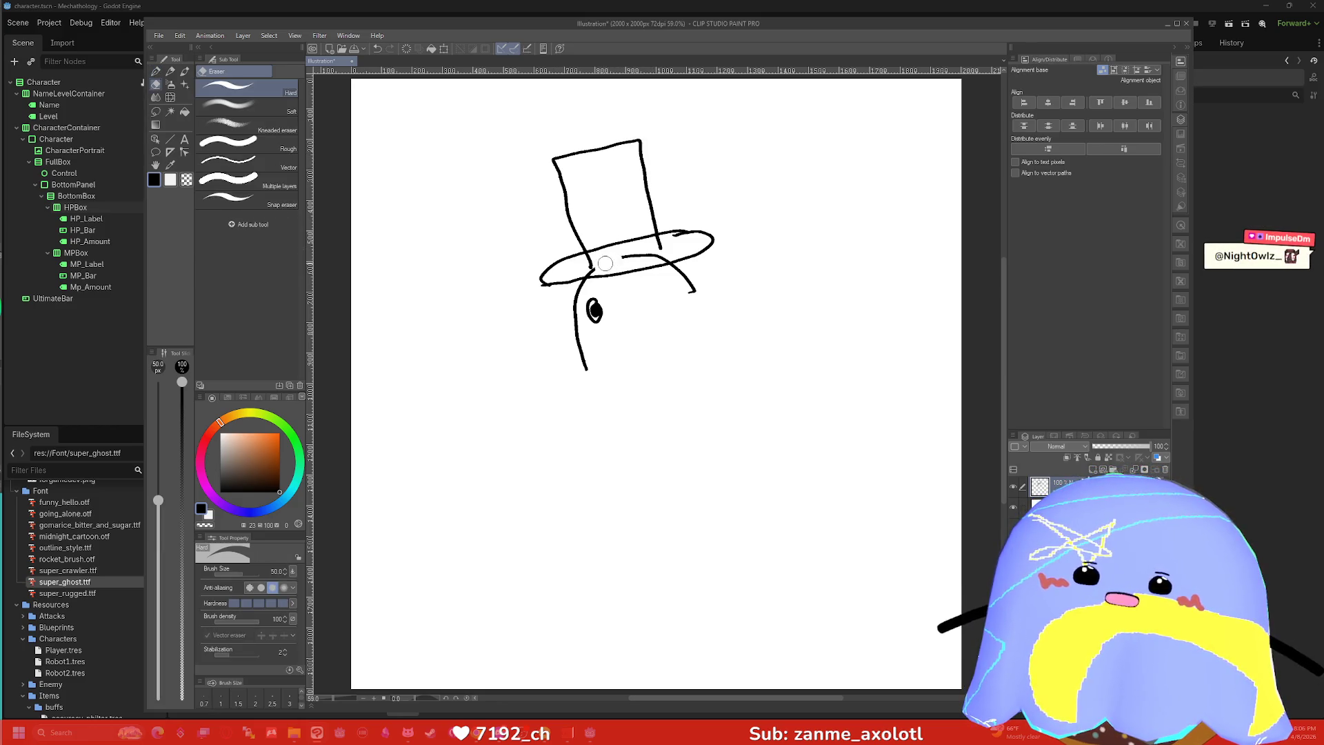
mouse_move(655, 254)
mouse_down()
mouse_move(667, 260)
mouse_move(591, 269)
mouse_up()
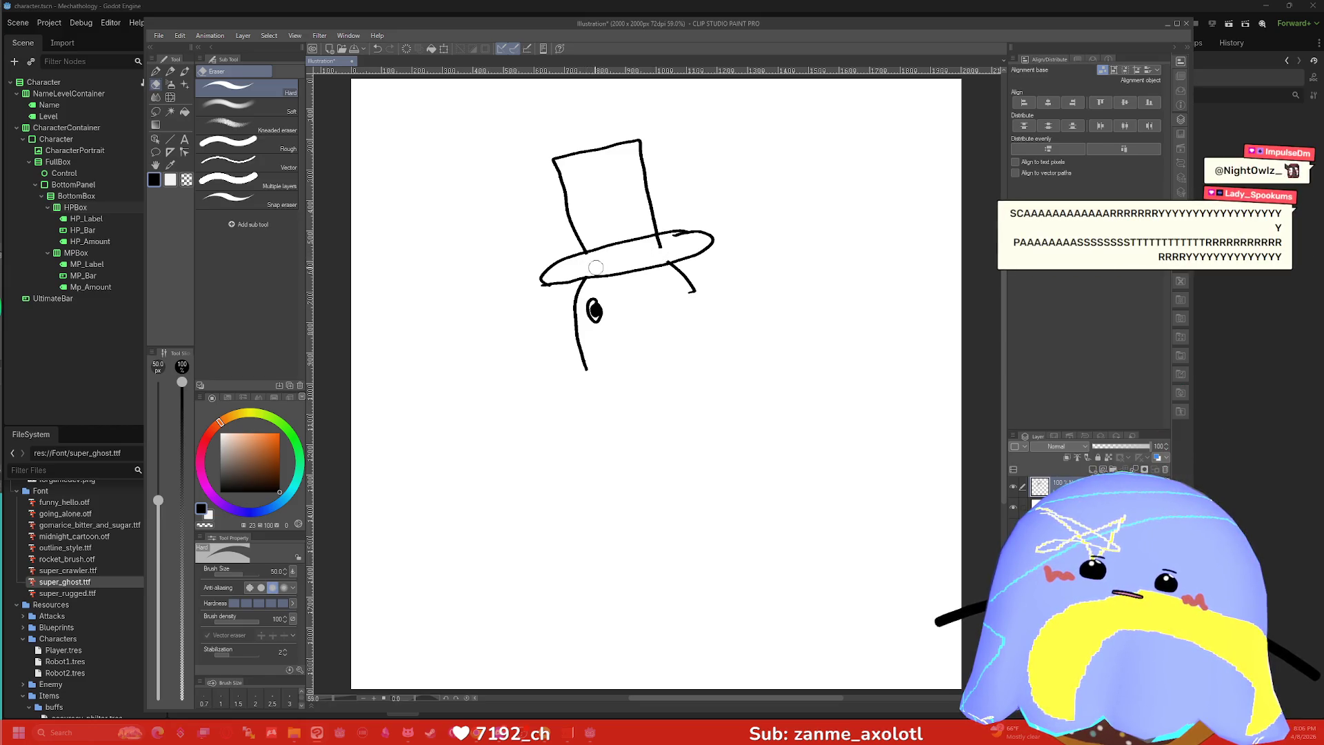
key(p)
mouse_move(586, 253)
mouse_down()
mouse_move(587, 264)
mouse_move(671, 253)
mouse_up()
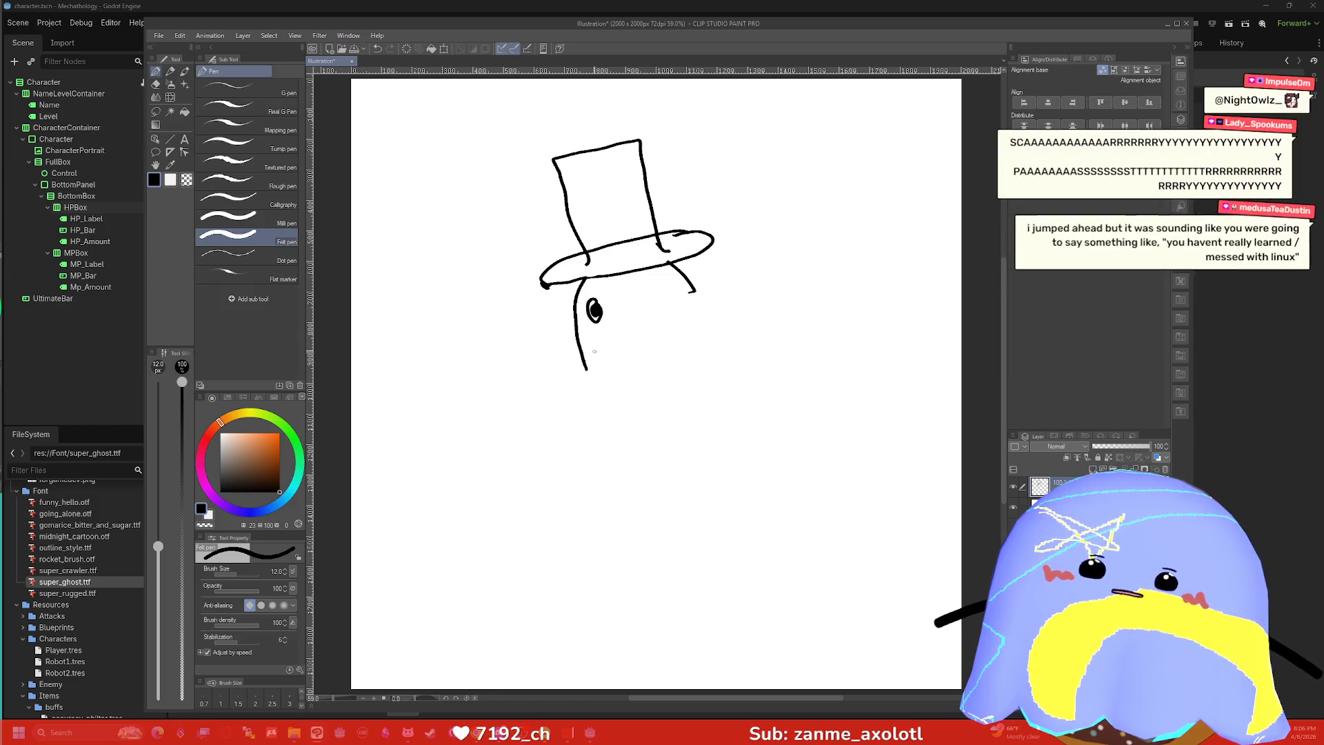
mouse_move(584, 367)
mouse_down()
mouse_move(693, 351)
mouse_move(705, 314)
mouse_move(690, 287)
mouse_up()
Draw the long body with a rounded base and two legs, redoing one leg.
mouse_move(584, 367)
mouse_down()
mouse_move(620, 443)
mouse_move(645, 455)
mouse_up()
mouse_move(719, 339)
mouse_down()
mouse_move(780, 415)
mouse_move(645, 463)
mouse_up()
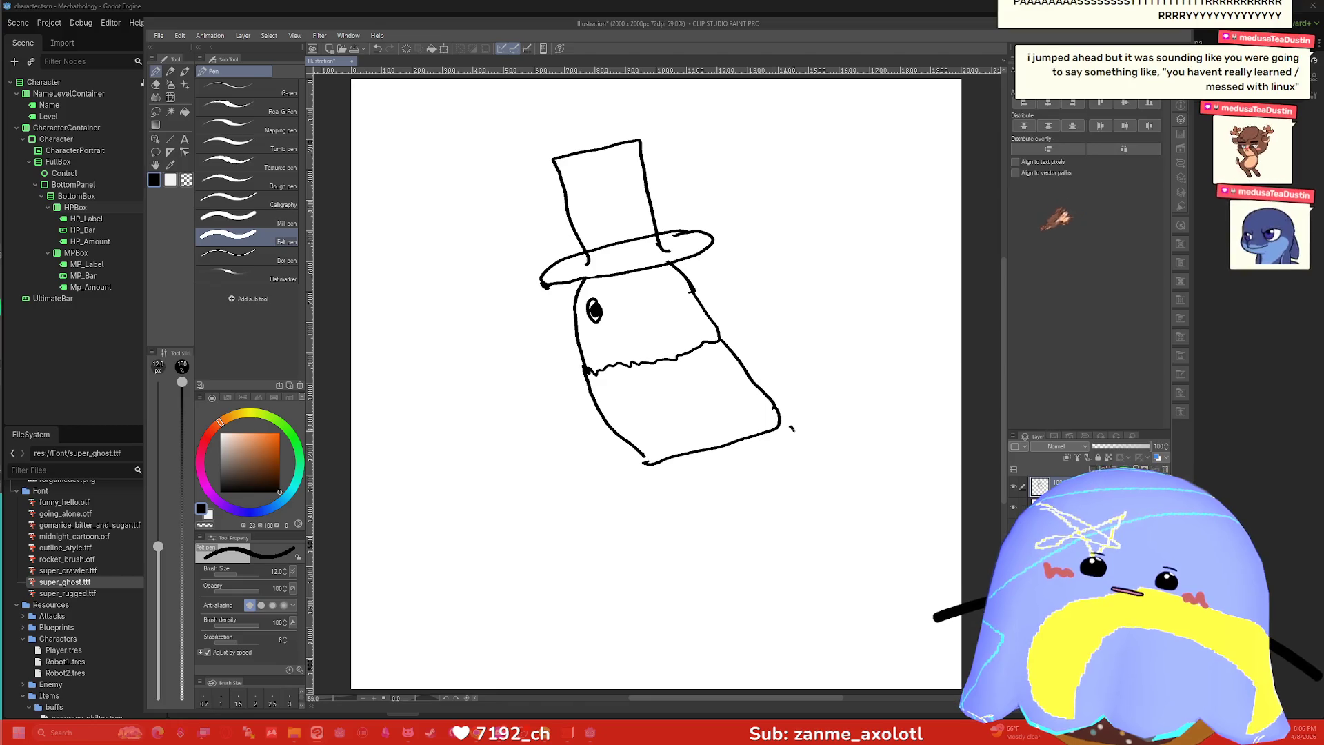
mouse_move(778, 424)
mouse_down()
mouse_move(802, 463)
mouse_move(766, 509)
mouse_move(734, 499)
mouse_move(741, 486)
mouse_move(755, 507)
mouse_up()
mouse_move(748, 505)
mouse_down()
mouse_move(711, 520)
mouse_move(662, 511)
mouse_up()
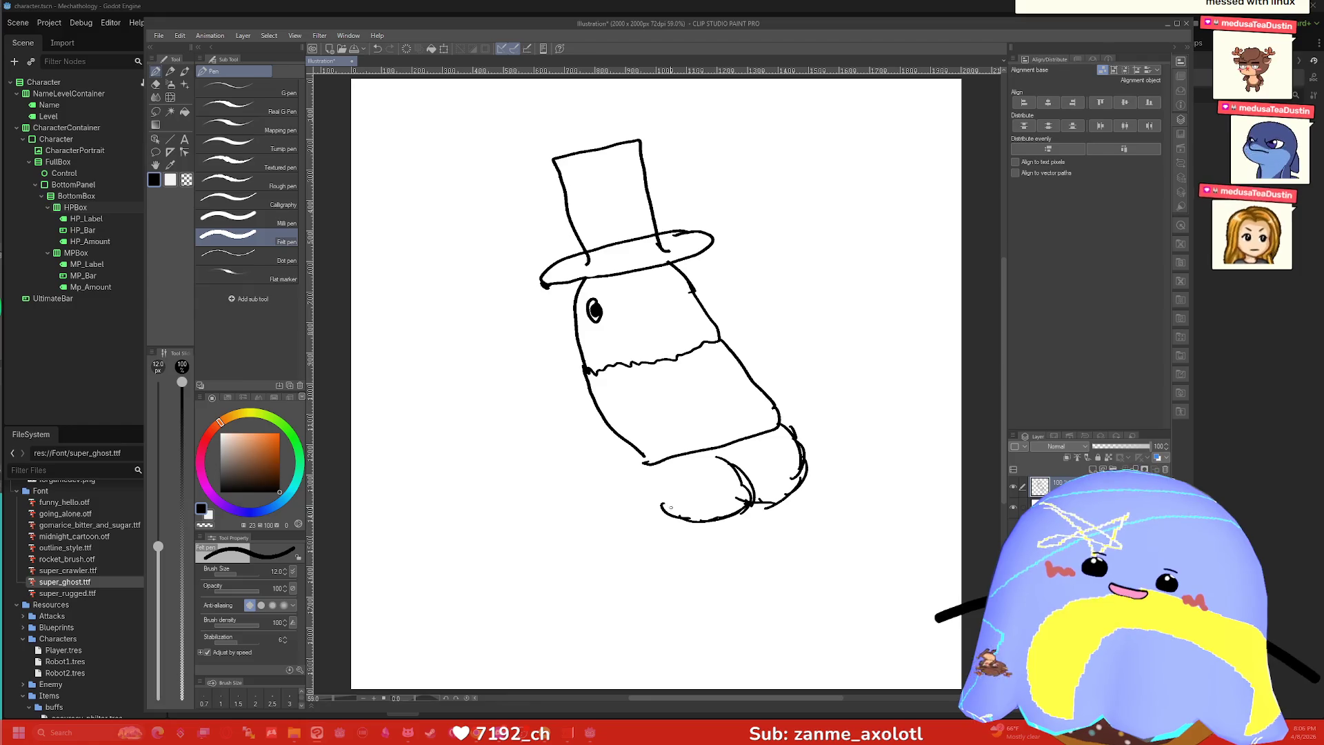
drag(641, 459, 667, 558)
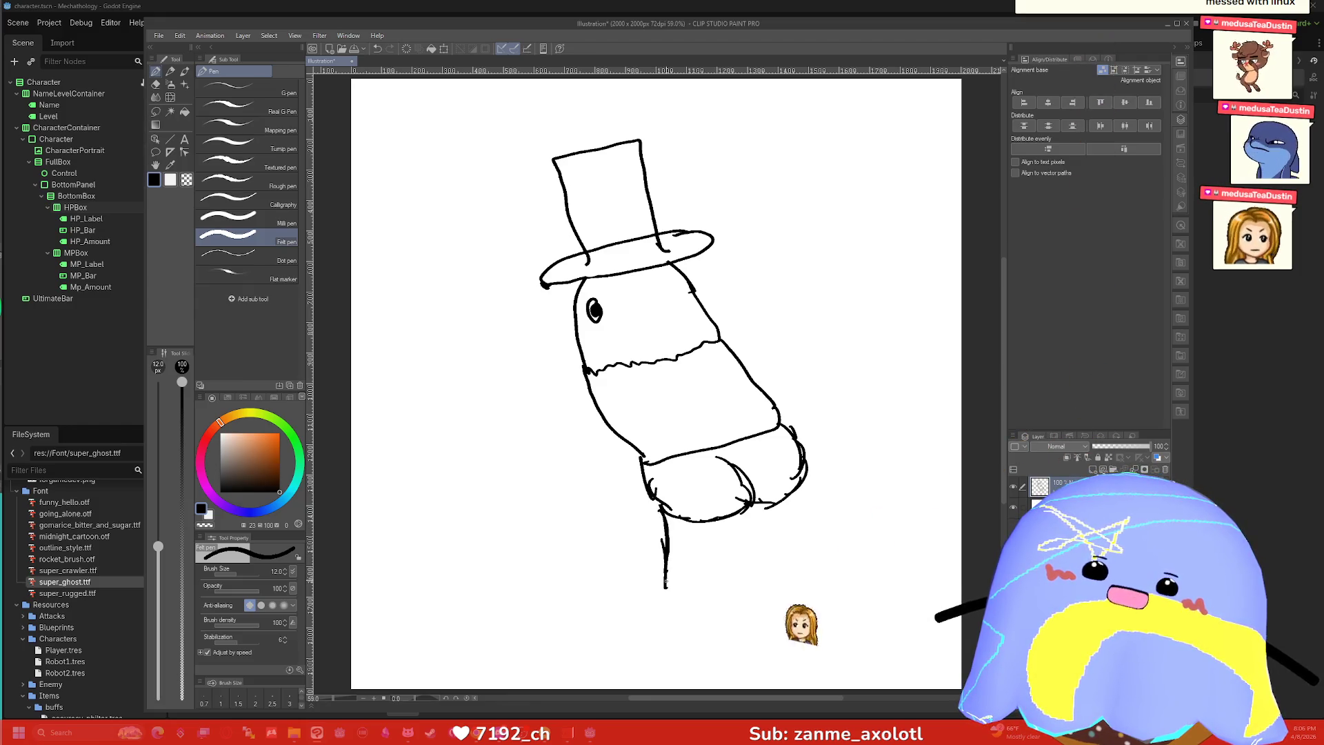
drag(673, 511, 676, 587)
drag(732, 516, 731, 572)
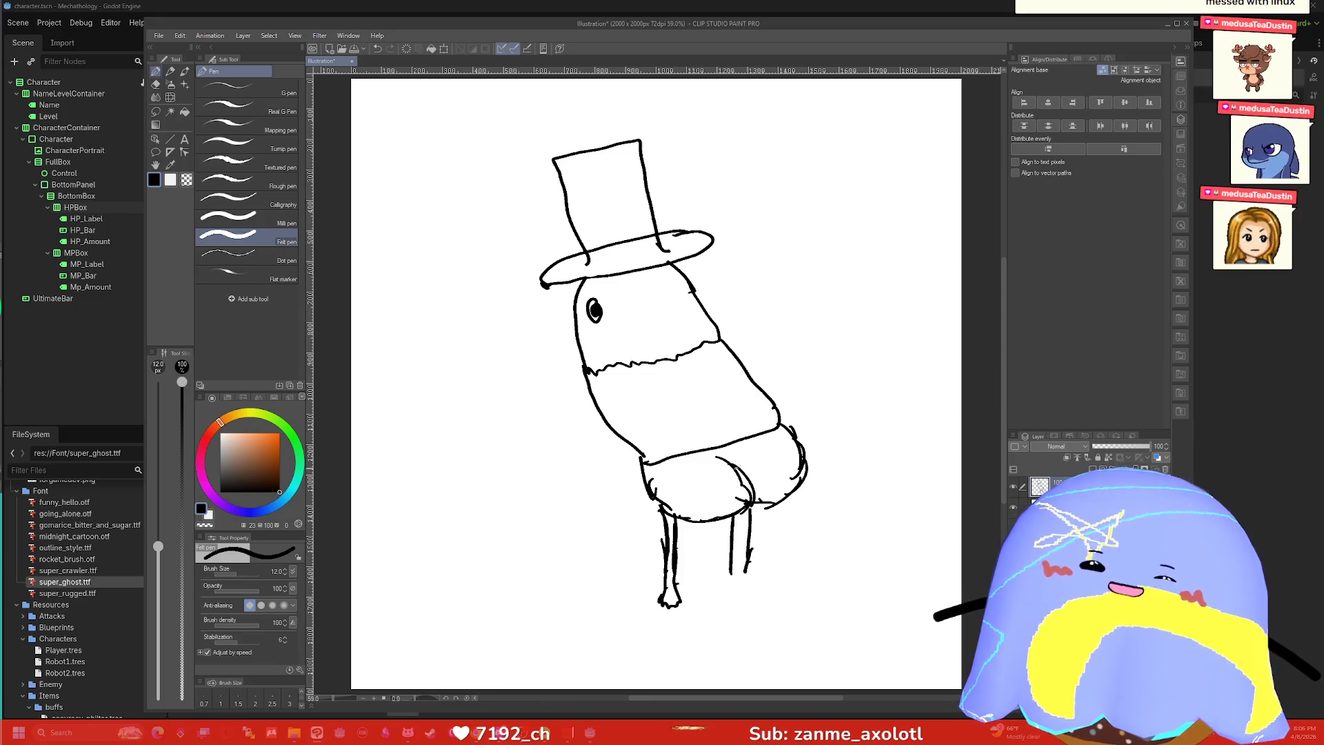
key(ctrl+z)
key(ctrl+z)
key(ctrl+z)
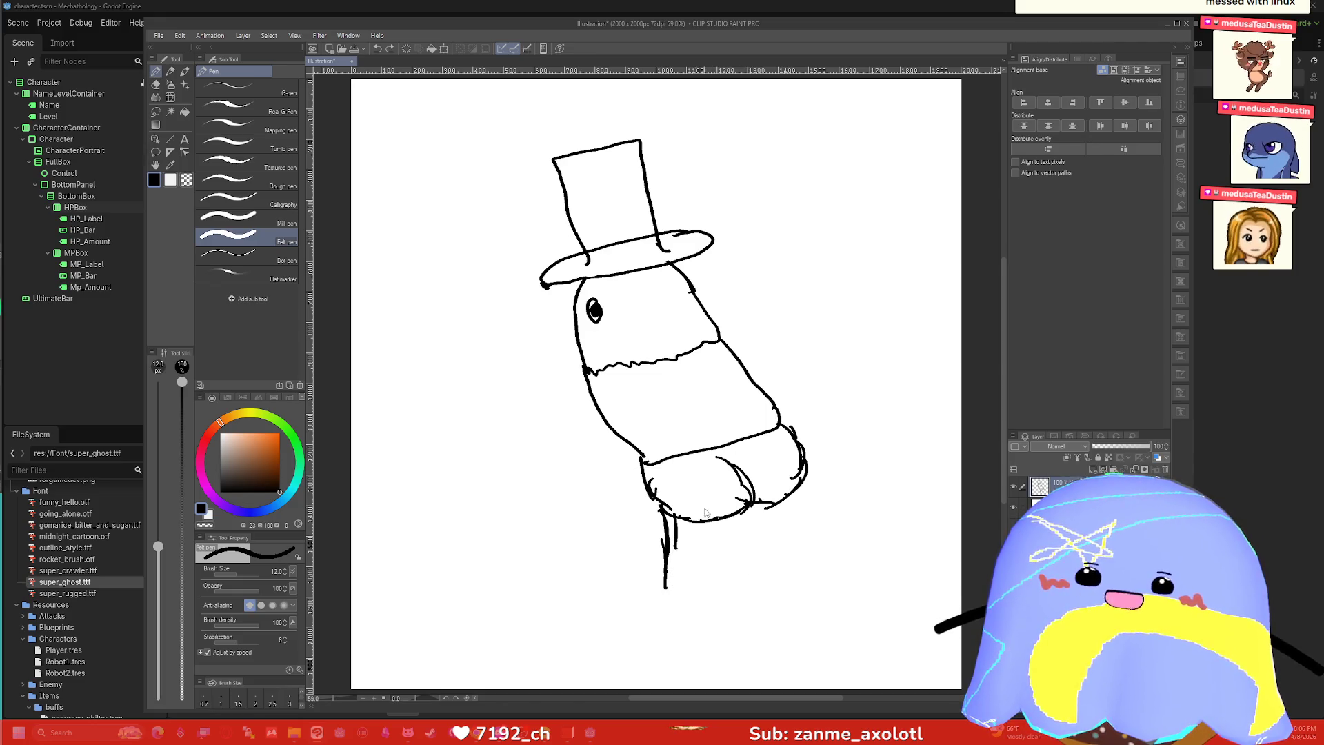
key(ctrl+z)
key(ctrl+z)
key(ctrl+z)
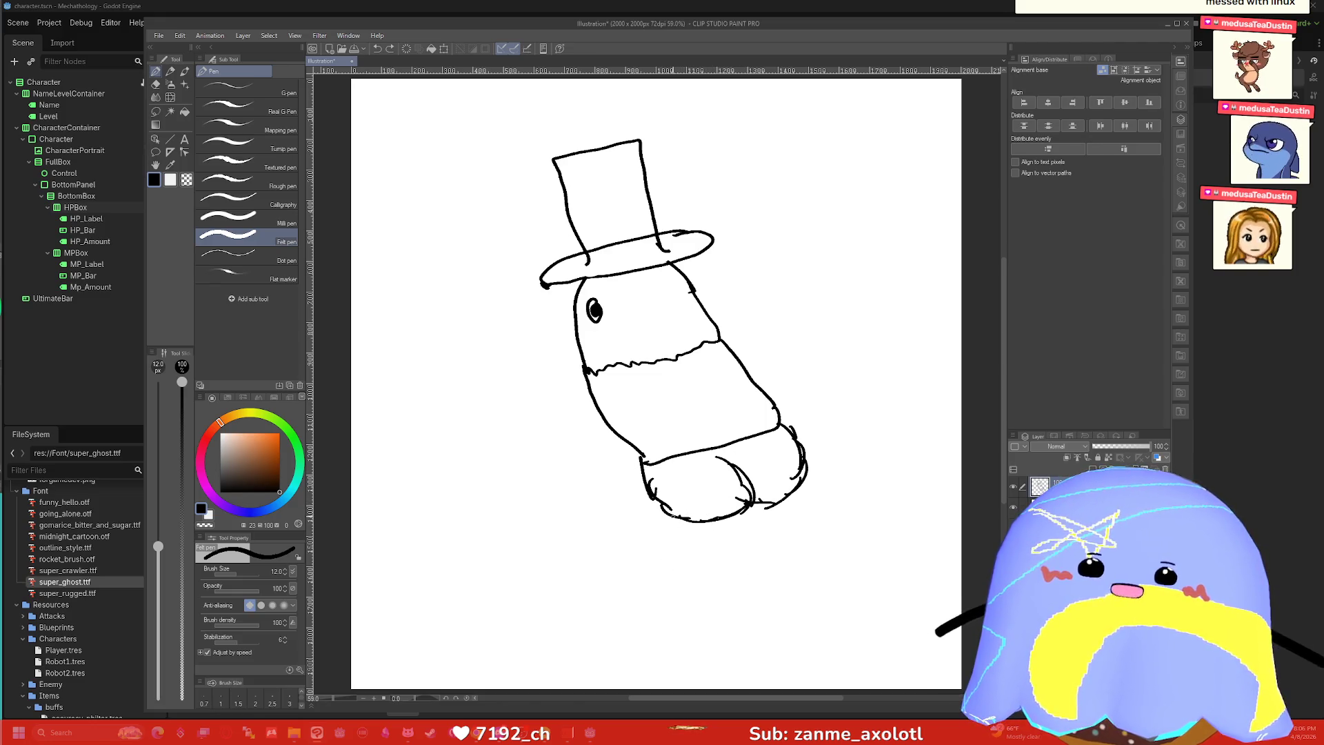
drag(674, 518, 676, 568)
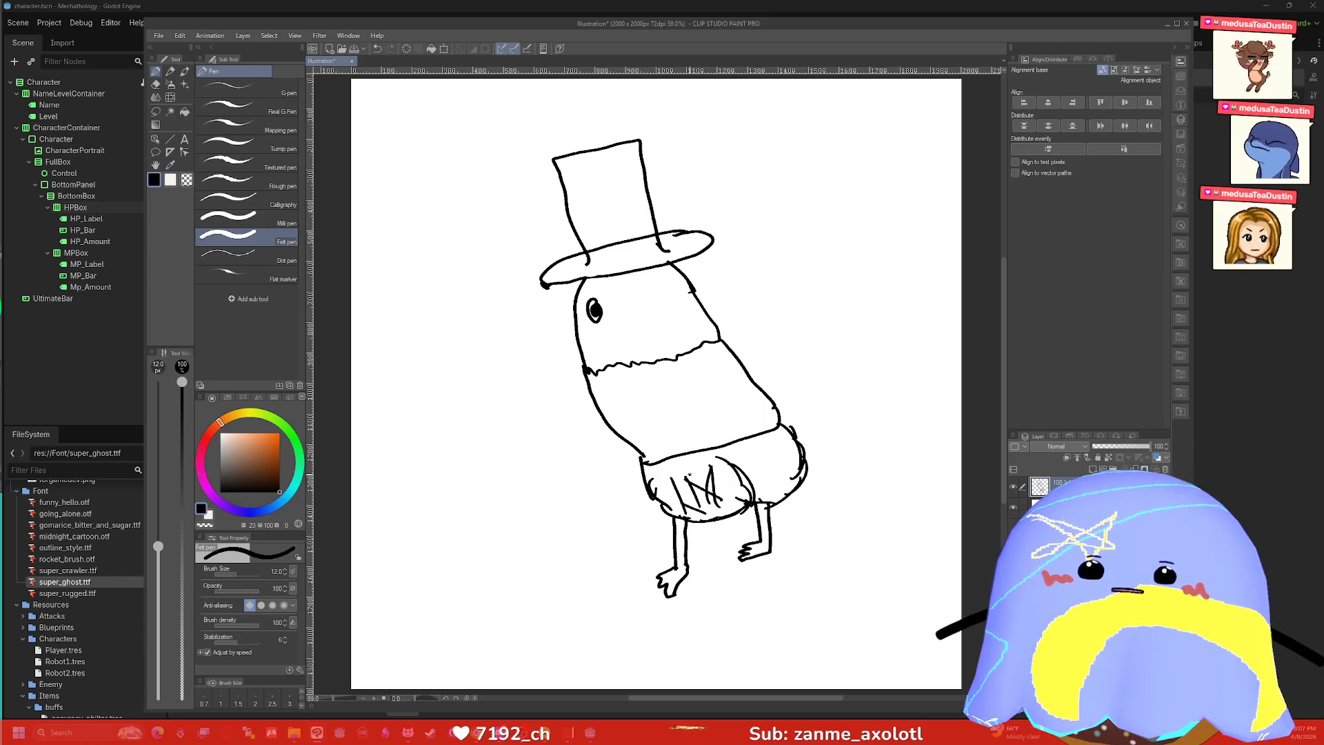
Scribble-hatch the skirt area across both sides.
drag(691, 473, 731, 506)
mouse_move(724, 458)
mouse_down()
mouse_move(726, 502)
mouse_move(775, 483)
mouse_up()
mouse_move(771, 440)
mouse_down()
mouse_move(776, 485)
mouse_move(770, 472)
mouse_up()
drag(775, 445, 801, 474)
mouse_move(793, 440)
mouse_down()
mouse_move(783, 480)
mouse_move(762, 488)
mouse_up()
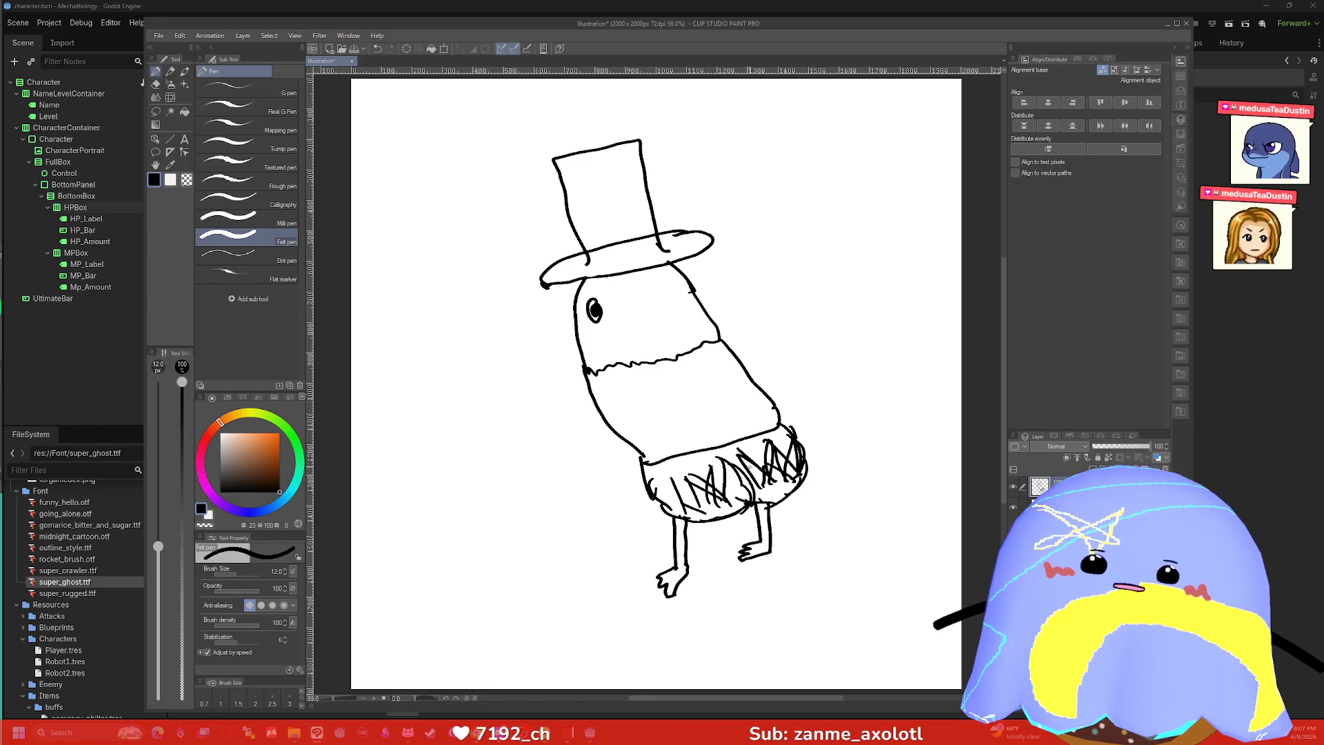
drag(651, 484, 664, 500)
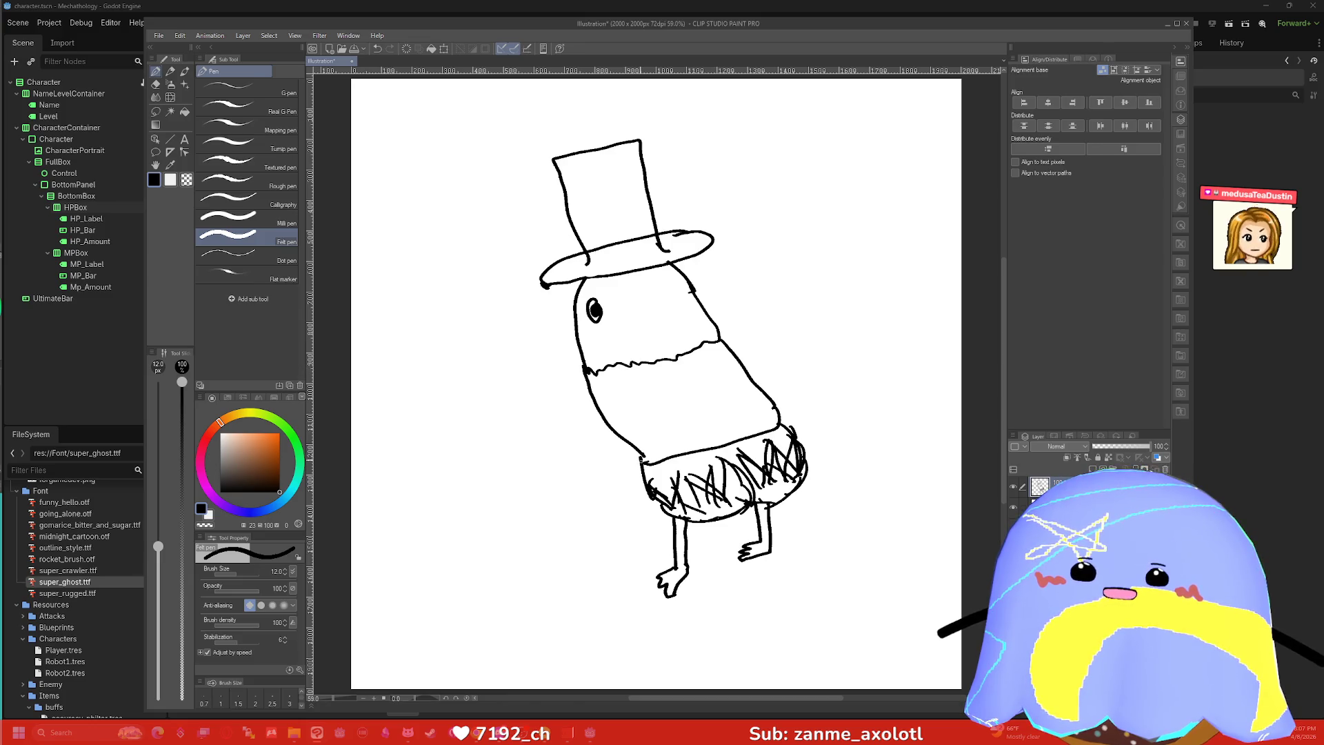
drag(634, 449, 643, 462)
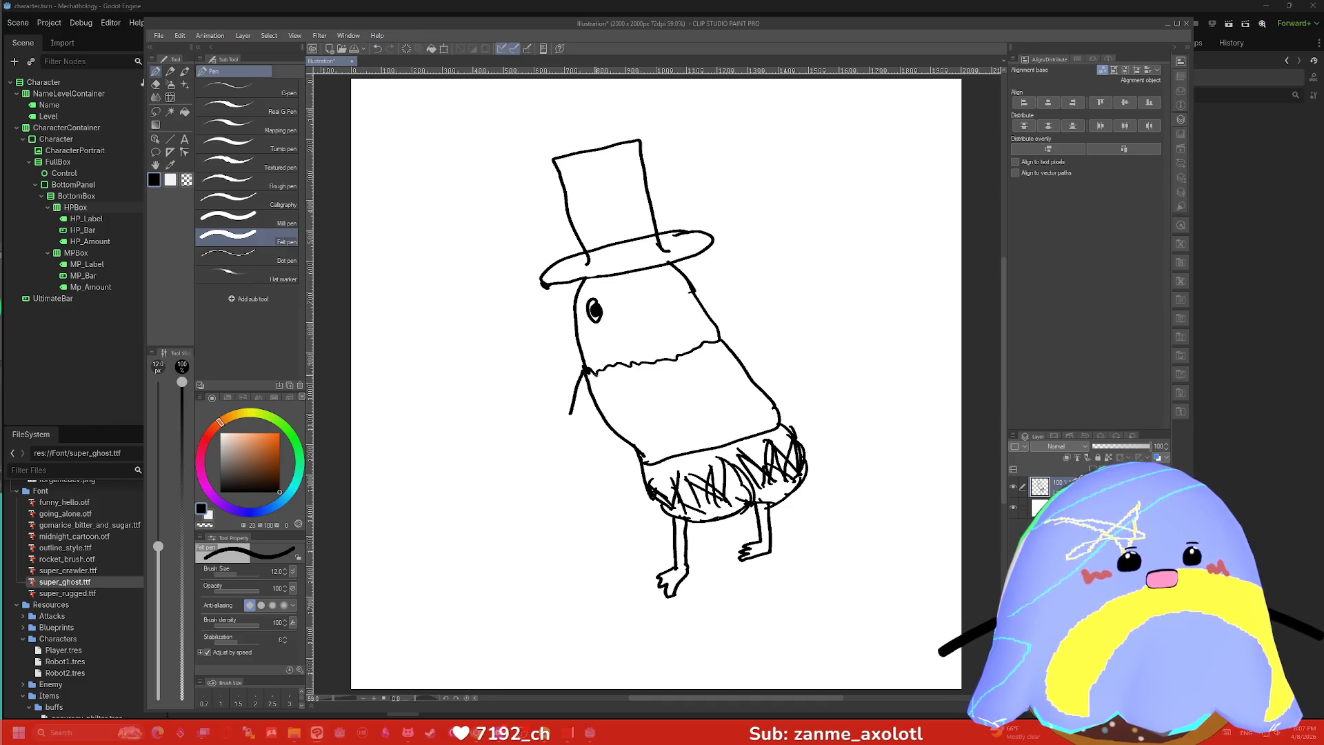
Draw the arms, fill the sweater and left arm blue, and patch white gaps.
drag(571, 414, 589, 451)
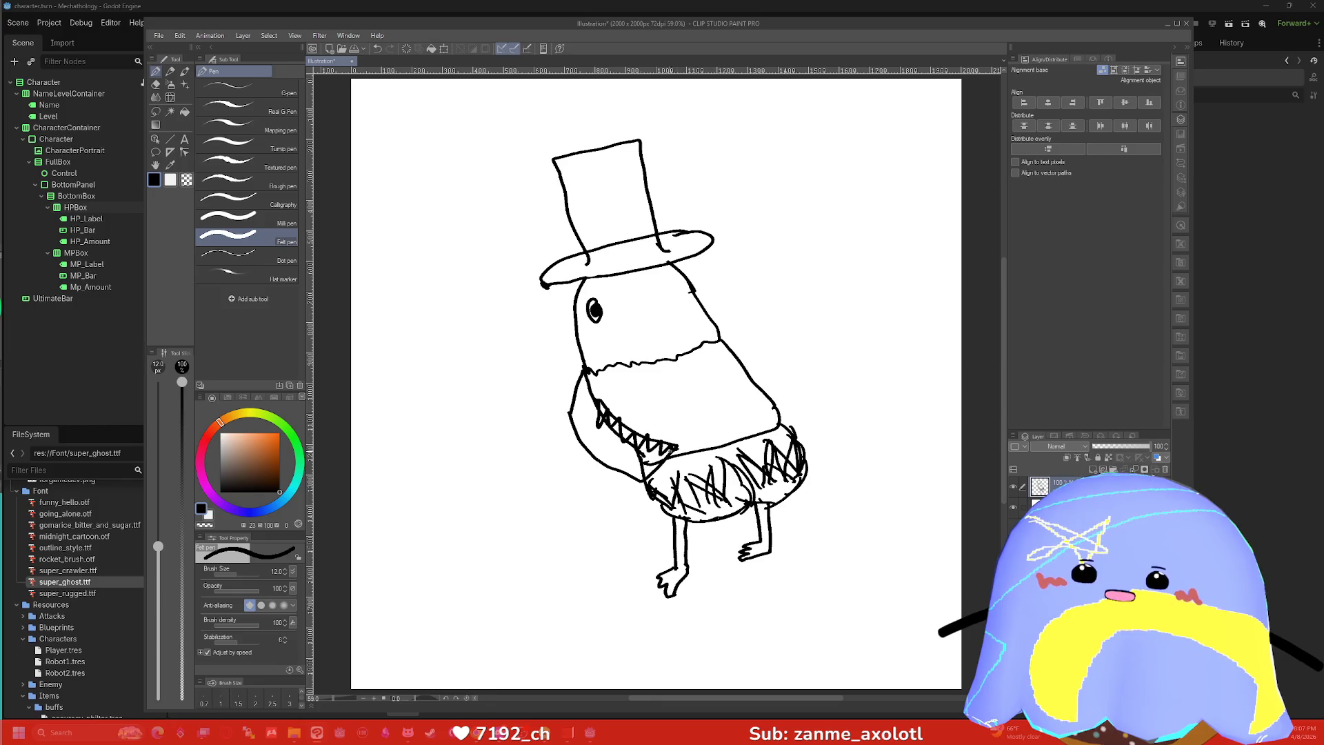
key(ctrl+z)
key(ctrl+z)
key(ctrl+z)
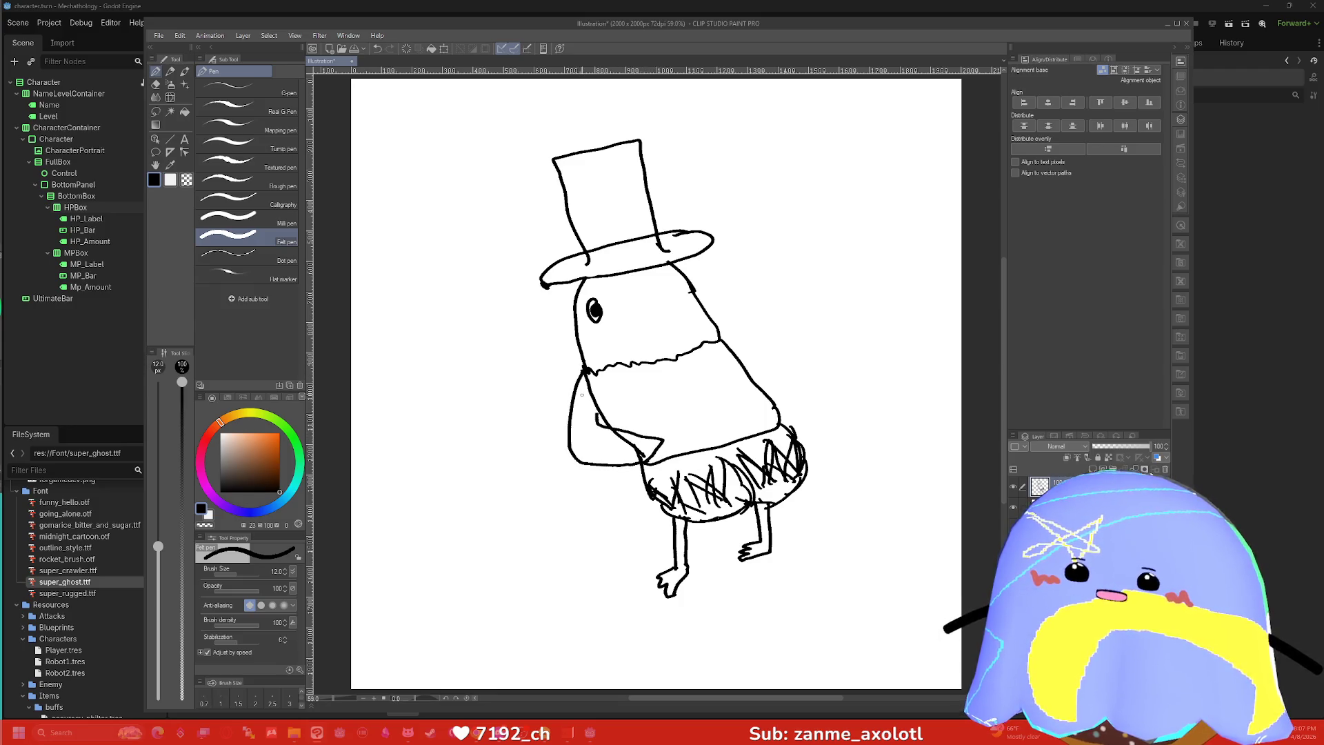
mouse_move(720, 338)
mouse_down()
mouse_move(785, 369)
mouse_move(793, 426)
mouse_up()
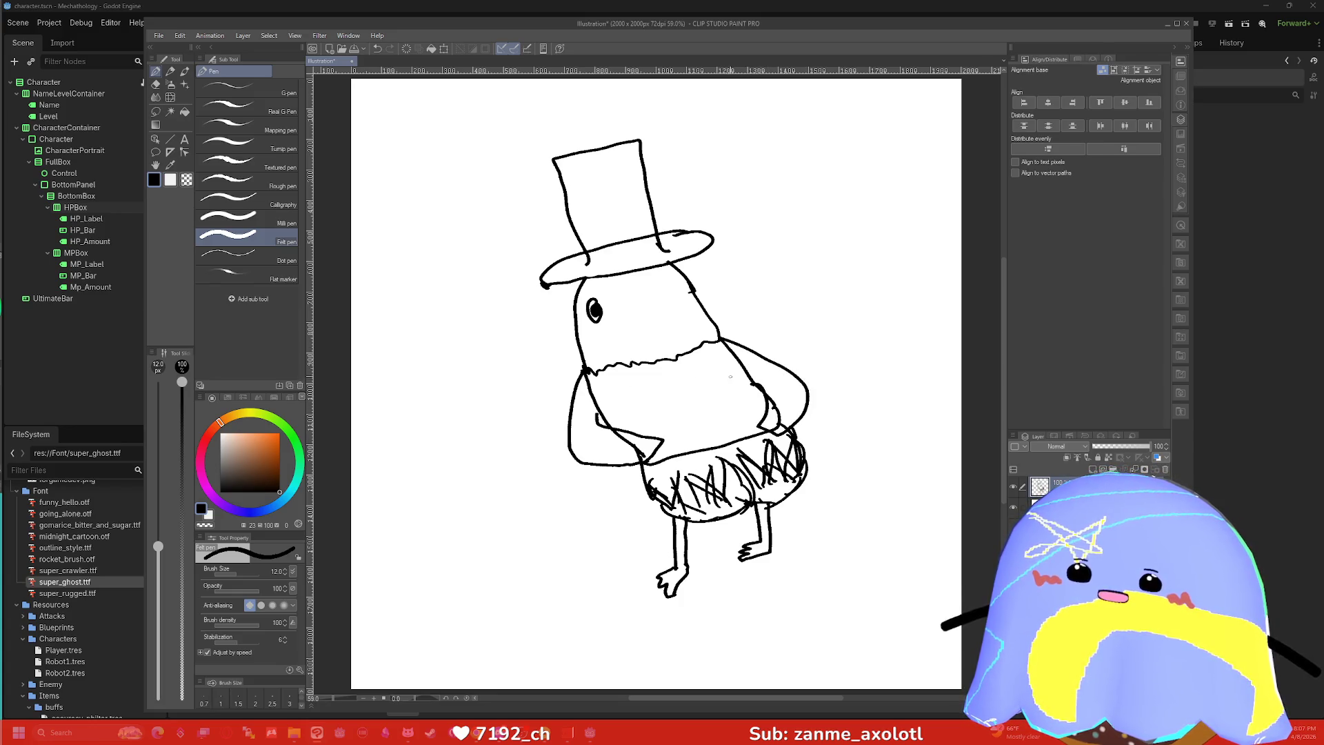
click(270, 508)
click(271, 449)
key(g)
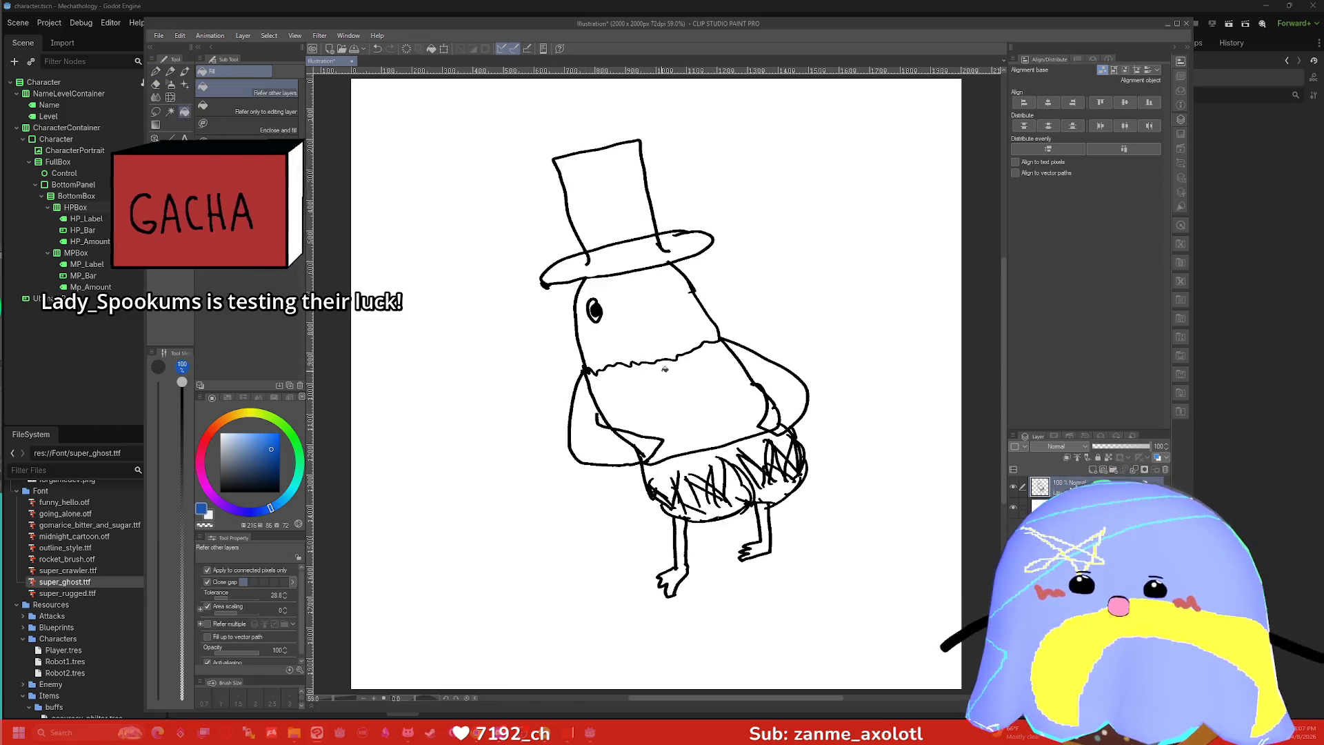
click(665, 369)
click(596, 421)
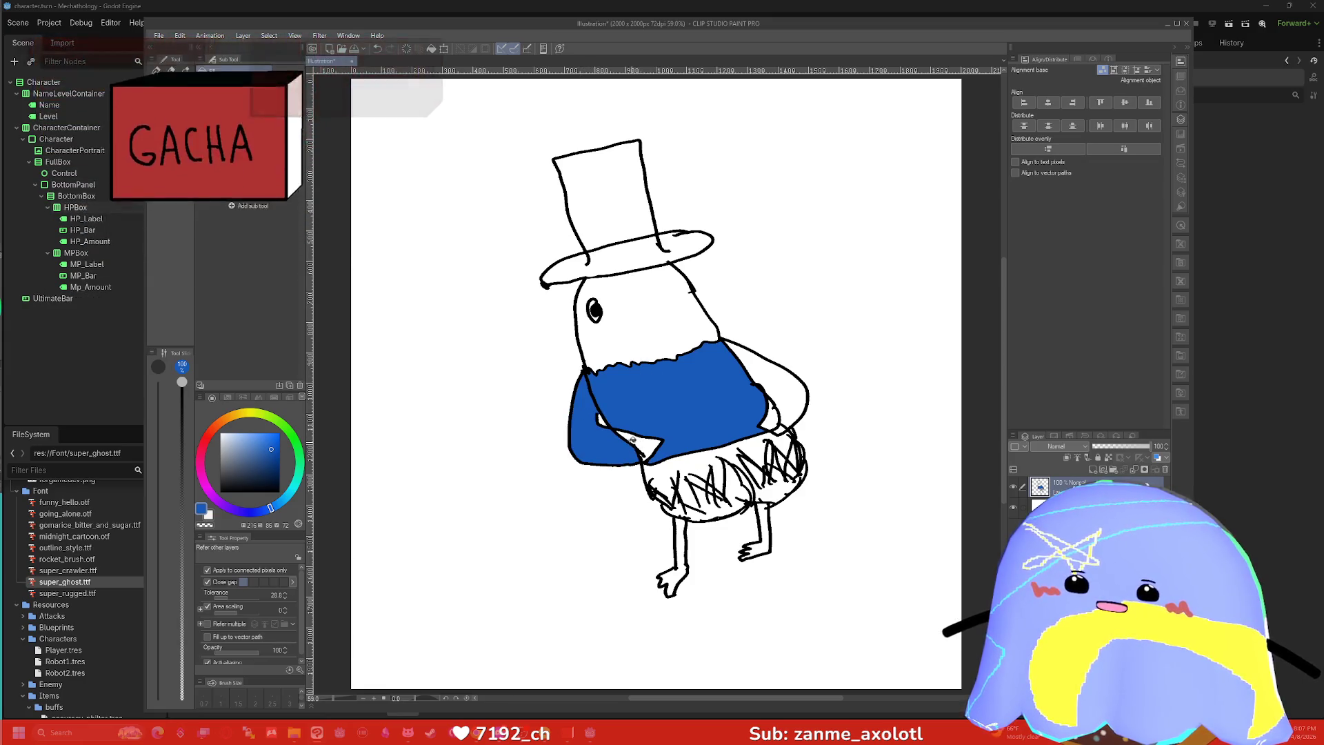
key(p)
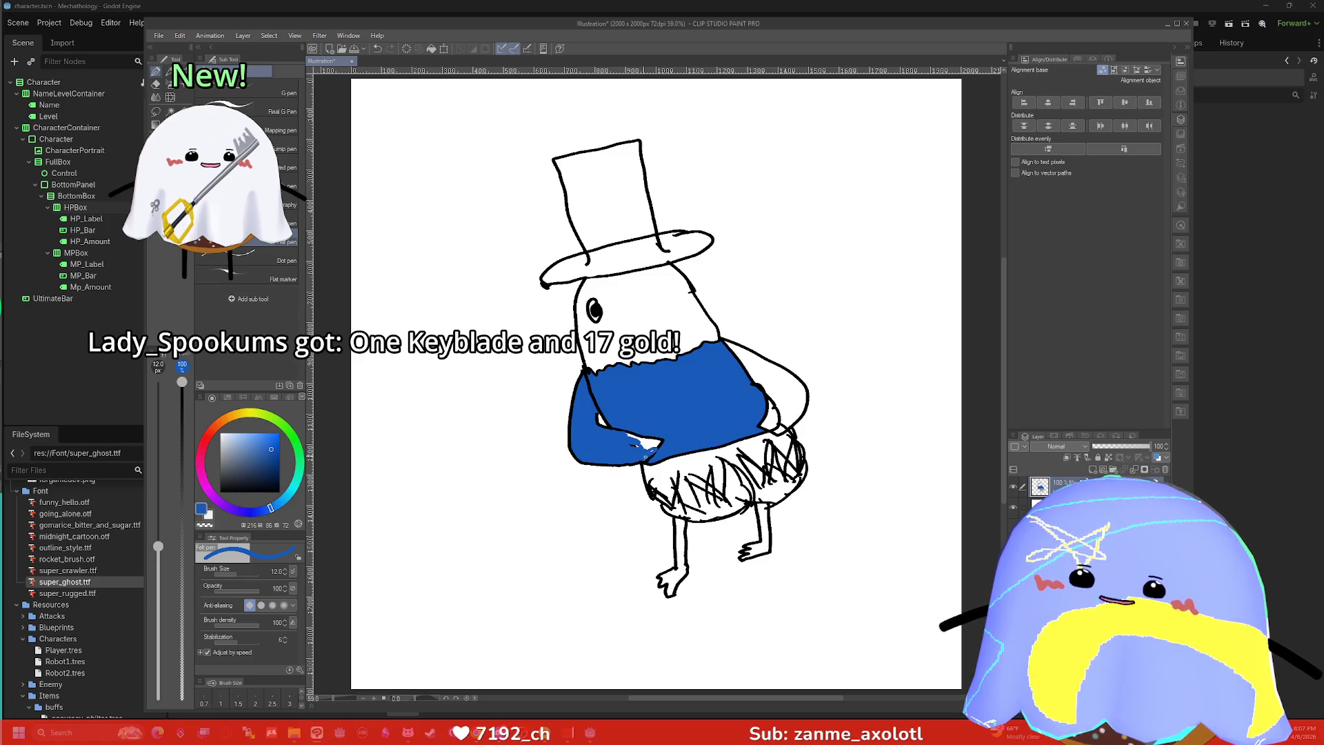
drag(631, 436, 640, 449)
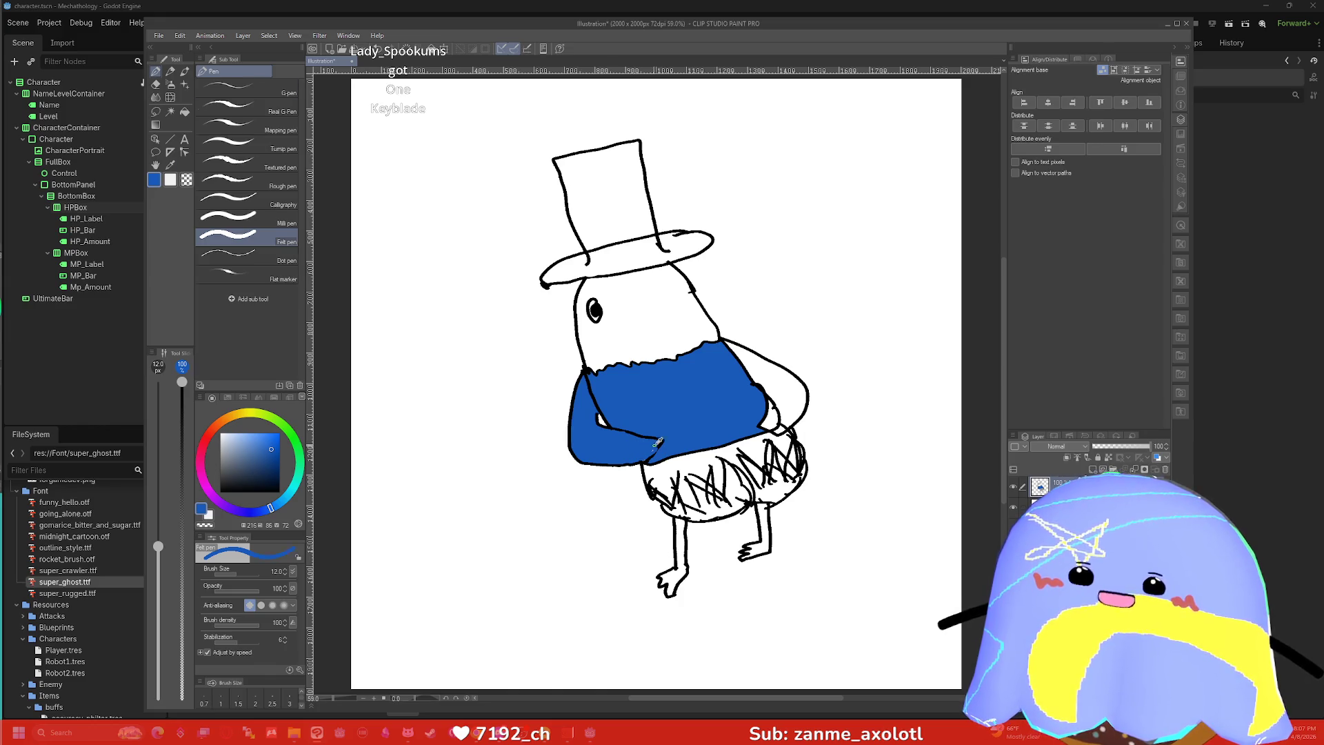
Fill the gap right of the shirt with the sweater blue, then choose orange-brown.
alt+click(657, 445)
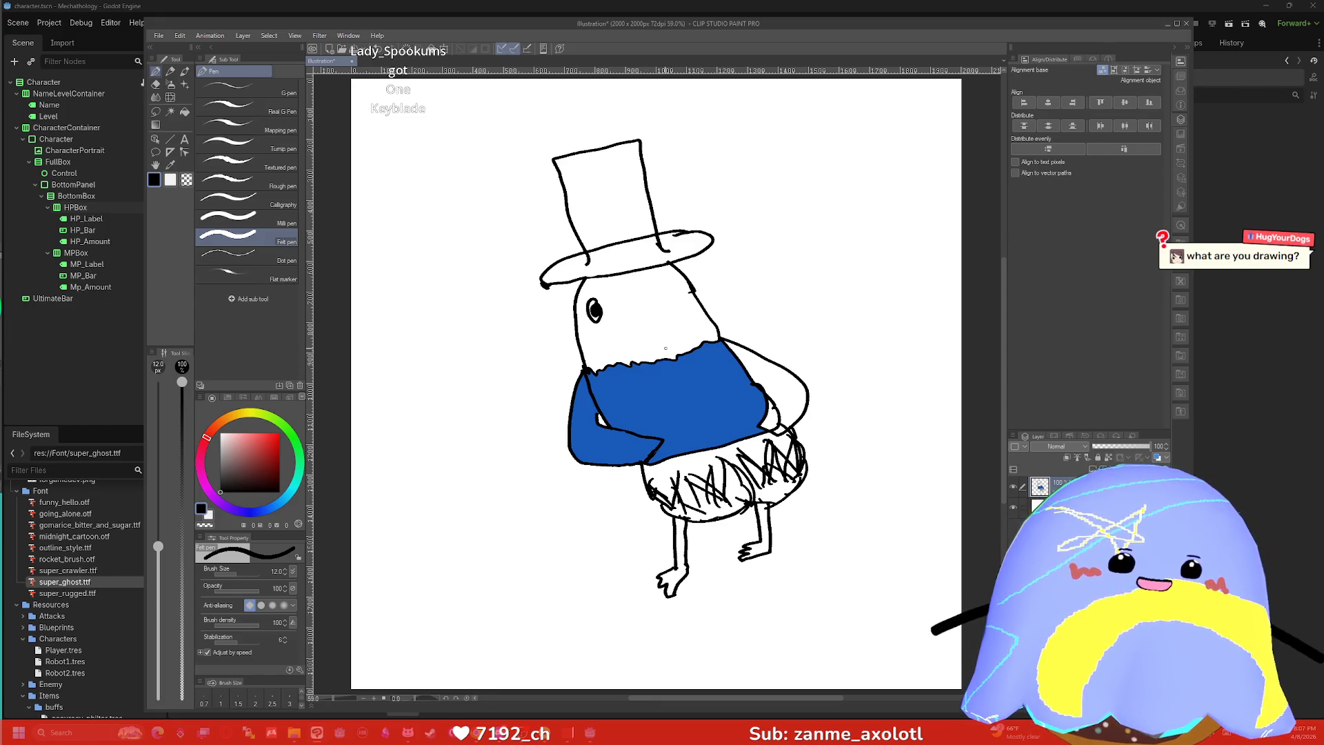
key(g)
click(748, 363)
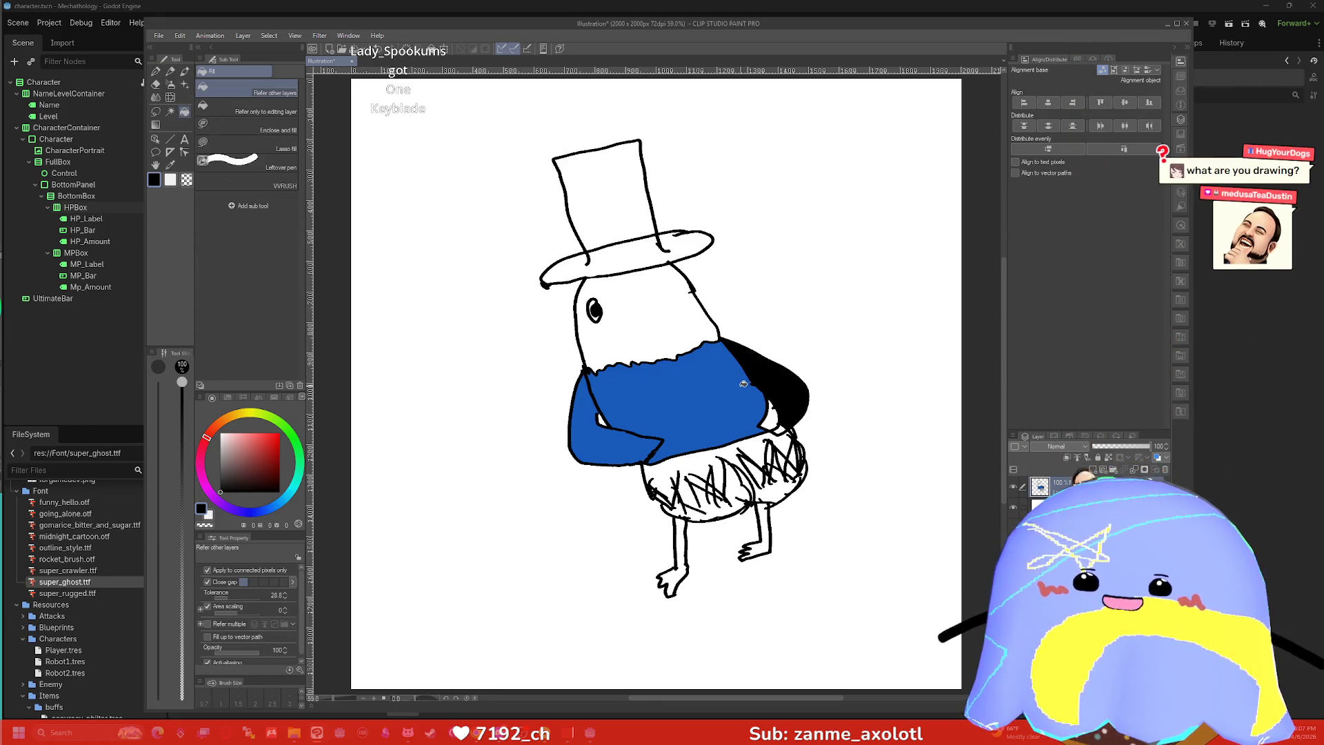
key(ctrl+z)
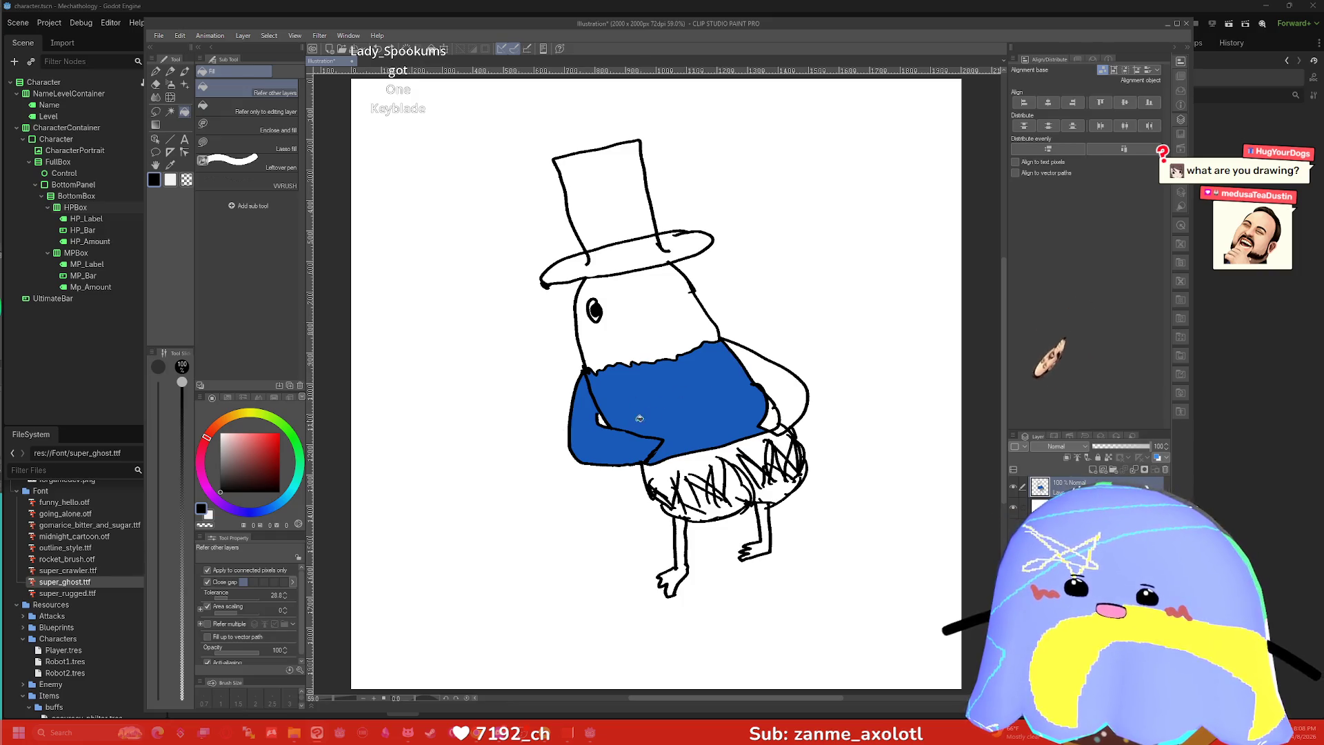
alt+click(678, 400)
click(779, 377)
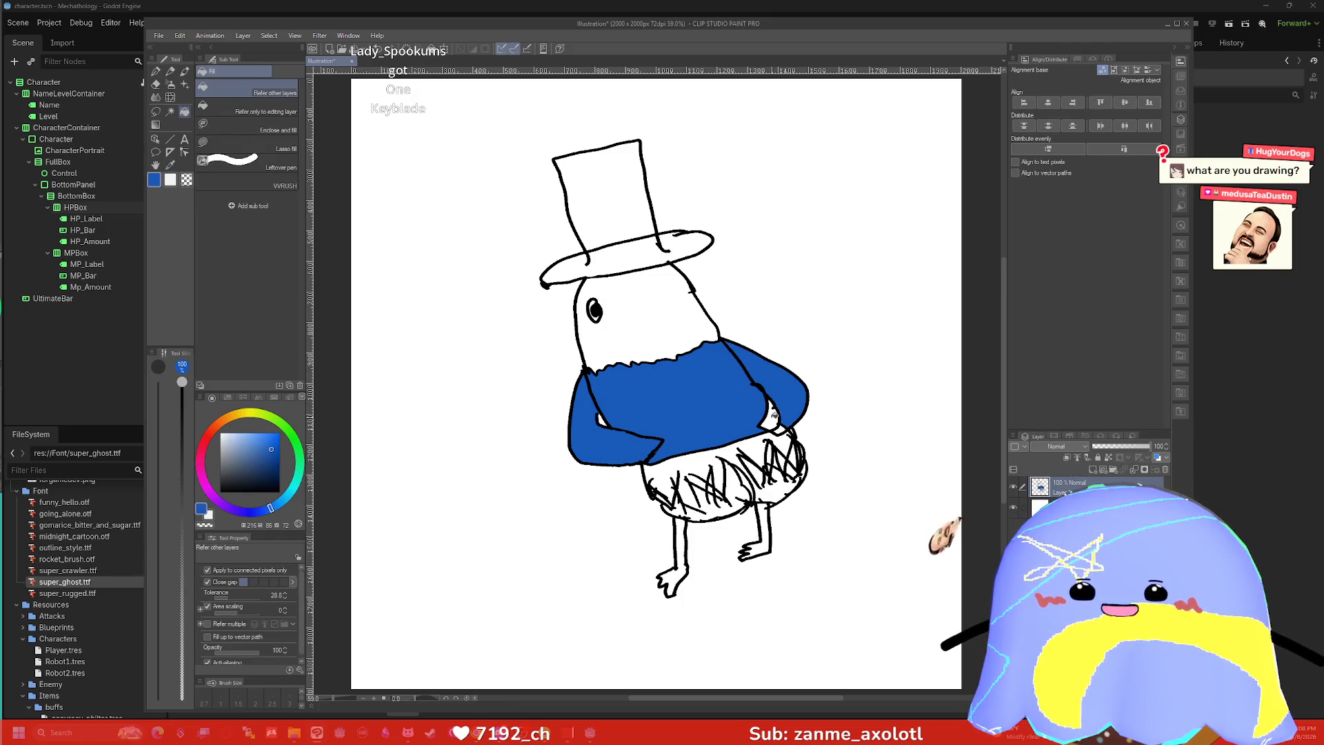
key(p)
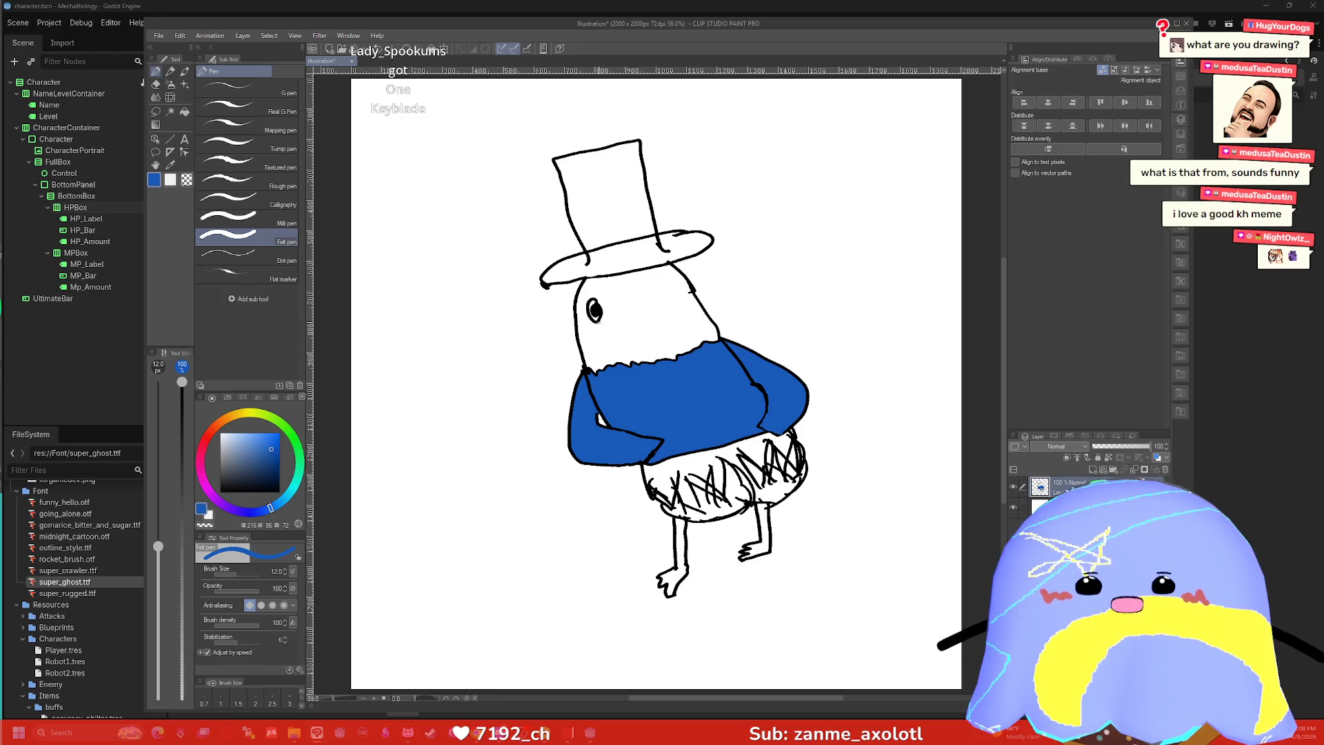
click(277, 462)
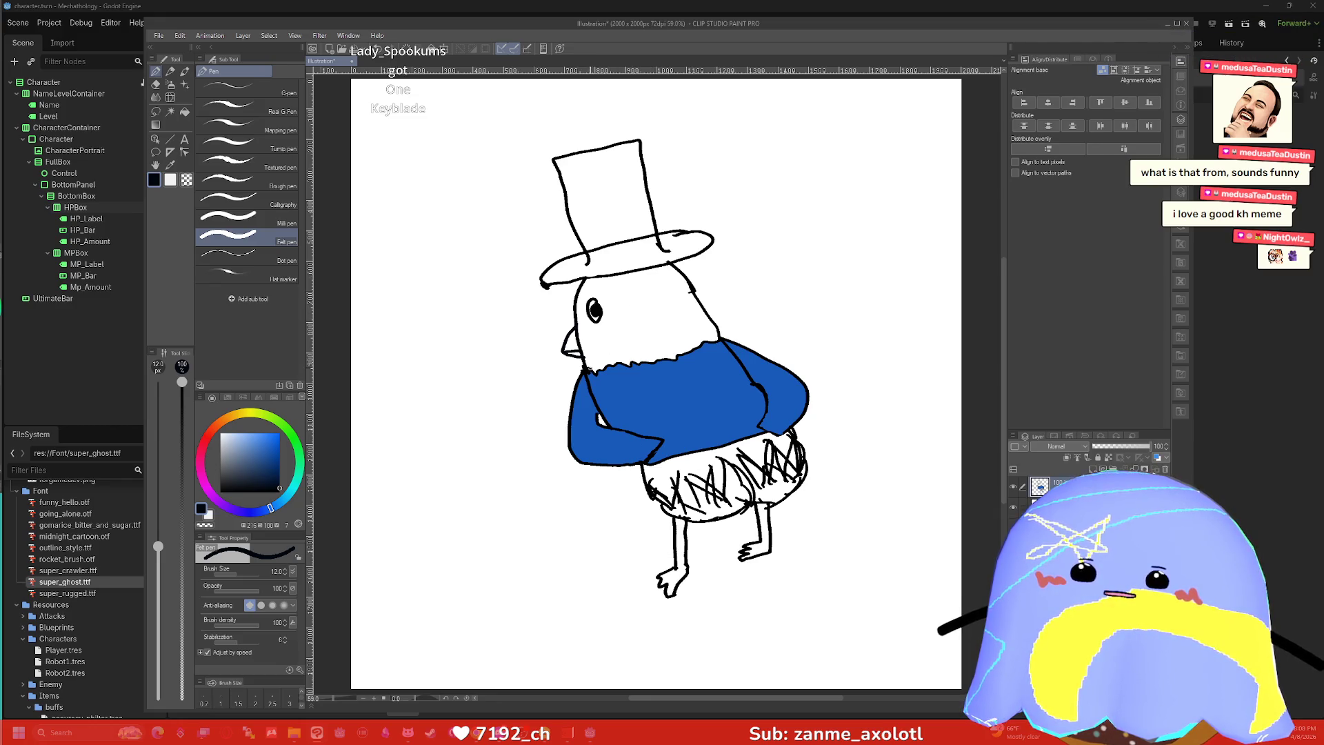
click(227, 419)
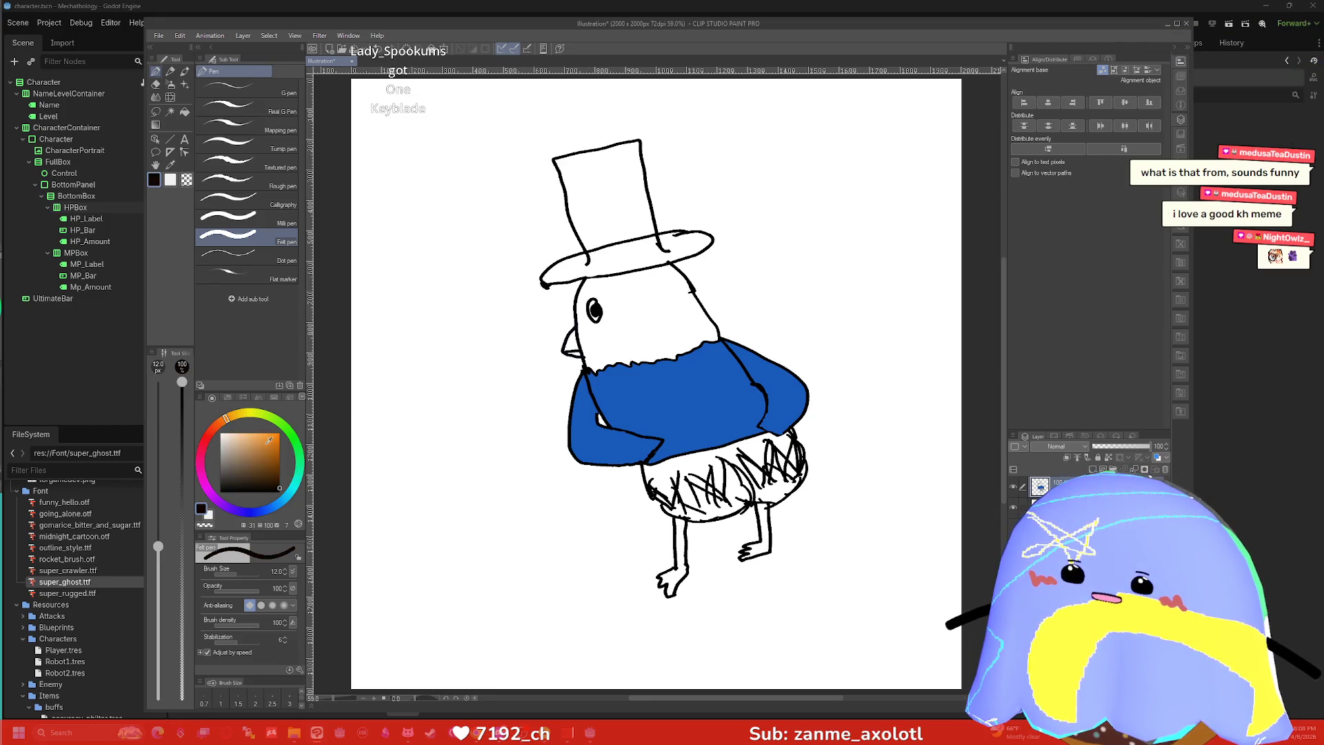
Fill the head orange-brown and the hat crown and brim with the sampled sweater blue.
key(g)
click(597, 332)
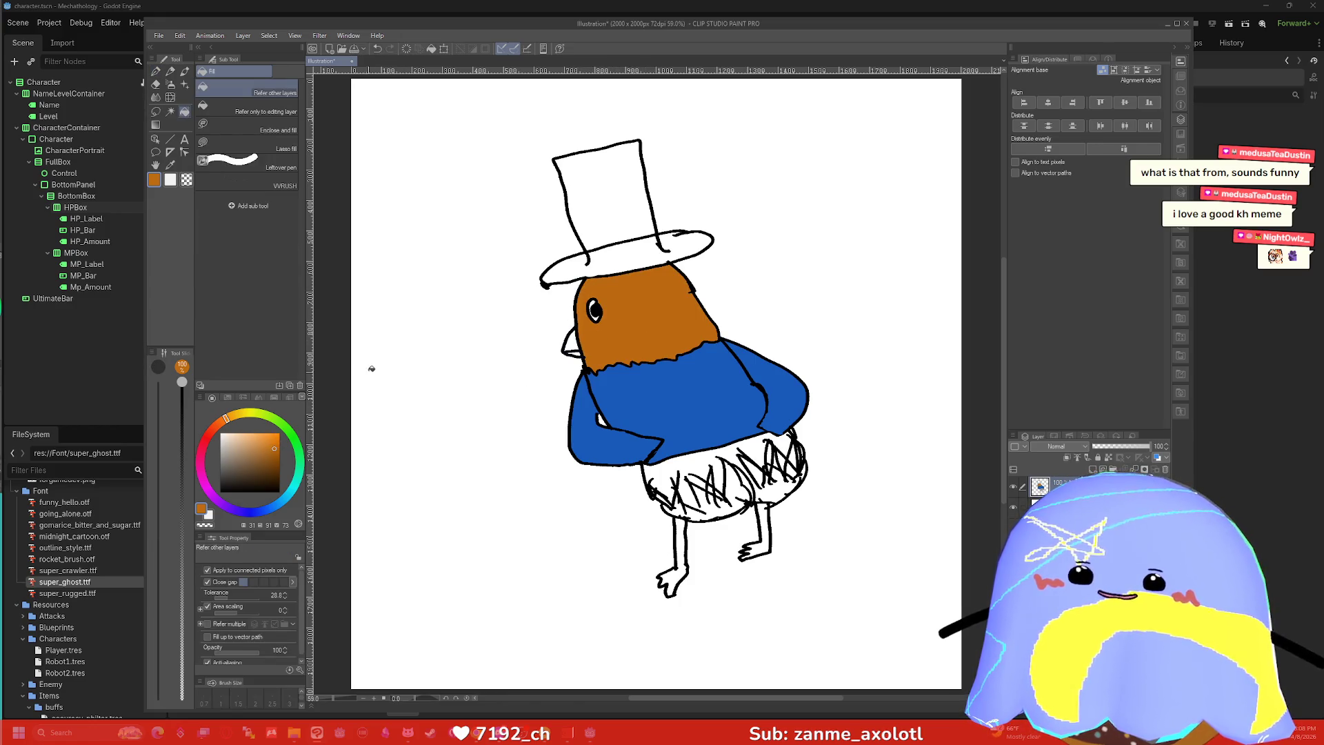
key(i)
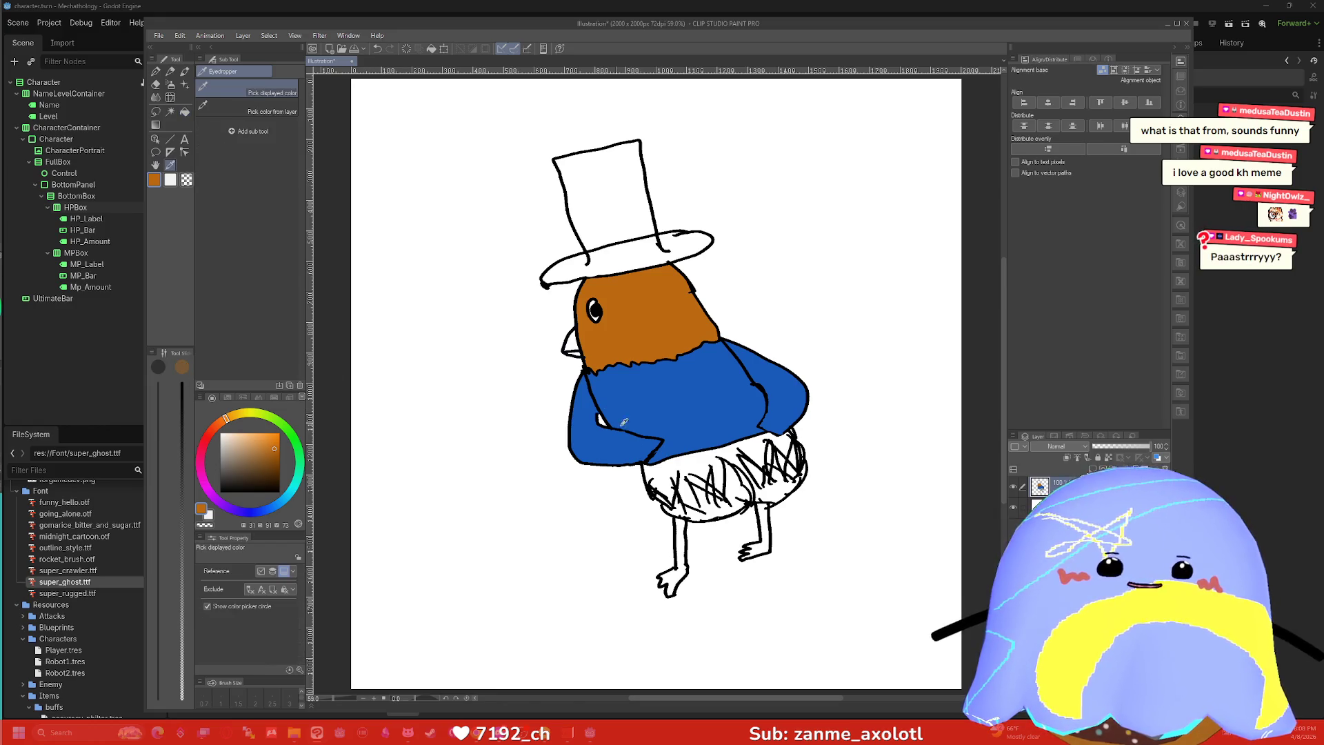
click(637, 420)
key(g)
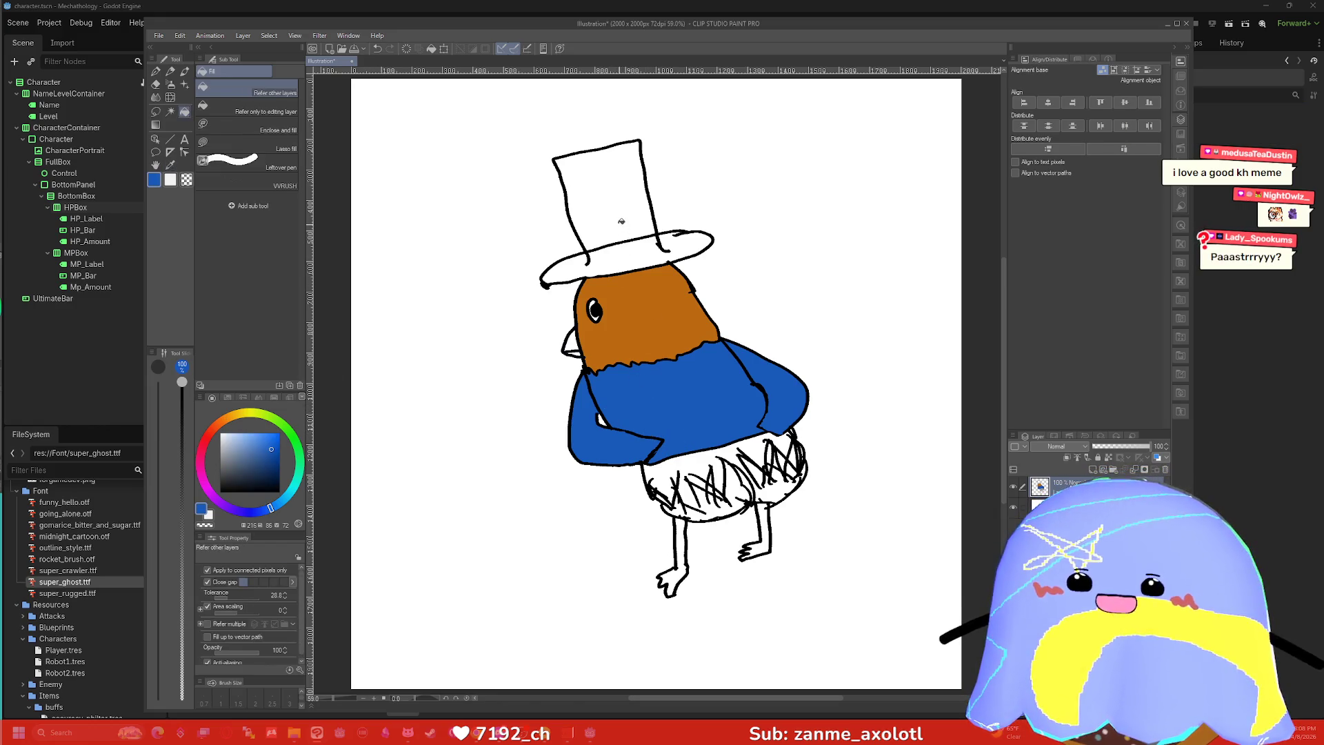
click(627, 242)
click(627, 256)
key(p)
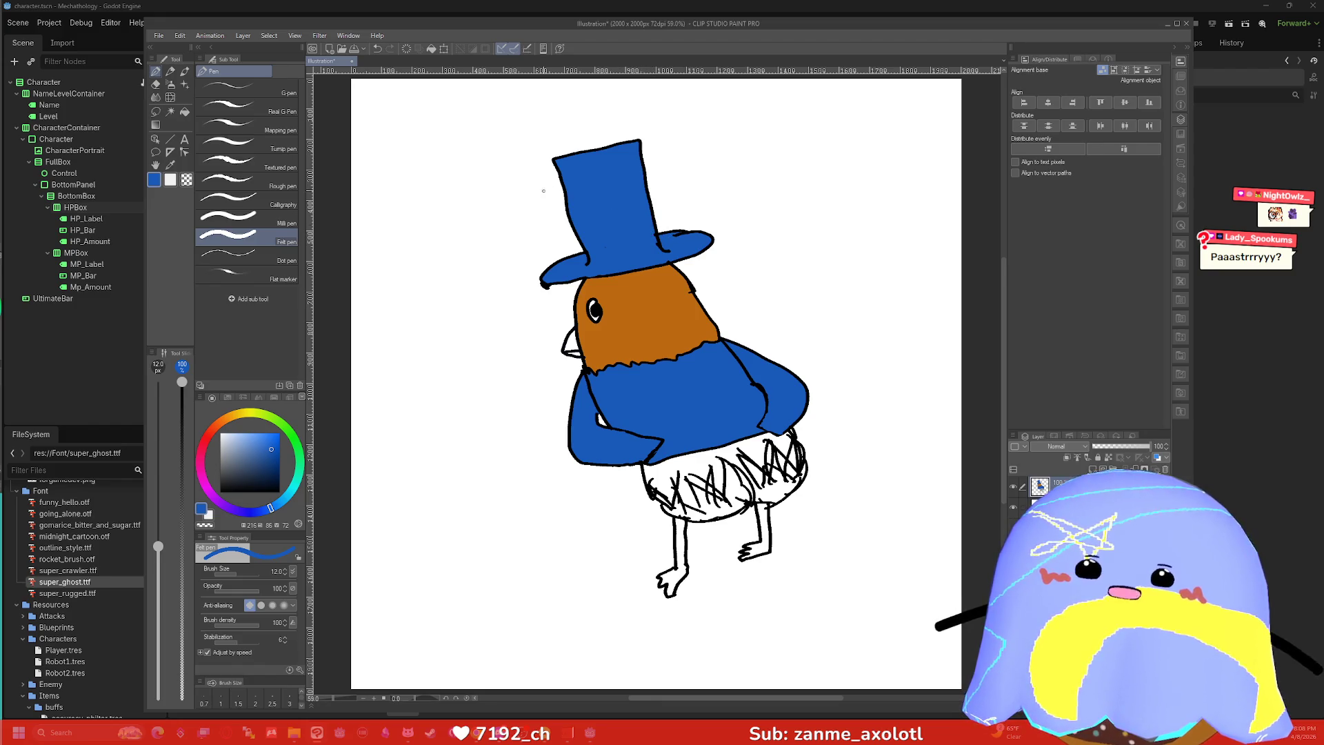
Erase the hat's top lower and redraw its top-left edge, undoing the blue stroke.
key(e)
mouse_move(555, 151)
mouse_down()
mouse_move(641, 159)
mouse_move(573, 166)
mouse_move(642, 171)
mouse_up()
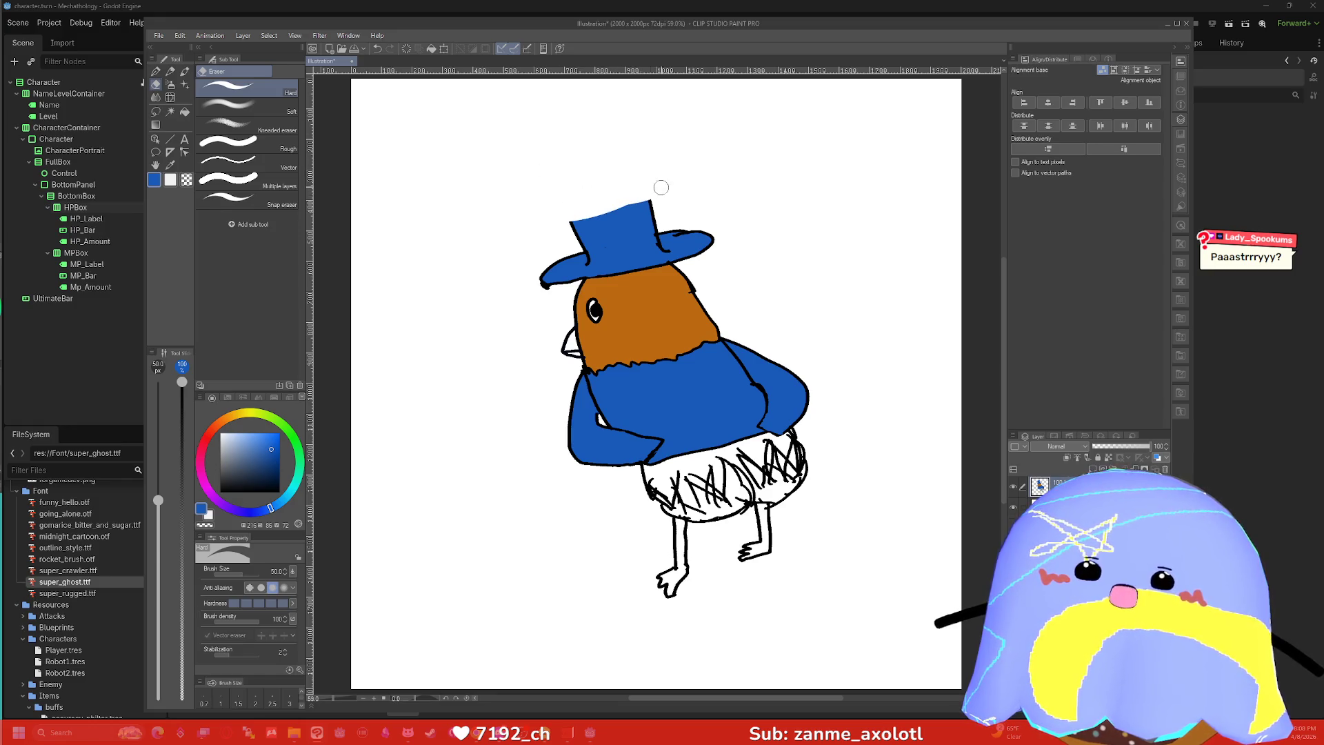
key(p)
drag(567, 219, 646, 191)
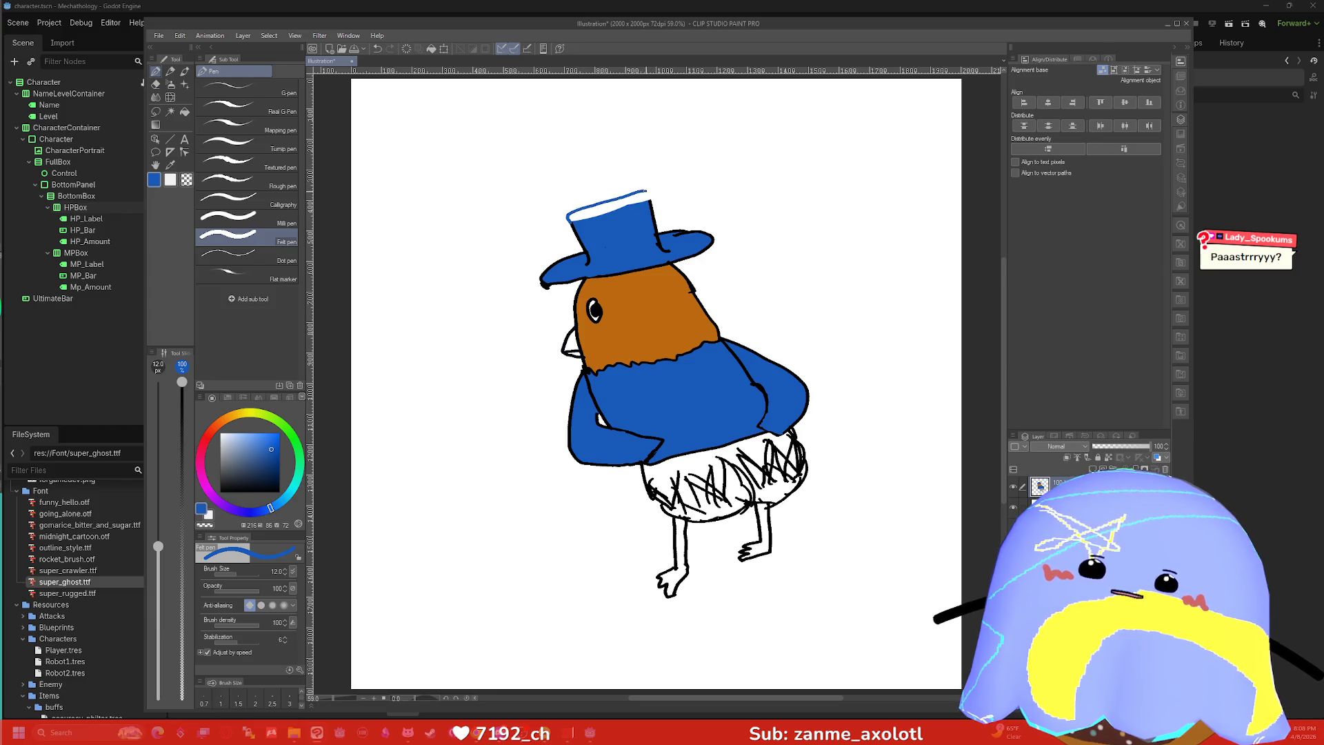
key(ctrl+z)
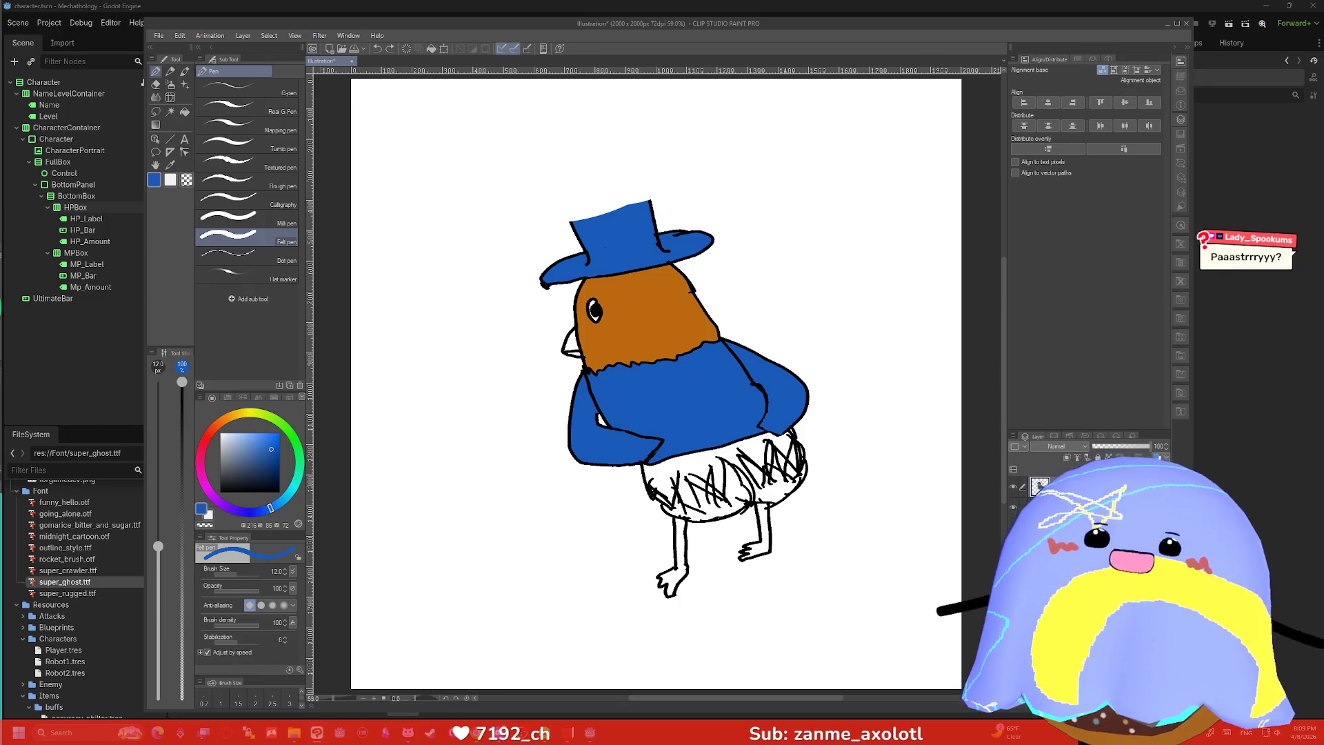
Outline the shortened hat's top-left corner in sampled black and fill the top gap blue.
key(i)
click(654, 235)
key(p)
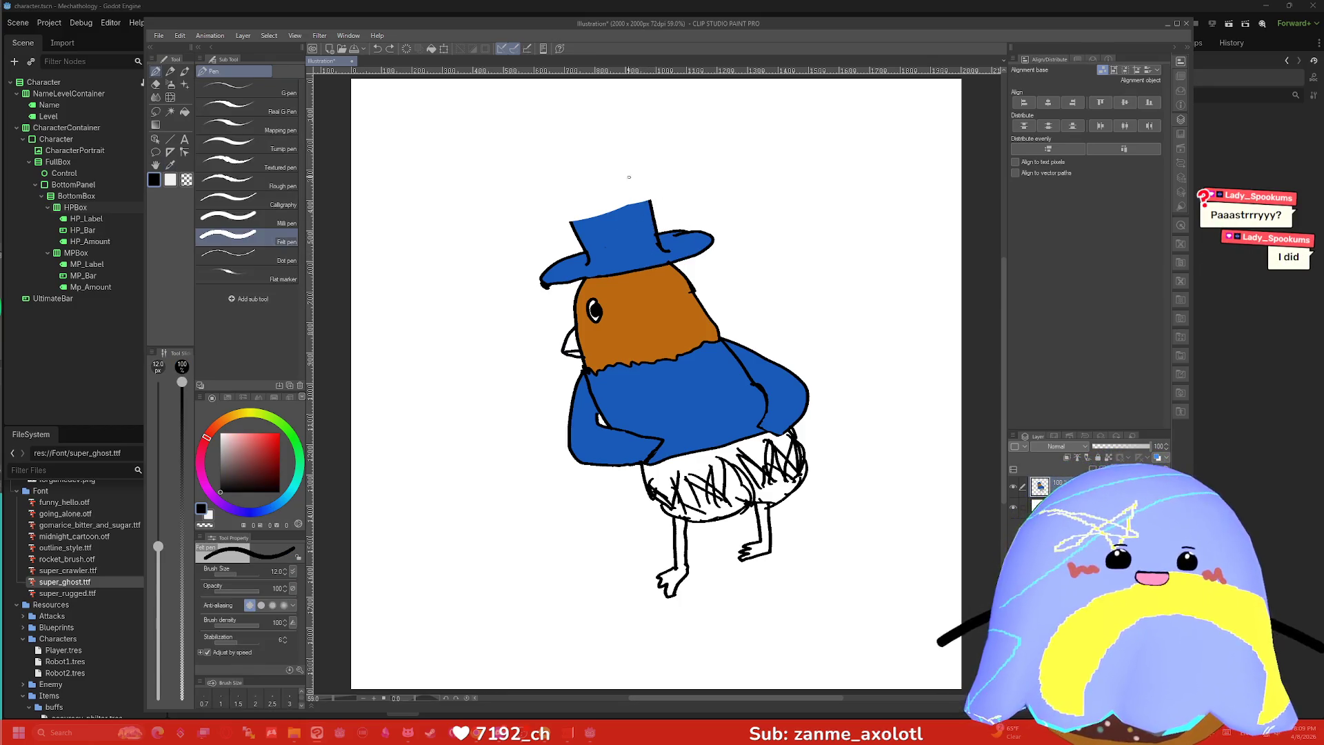
drag(570, 221, 651, 197)
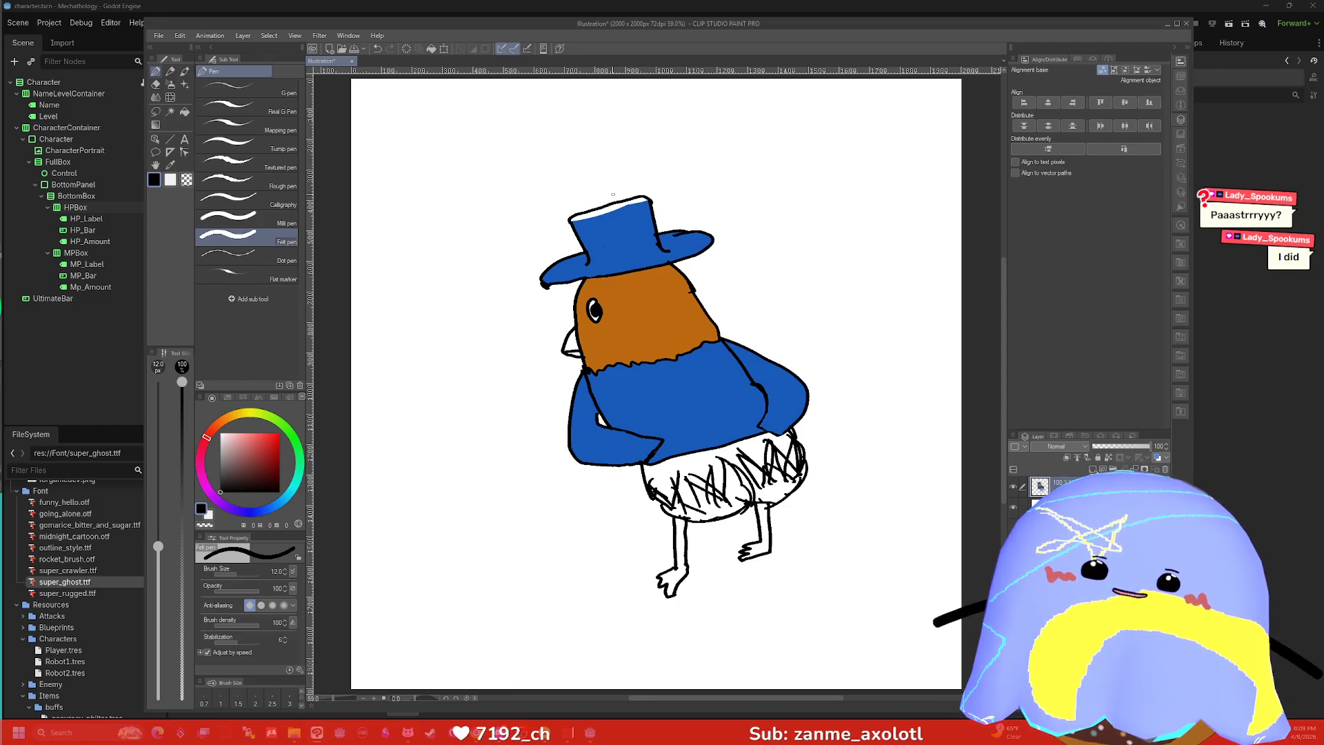
key(g)
alt+click(607, 221)
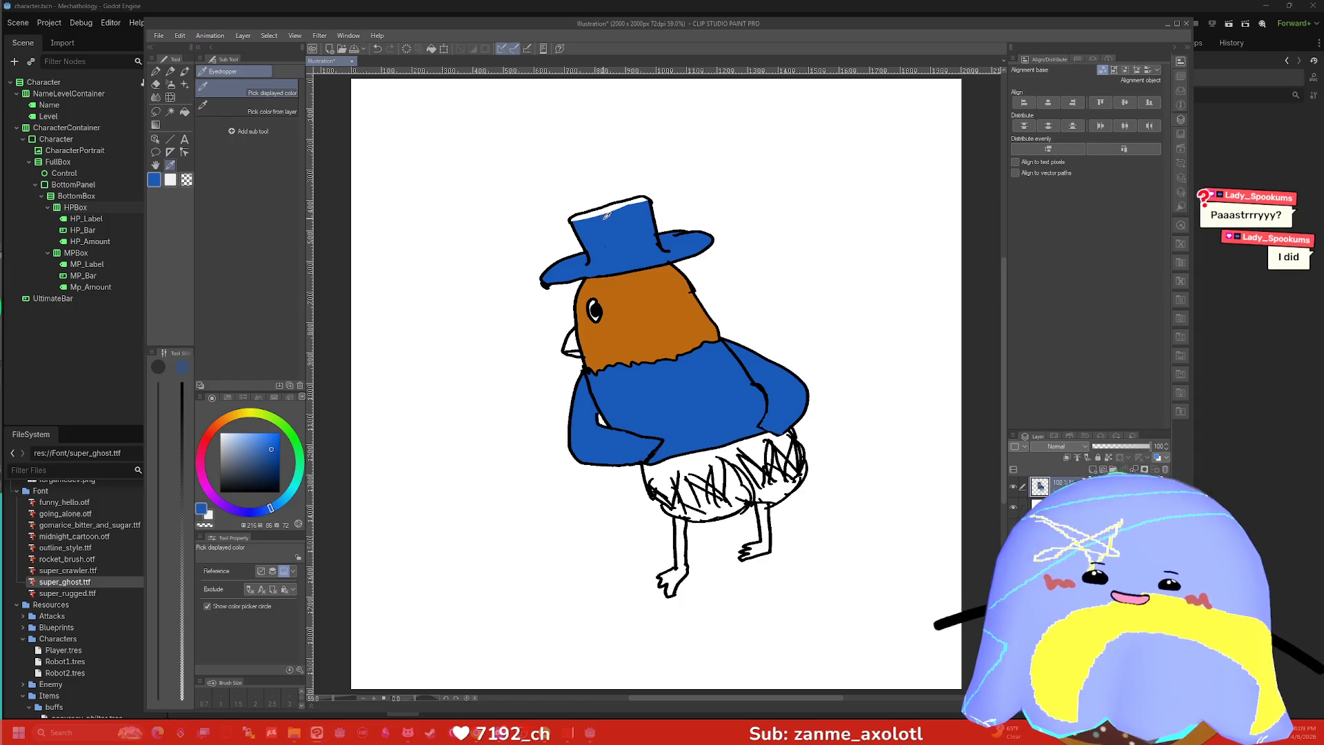
click(604, 209)
key(p)
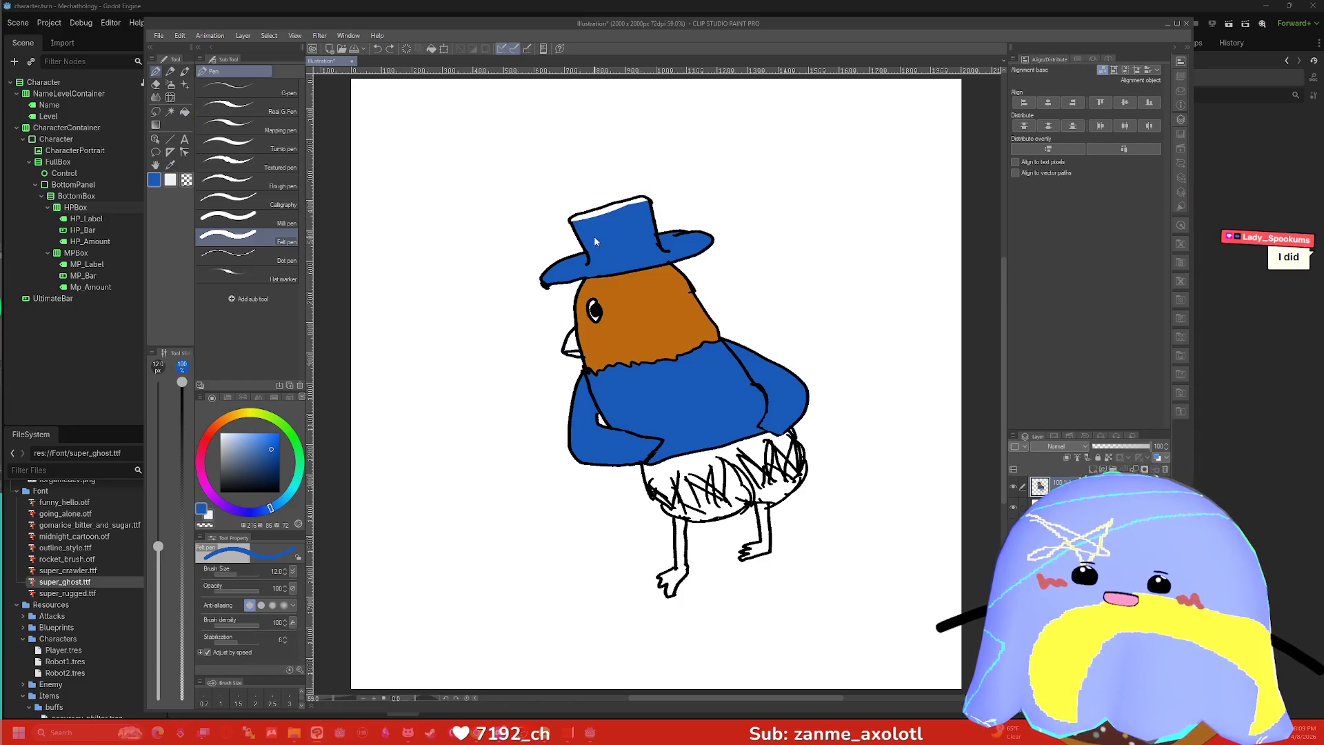
Undo back to the tall top hat and erase the brim line inside the crown.
key(ctrl+z)
key(ctrl+z)
key(ctrl+z)
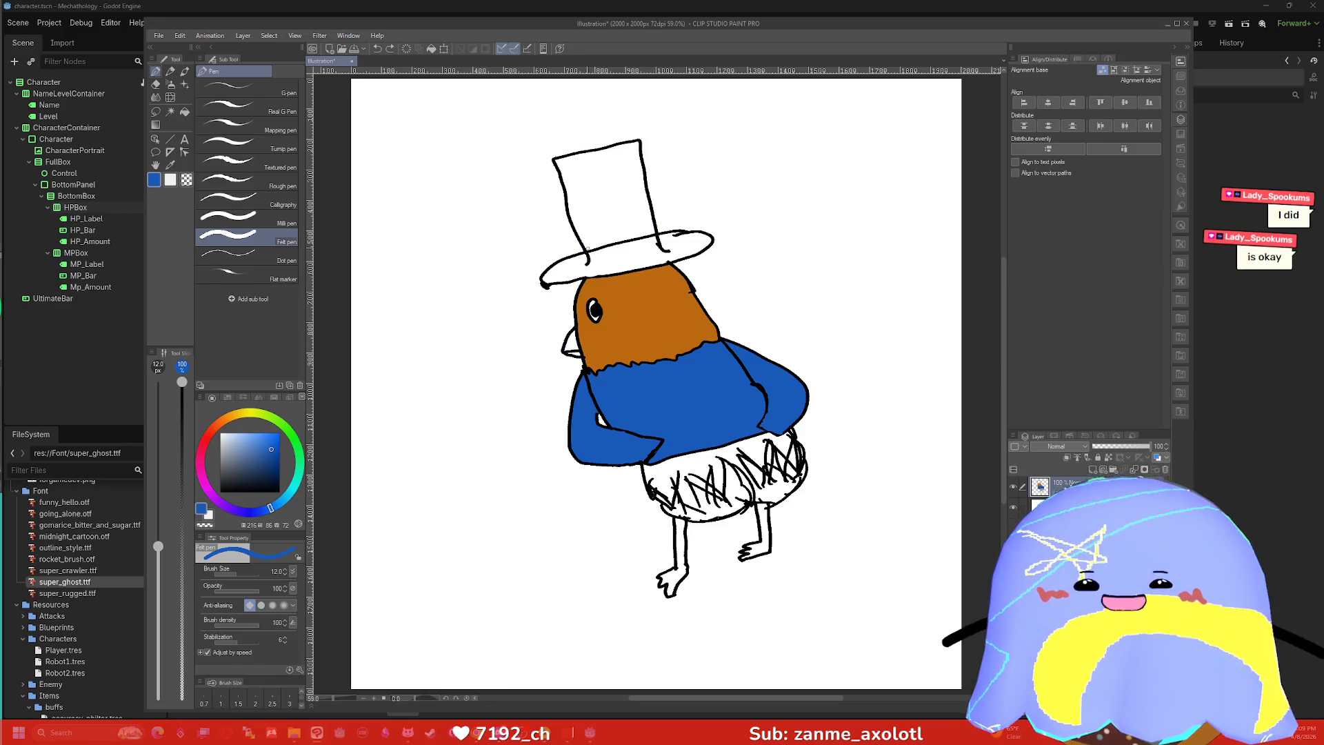
key(e)
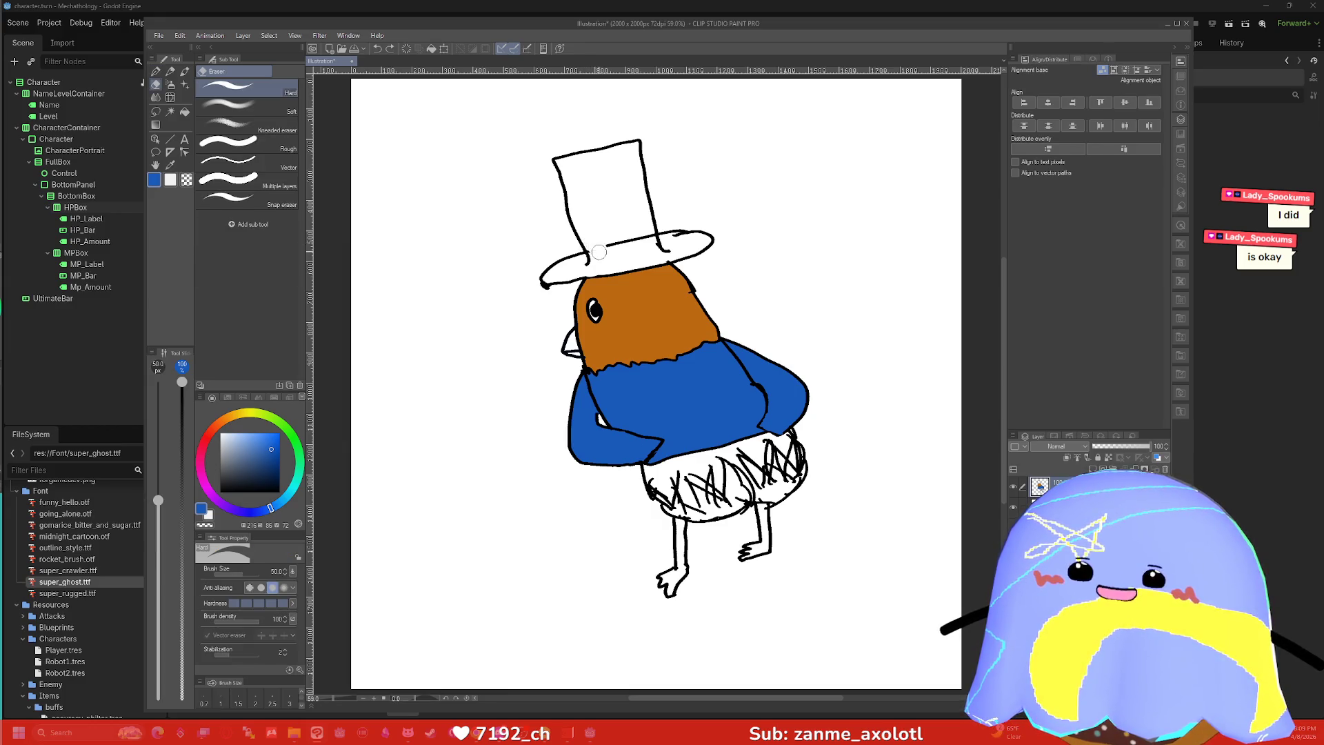
drag(599, 252, 640, 239)
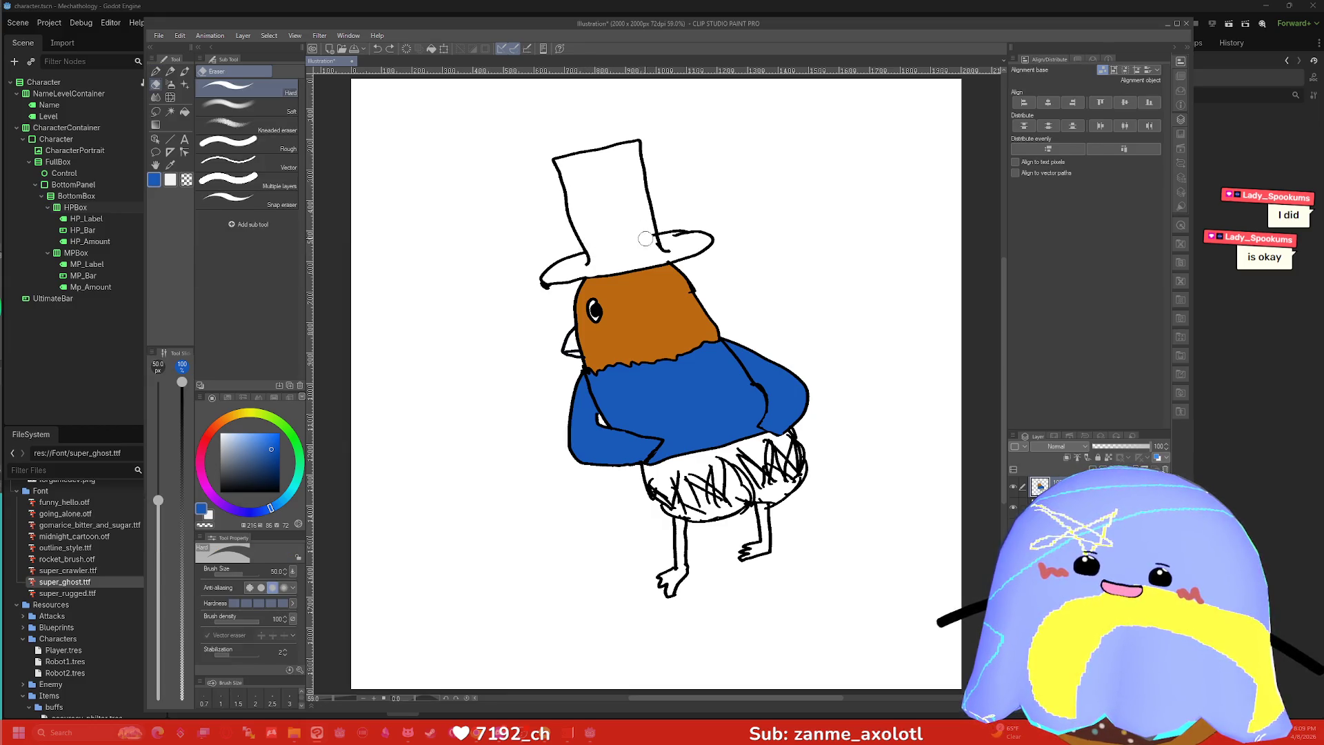
key(i)
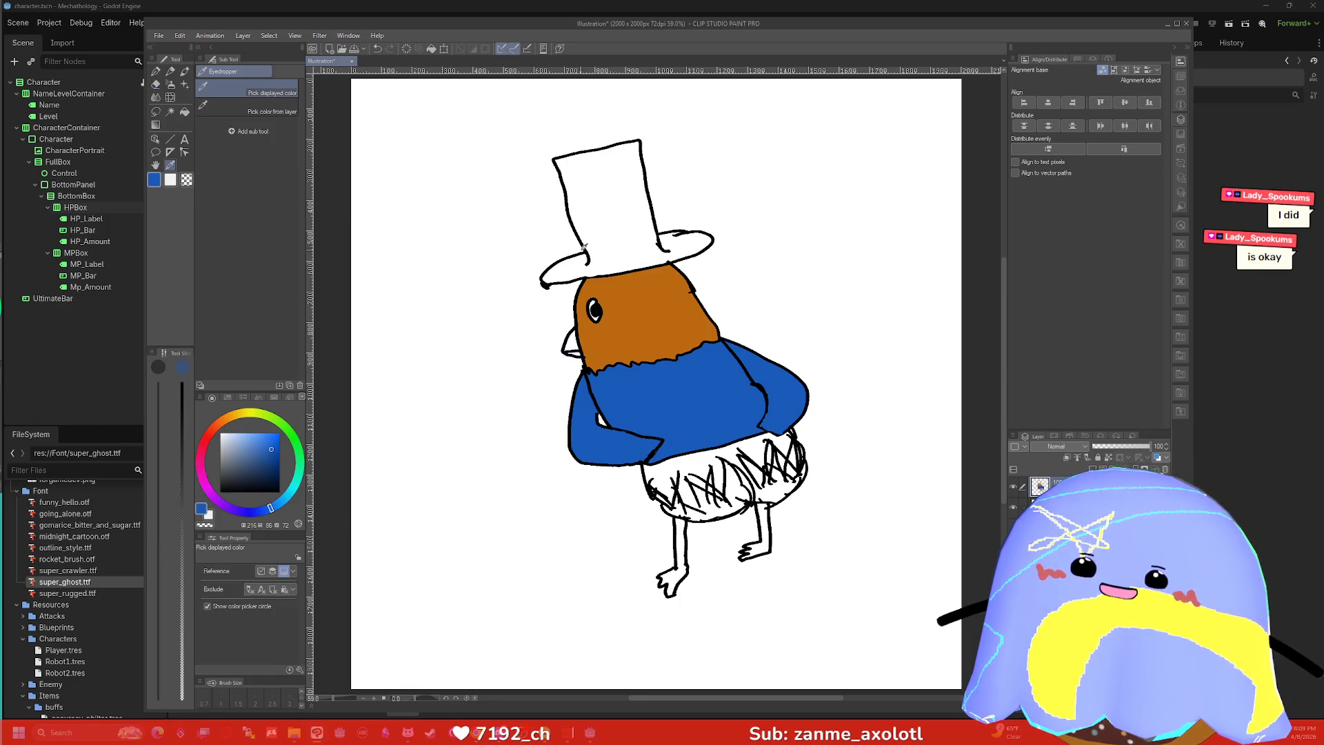
click(583, 247)
Fill the top hat dark grey, then refill it saturated blue, undoing the stray line-art fill.
key(g)
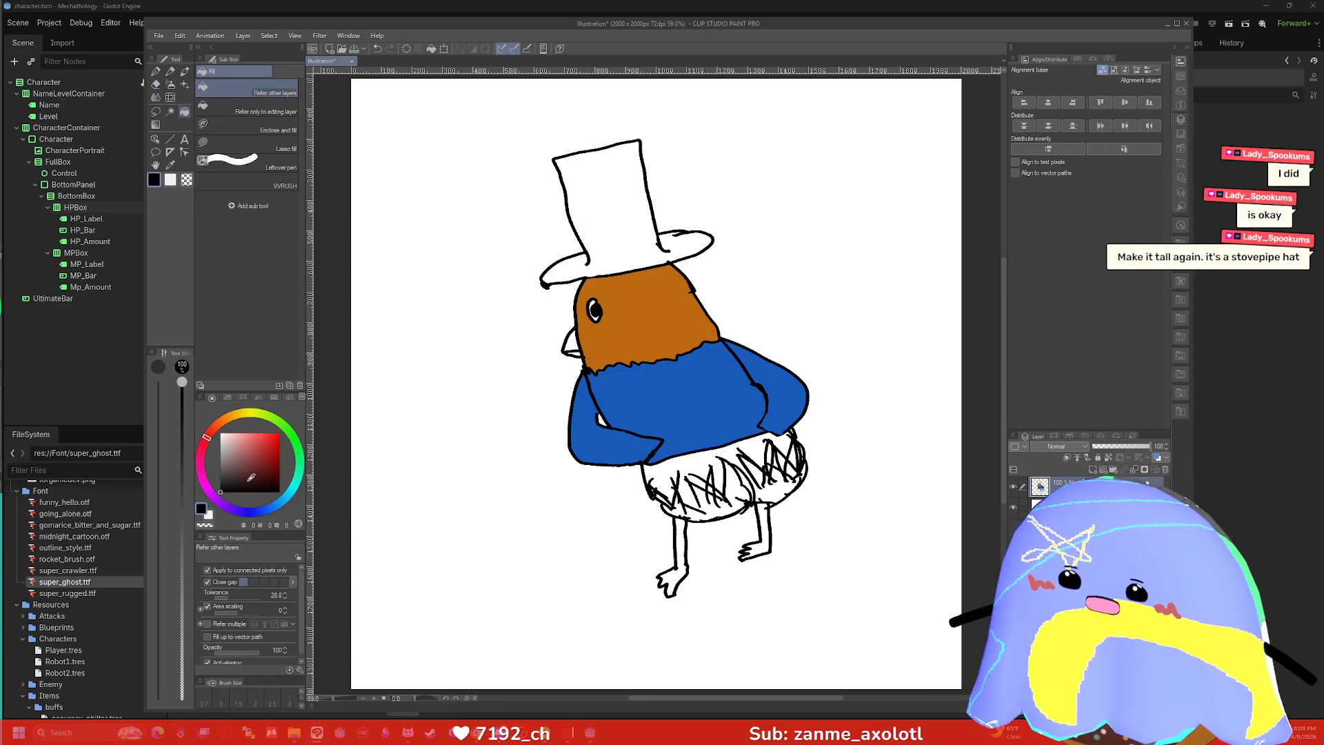
click(220, 476)
click(587, 232)
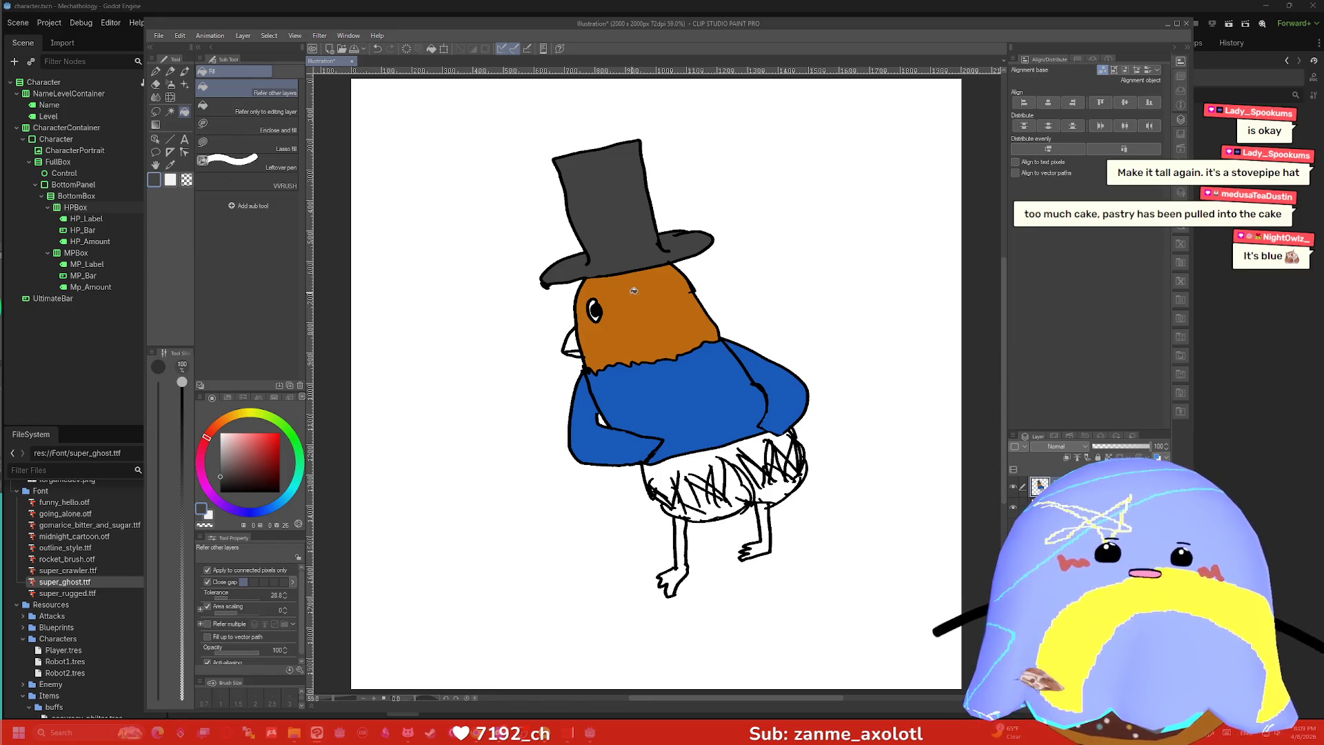
click(278, 505)
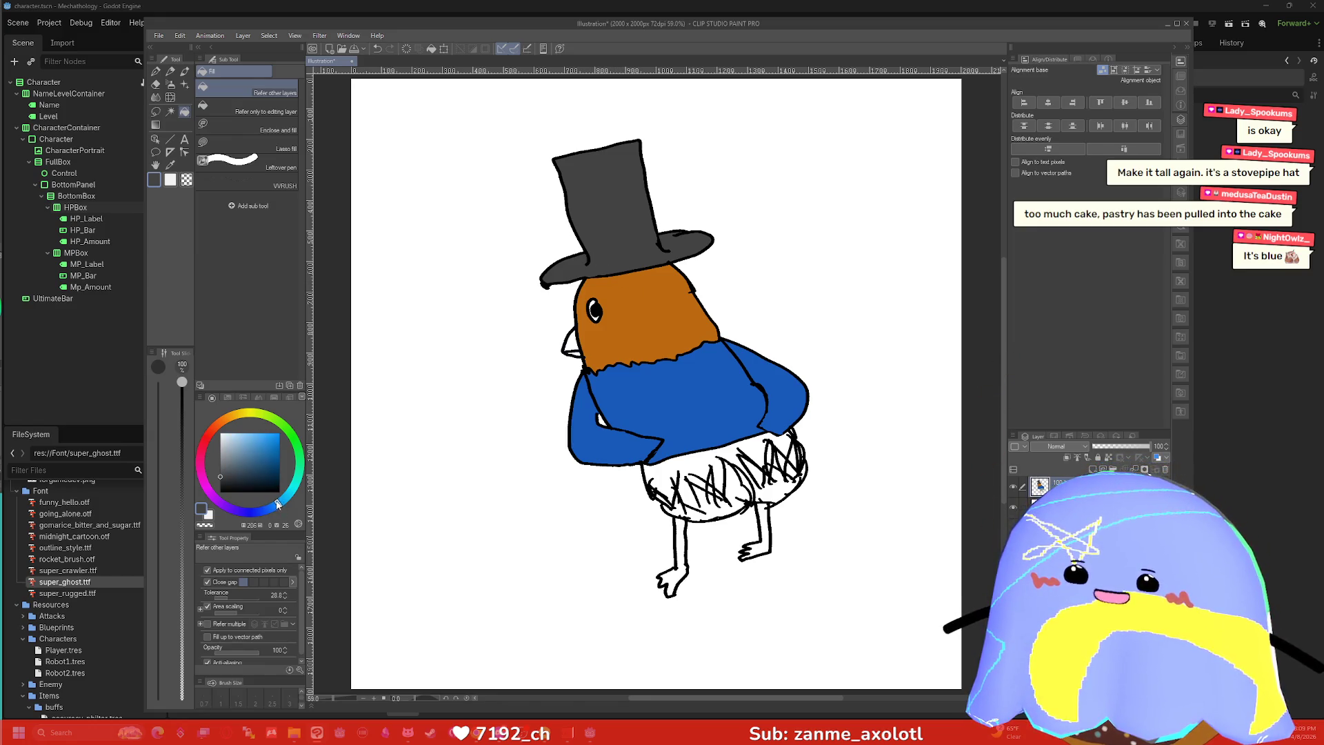
click(271, 508)
click(271, 449)
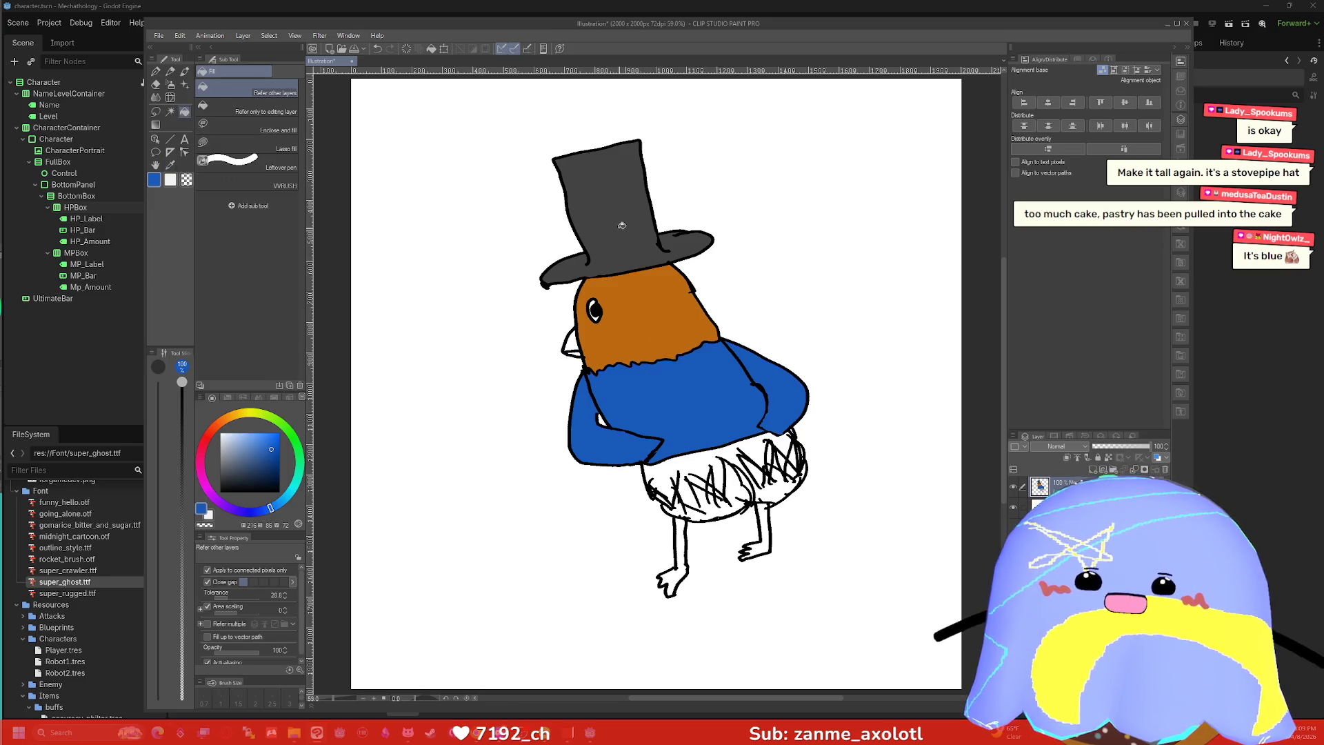
click(618, 246)
key(ctrl+z)
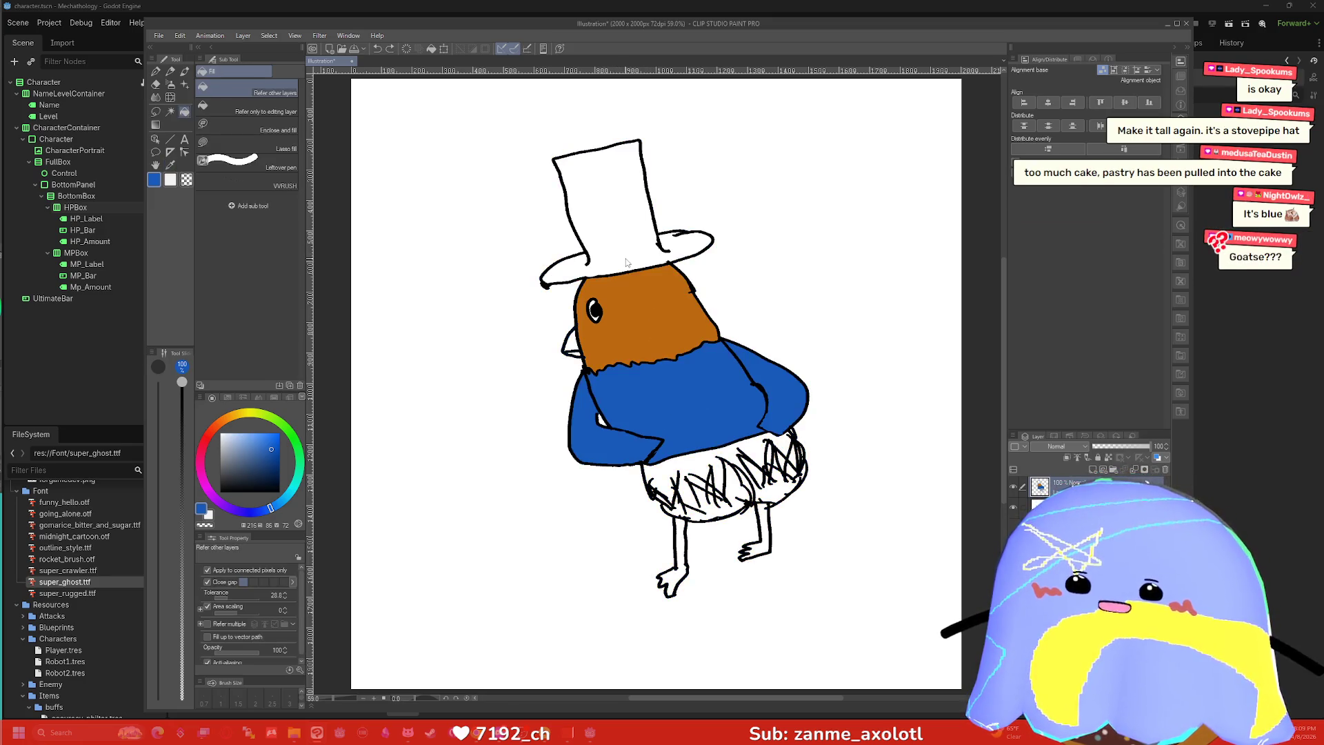
click(628, 230)
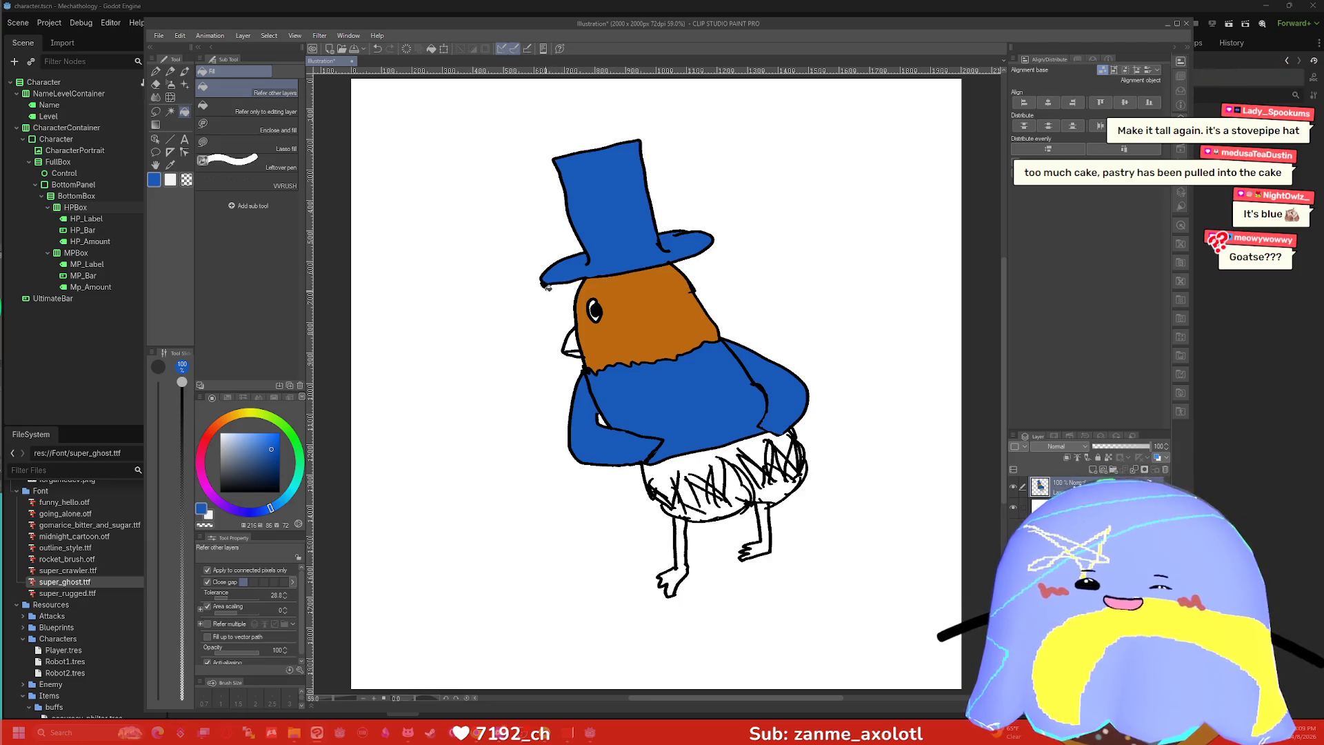
Sample the head's brown and fill the white skirt area under the body with it.
key(e)
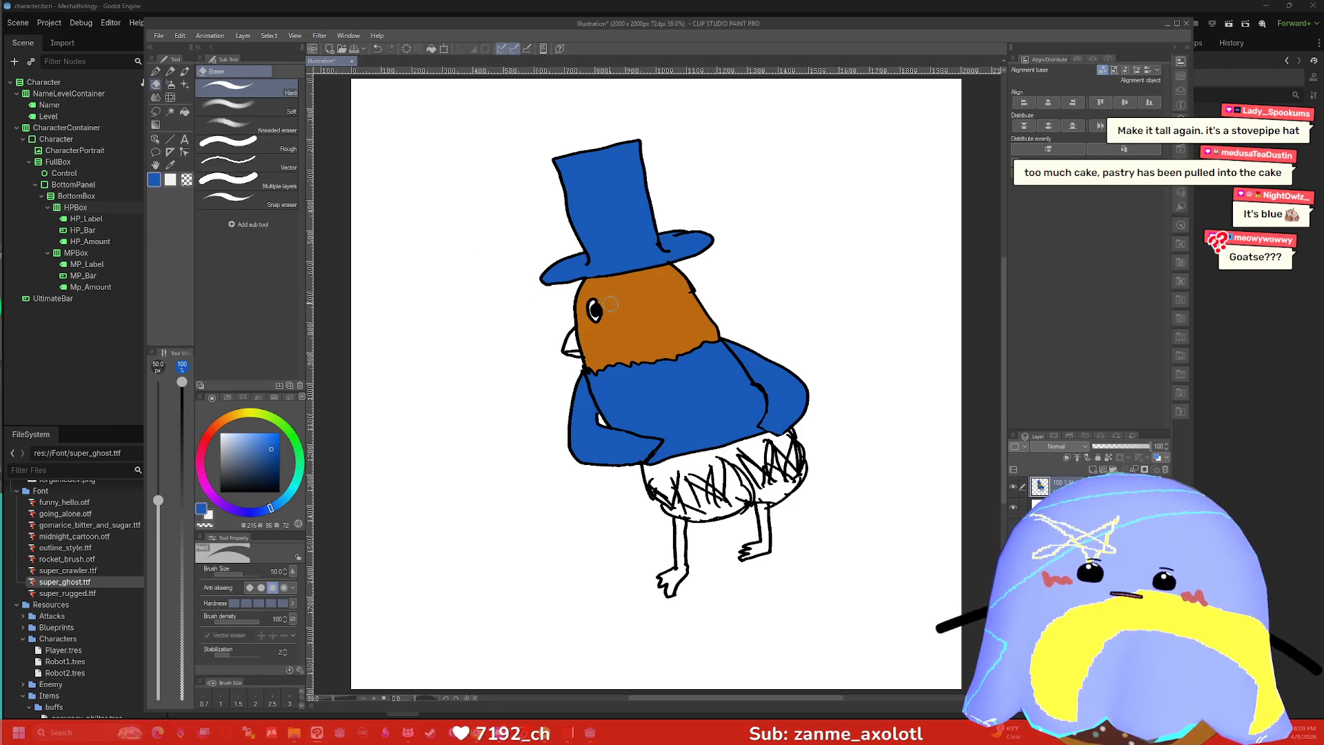
key(i)
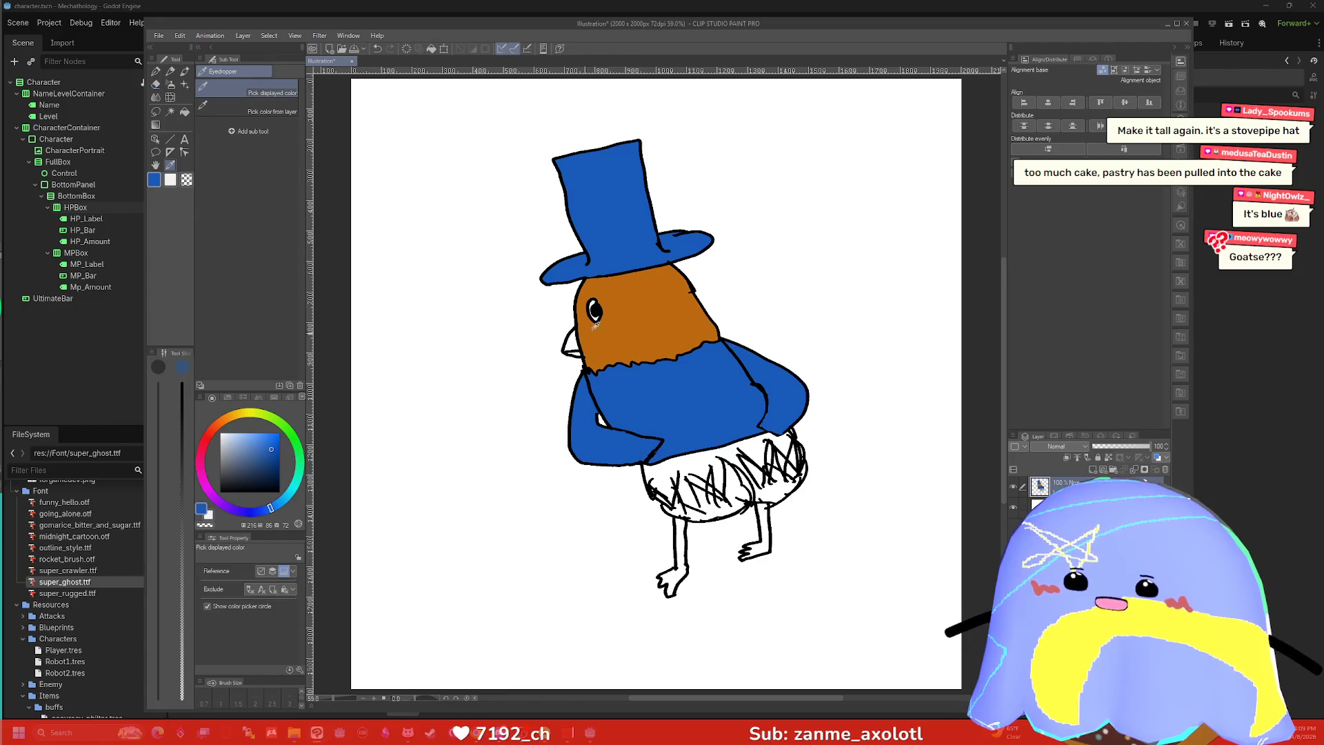
click(642, 317)
key(g)
click(744, 440)
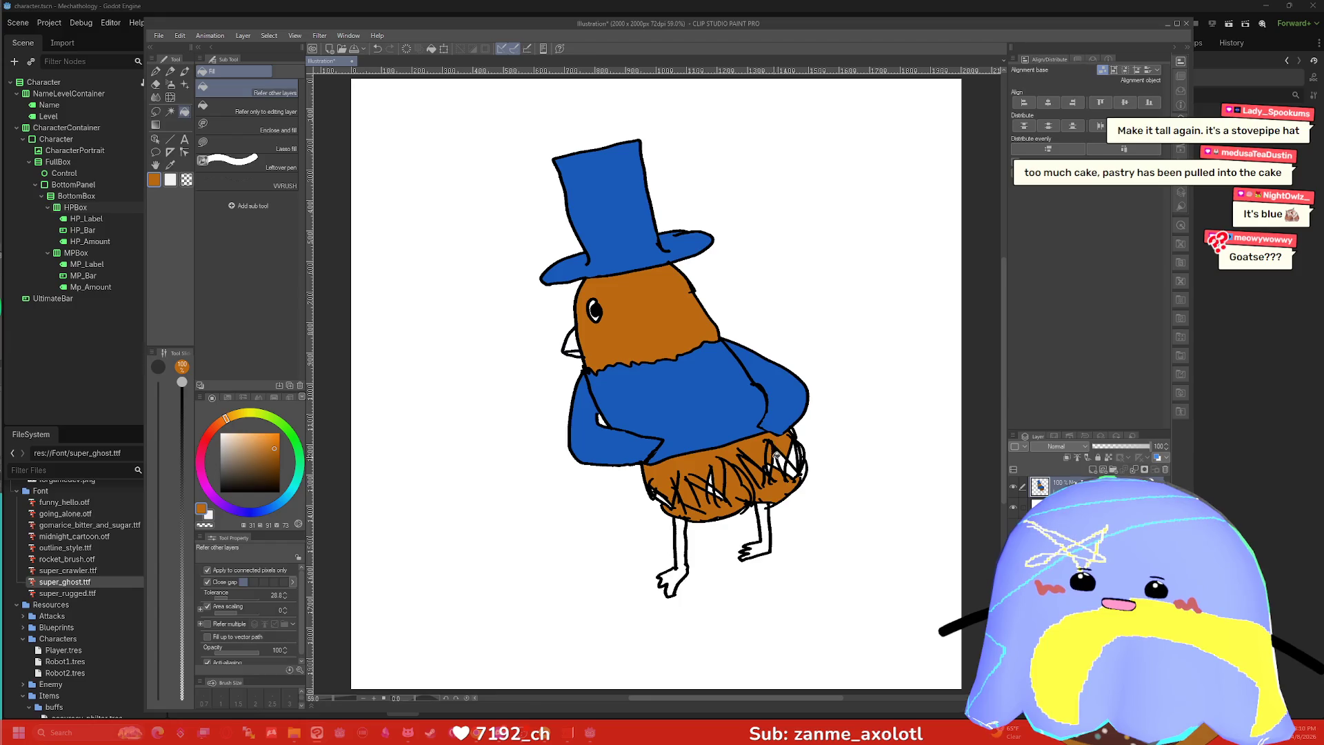
Undo the brown line-art fill, fill the skirt's leftover white gaps brown and touch up the outline.
click(779, 457)
key(ctrl+z)
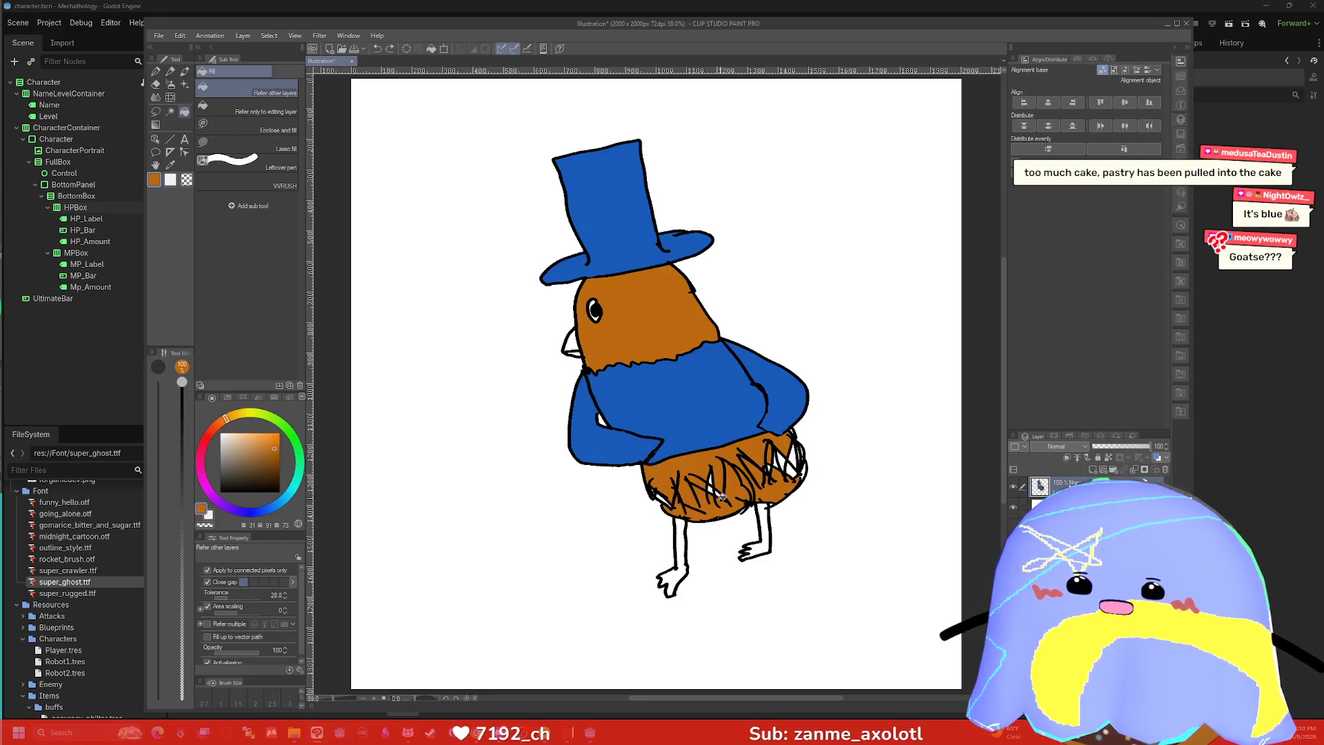
scroll(764, 437, up, 3)
click(669, 478)
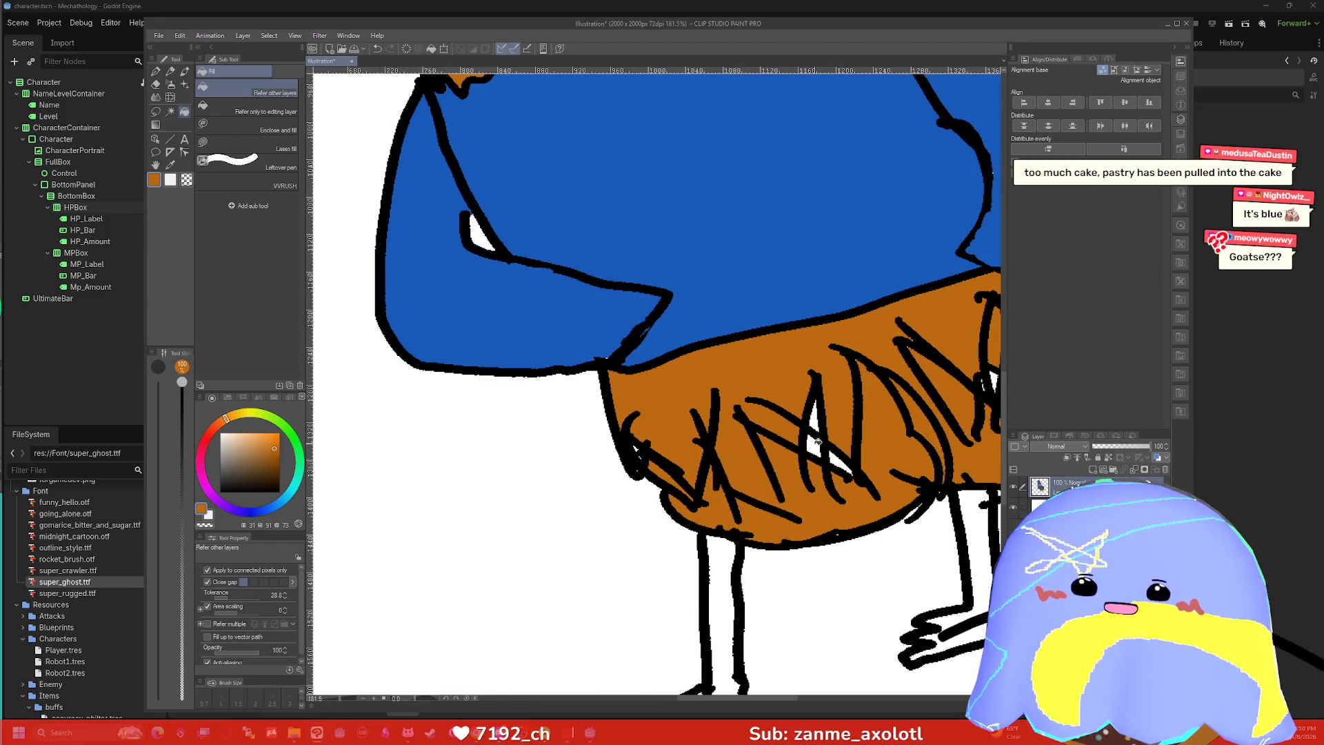
click(817, 435)
scroll(841, 459, down, 3)
scroll(936, 395, up, 1)
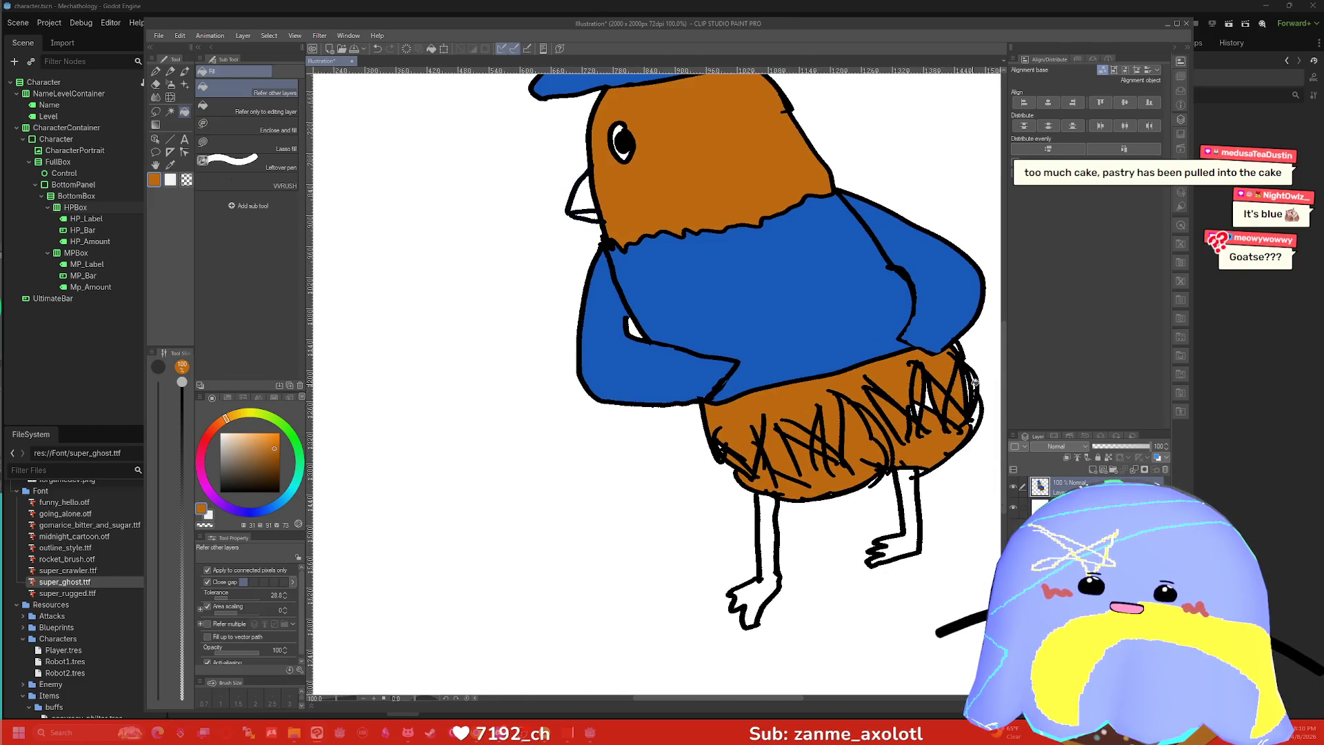
key(p)
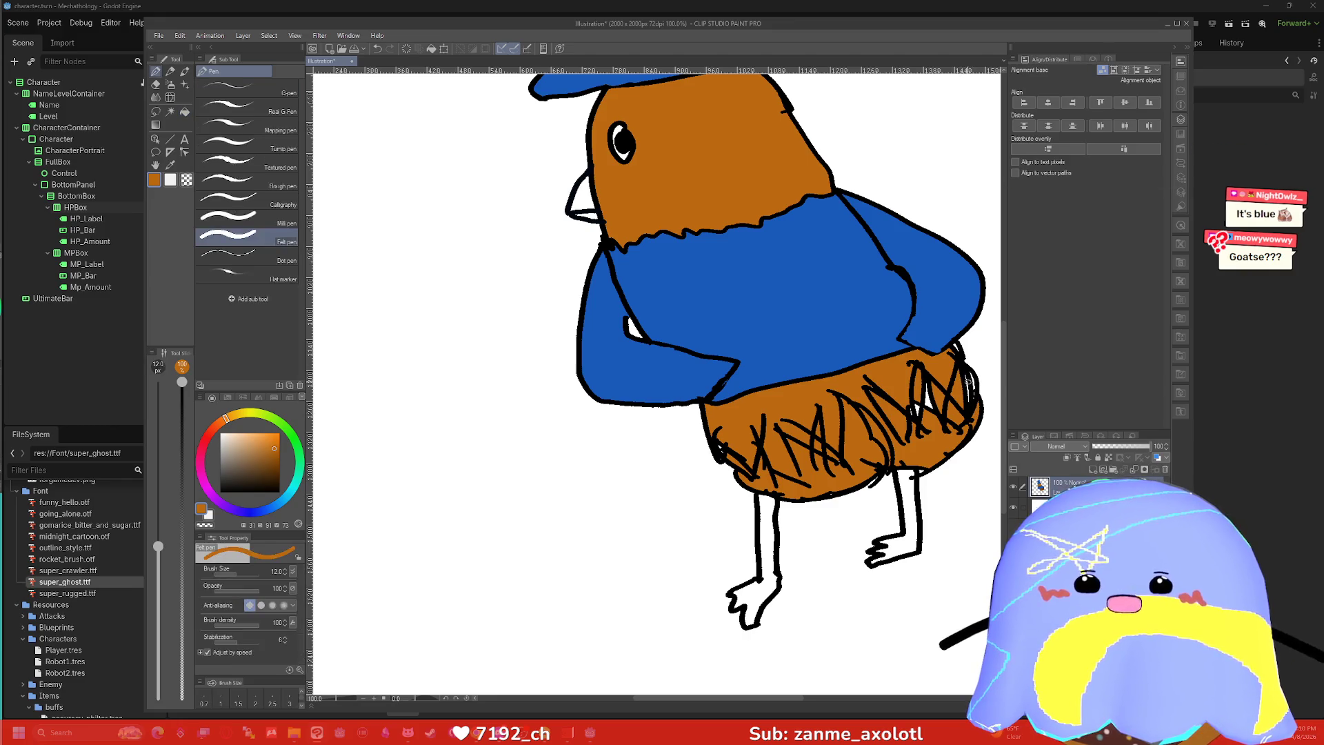
drag(975, 391, 972, 380)
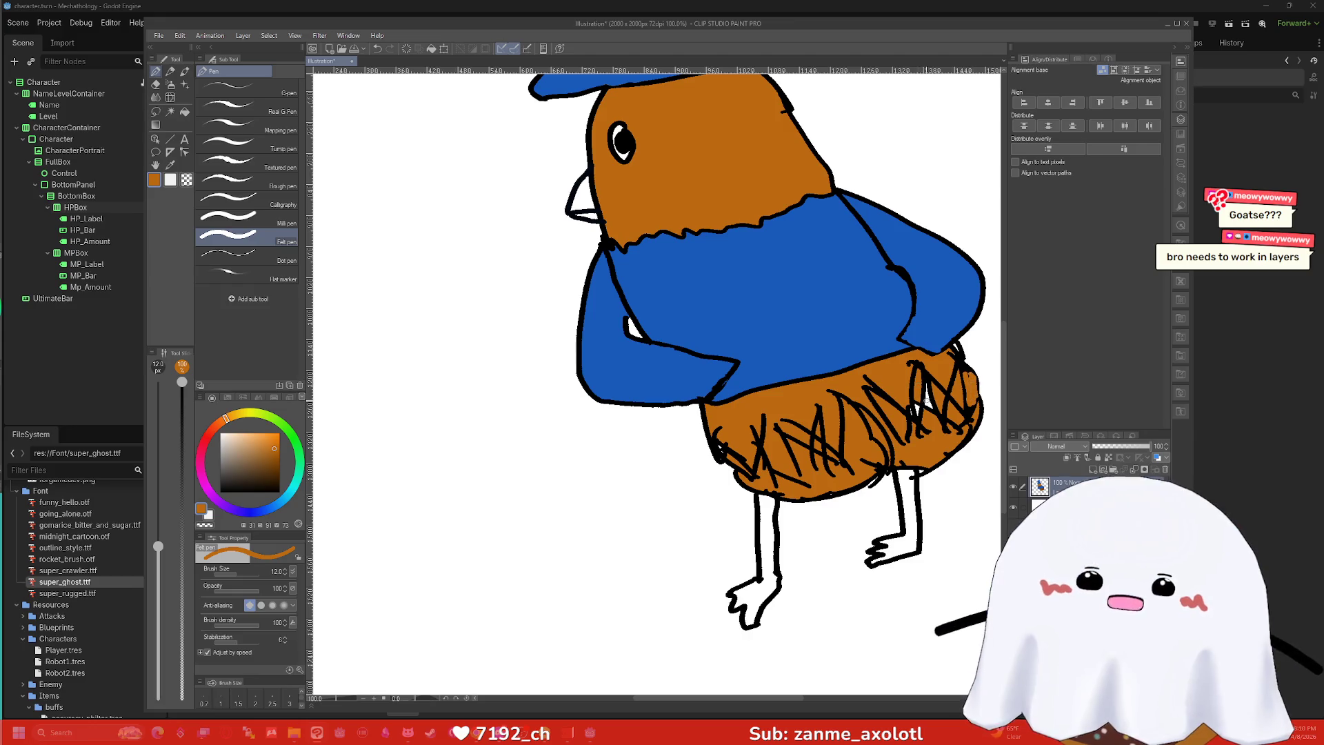
Sample the body's brown and fill both legs with it.
key(g)
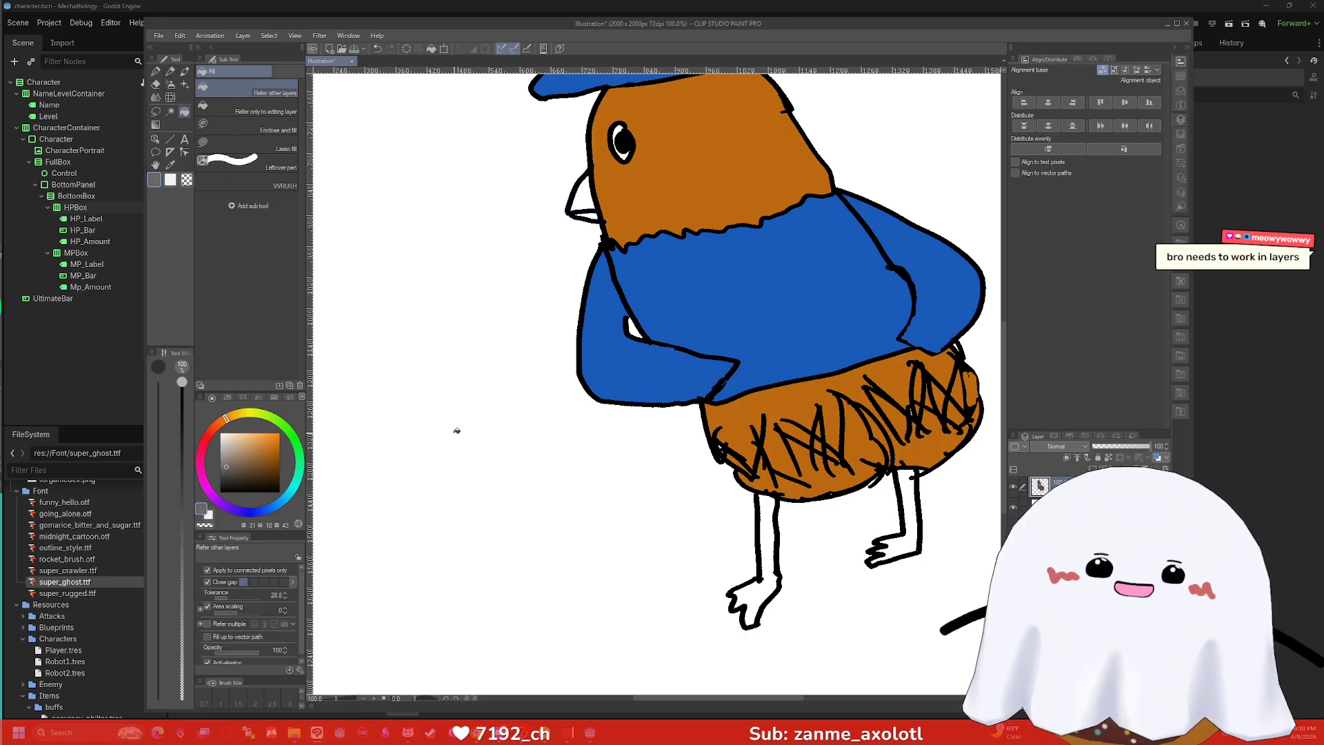
alt+click(731, 442)
click(758, 544)
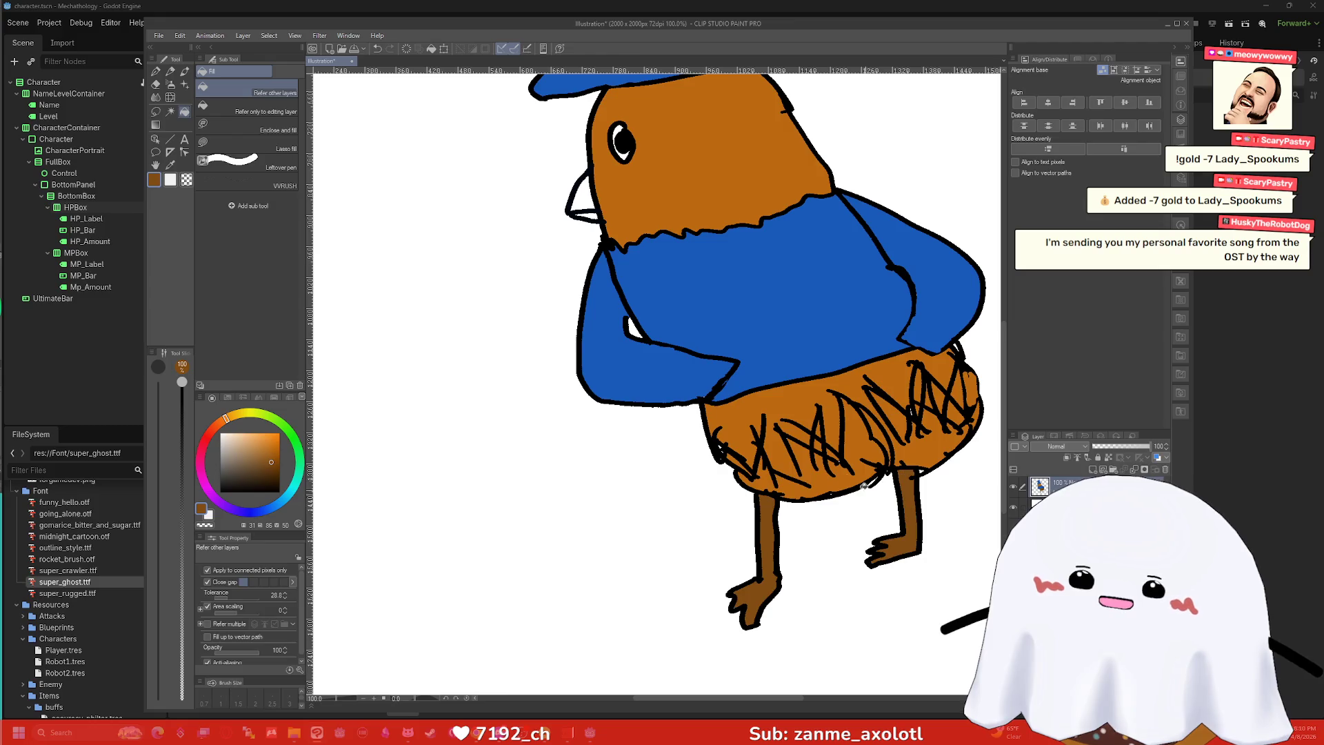
scroll(836, 470, down, 1)
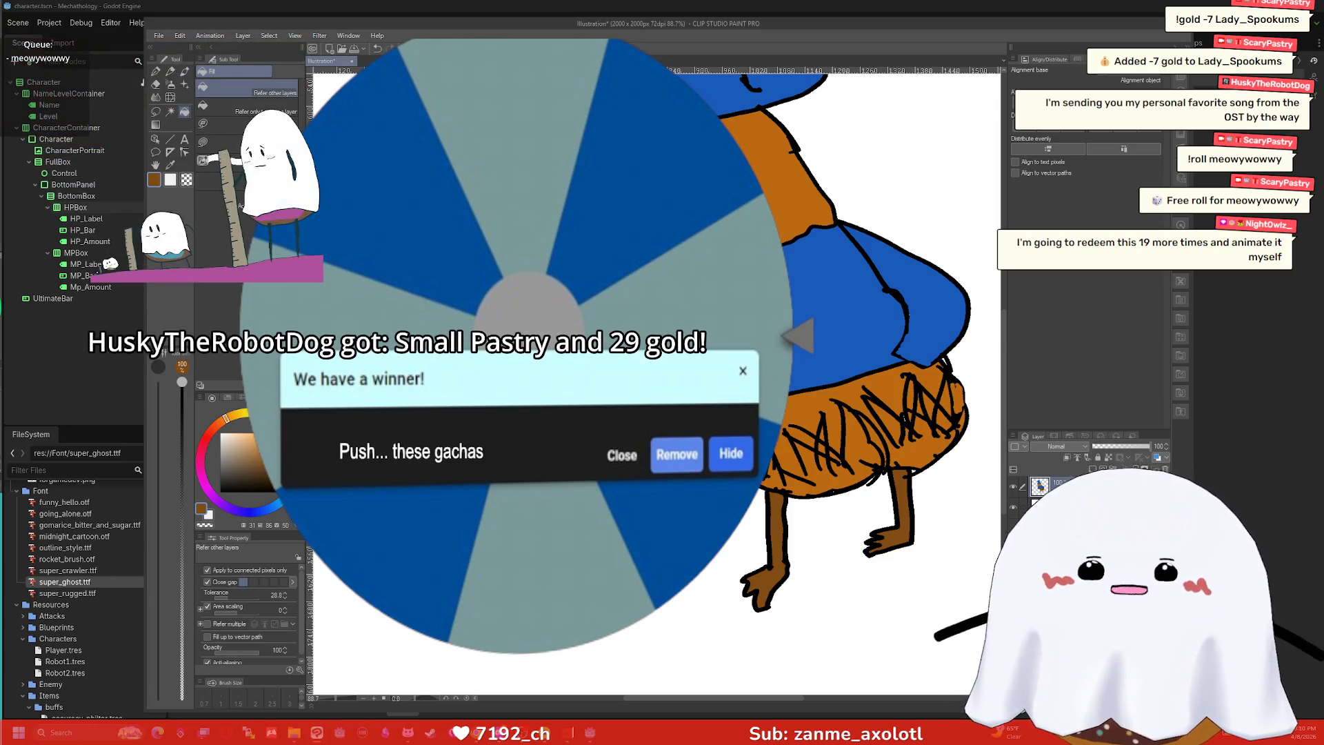
key(p)
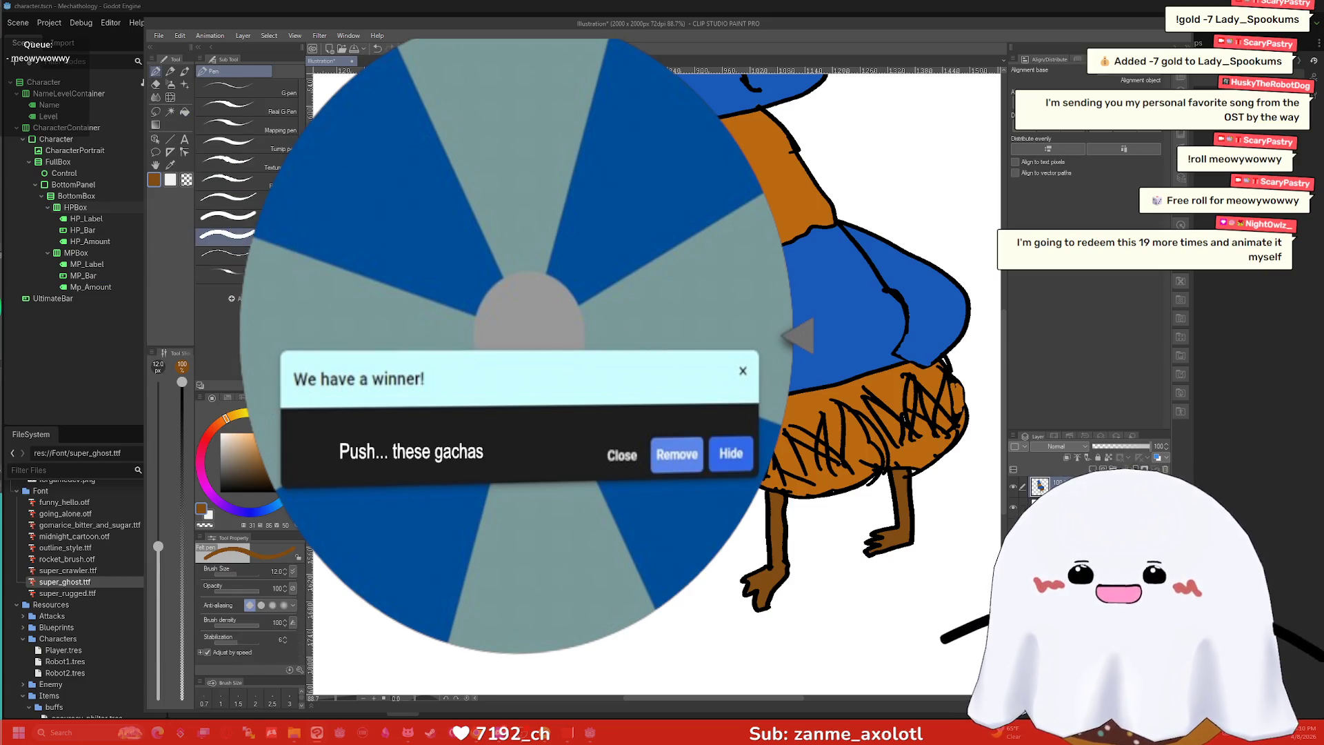
Draw short black hatch strokes on the chicken's wings.
key(g)
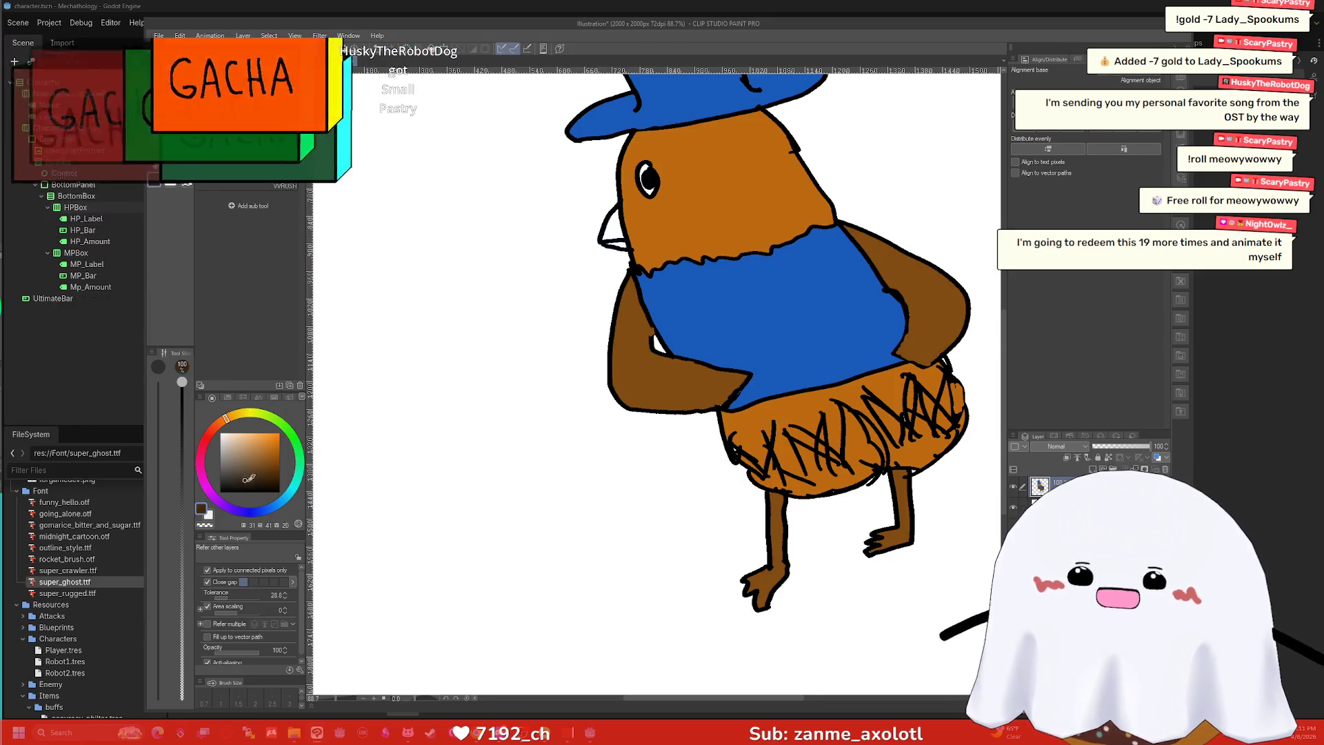
key(p)
drag(690, 386, 658, 388)
drag(909, 276, 891, 289)
drag(928, 304, 912, 312)
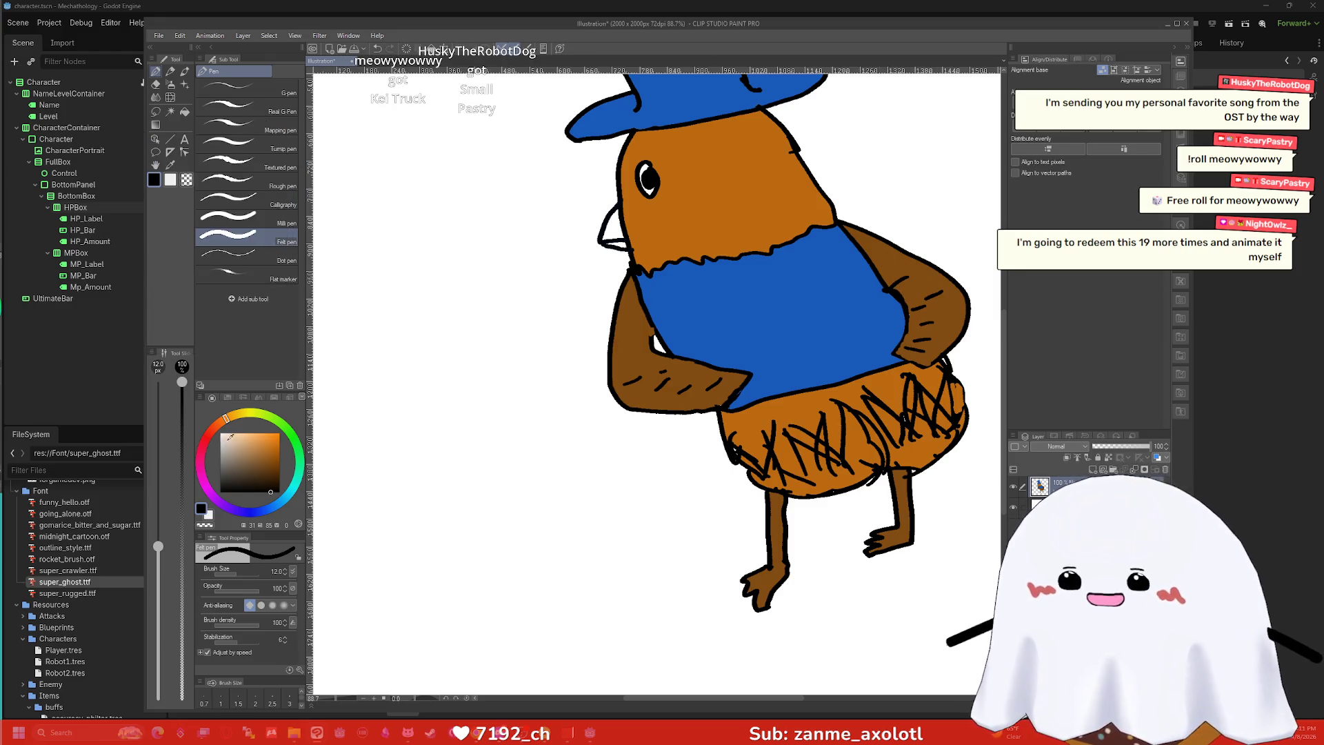
Pick bright orange as the fill colour, then close the illustration window.
click(275, 445)
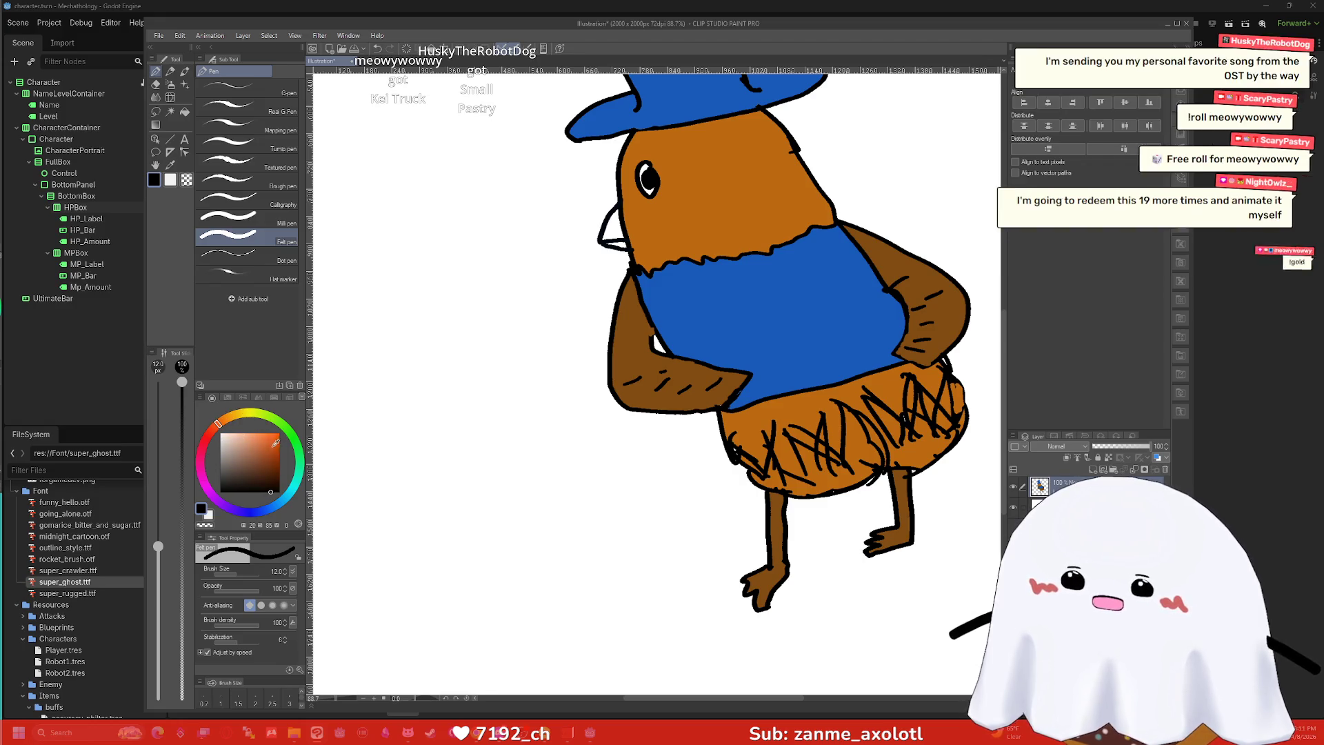
key(g)
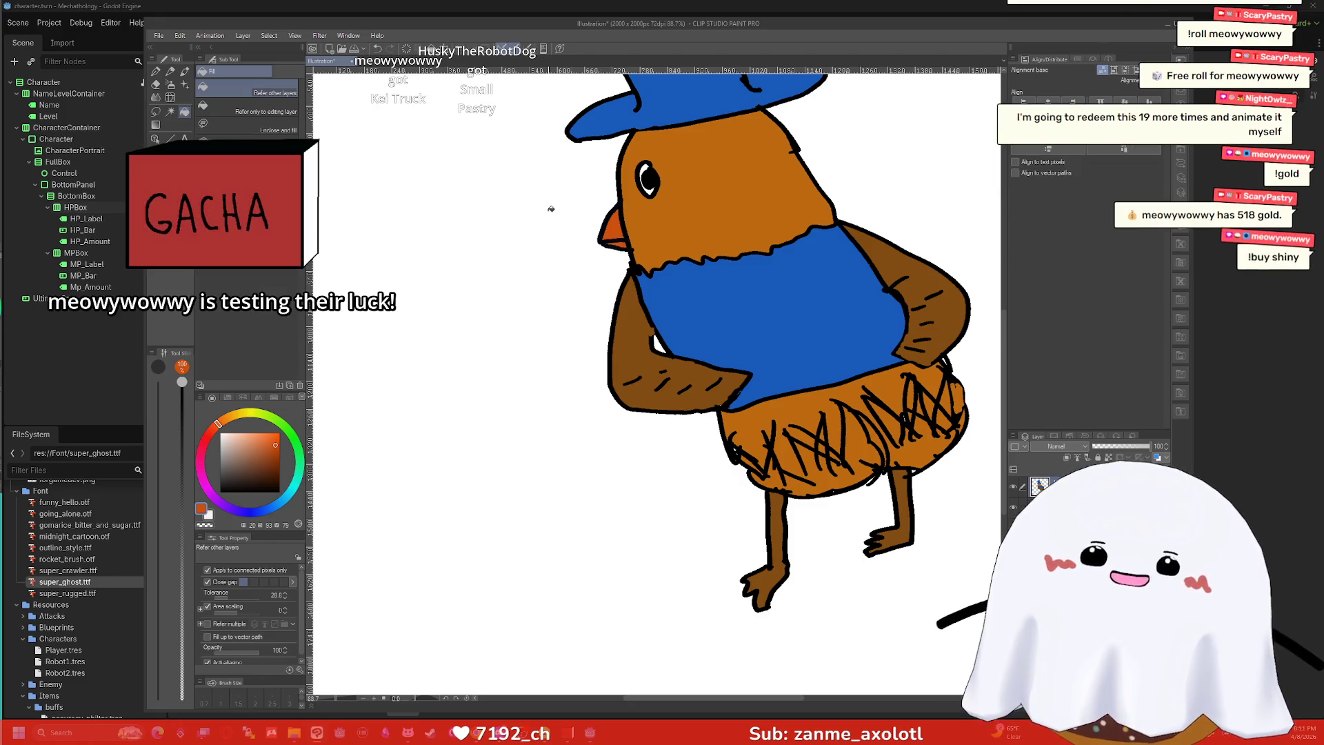
scroll(550, 207, down, 3)
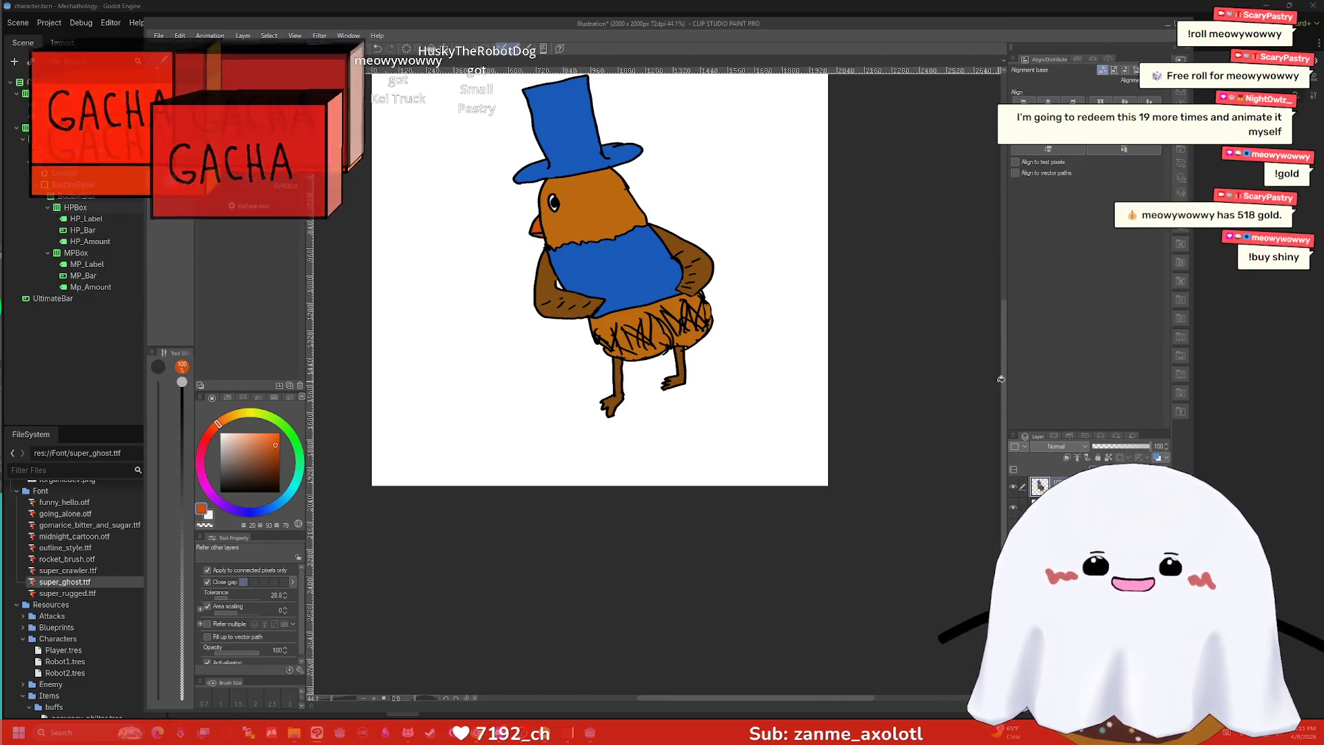
scroll(927, 361, up, 2)
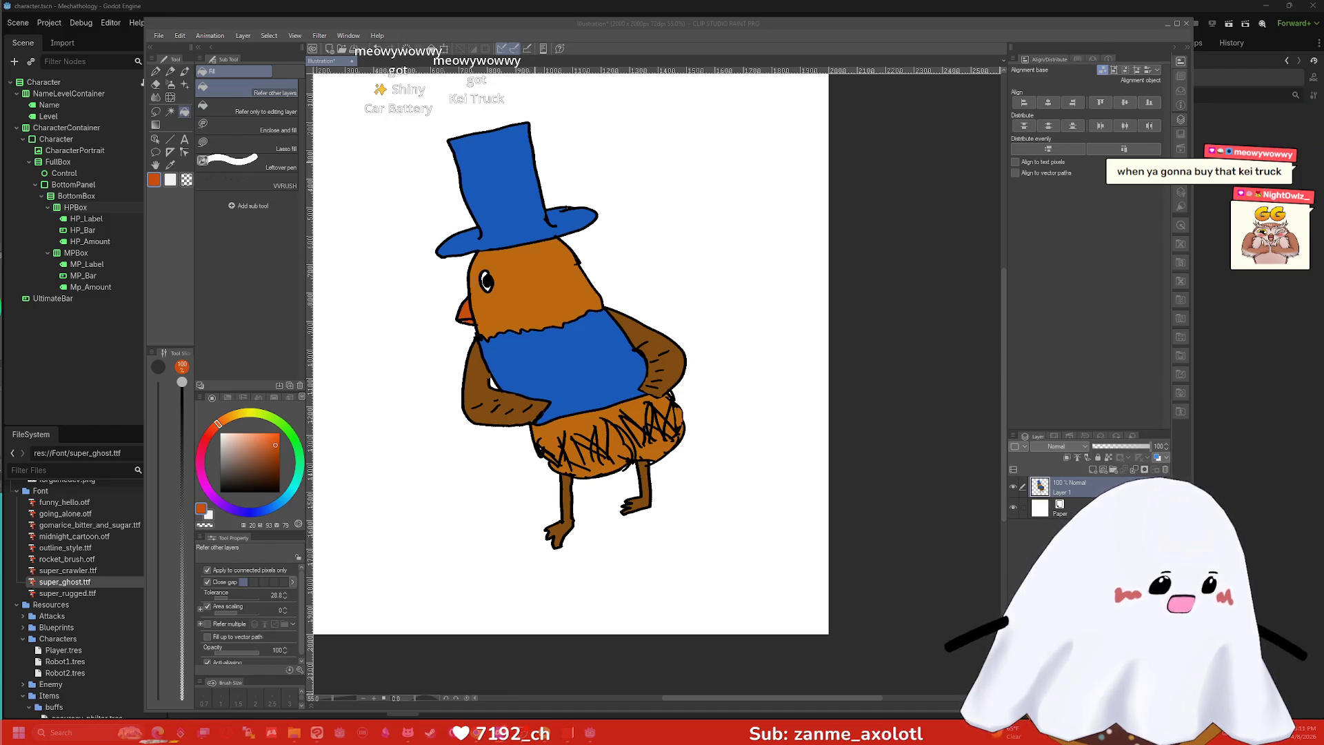
click(1186, 23)
Discard the illustration unsaved, inspect HP_Label and HP_Bar, then show chest_gacha.gd in the Script editor.
click(673, 265)
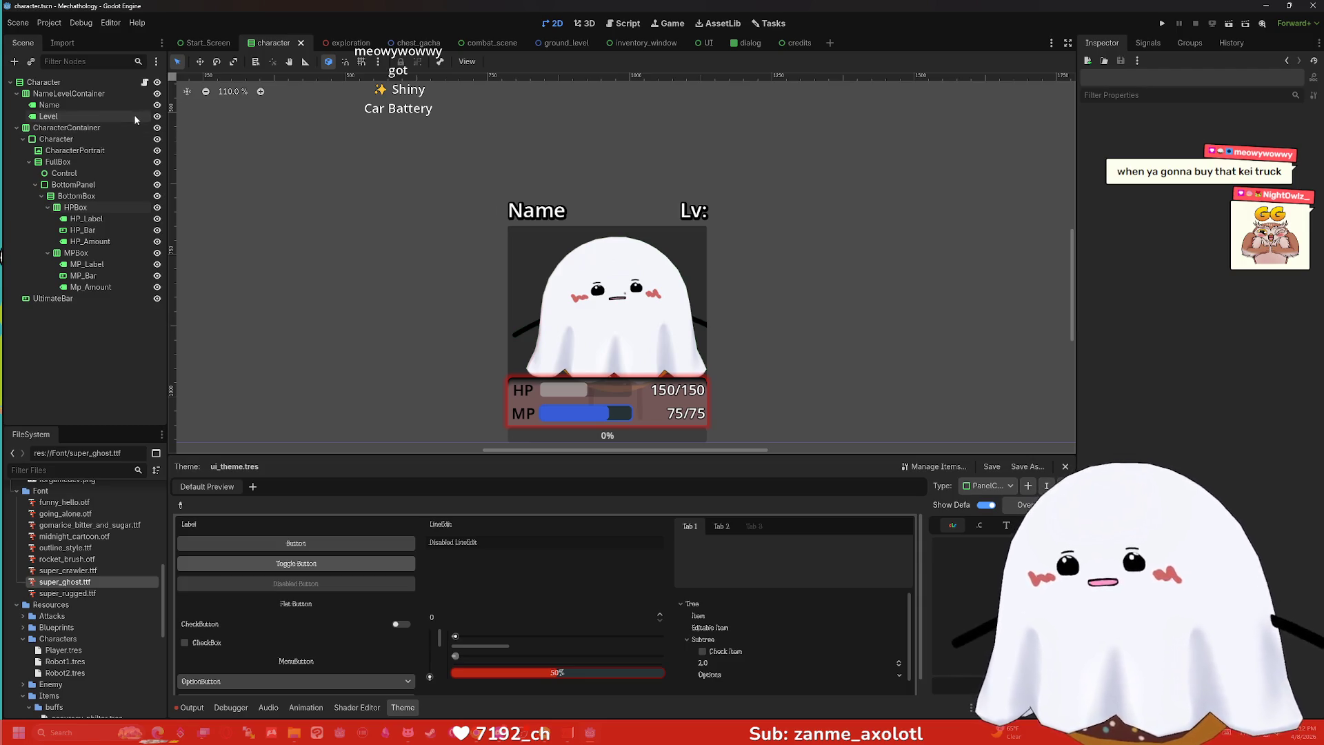
click(96, 221)
click(97, 232)
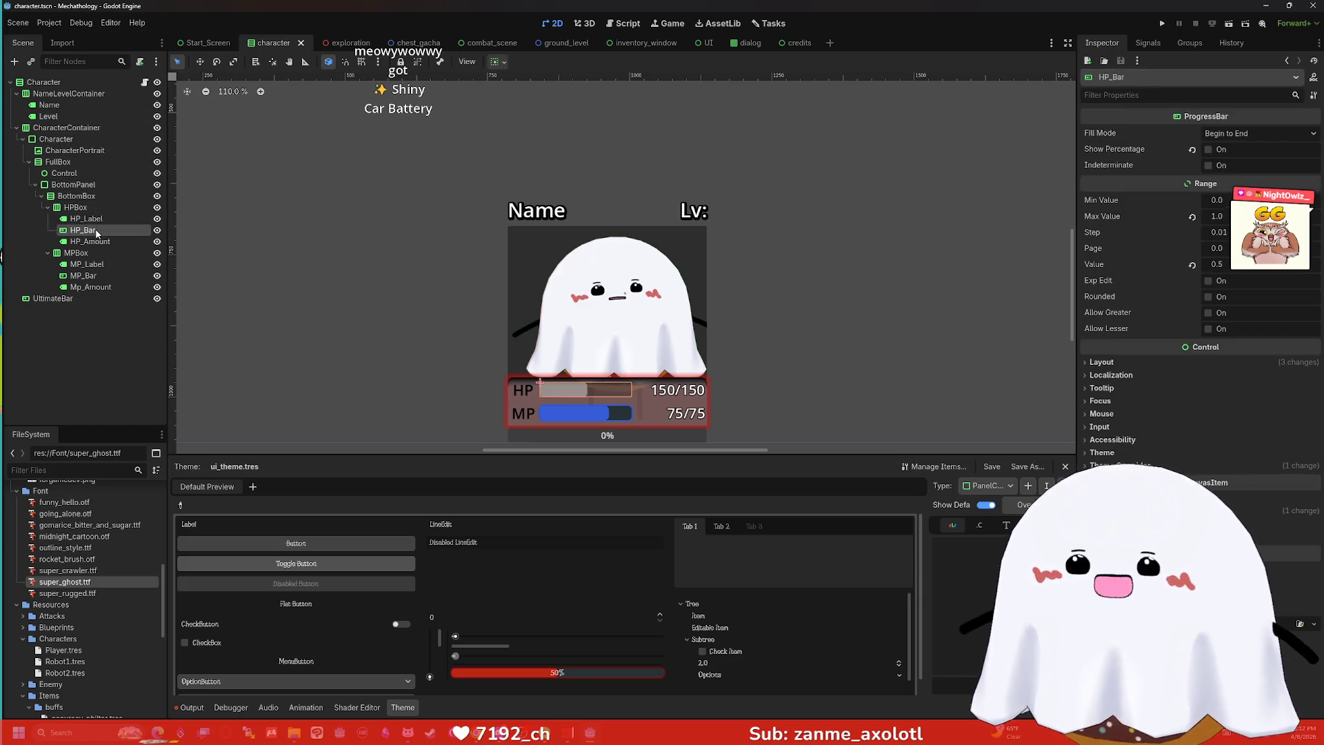
click(416, 208)
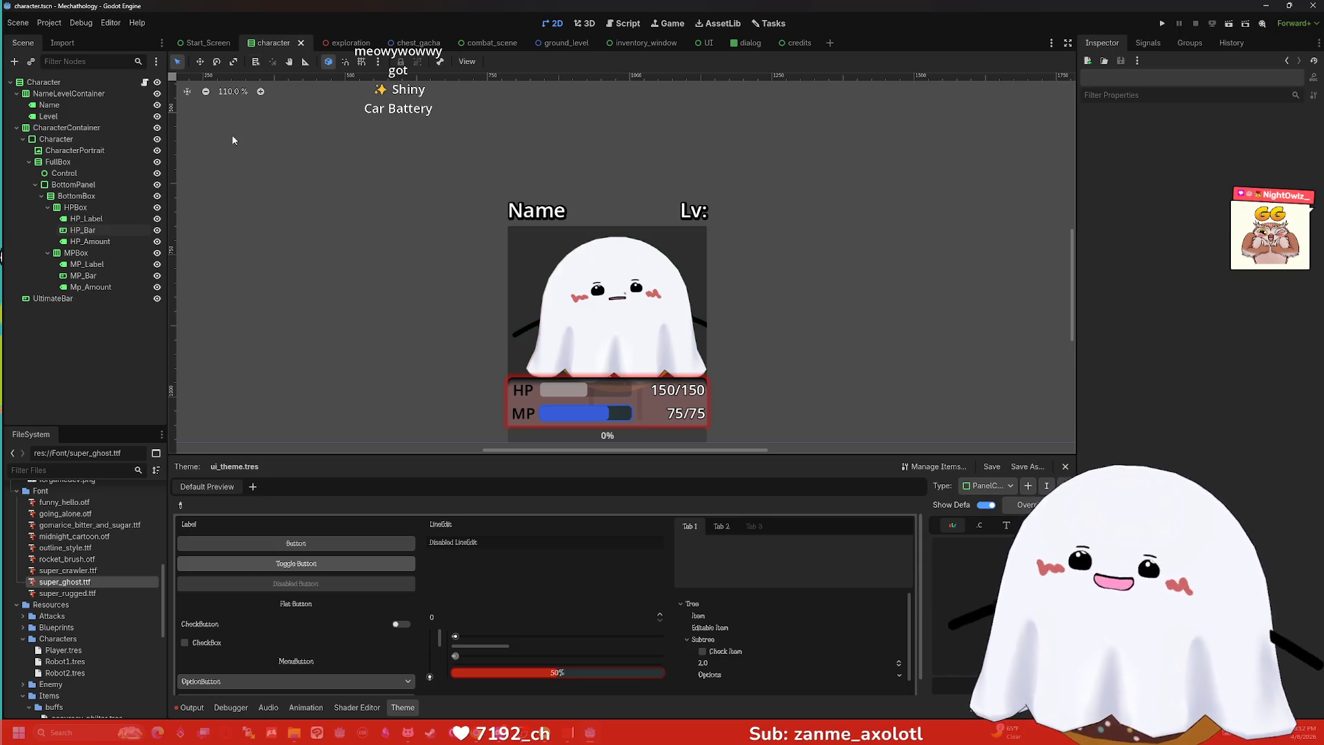
mouse_move(571, 40)
click(627, 26)
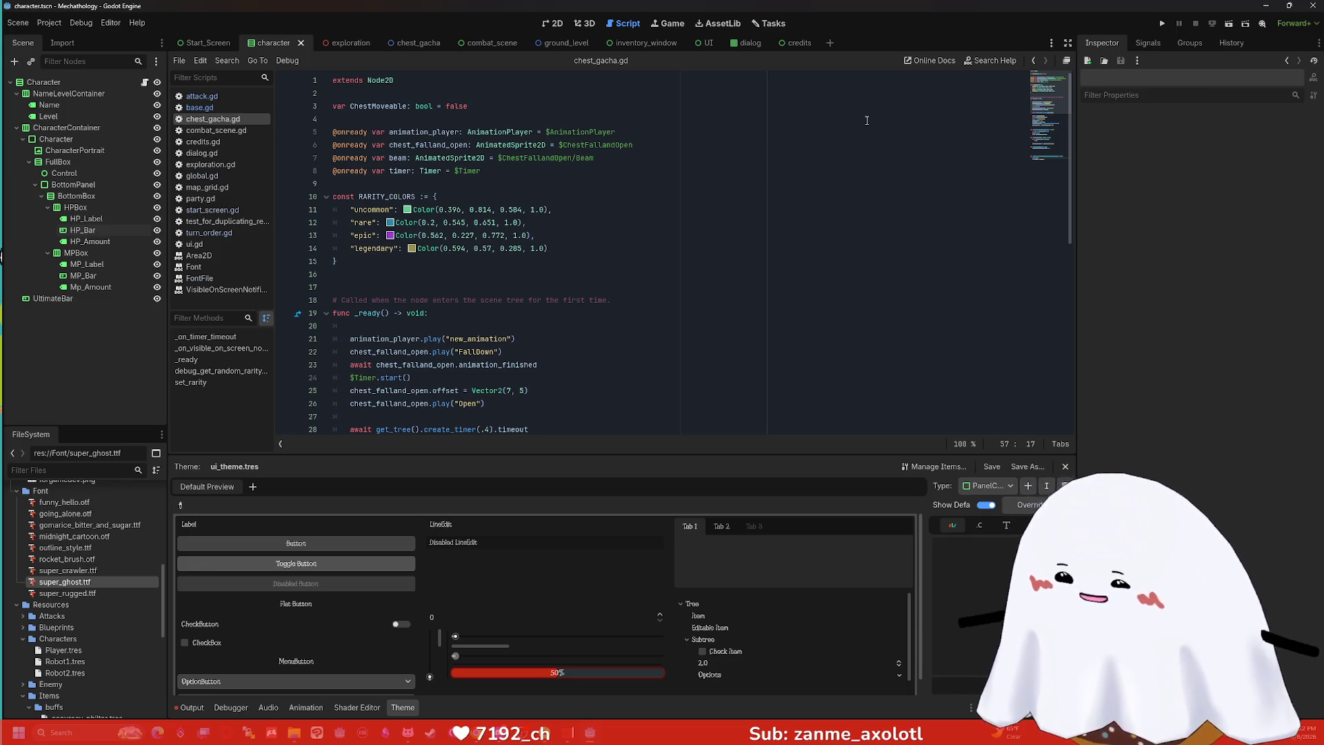
Place the cursor on empty line 9 of chest_gacha.gd.
click(773, 180)
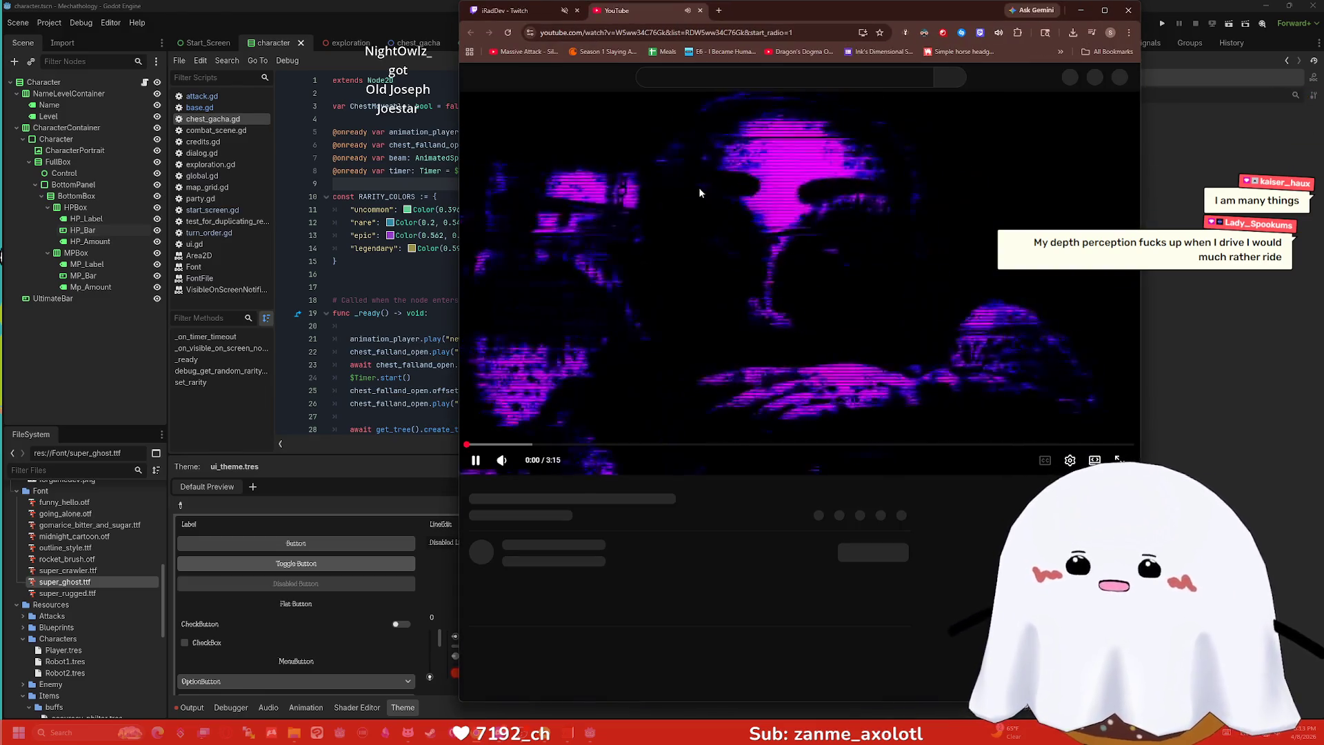
Pause and resume the Hoax chase theme video, then move the browser to the other monitor.
click(698, 188)
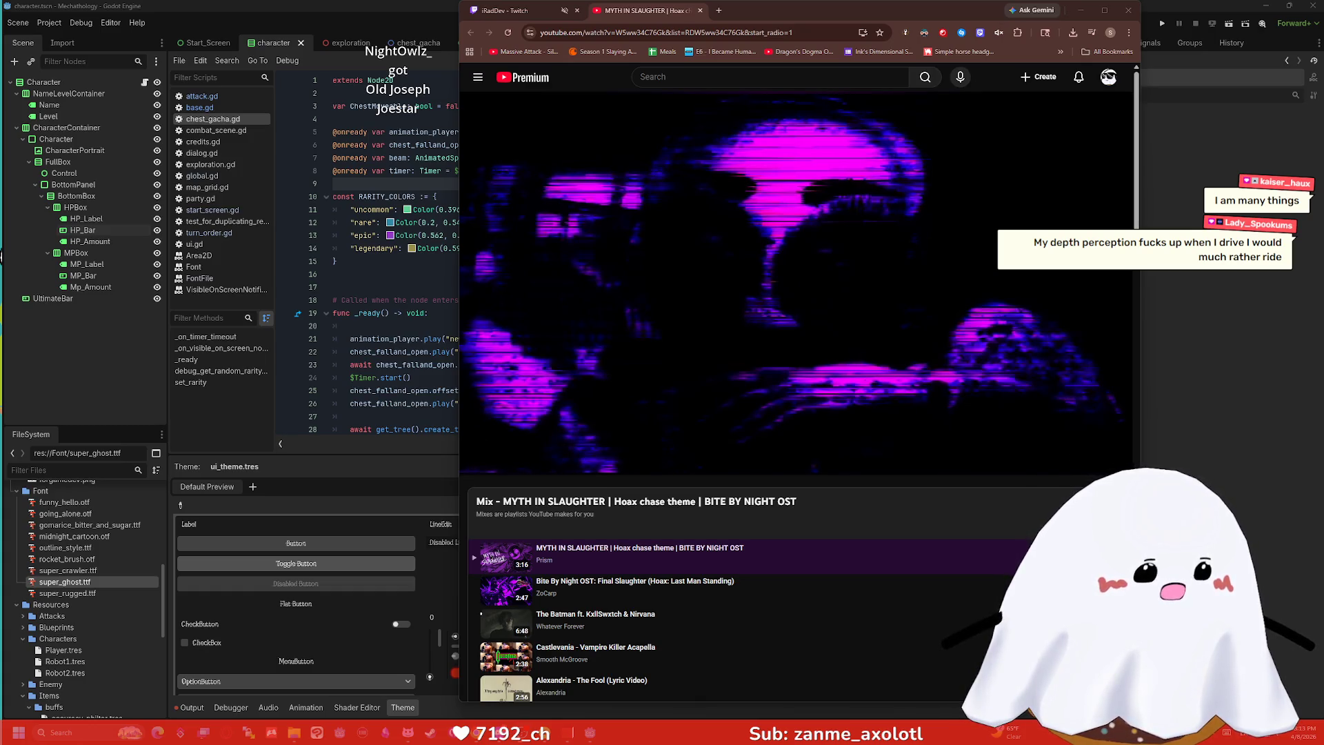
click(759, 339)
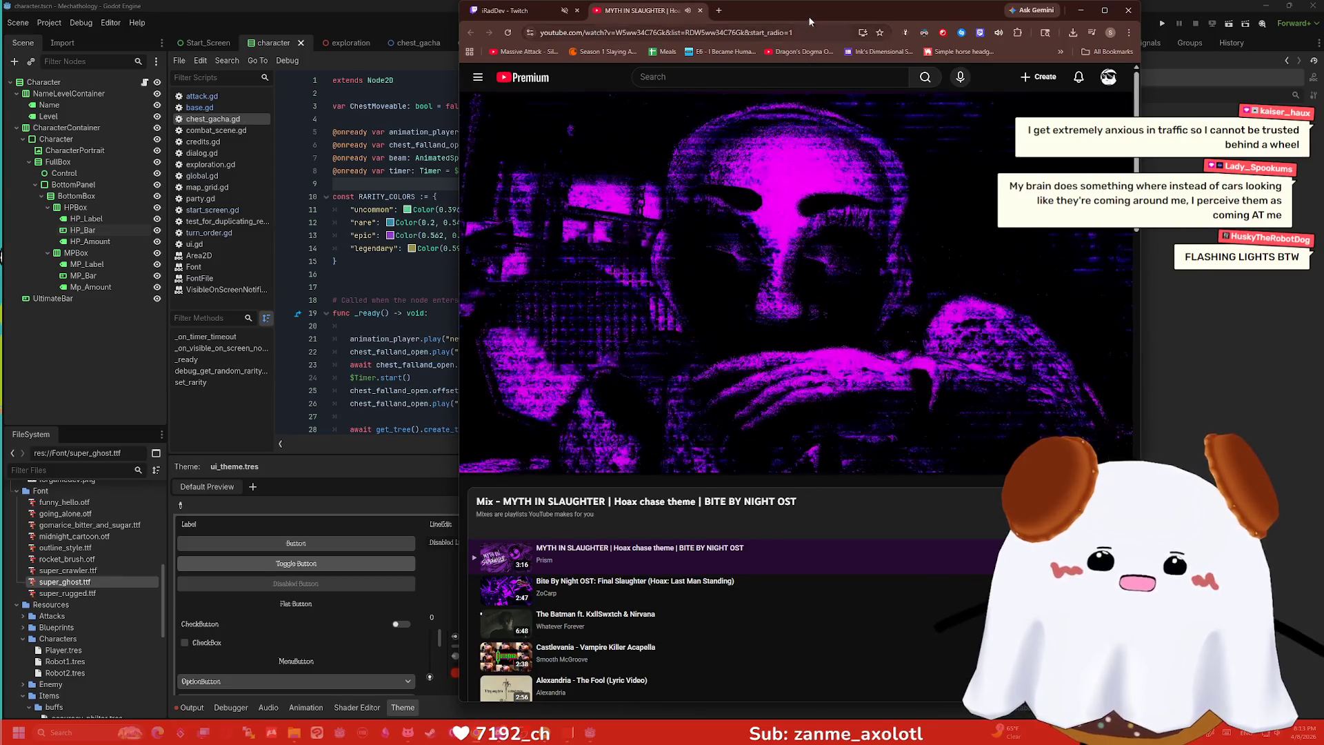
mouse_move(808, 16)
mouse_down()
mouse_move(932, 69)
mouse_move(1323, 97)
mouse_up()
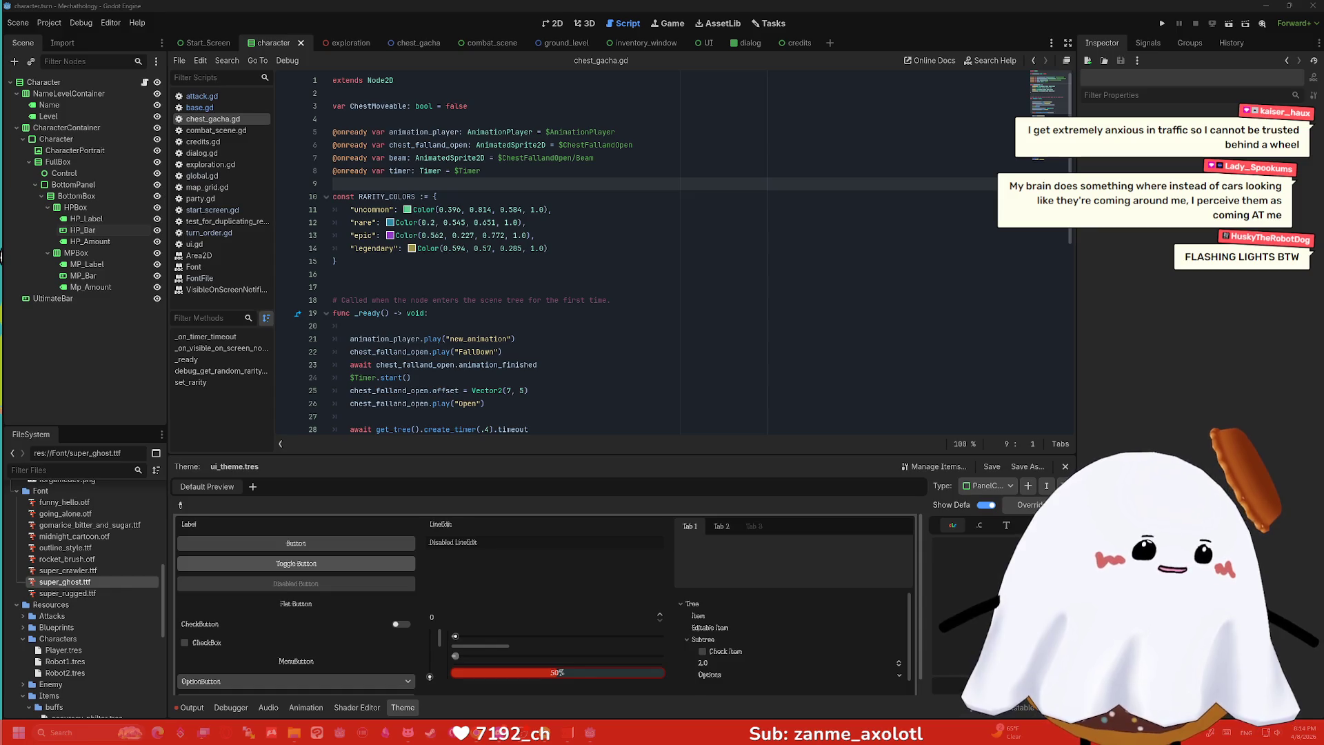
Add an empty 'func set_font():' declaration on a new line after _ready.
click(799, 246)
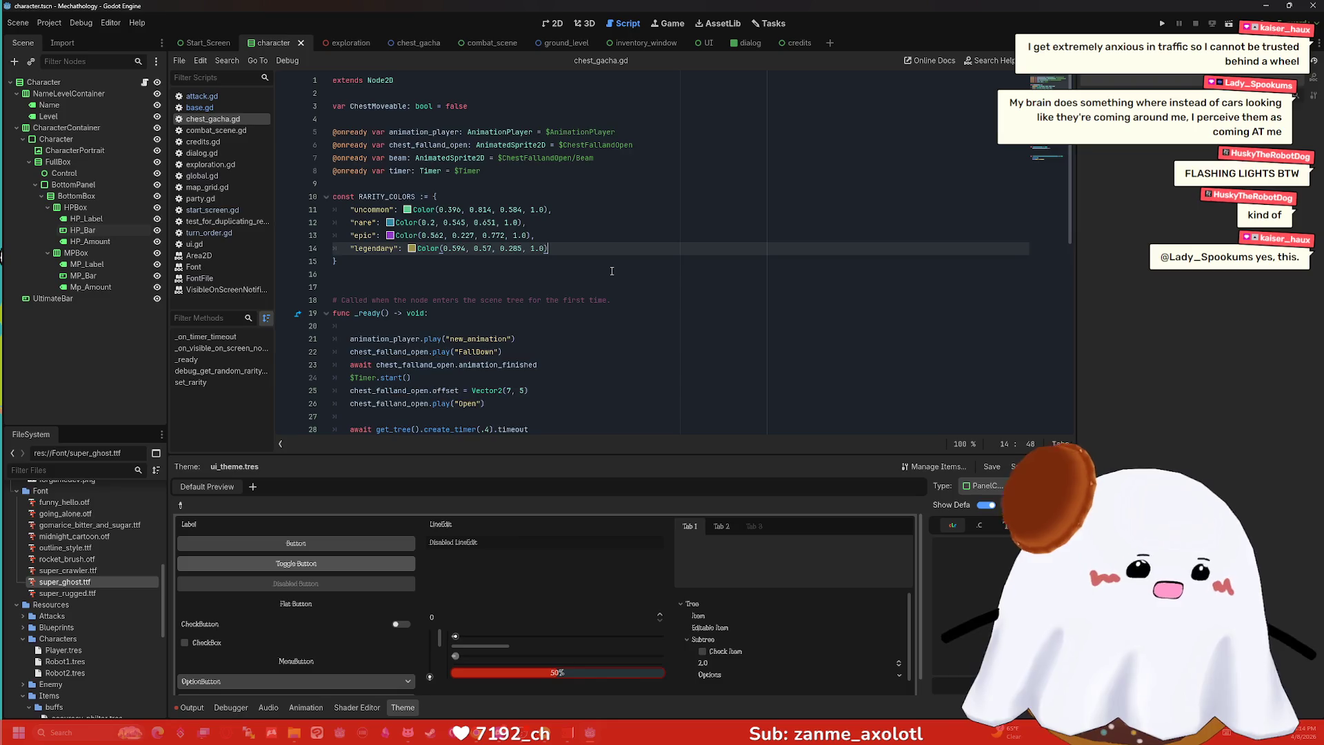
click(555, 210)
key(Down)
key(Down)
key(Down)
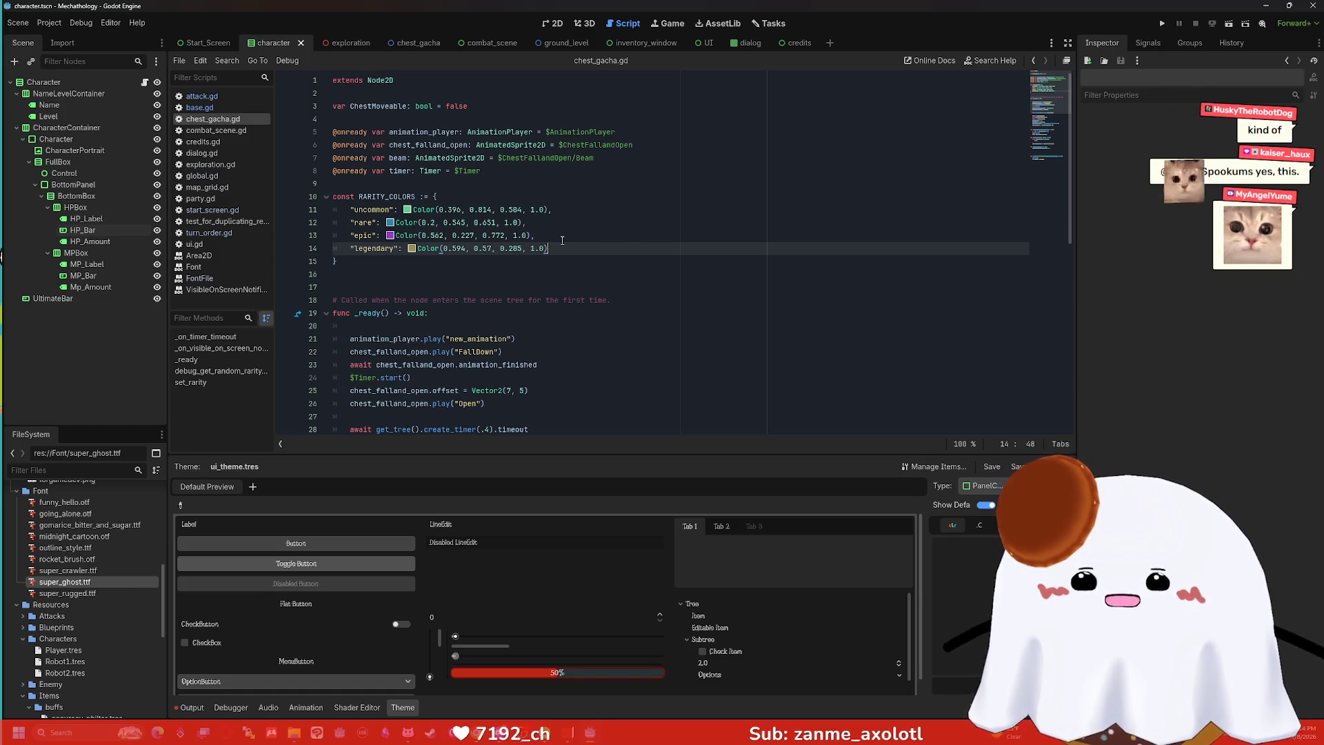
scroll(562, 240, down, 1)
scroll(562, 240, down, 4)
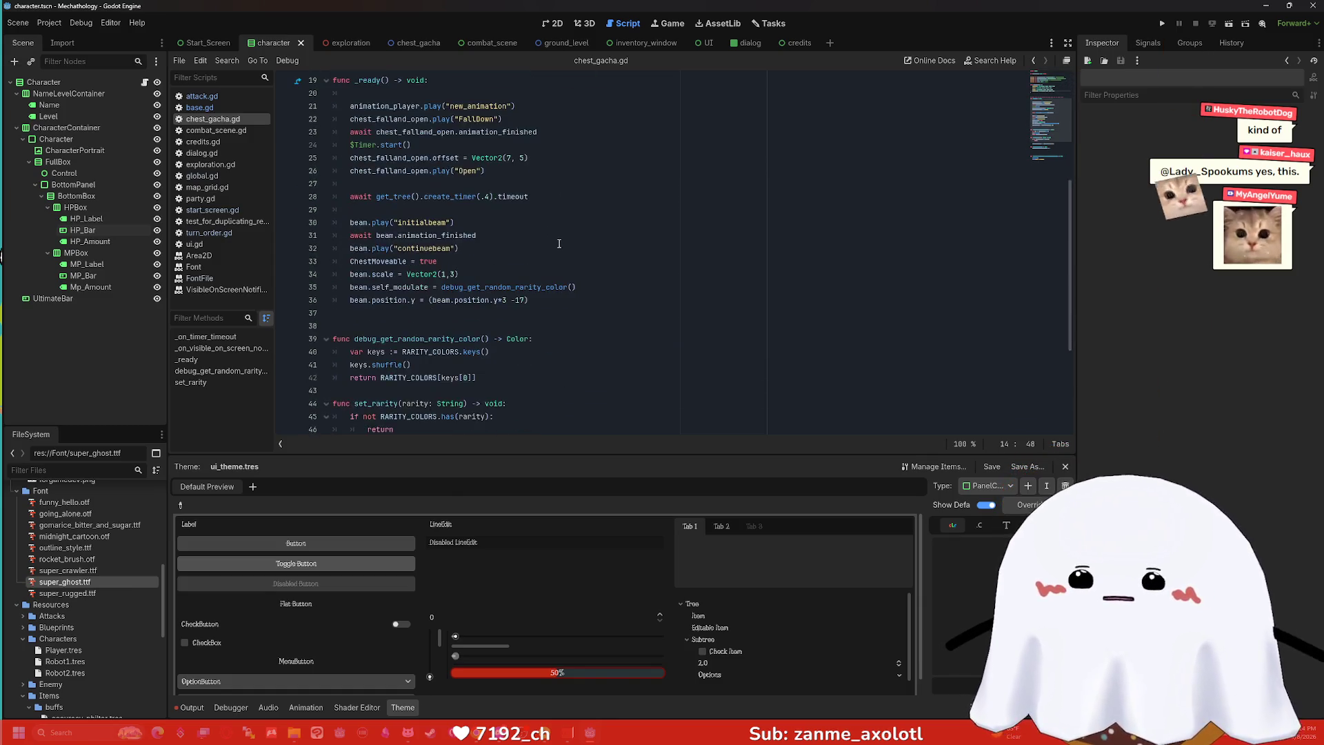
scroll(525, 235, up, 5)
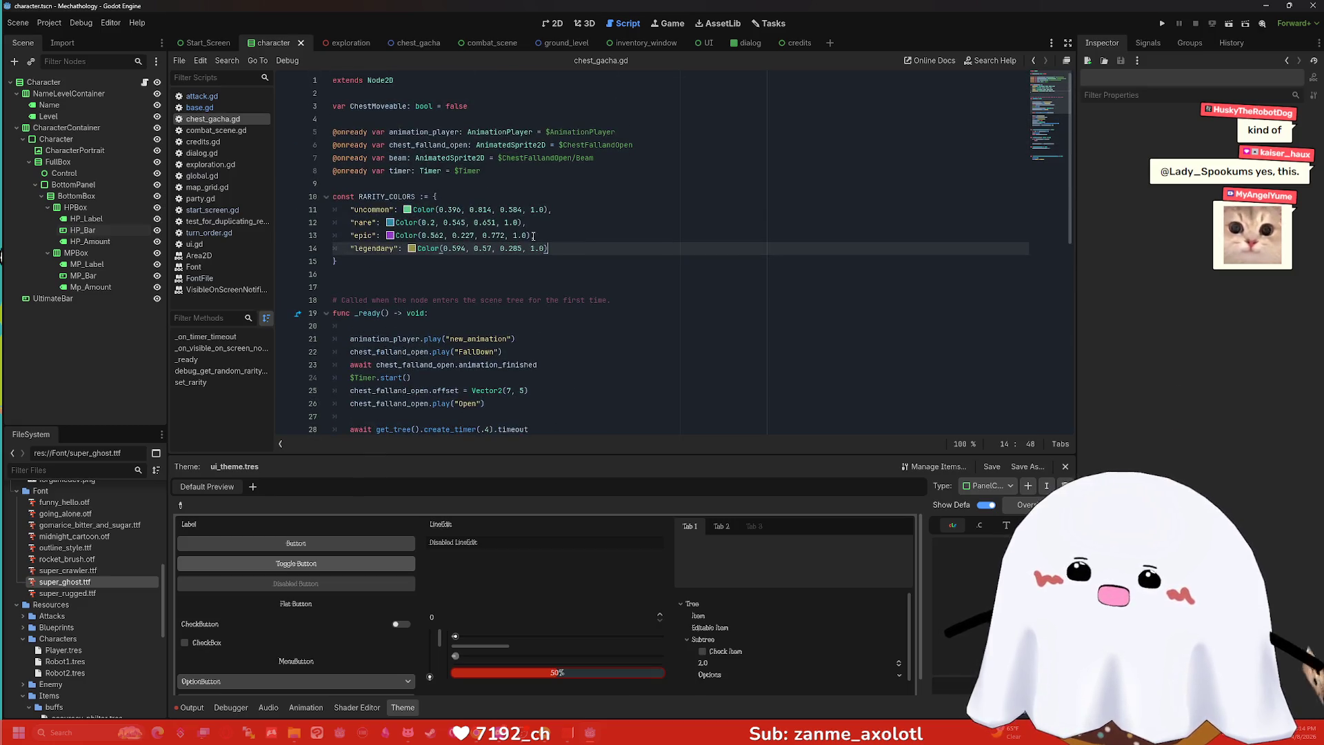
click(420, 276)
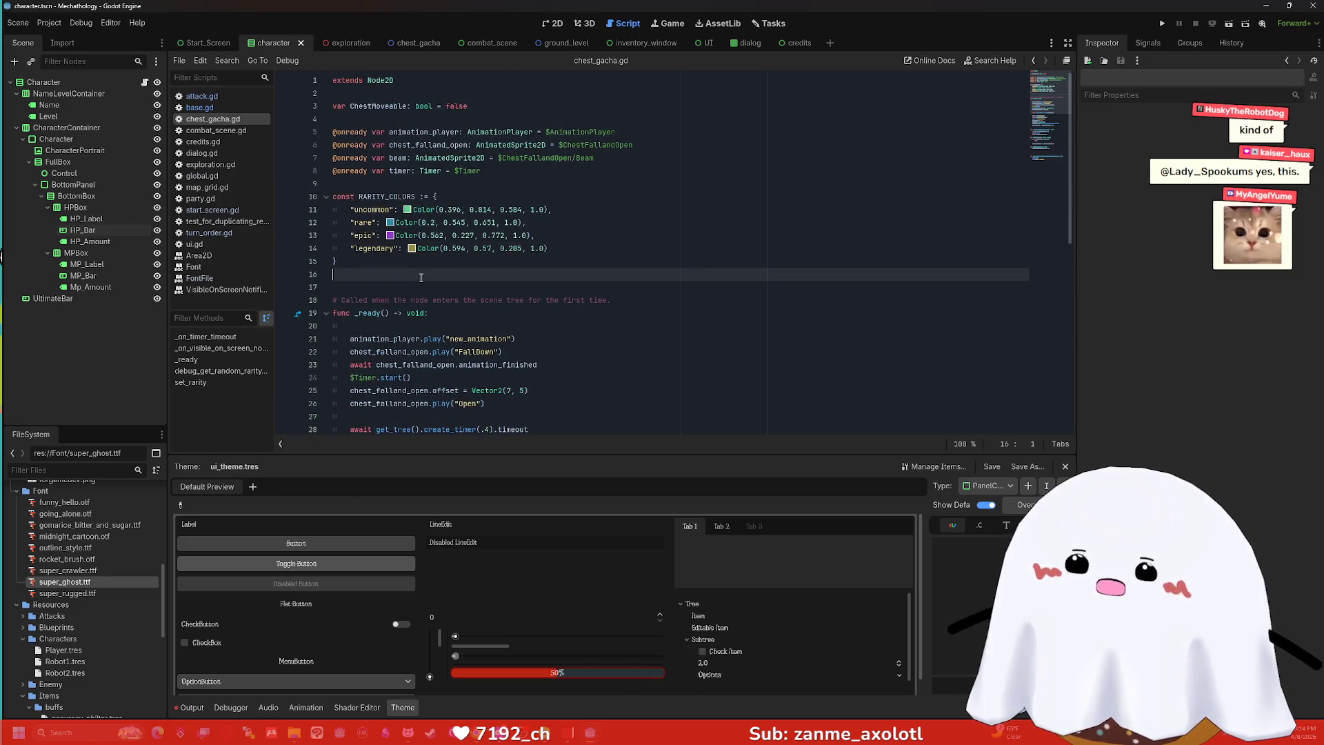
scroll(419, 279, down, 6)
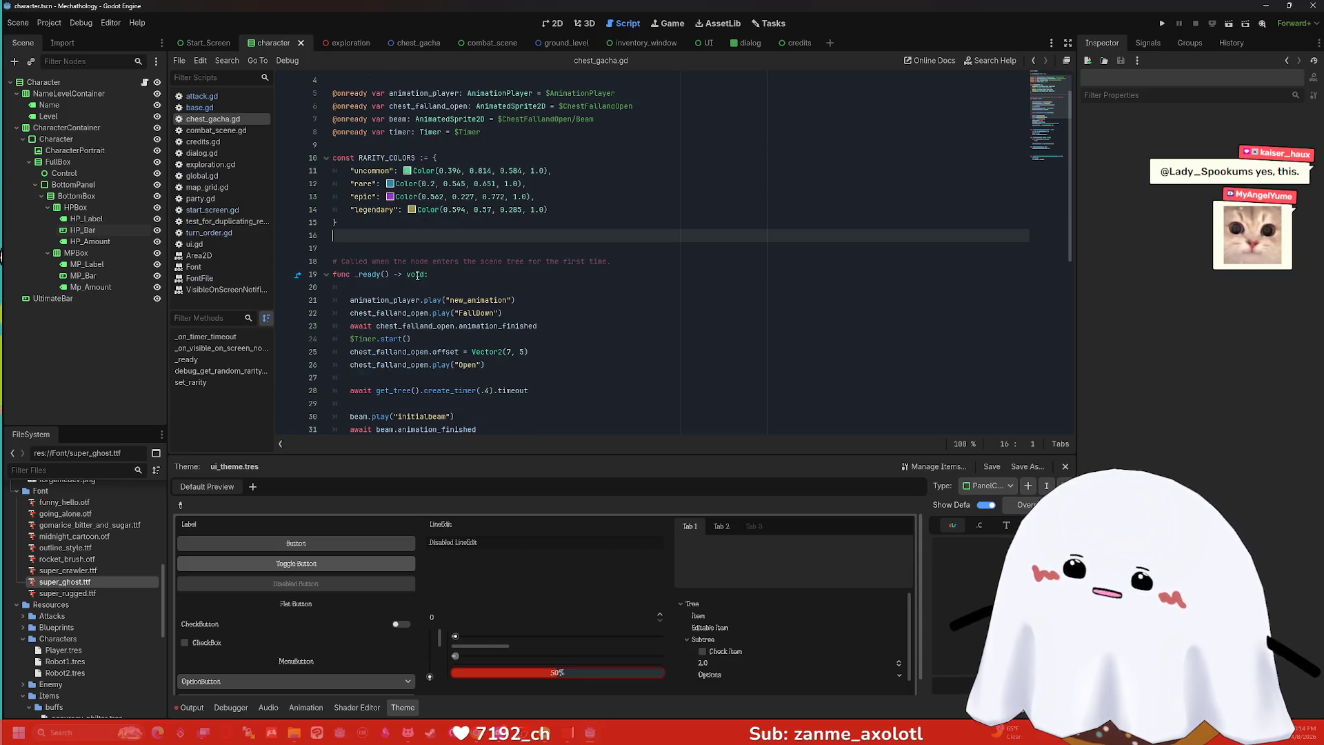
click(421, 325)
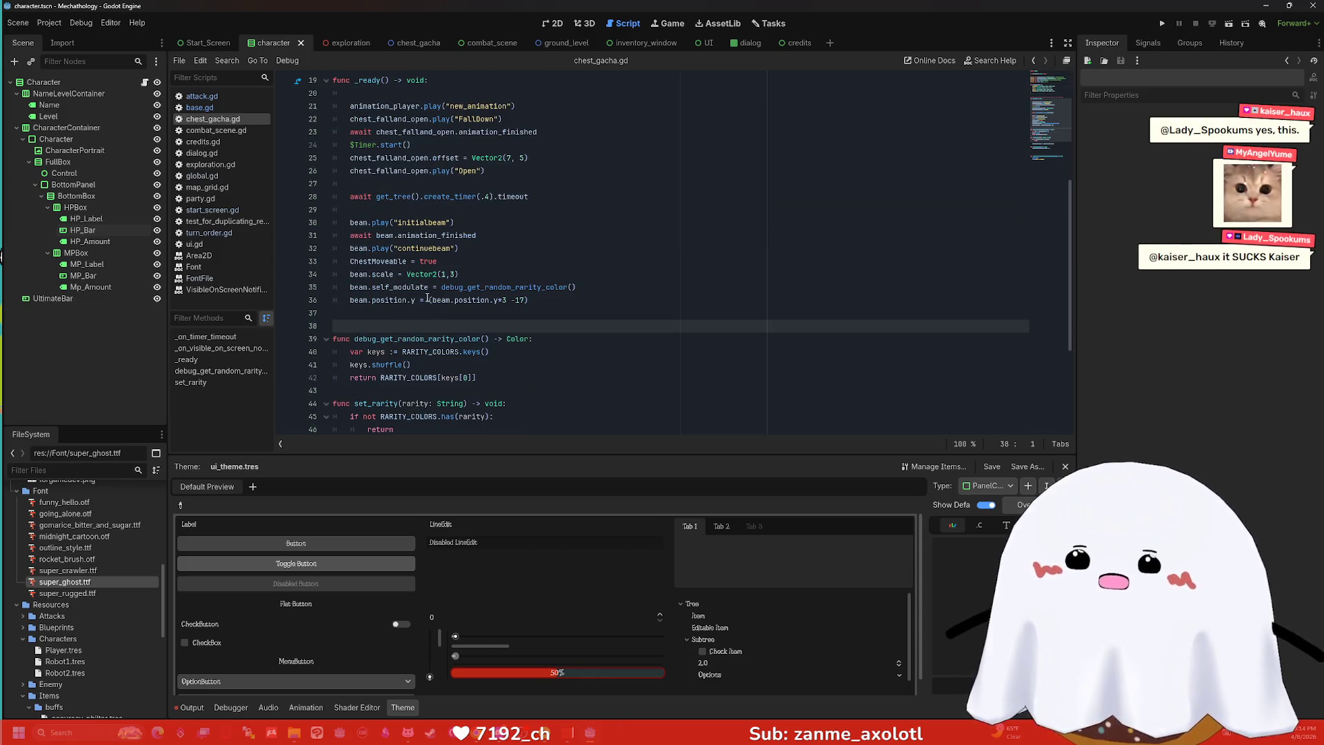
key(Return)
key(Up)
text(func )
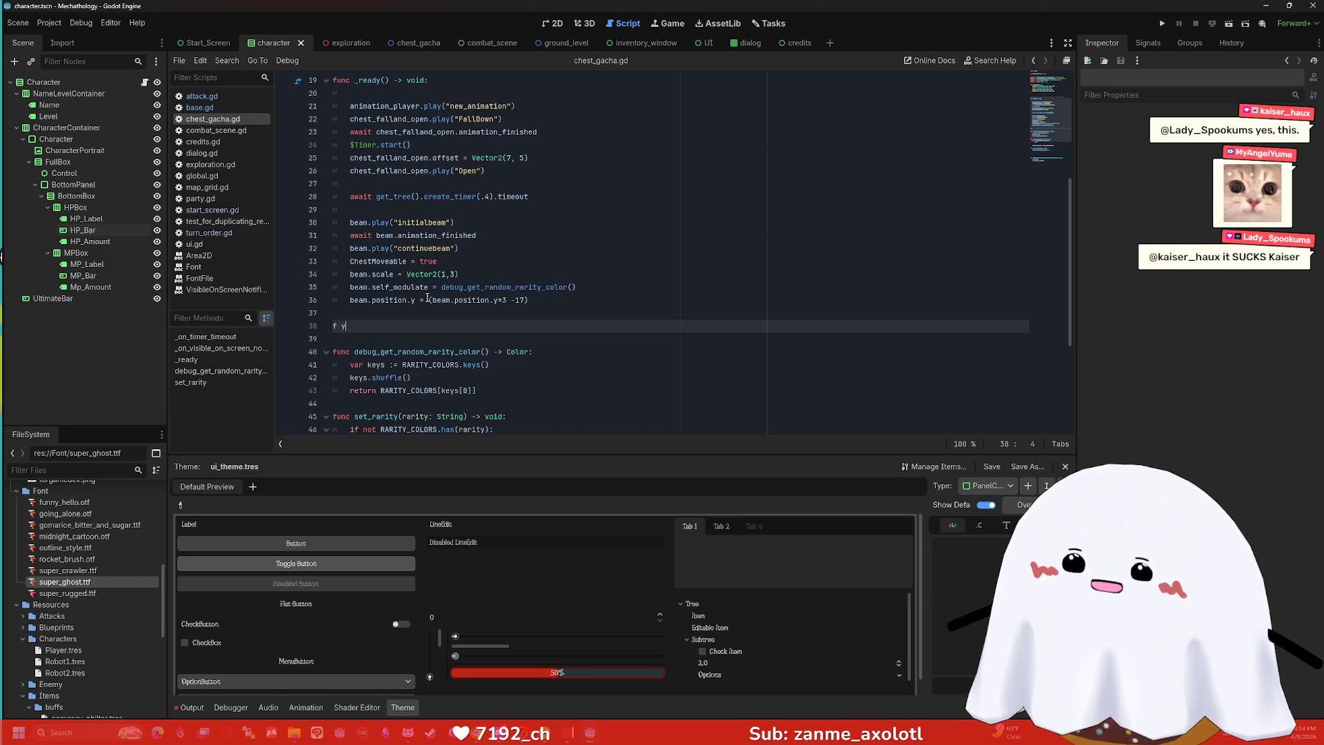
text(set_f)
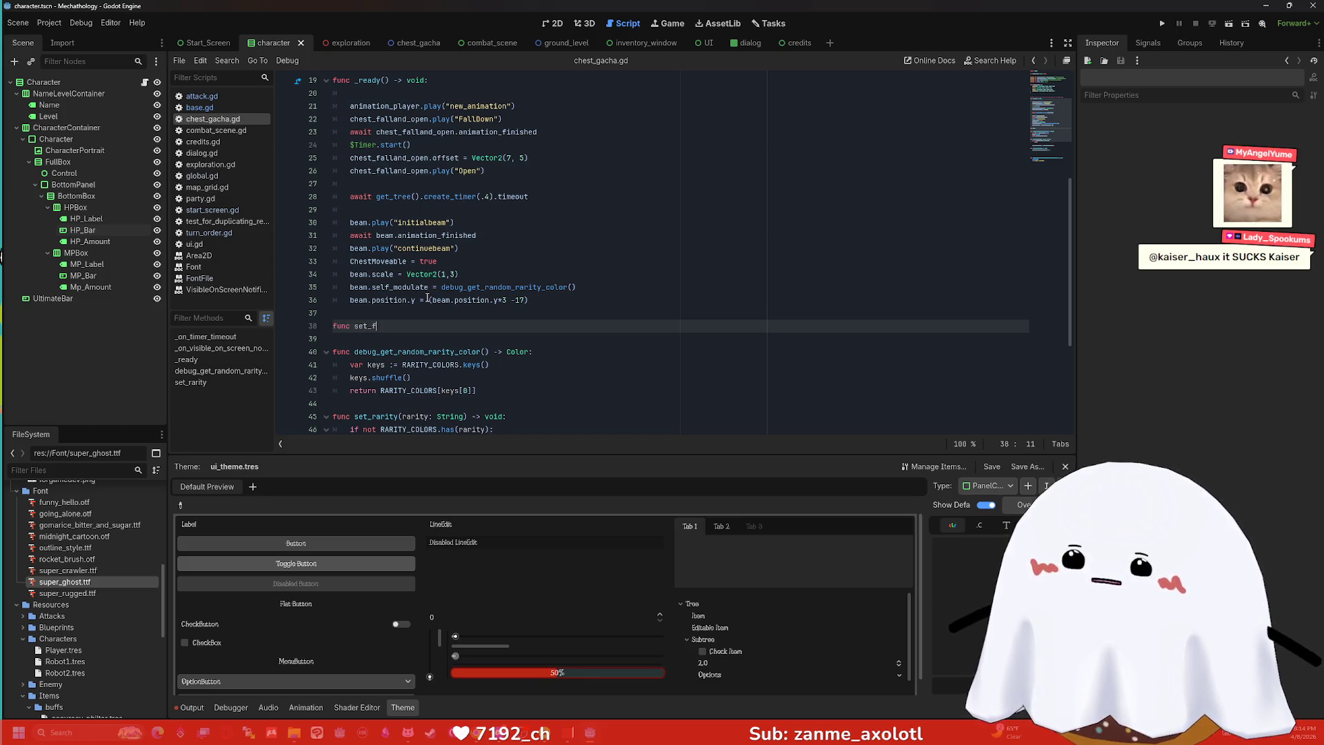
text(ont():)
key(Return)
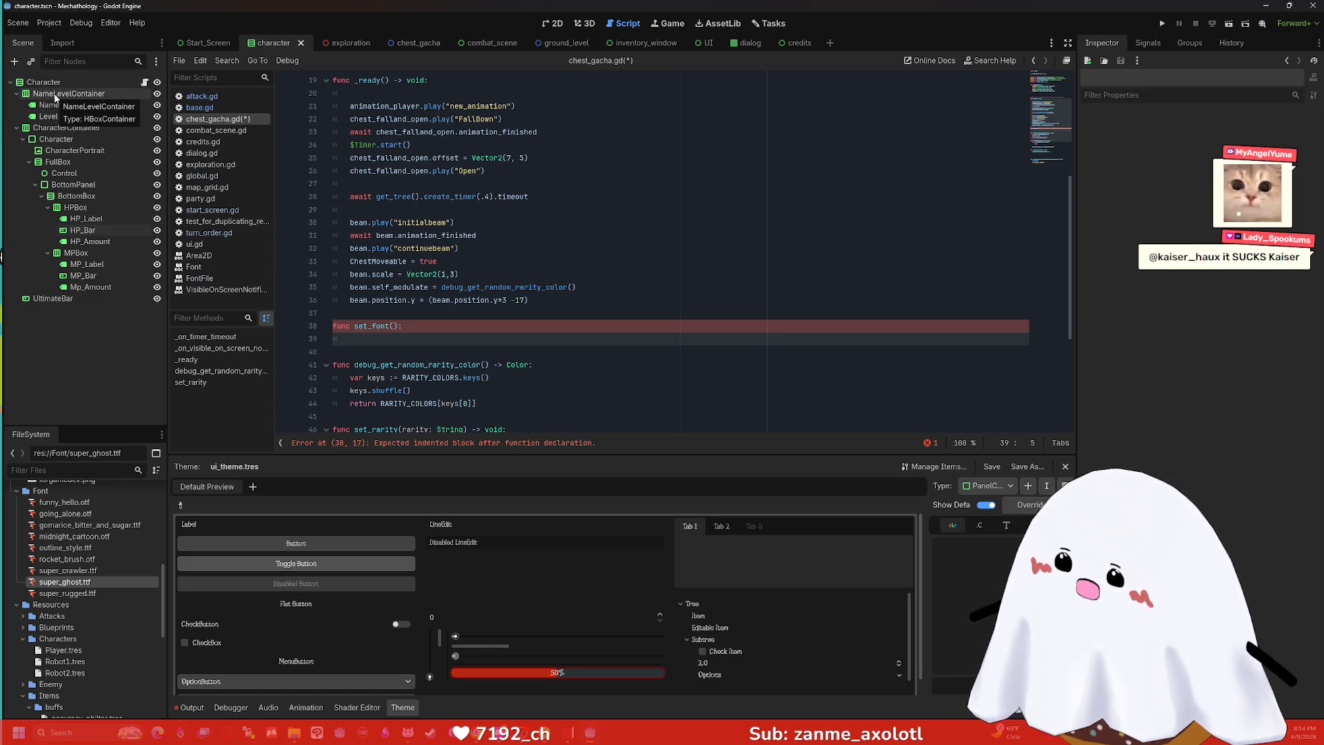
Filter the Name label's Inspector for 'font' and expand its Theme Overrides > Fonts.
click(56, 94)
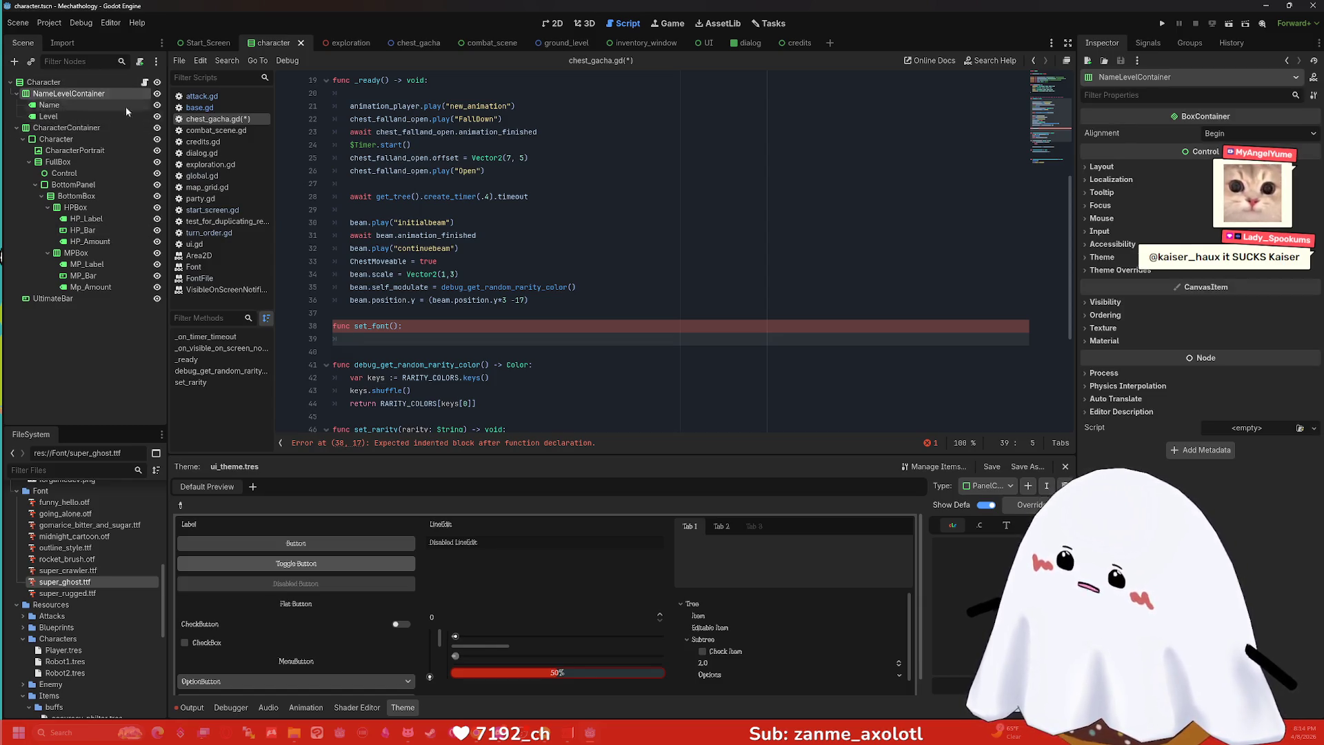
click(1158, 94)
text(font)
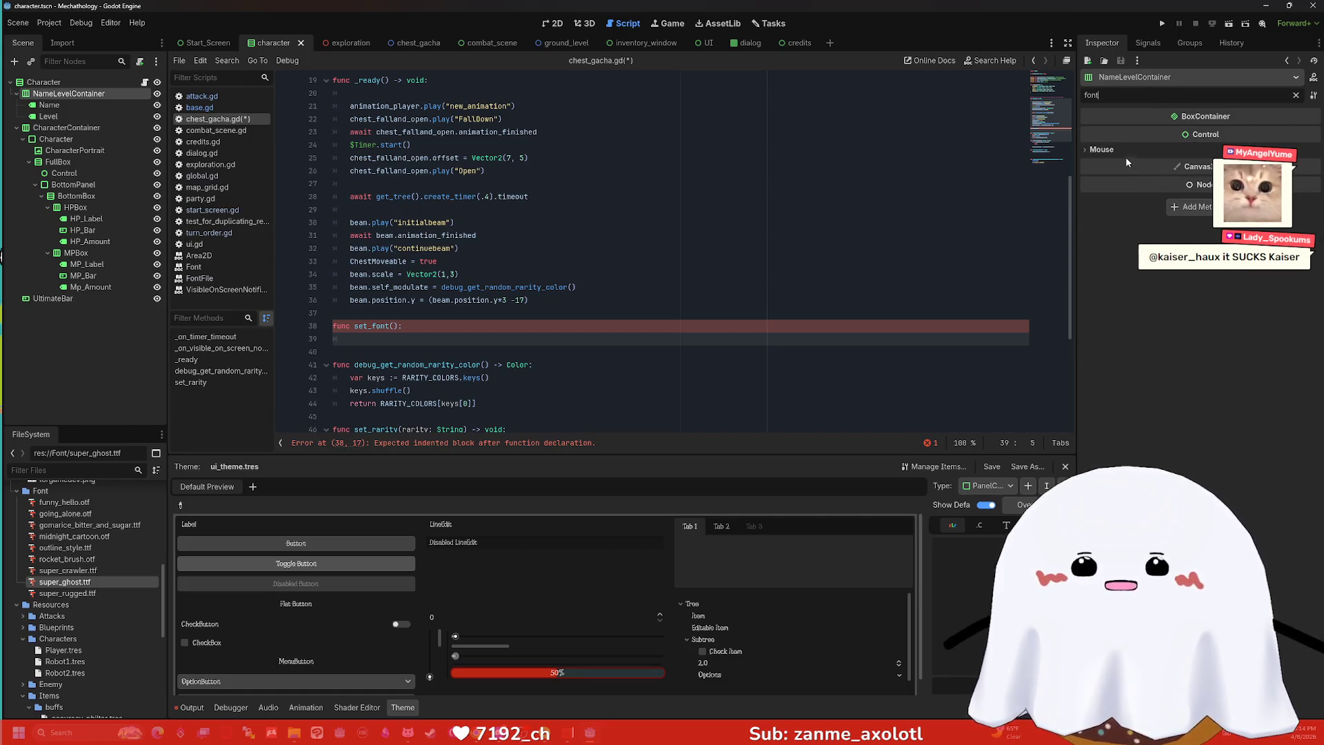
click(63, 108)
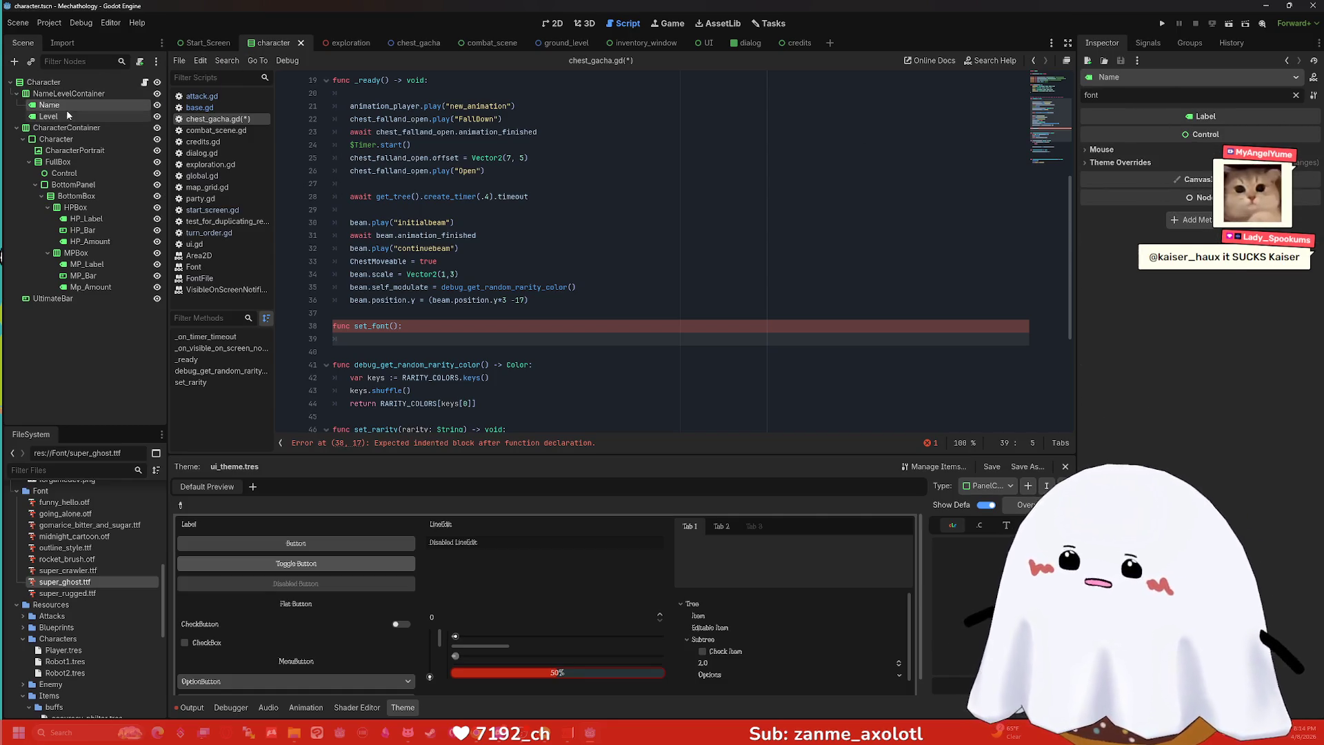
click(1108, 164)
click(1106, 188)
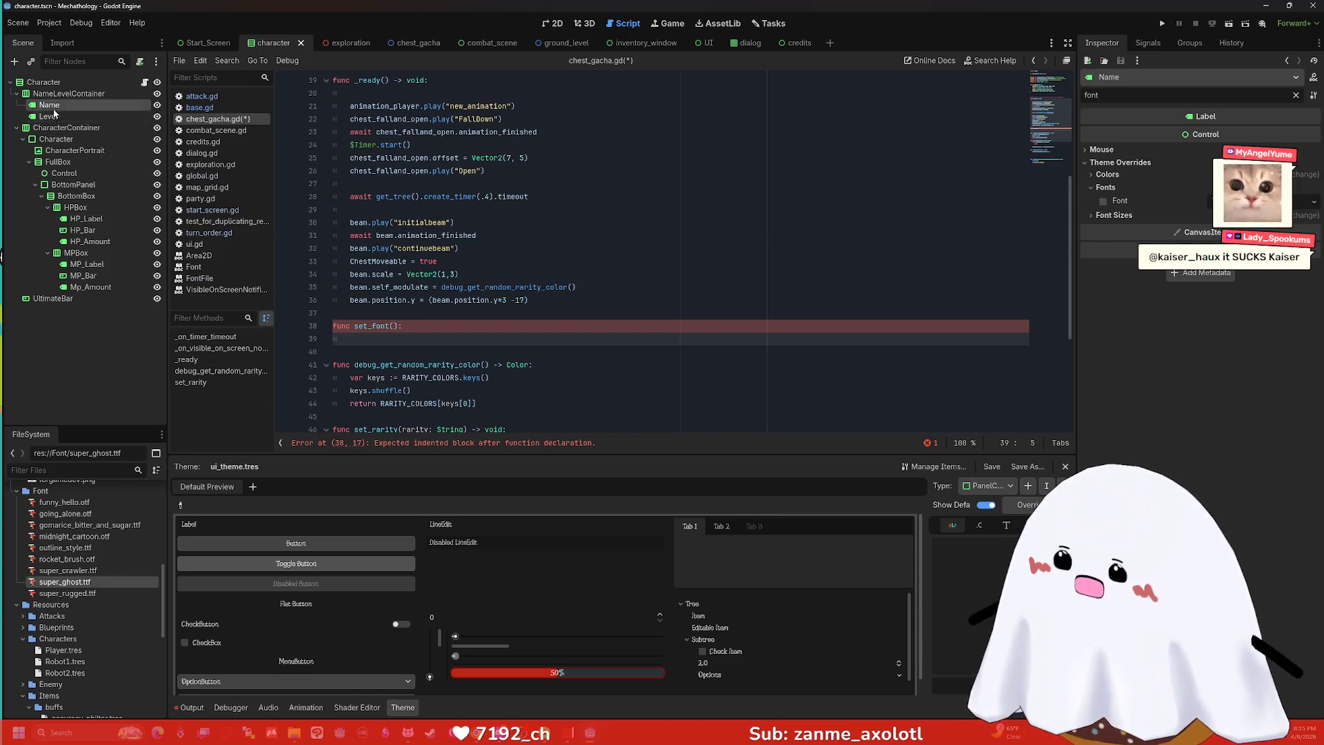
mouse_move(54, 108)
mouse_down()
mouse_move(475, 298)
mouse_move(404, 338)
mouse_move(221, 246)
mouse_move(49, 107)
mouse_up()
scroll(576, 265, up, 4)
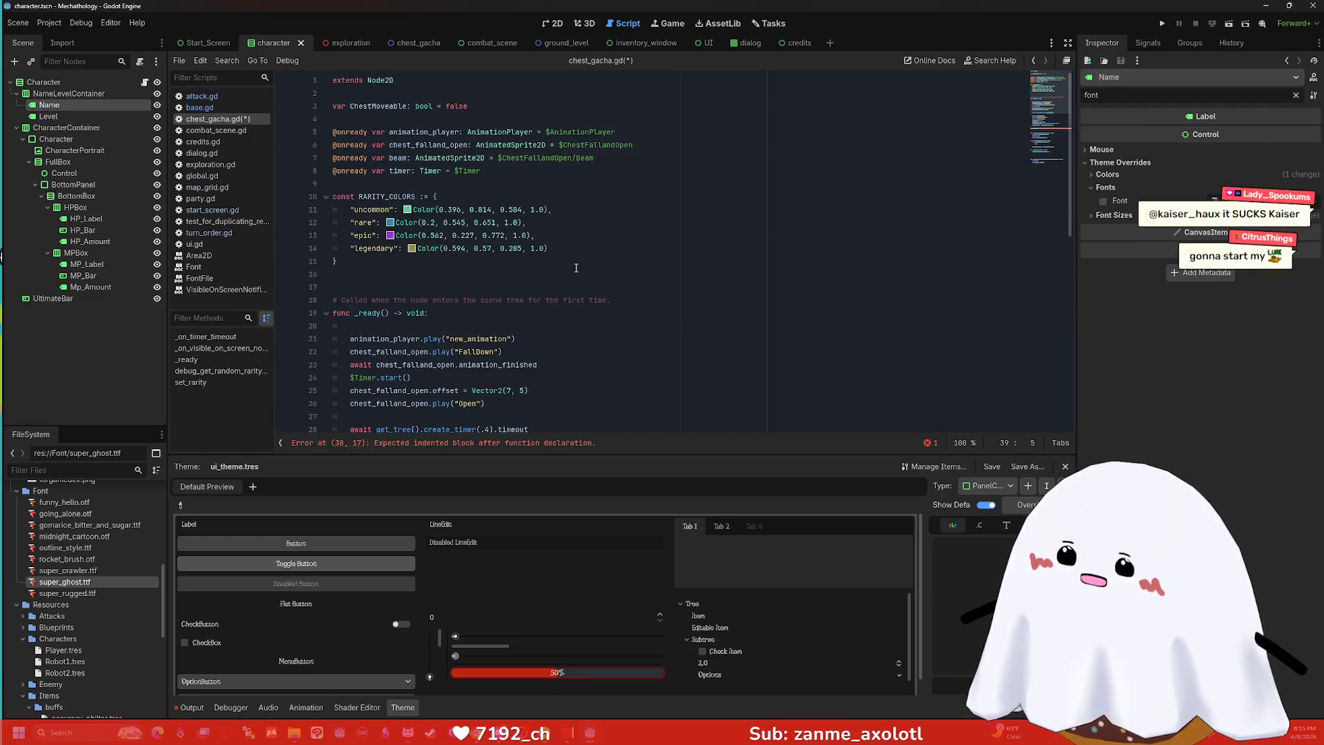
scroll(575, 265, up, 3)
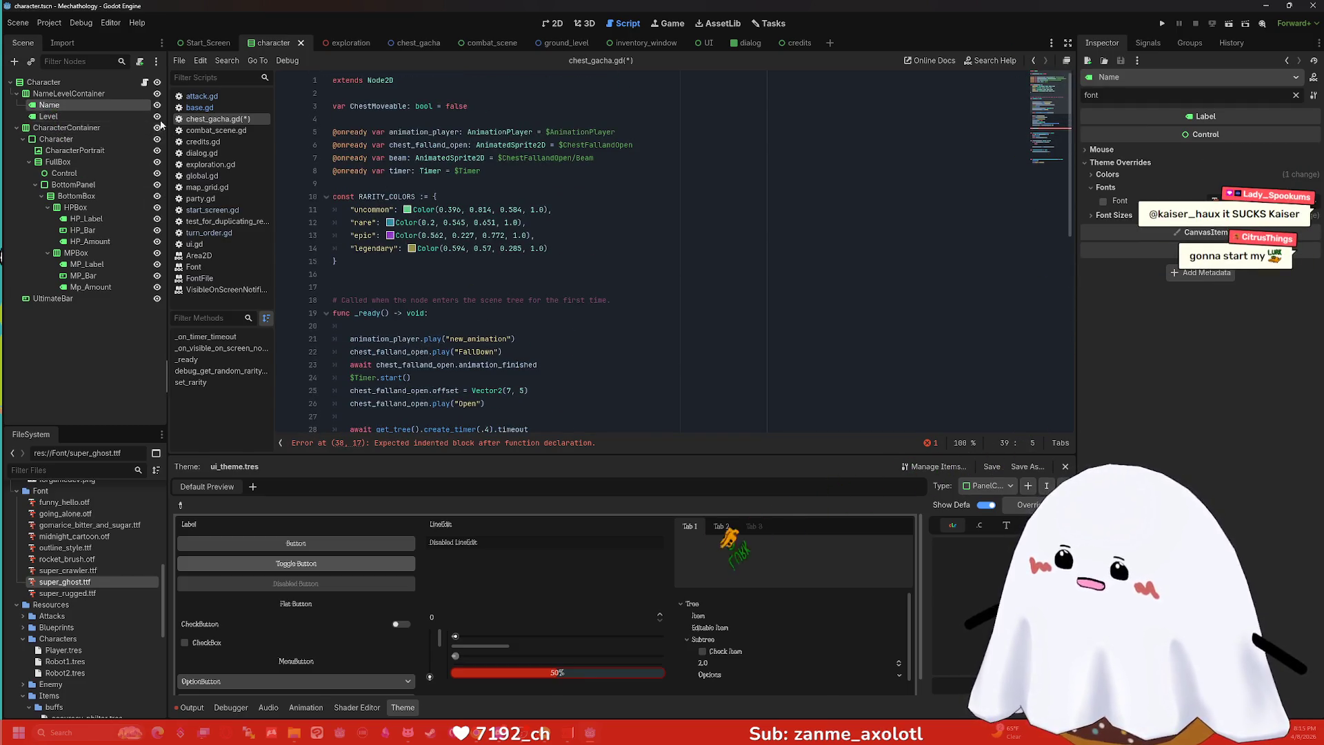
click(530, 178)
key(Return)
key(Return)
key(Return)
key(Up)
key(Up)
key(Up)
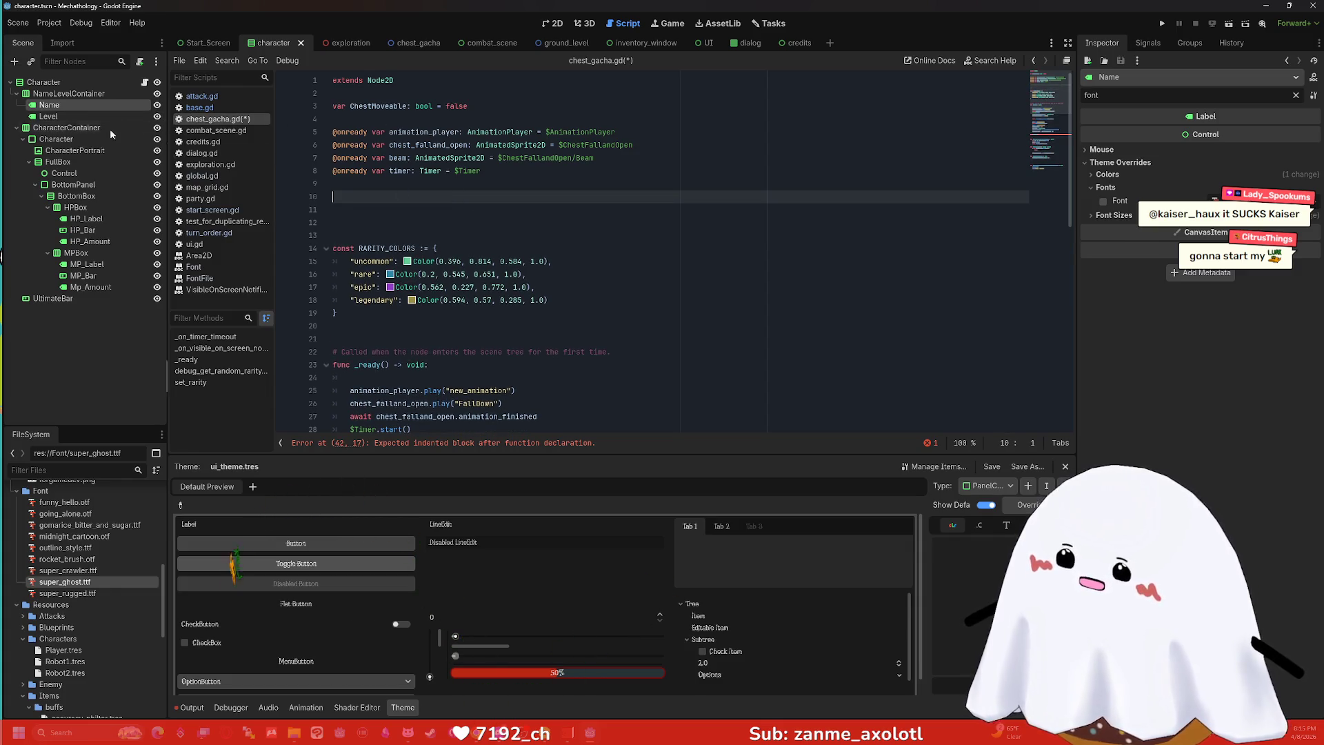
drag(43, 103, 414, 199)
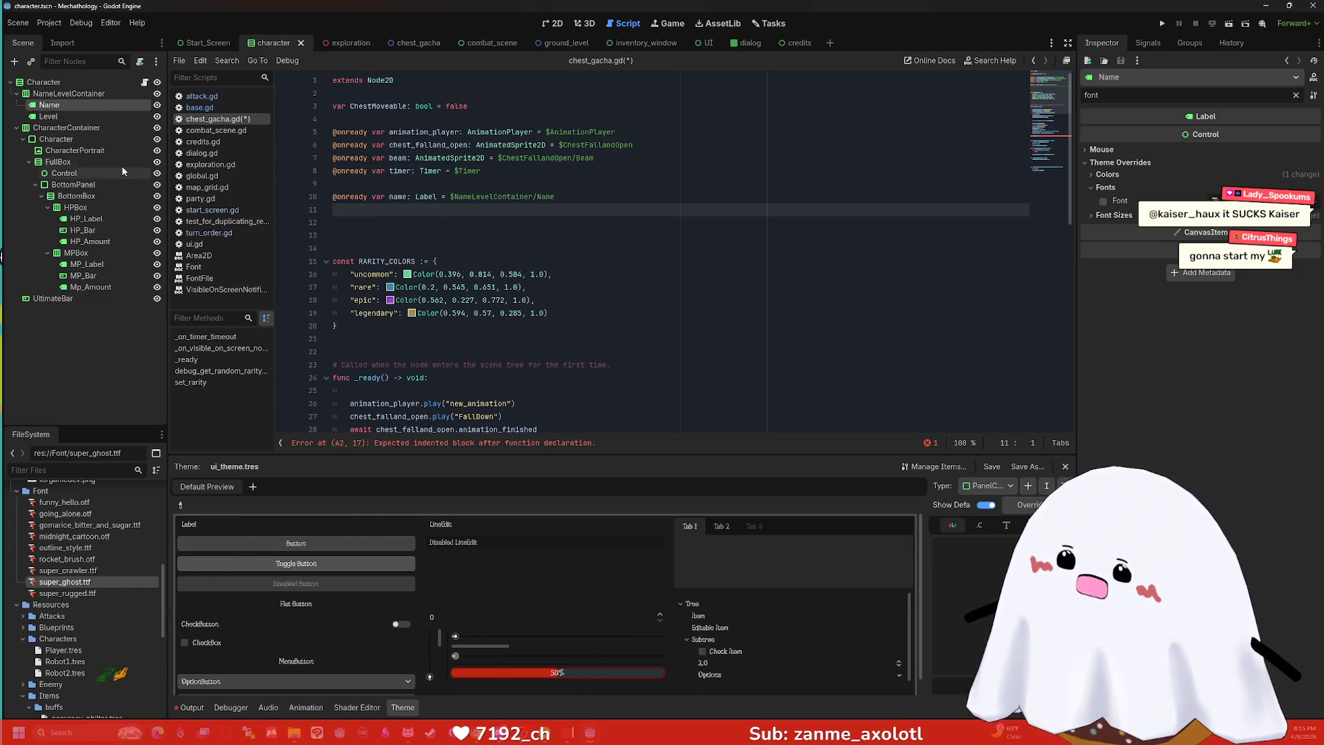
mouse_move(74, 115)
mouse_down()
mouse_move(349, 213)
mouse_move(405, 216)
mouse_up()
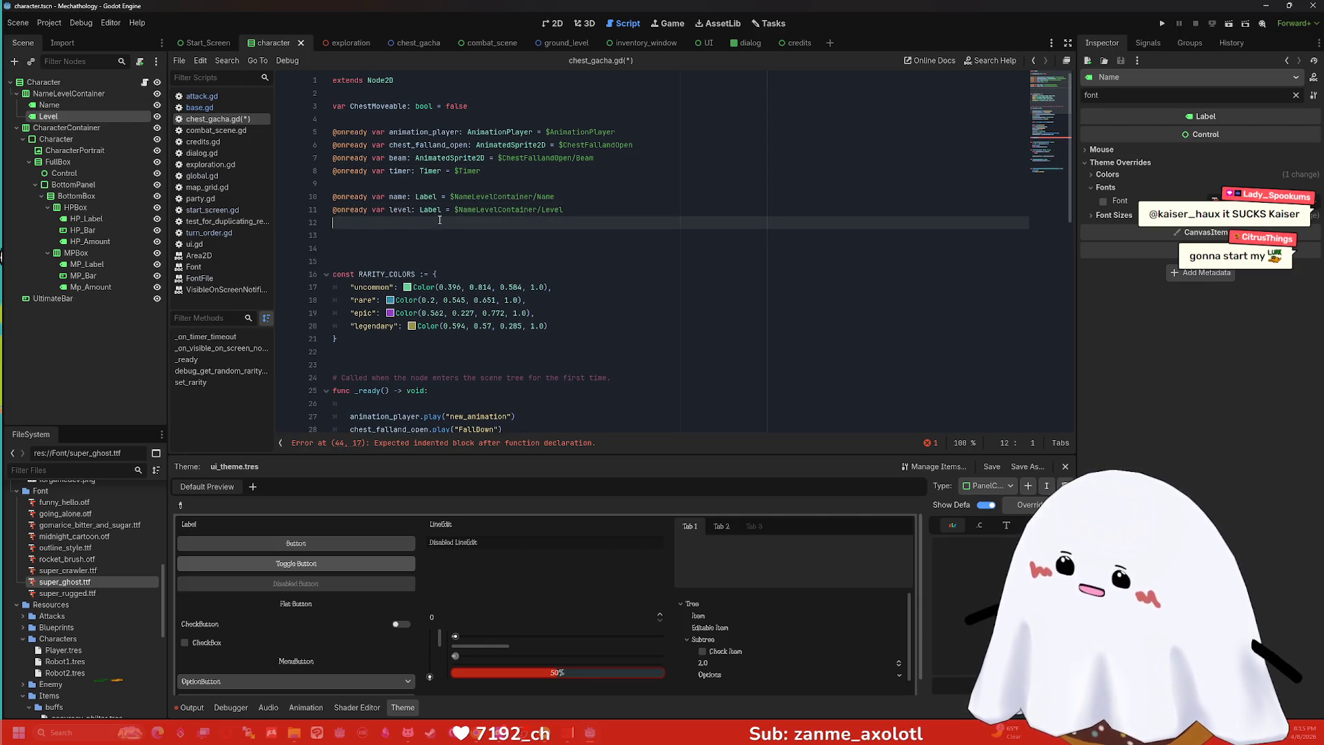
click(60, 140)
click(68, 161)
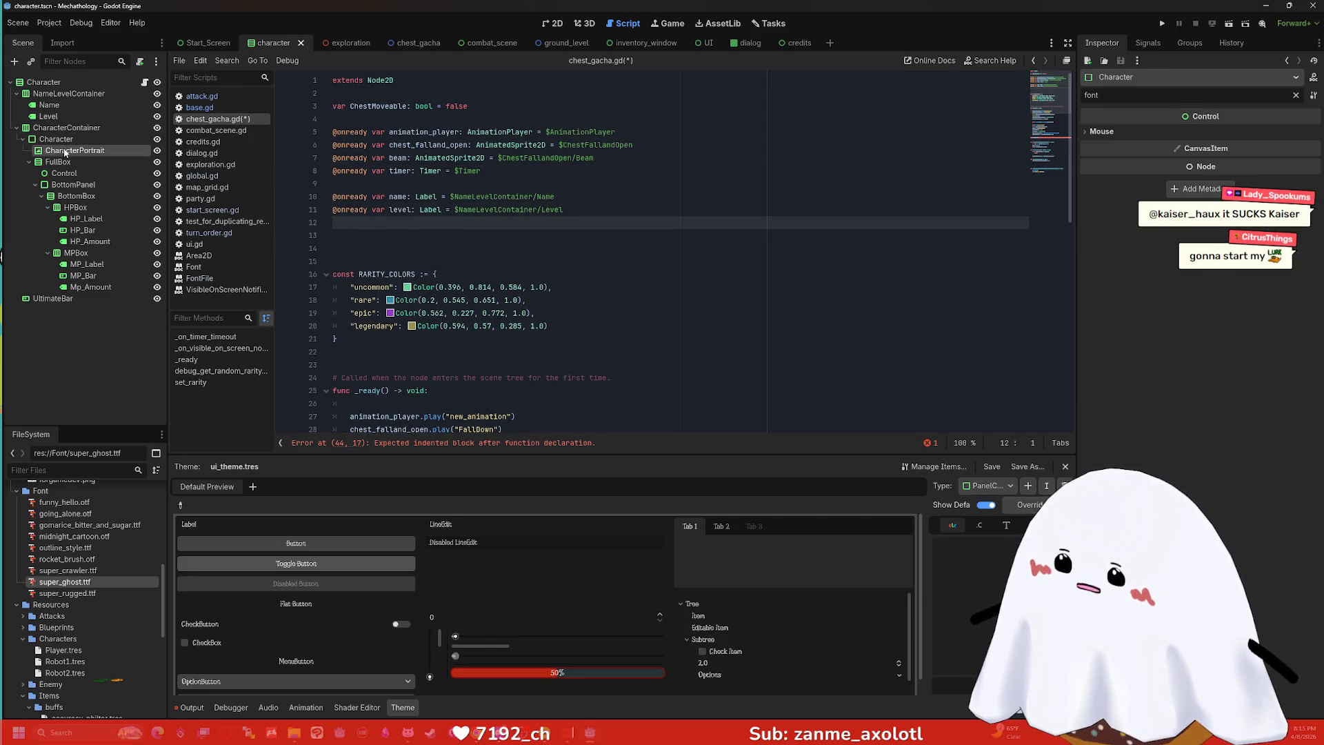
click(74, 150)
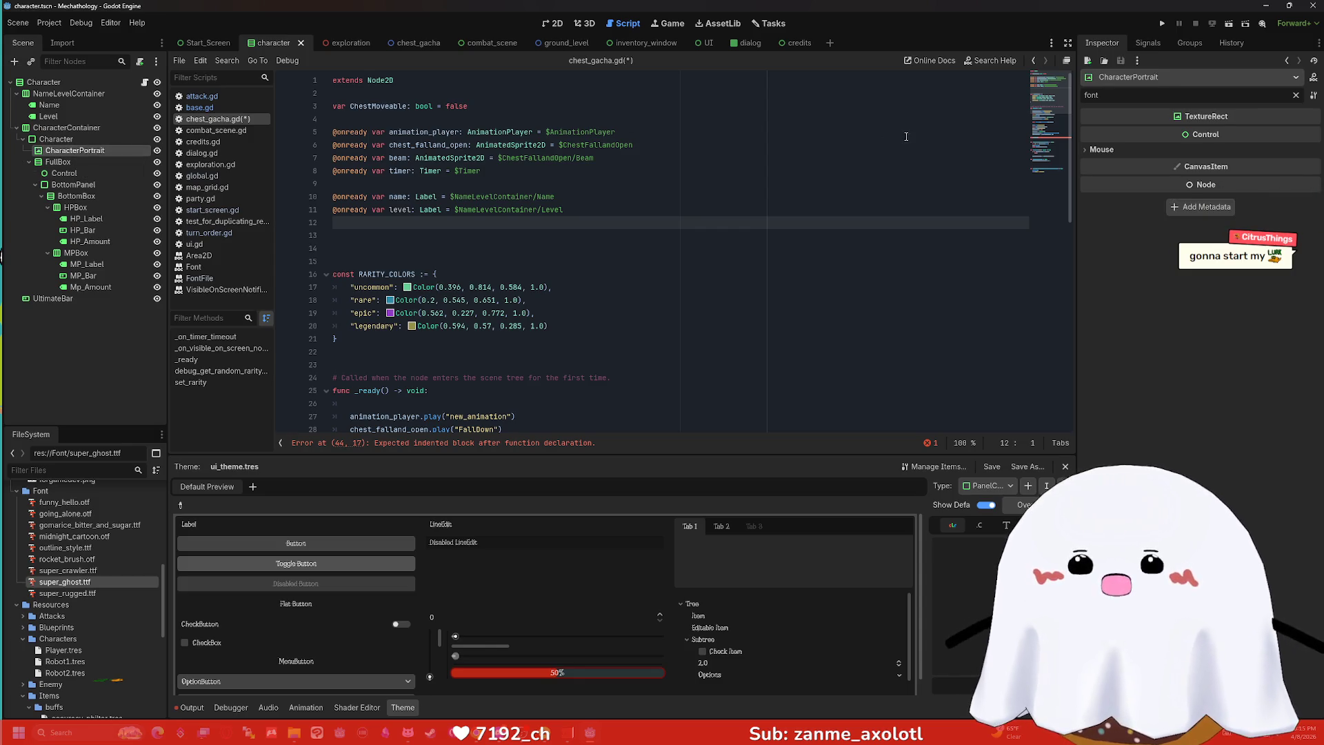
click(64, 173)
click(73, 185)
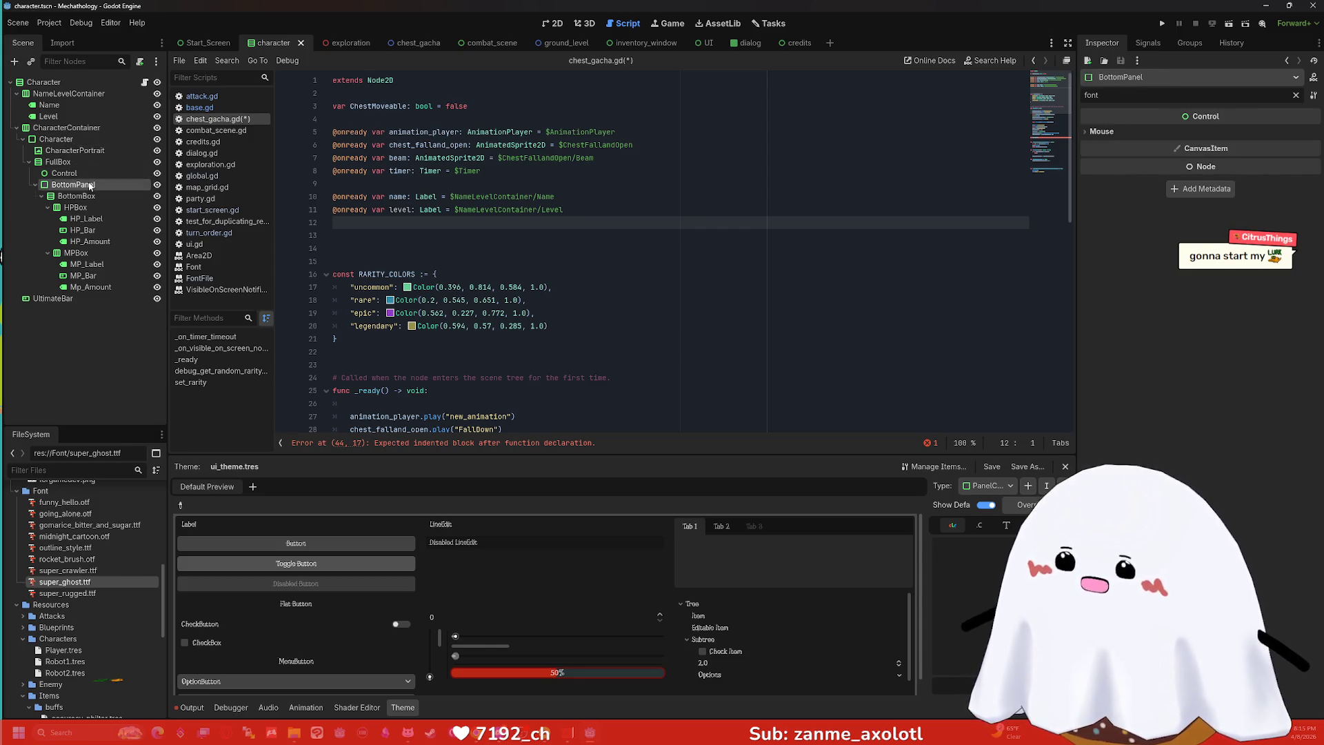
click(93, 197)
click(90, 219)
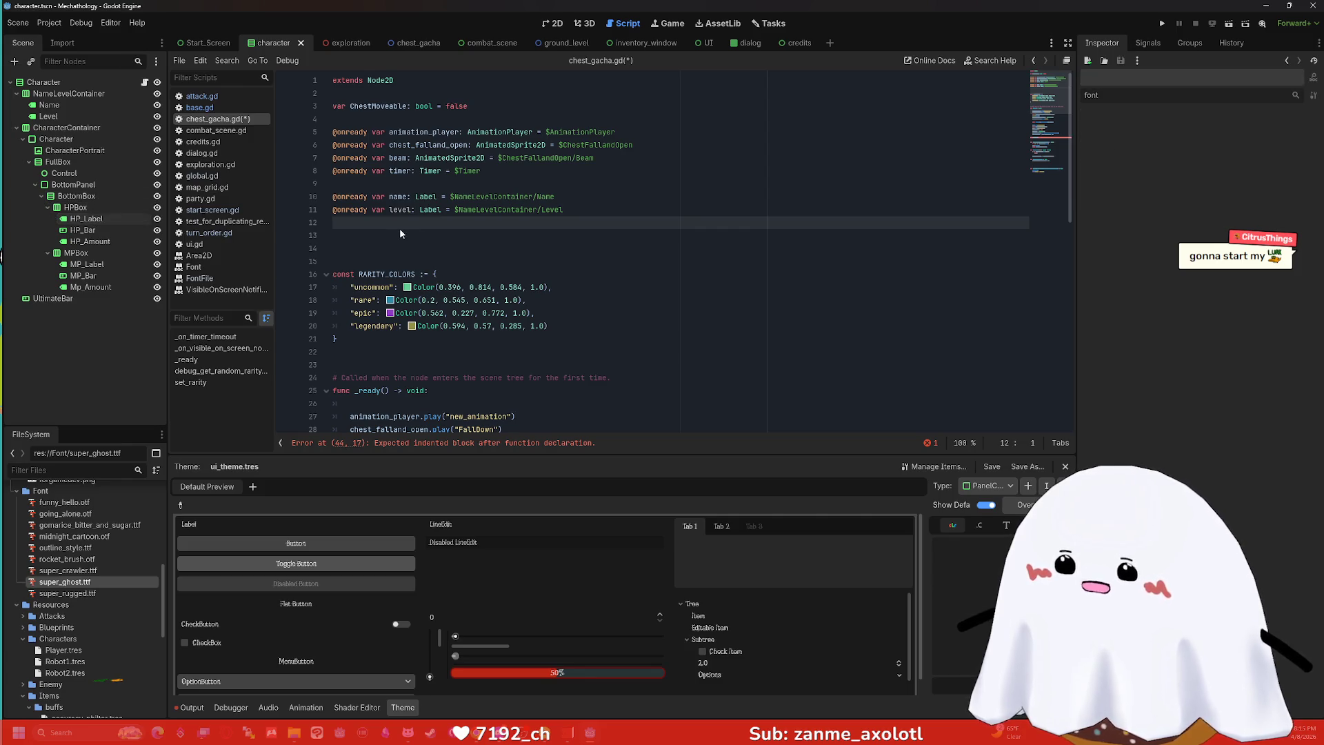
drag(86, 218, 348, 224)
drag(83, 229, 336, 242)
mouse_move(97, 241)
mouse_down()
mouse_move(352, 250)
mouse_move(338, 250)
mouse_up()
drag(108, 271, 373, 270)
mouse_move(83, 276)
mouse_down()
mouse_move(385, 272)
mouse_move(344, 288)
mouse_move(386, 288)
mouse_up()
click(76, 299)
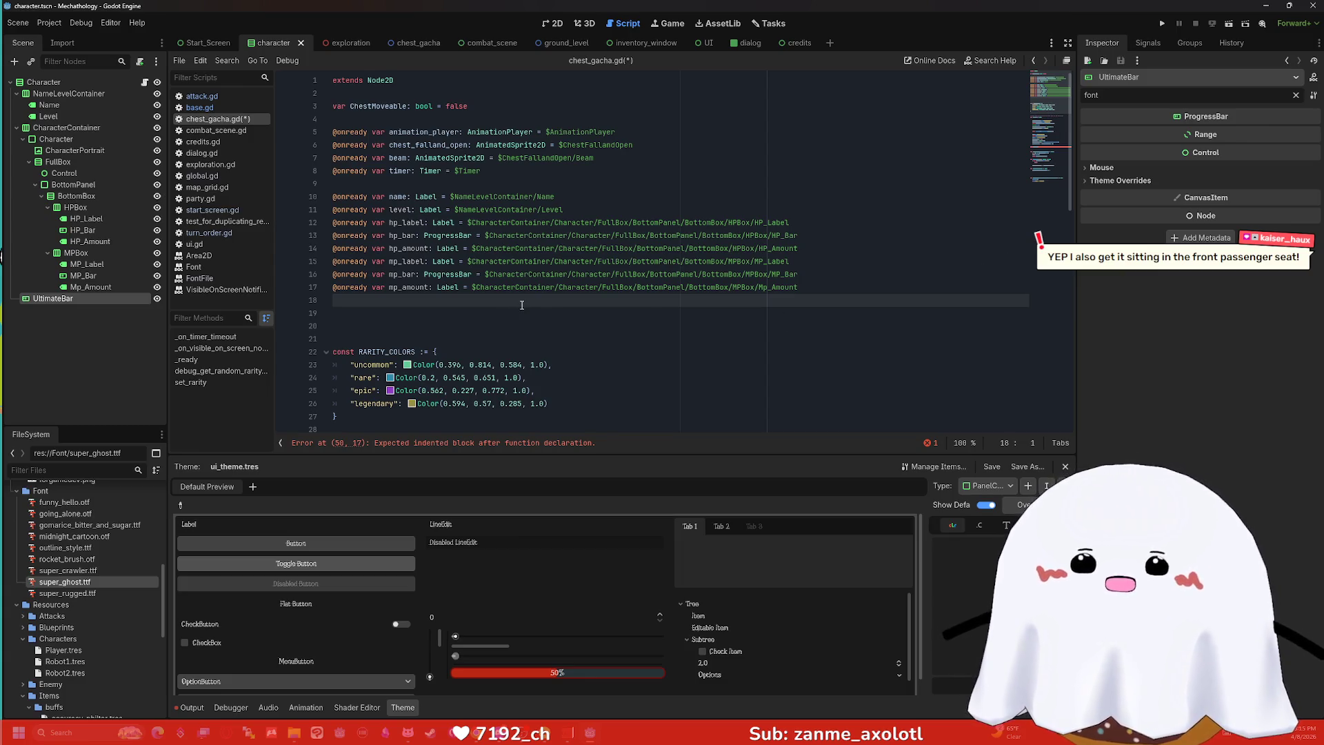
Write the set_font function header on unindented line 51 after _ready.
scroll(522, 305, down, 4)
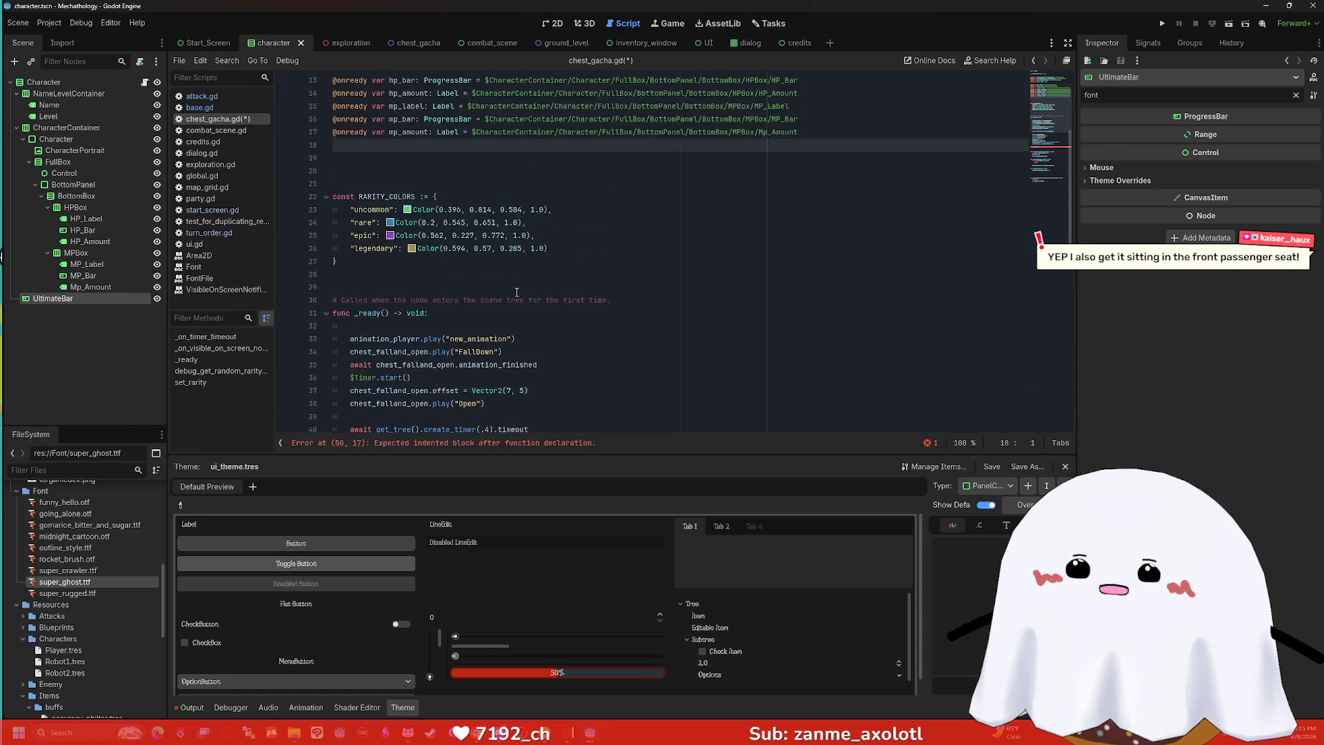
scroll(517, 292, down, 5)
click(431, 359)
scroll(400, 338, up, 6)
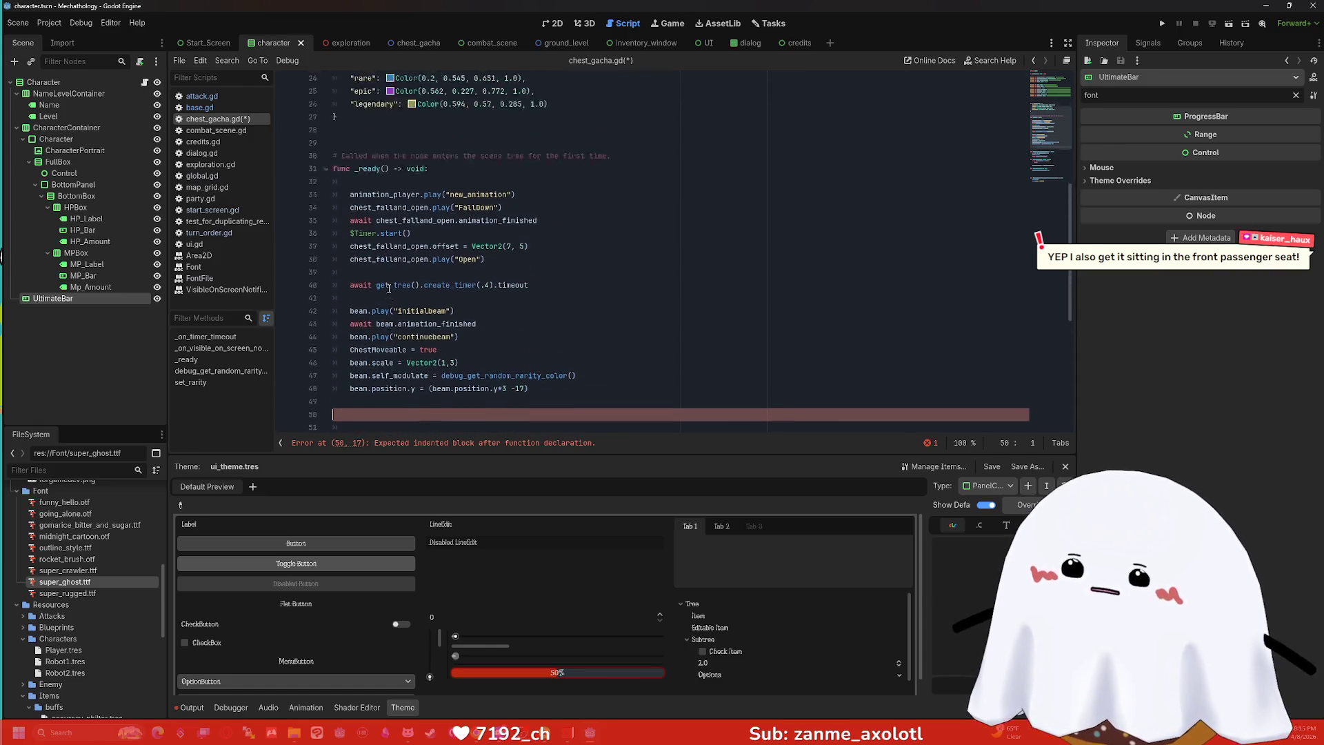
scroll(355, 269, down, 7)
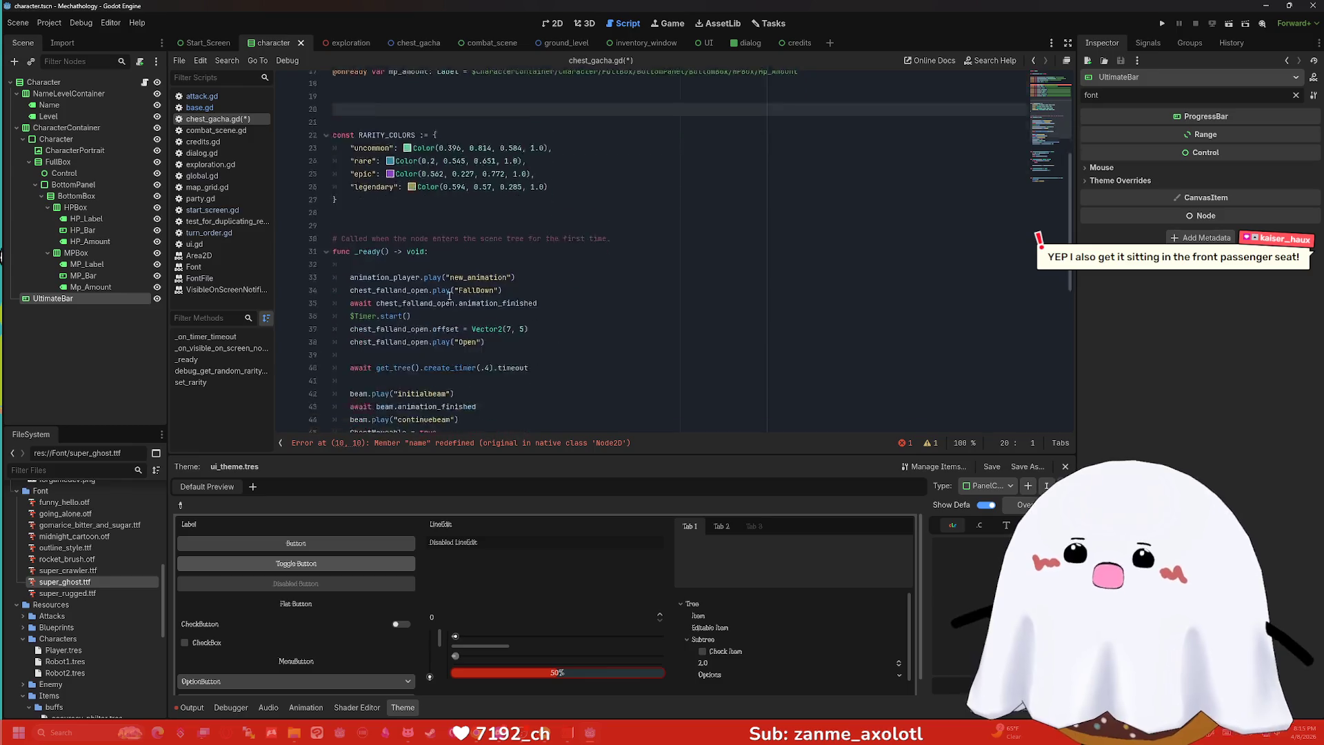
click(367, 335)
text(func set_font():)
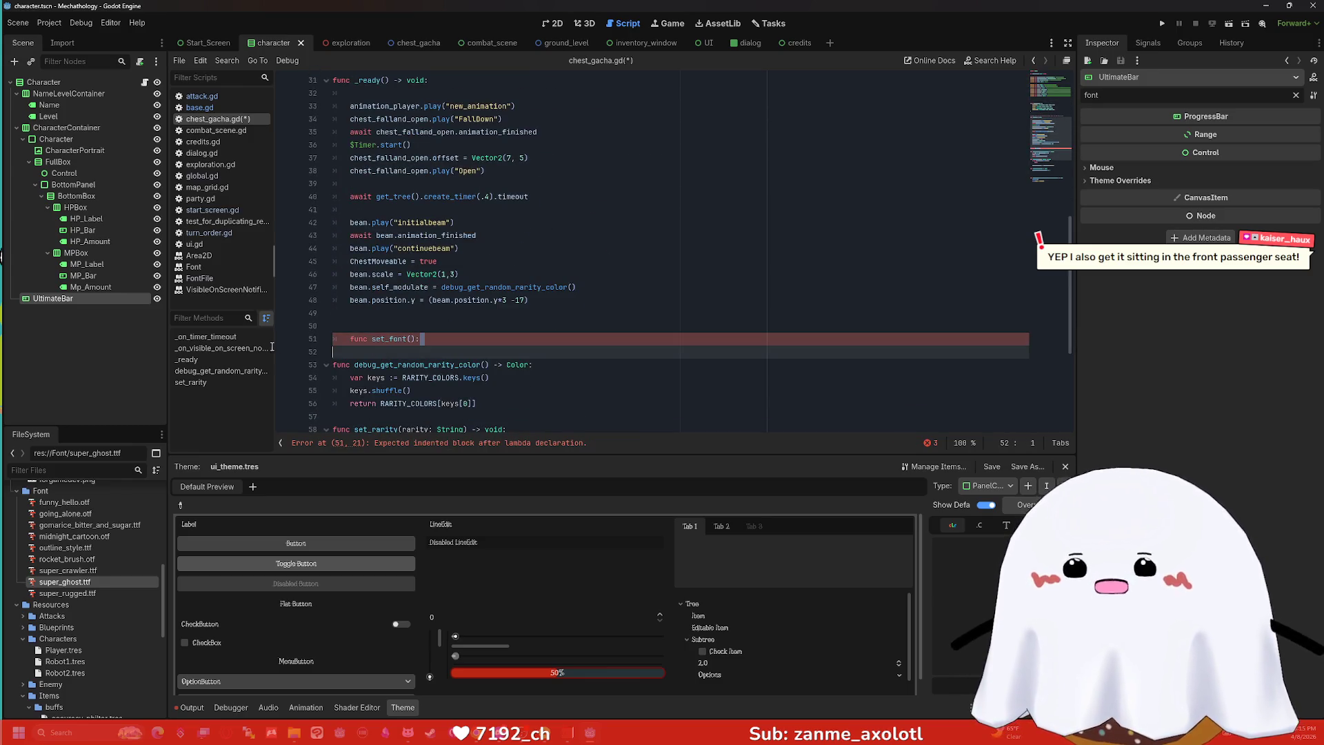
key(BackSpace)
key(ctrl+v)
scroll(487, 264, up, 7)
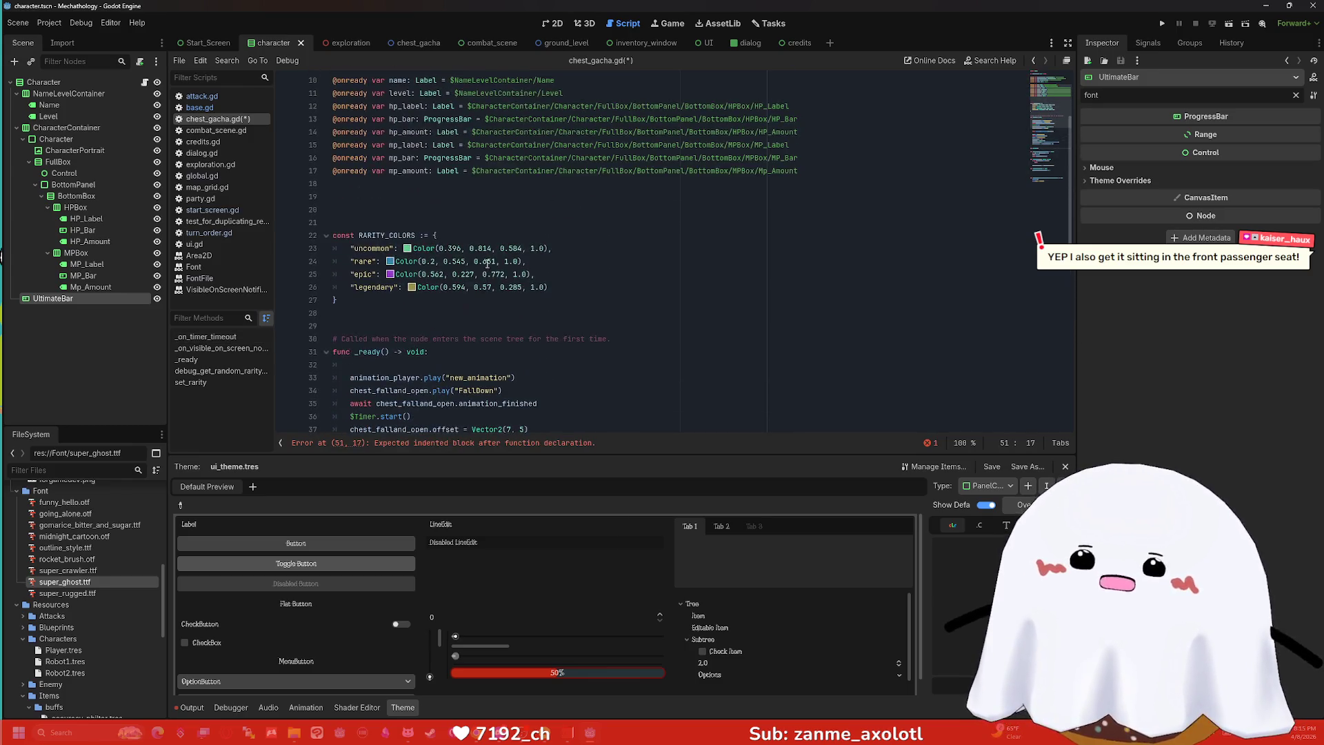
drag(796, 171, 288, 124)
key(ctrl+c)
key(BackSpace)
scroll(464, 166, up, 2)
key(Up)
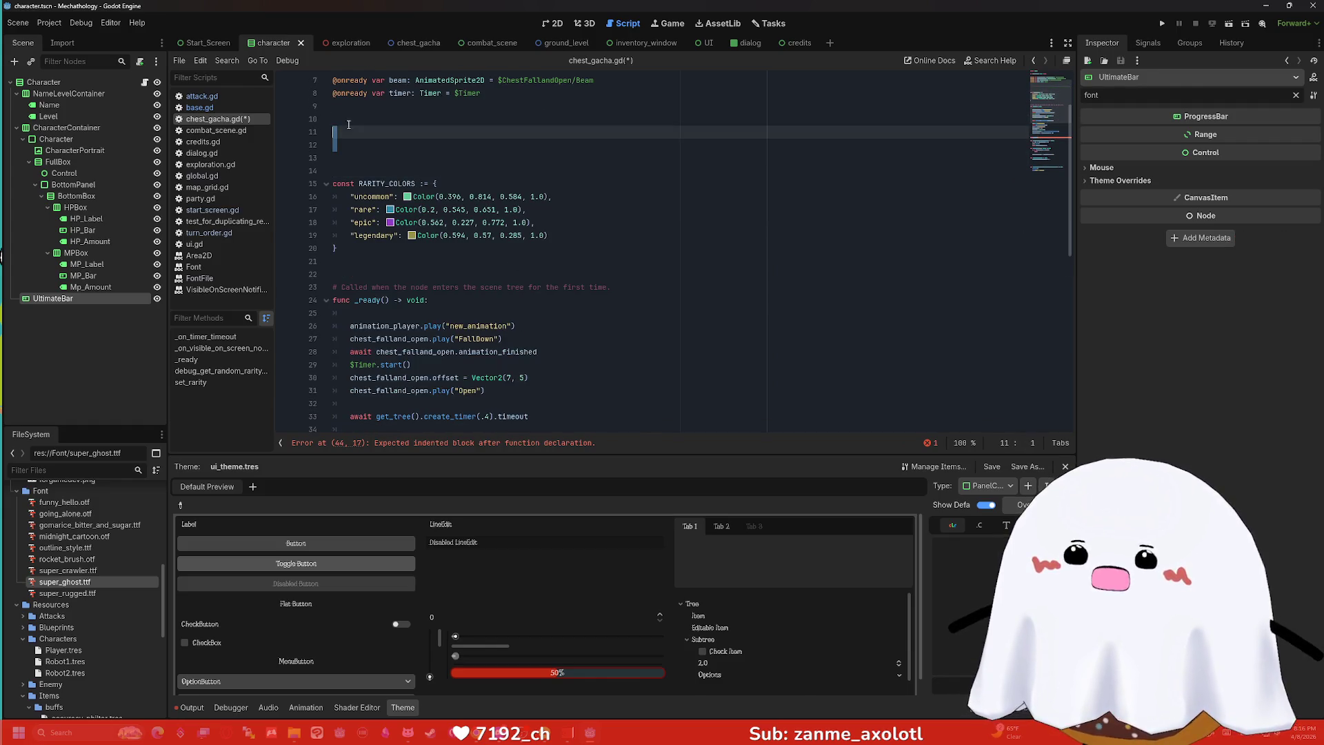
key(Delete)
key(Delete)
key(Delete)
scroll(446, 191, down, 8)
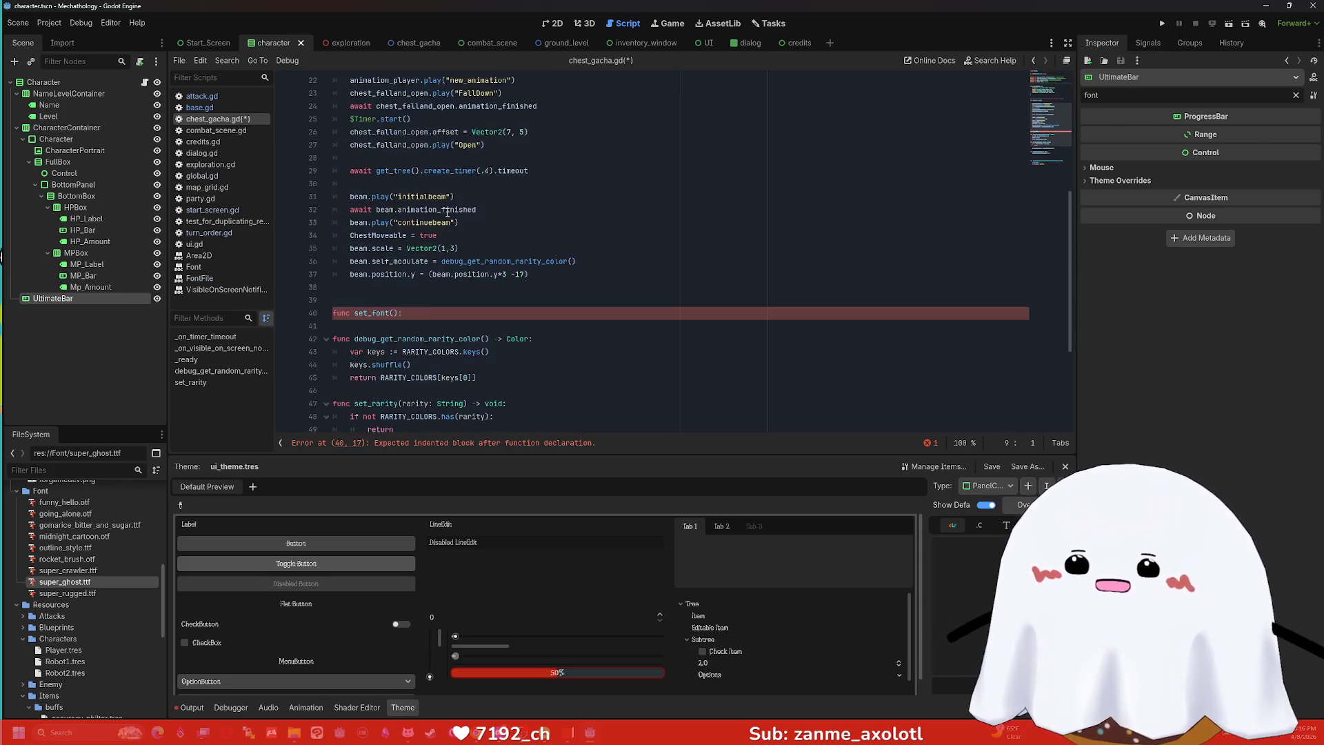
click(388, 262)
key(Return)
key(Return)
key(Up)
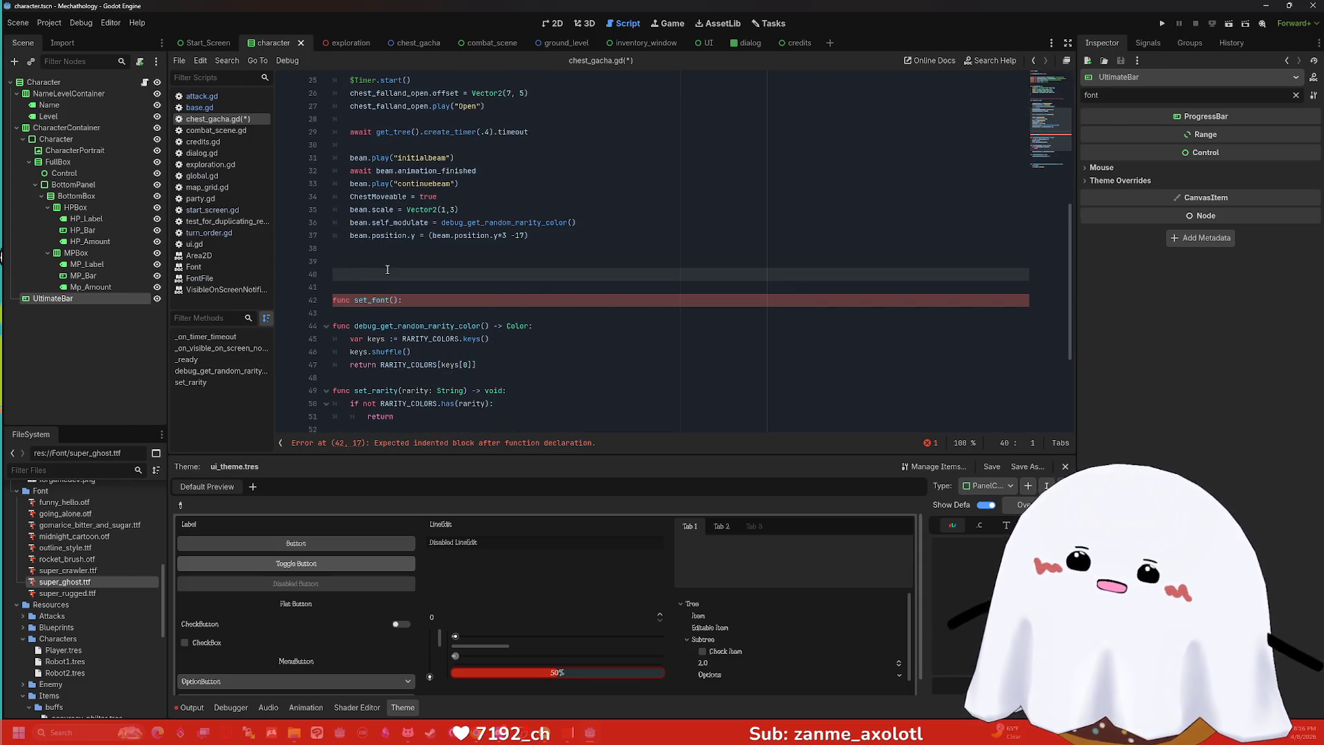
key(ctrl+v)
Start set_font's indented body and begin a '-- font stuf' comment above the declarations.
scroll(401, 251, up, 5)
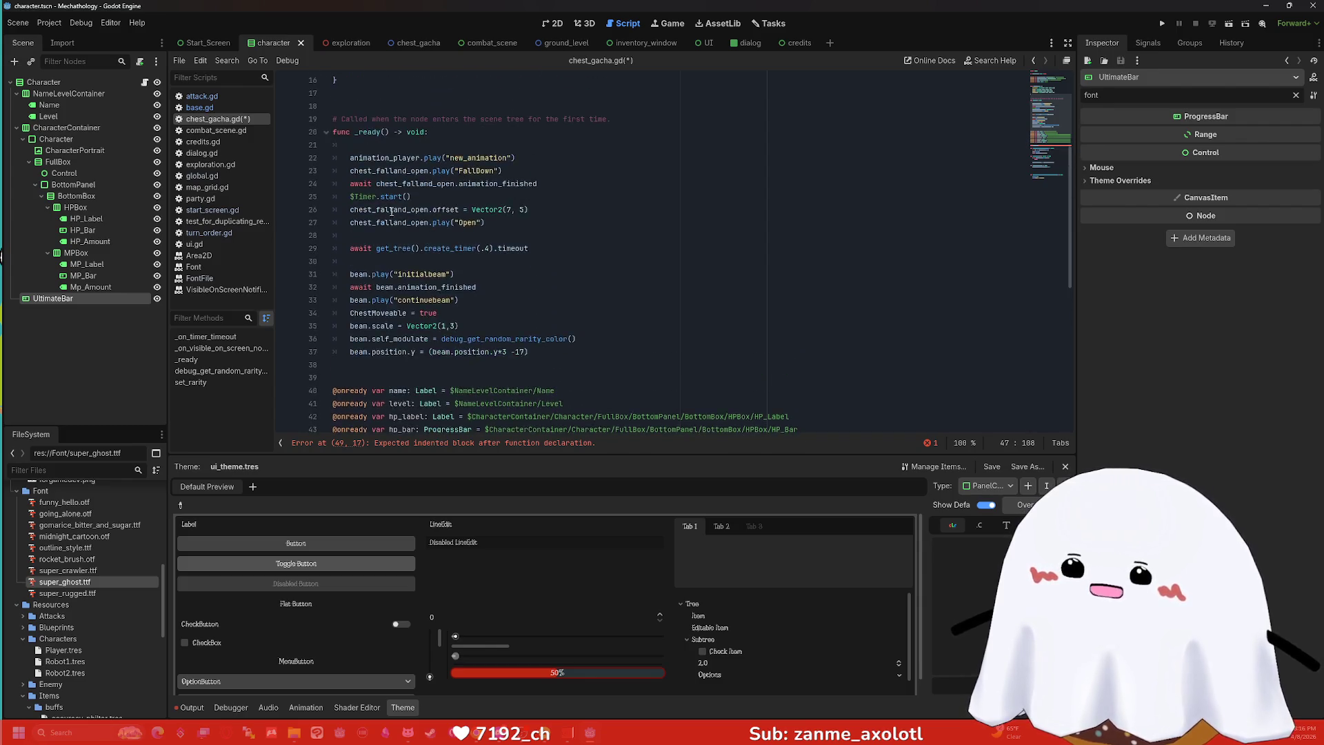
scroll(407, 217, down, 6)
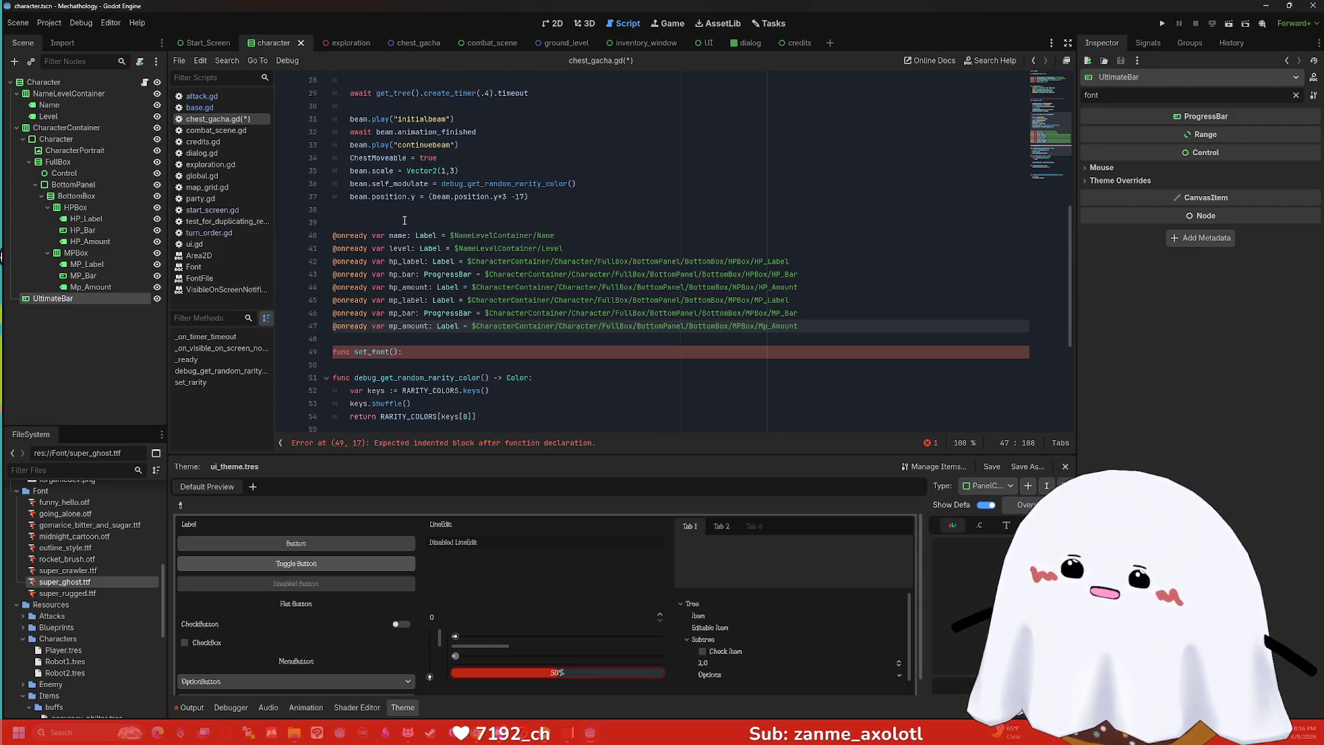
scroll(440, 249, down, 2)
click(409, 275)
key(Return)
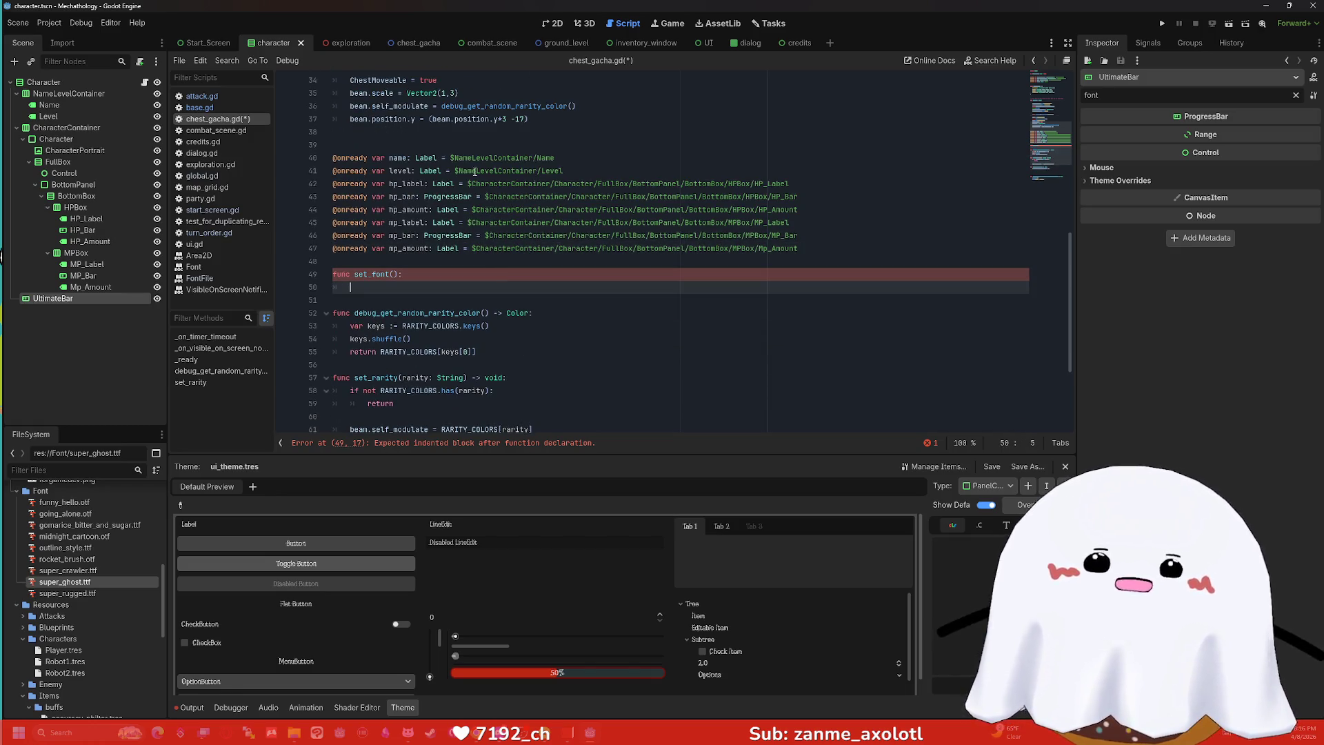
scroll(475, 172, up, 2)
click(404, 210)
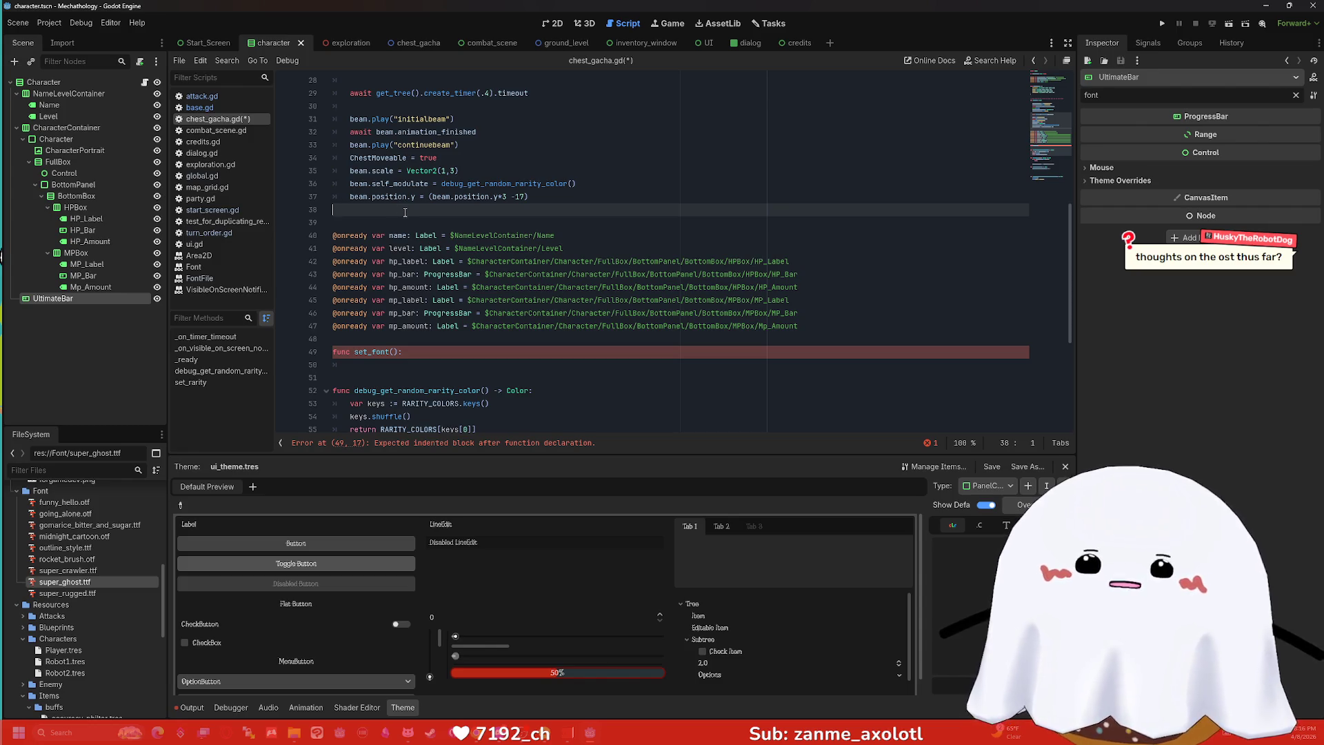
key(Return)
text(--)
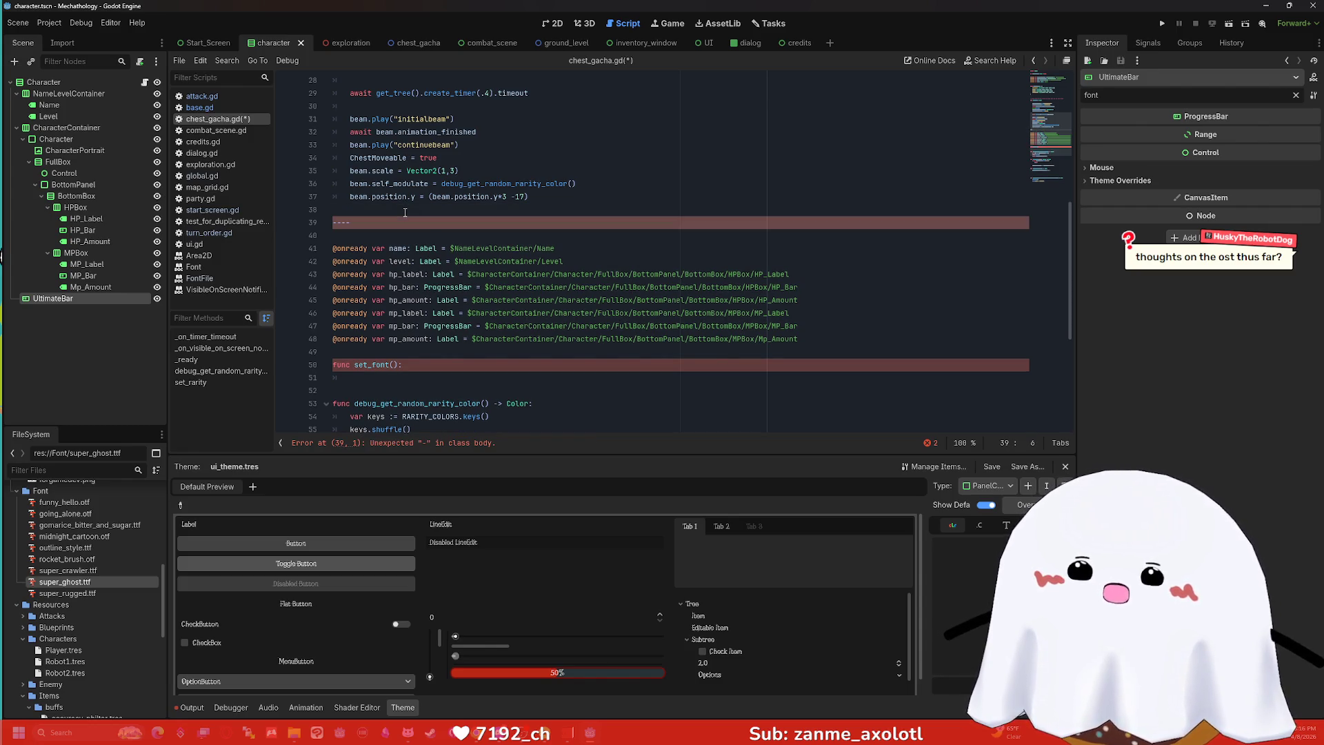
text( font stuf)
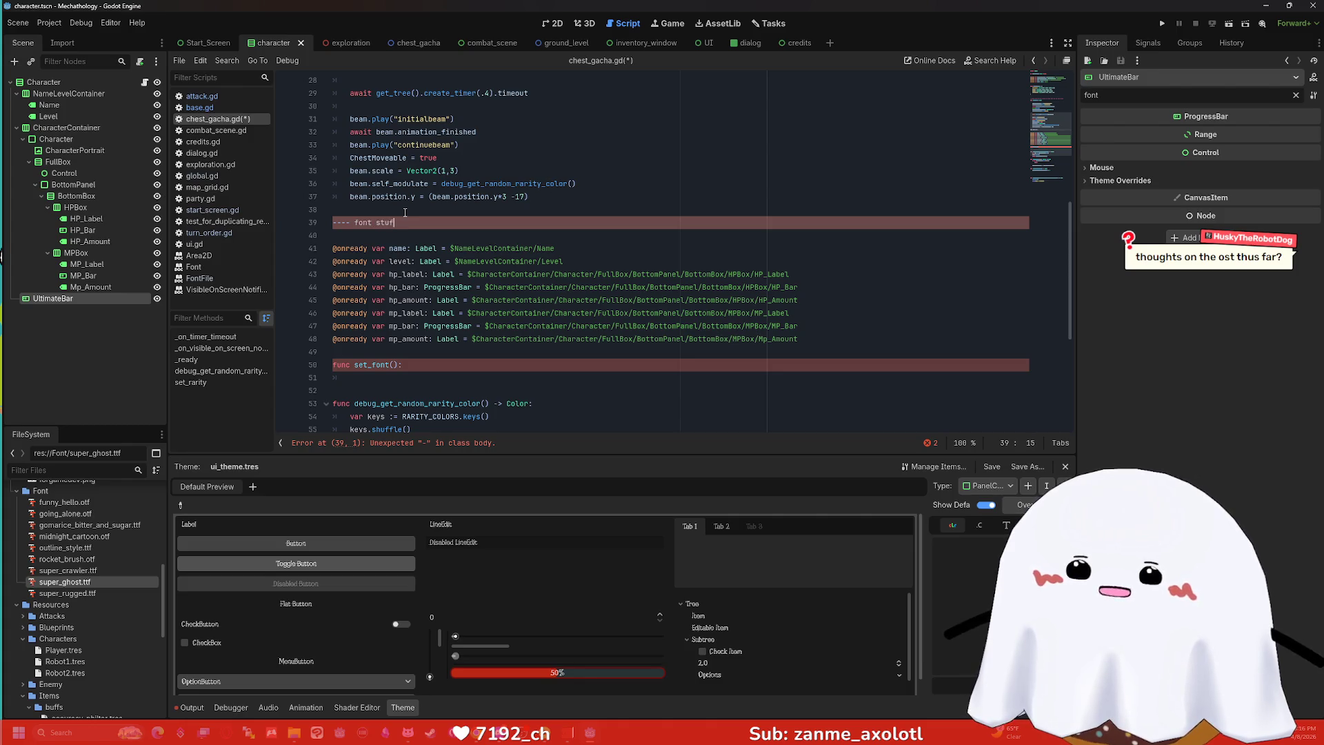
Correct the comment to '# ---- Font Stuff ----' and move into set_font's body.
key(BackSpace)
key(BackSpace)
key(BackSpace)
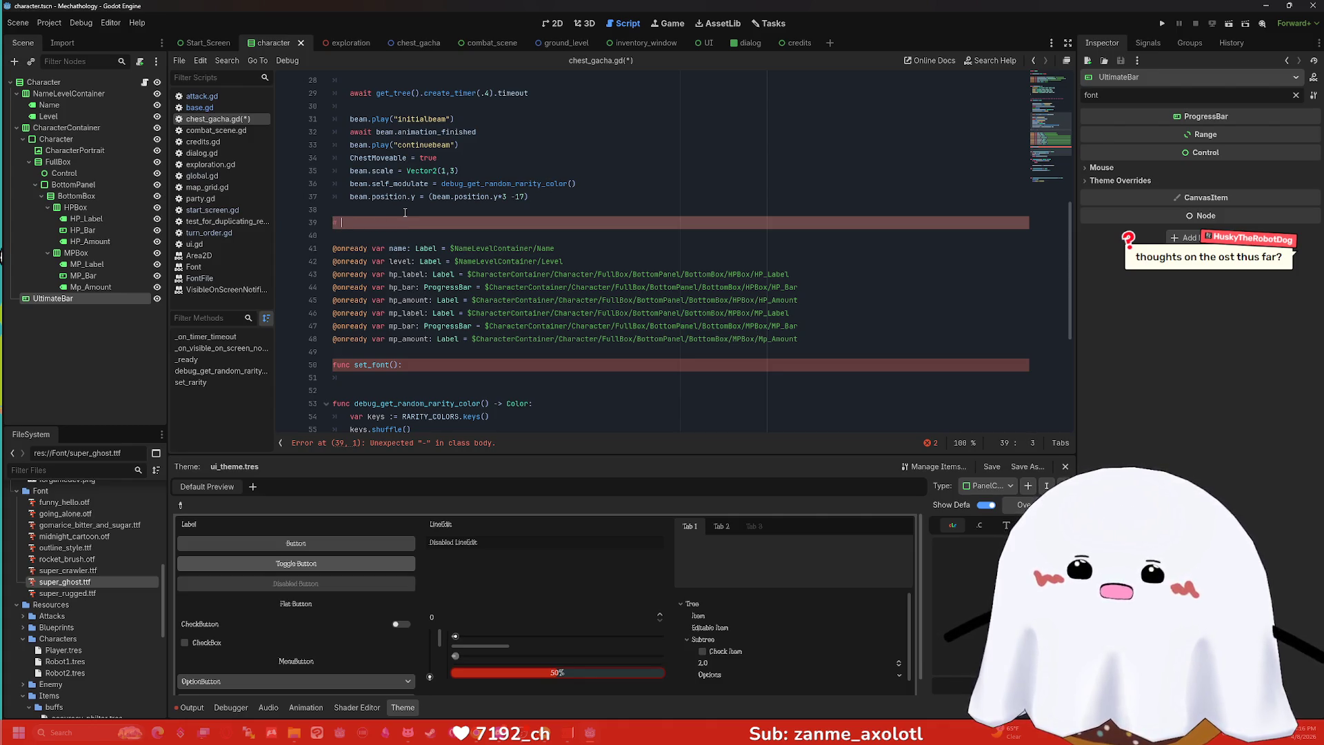
text(# fo)
key(BackSpace)
text(---- Font Stuff ----)
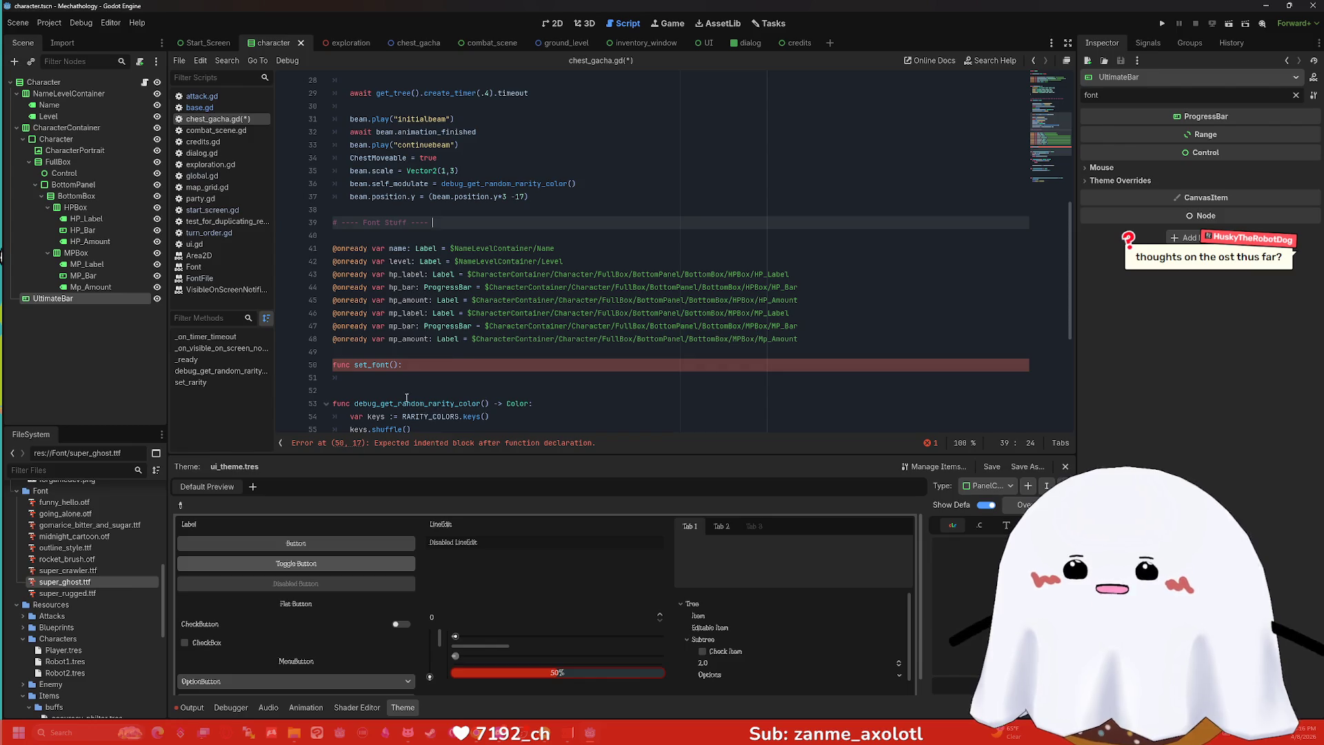
click(404, 389)
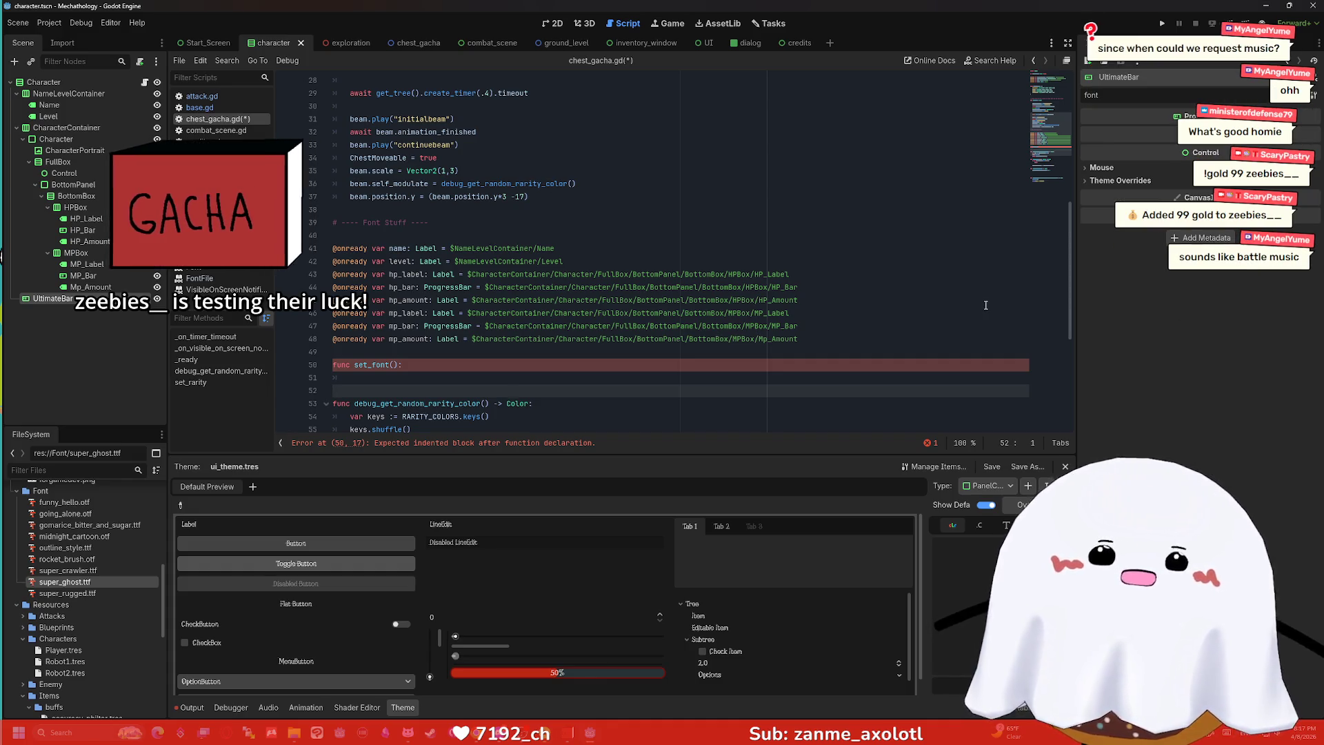
click(851, 375)
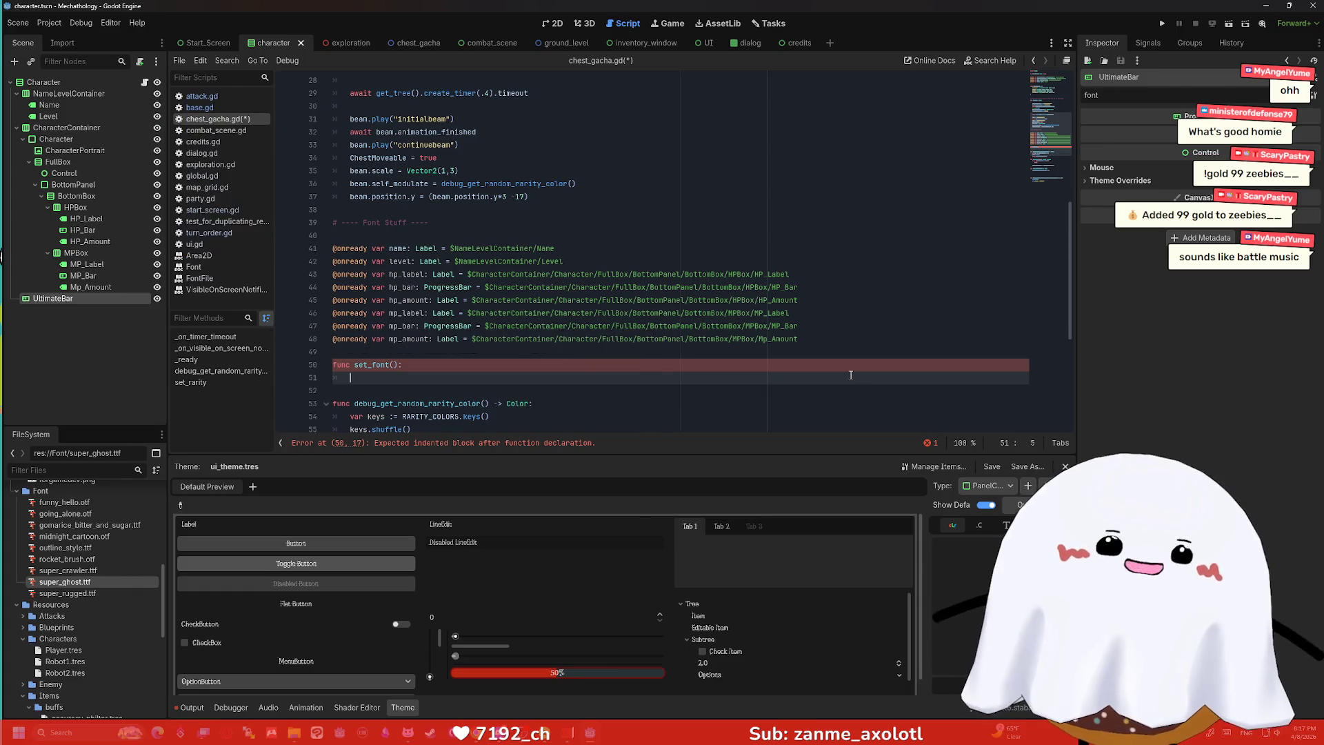
Place the caret on a new line inside the set_font function body.
click(503, 369)
key(Down)
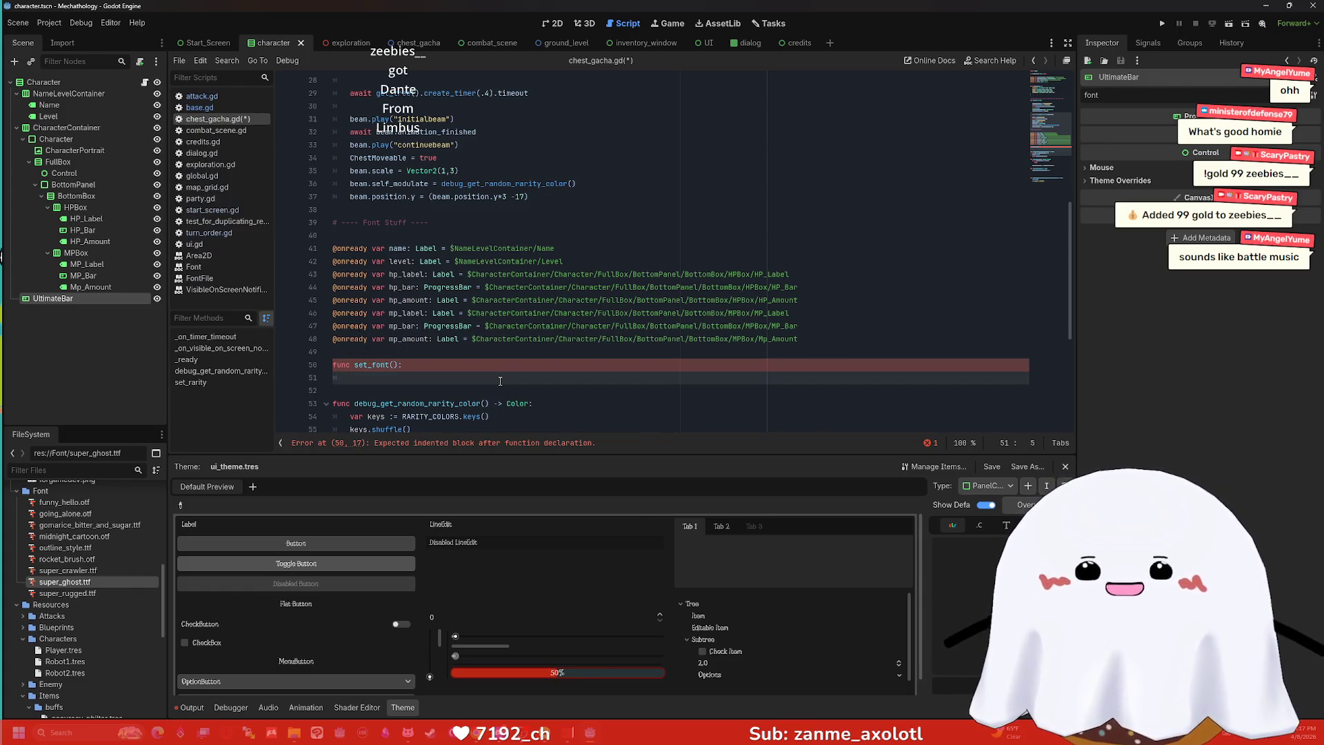
scroll(501, 369, down, 1)
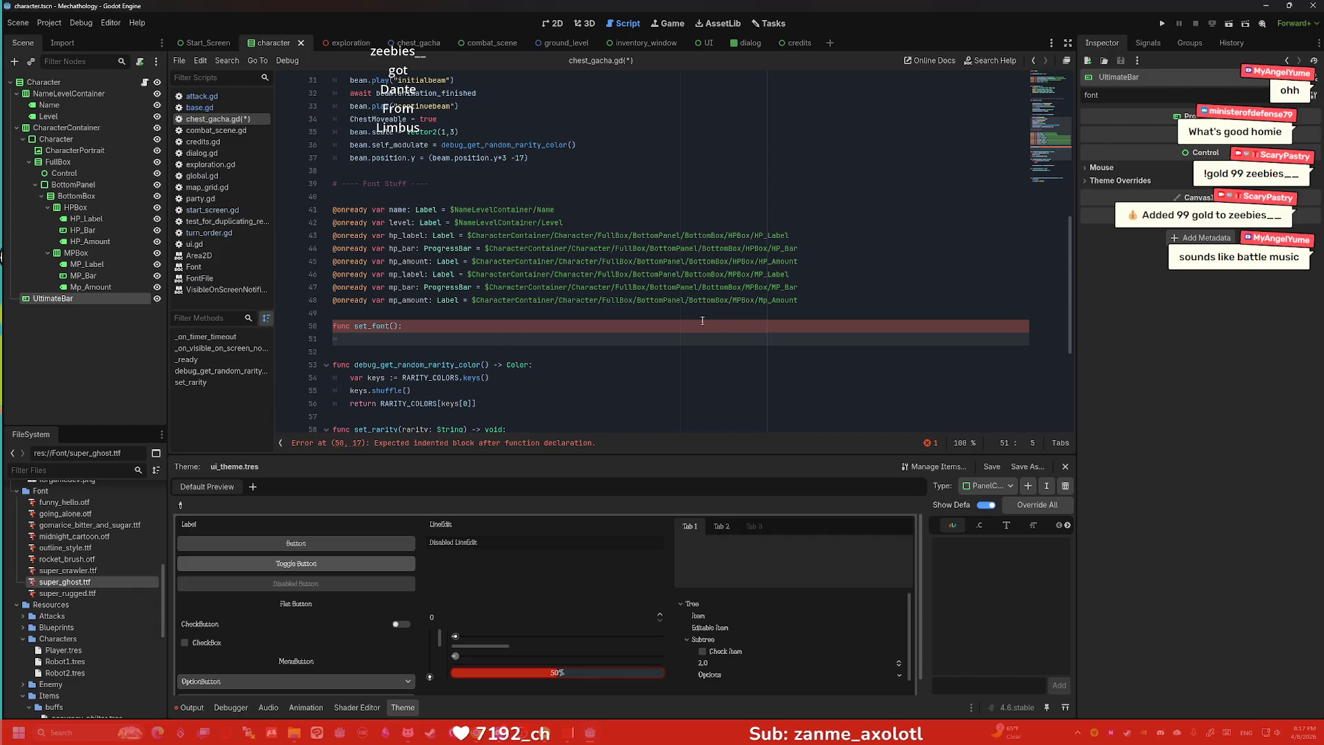
drag(702, 321, 689, 190)
click(800, 248)
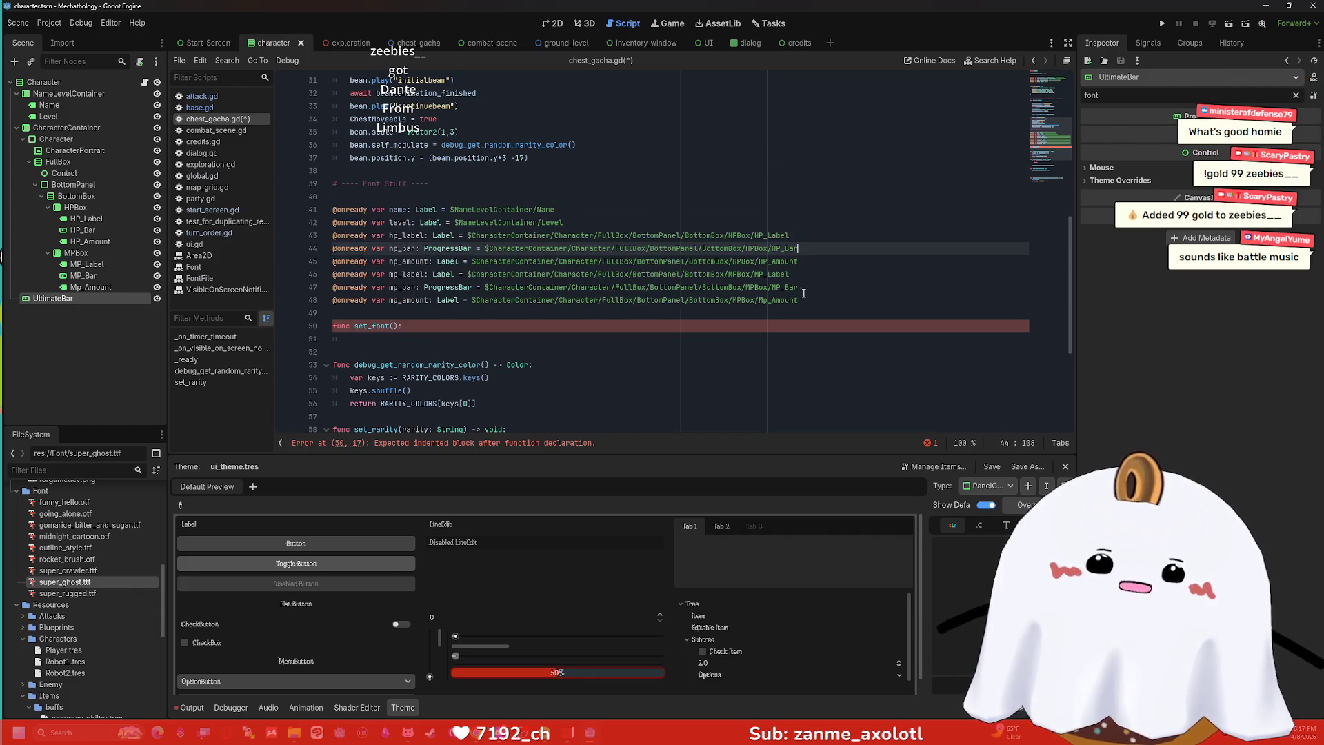
click(764, 340)
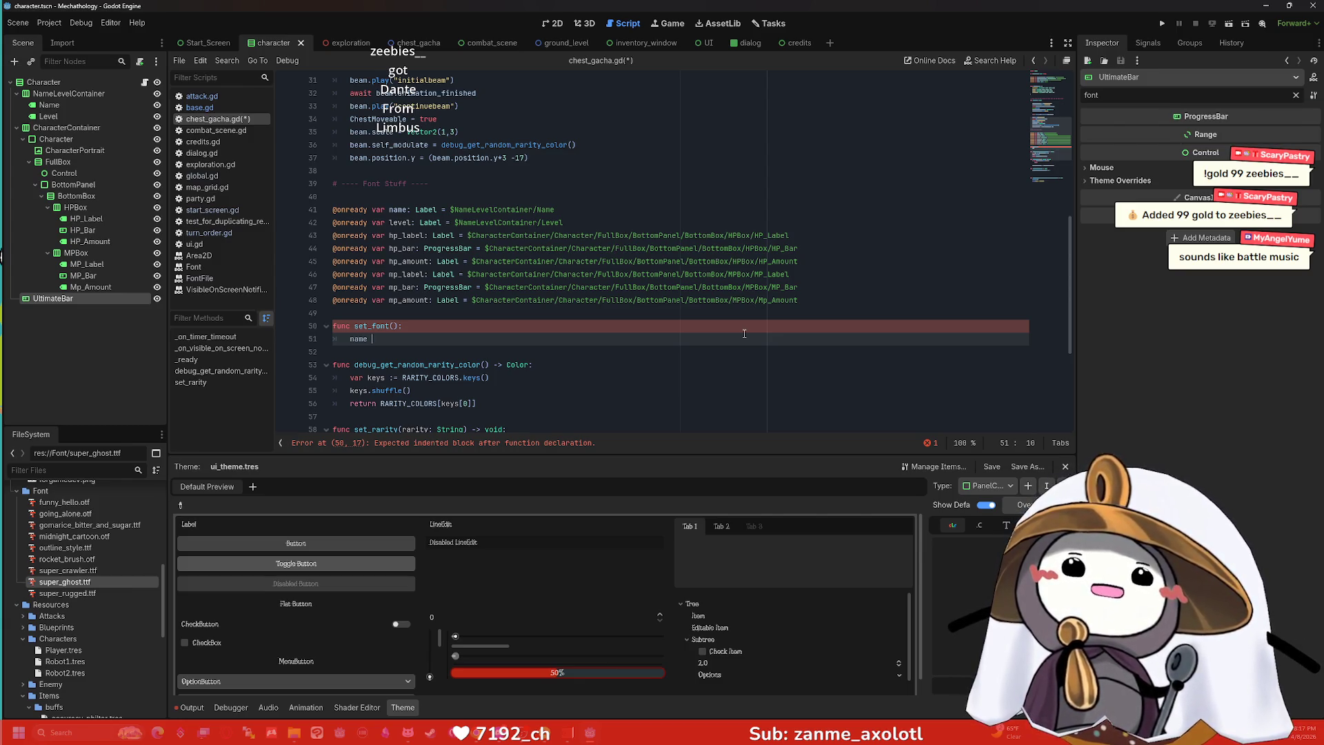
Start set_font's body with name.font, trying set before settling on font.
key(BackSpace)
key(BackSpace)
key(BackSpace)
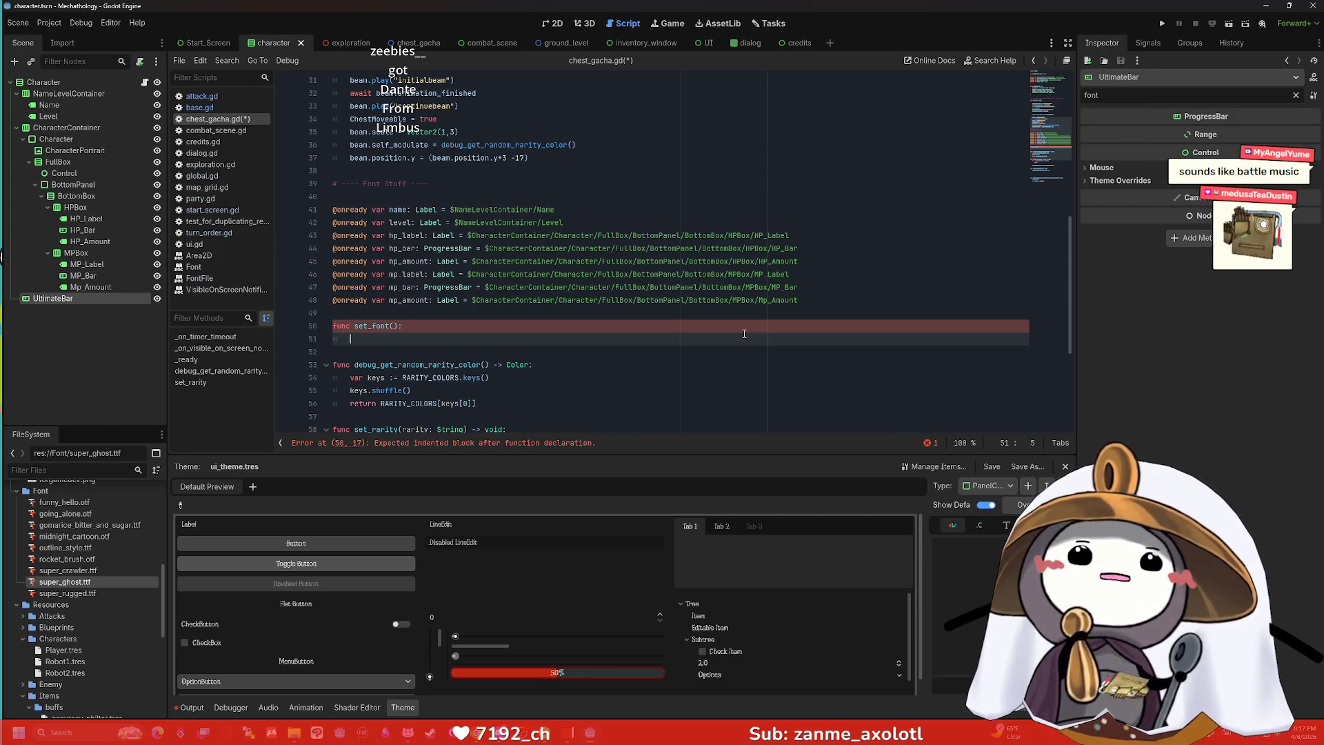
text(name.font)
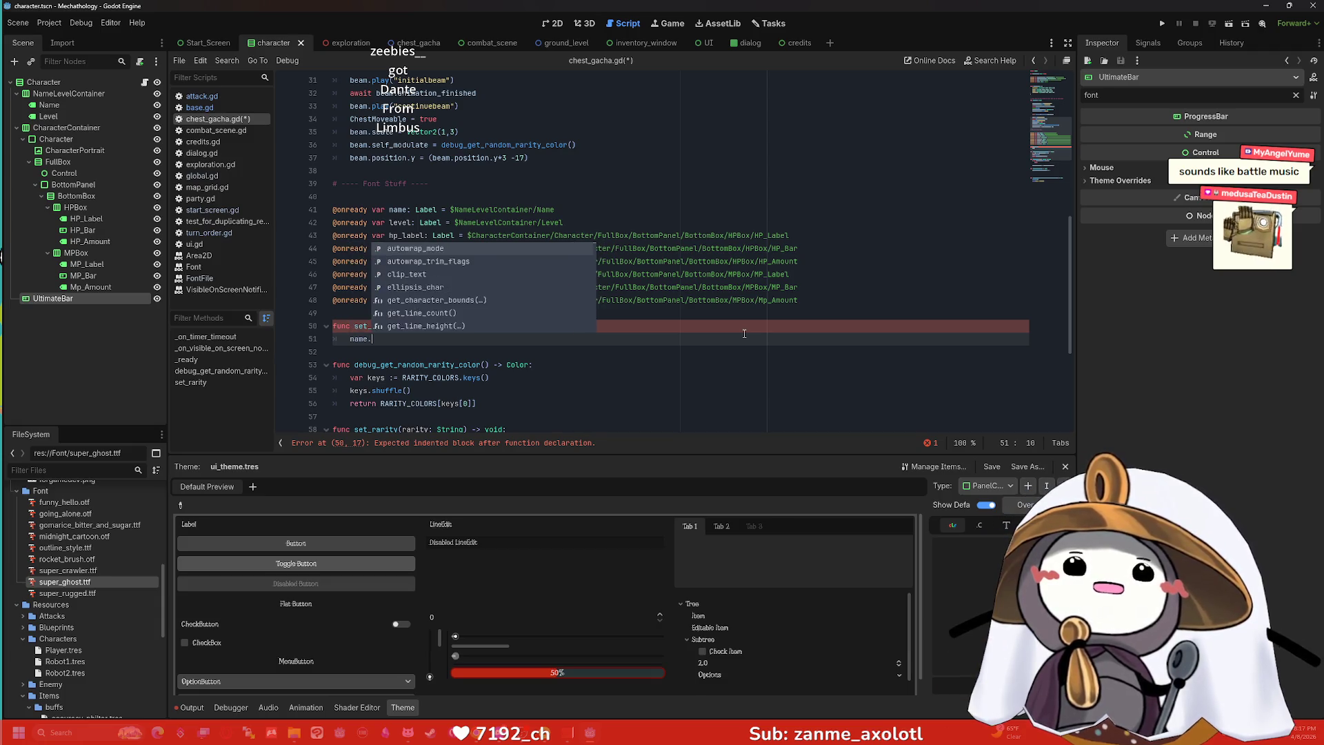
key(BackSpace)
key(BackSpace)
key(BackSpace)
text(set)
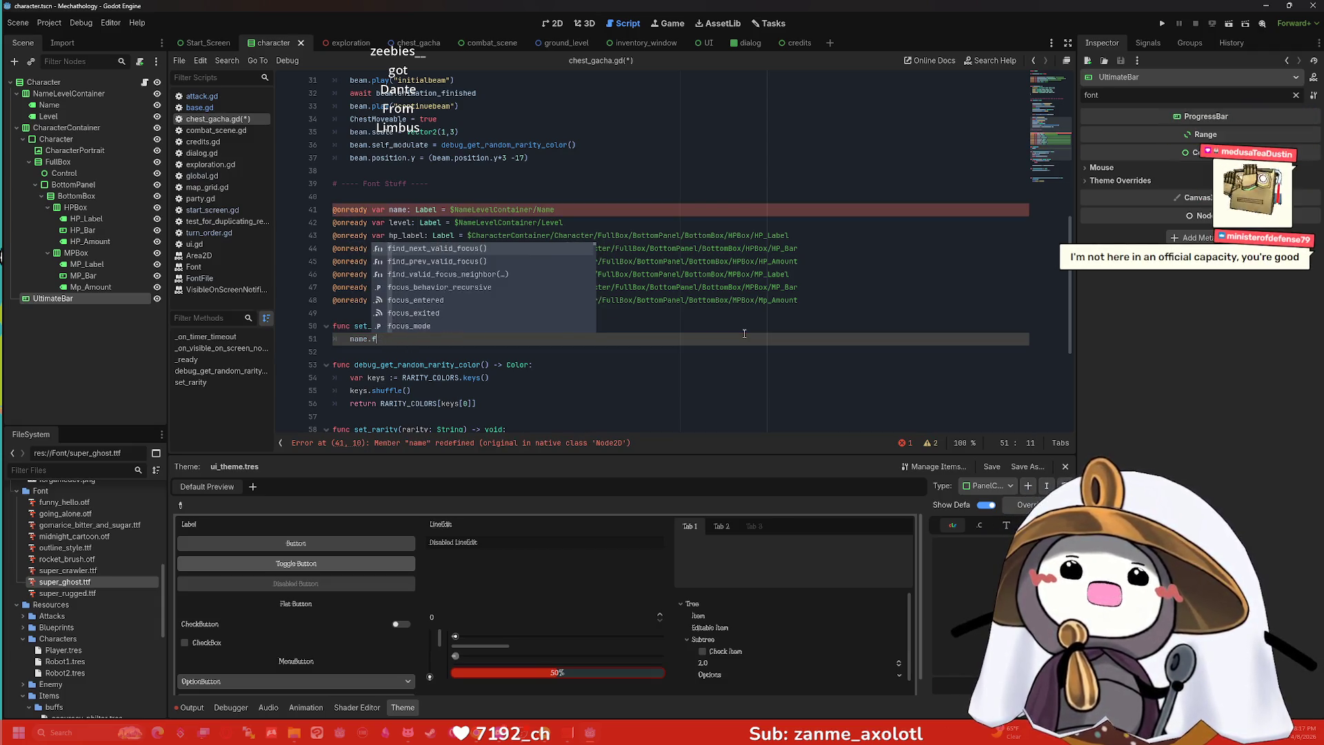
key(BackSpace)
key(BackSpace)
key(BackSpace)
text(font)
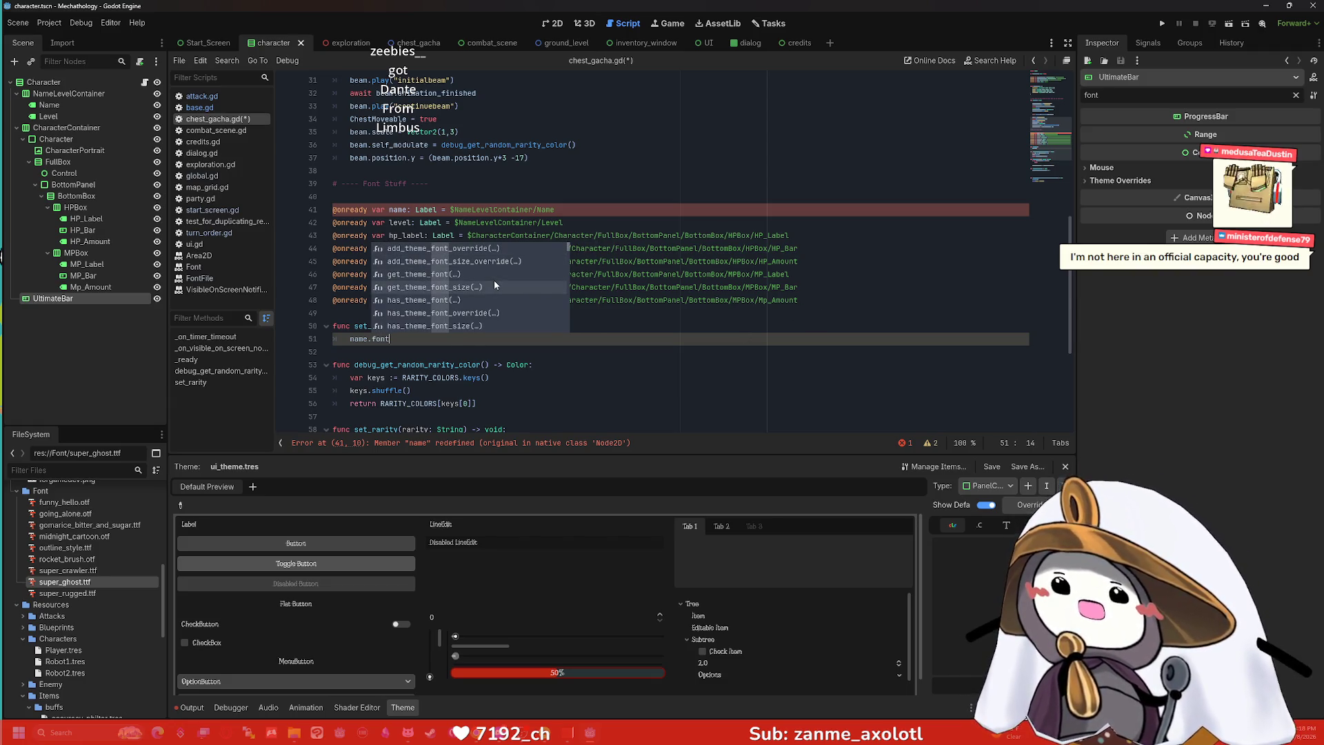
Check the Name label's properties and continue the line with global.set.
scroll(491, 284, down, 3)
scroll(495, 288, down, 5)
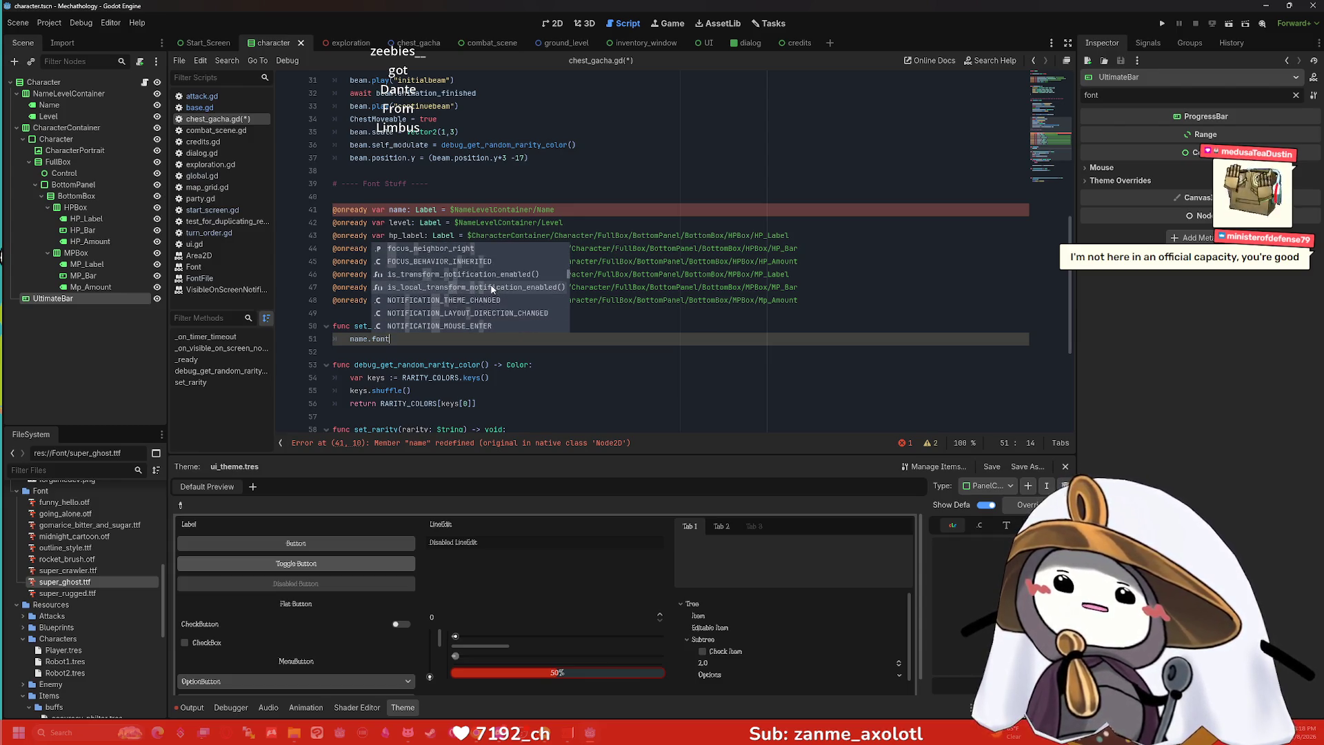
key(Escape)
click(76, 107)
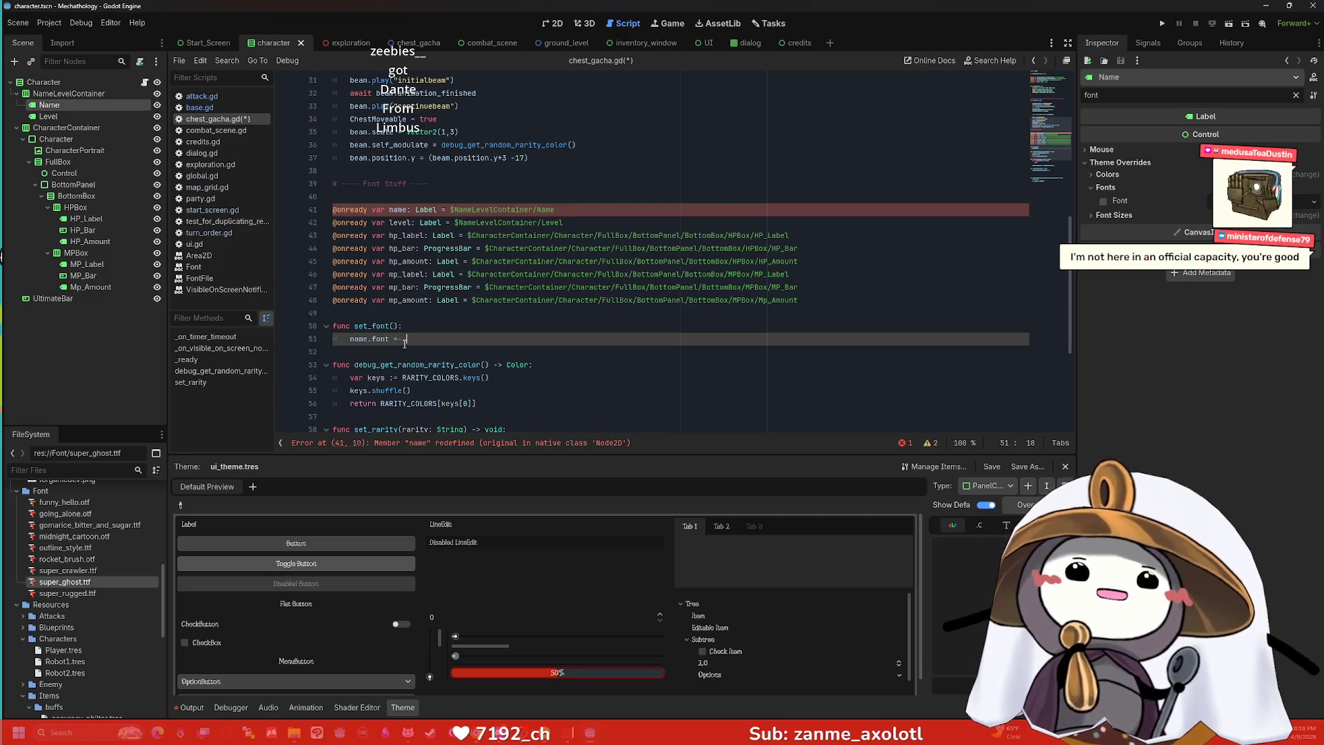
text(lobal.)
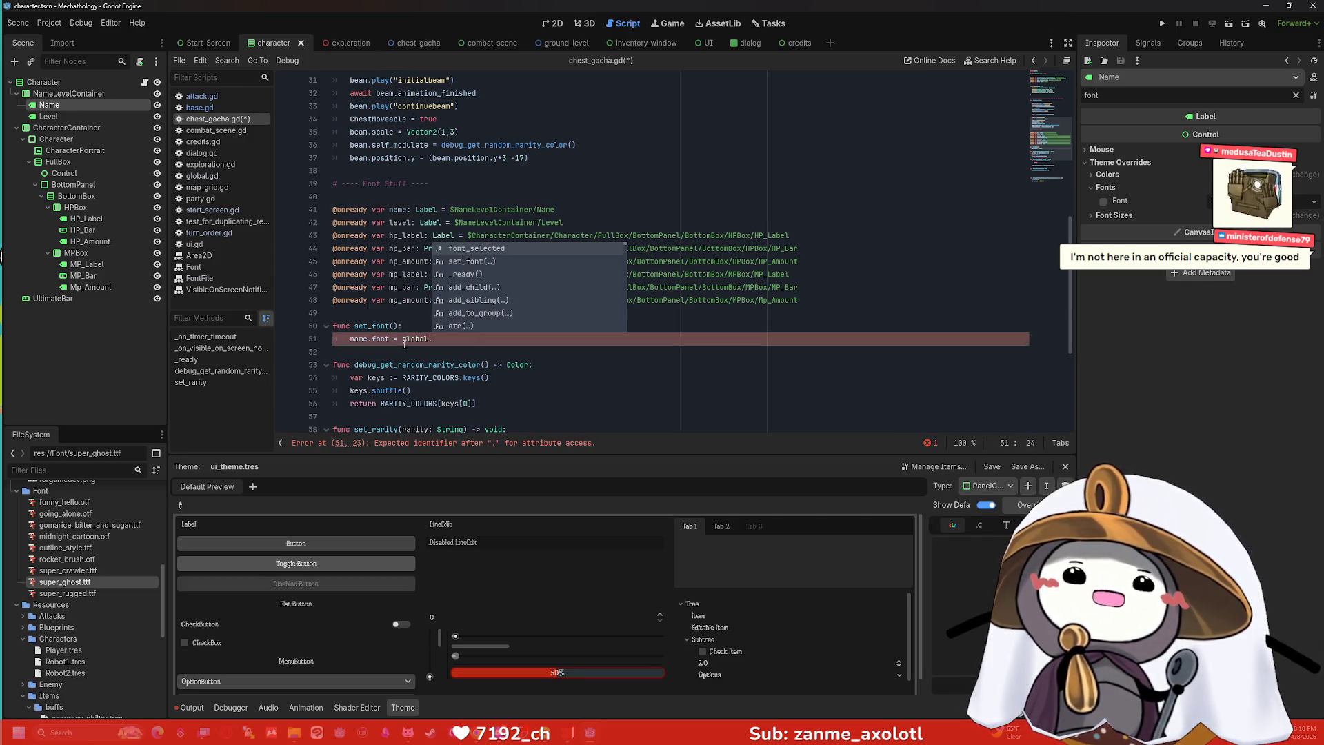
text(set)
Complete set_font's body line as name.font = global.set_font() via autocomplete.
key(Return)
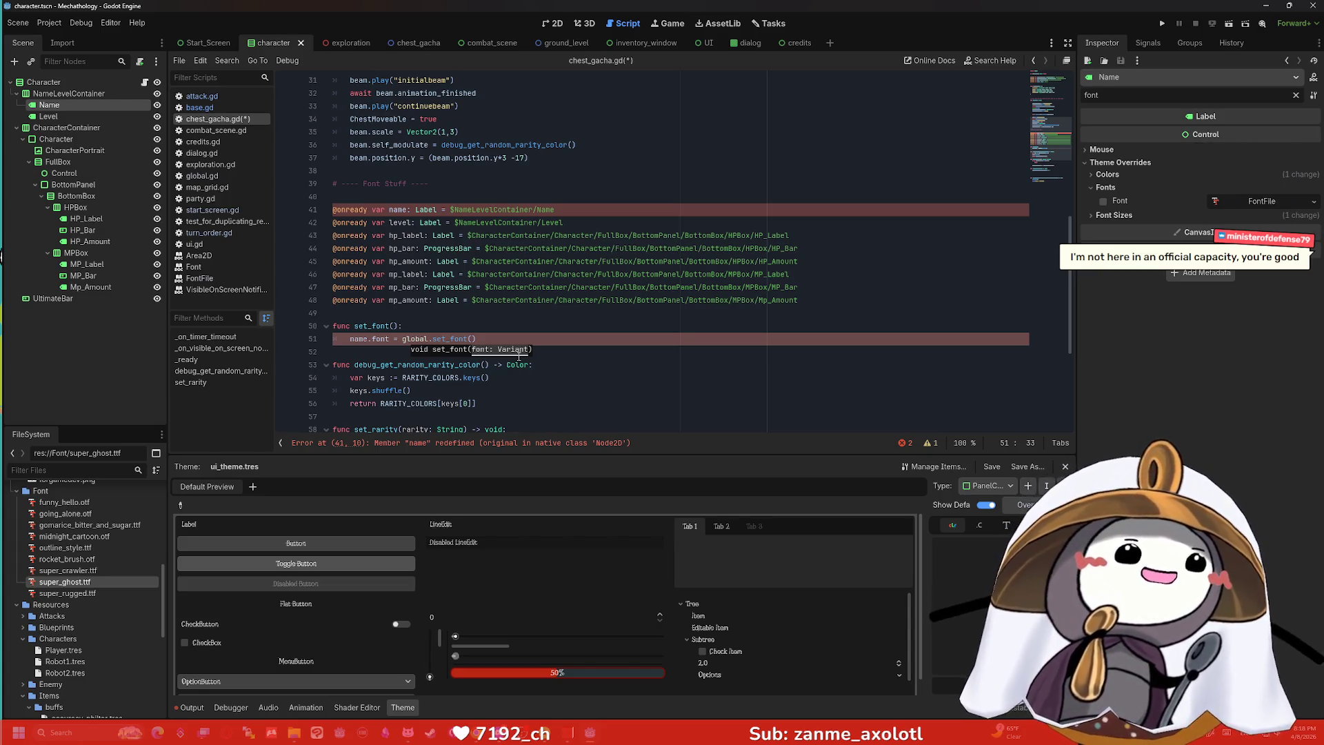
scroll(732, 374, down, 1)
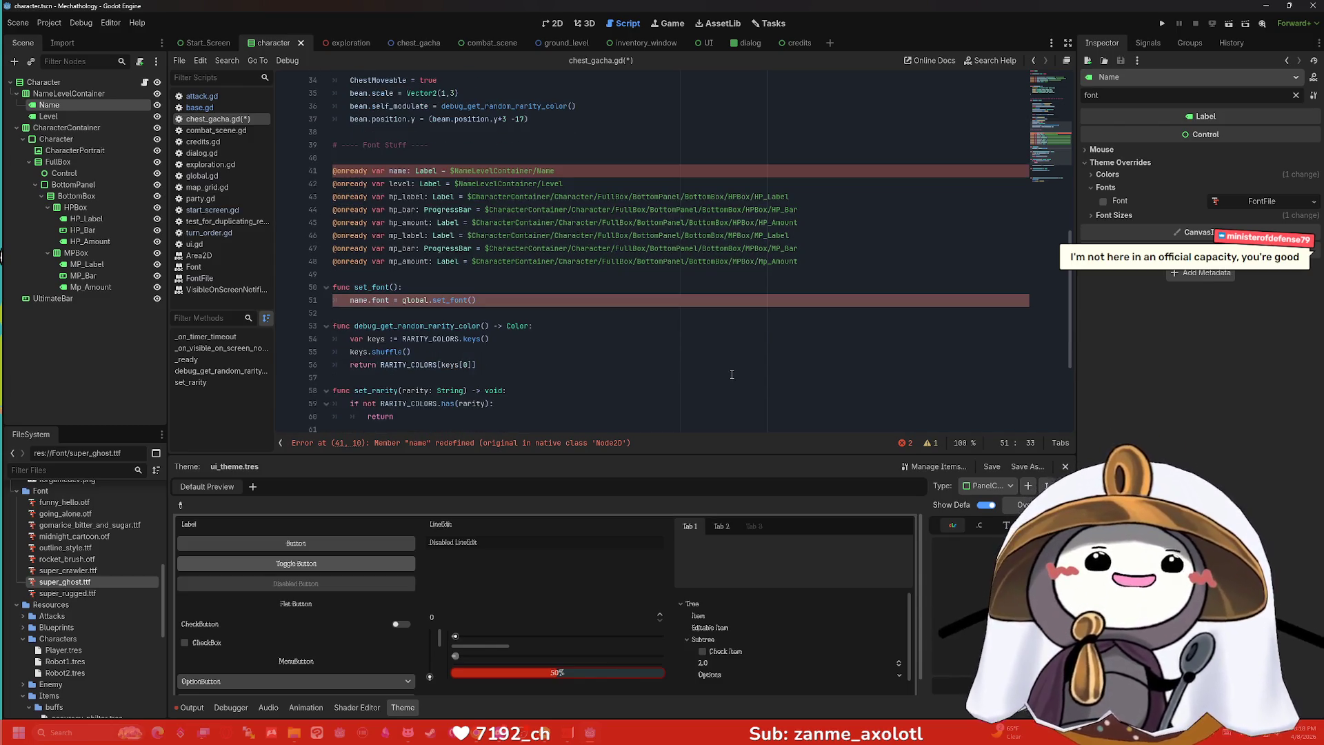
scroll(732, 374, up, 2)
click(500, 375)
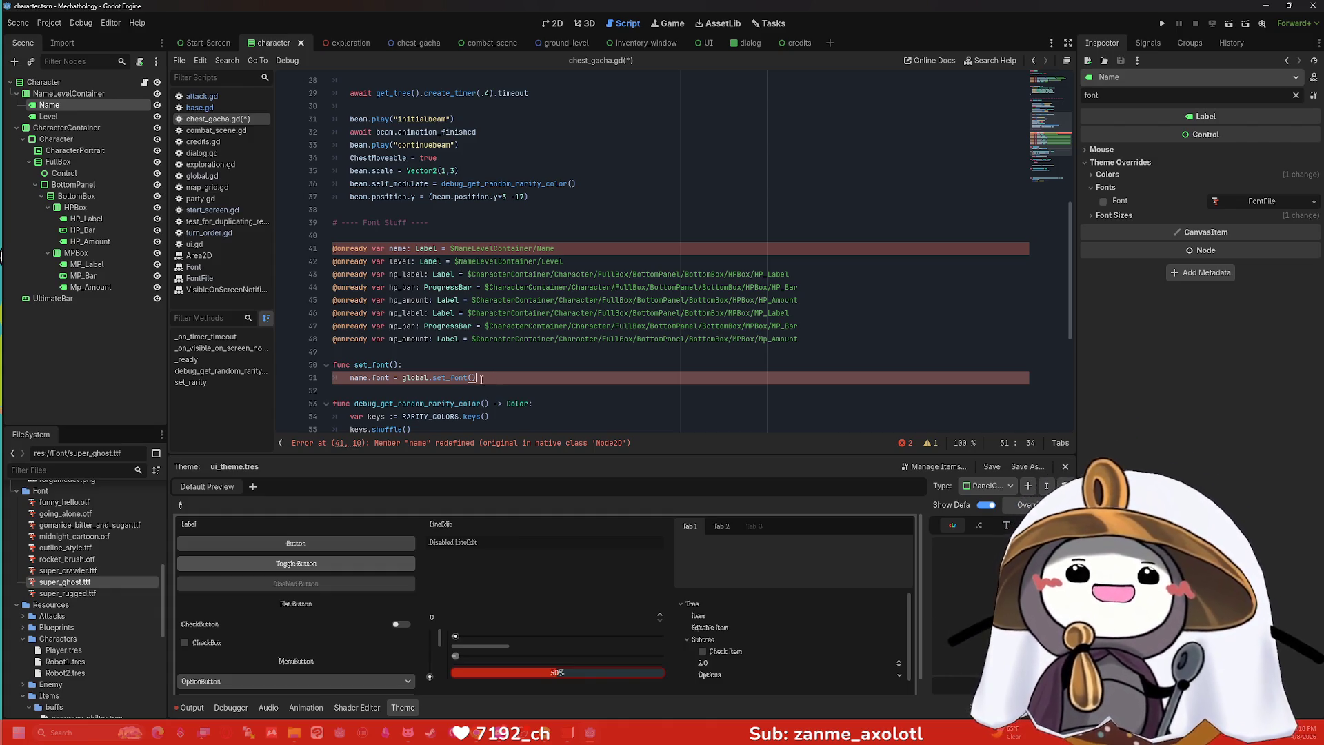
drag(482, 379, 349, 383)
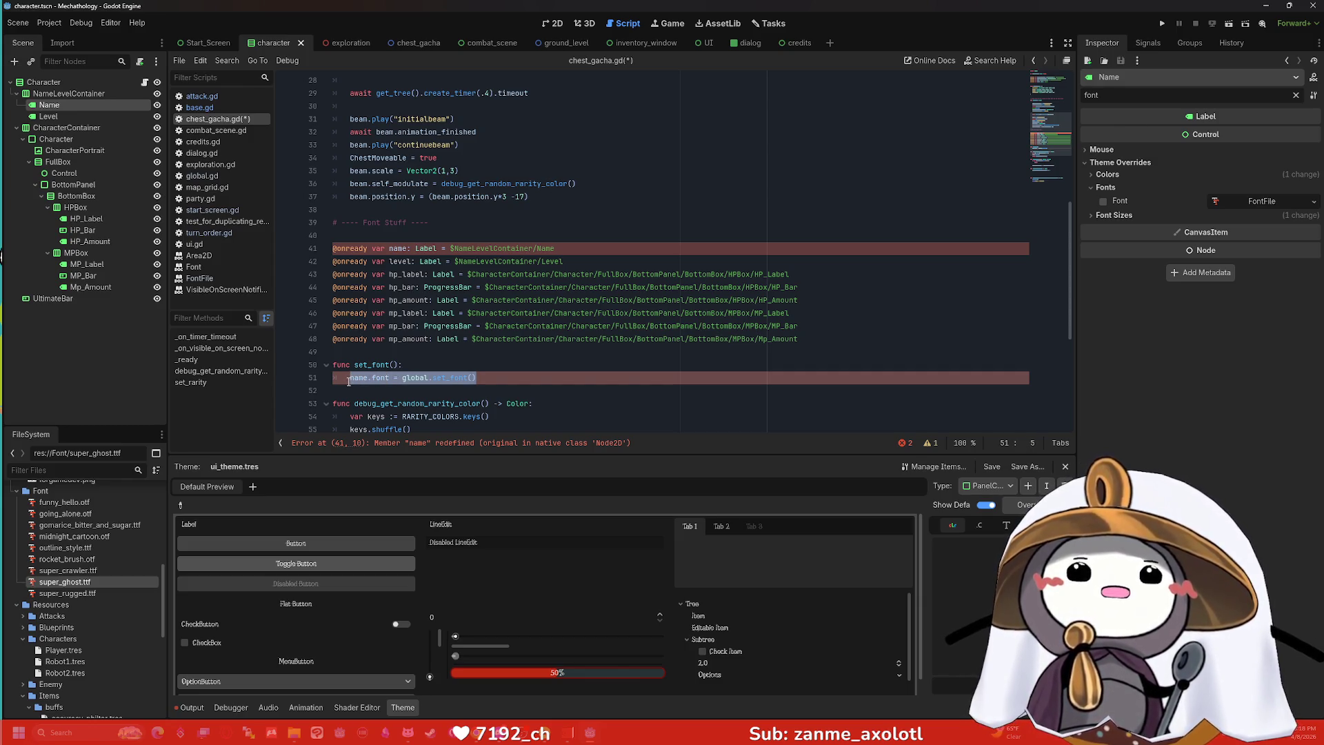
click(427, 366)
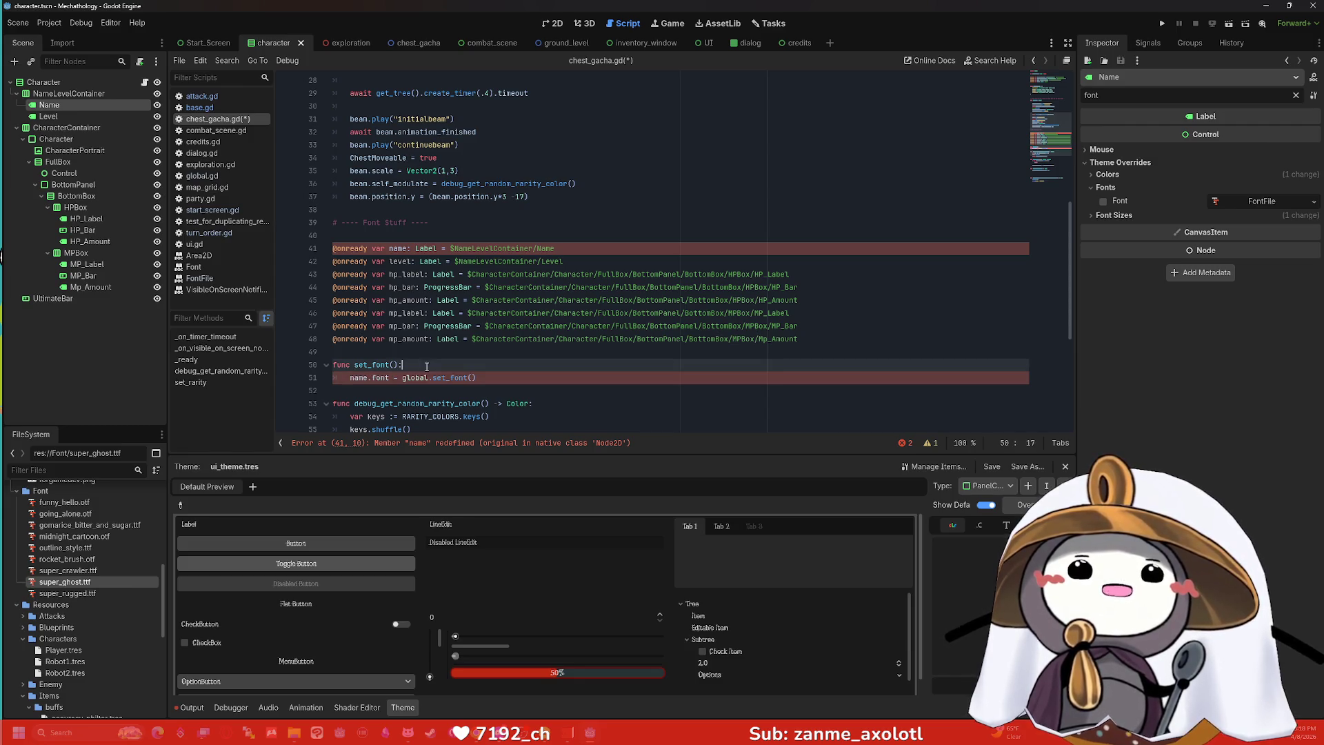
Insert a blank line 51 atop set_font's body, then select the name.font assignment line.
key(Return)
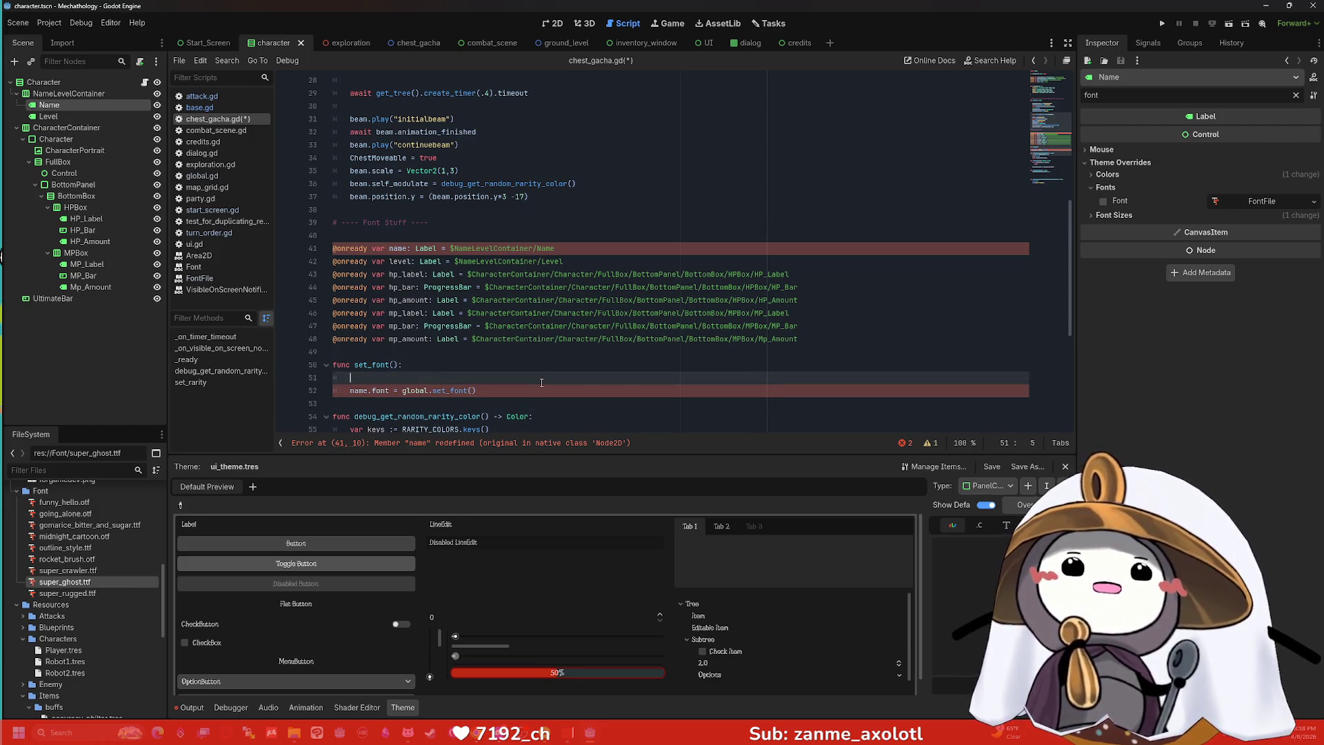
text(grget_)
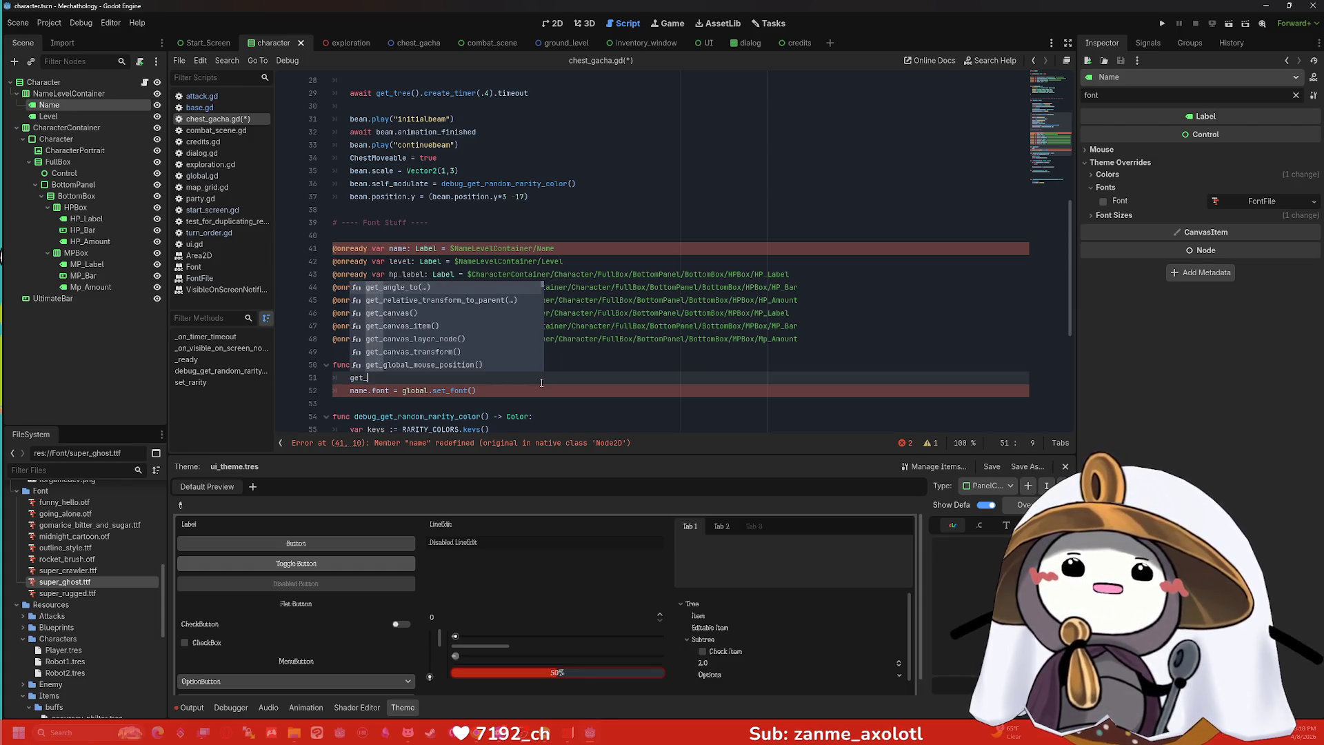
key(BackSpace)
key(BackSpace)
key(BackSpace)
text(set_)
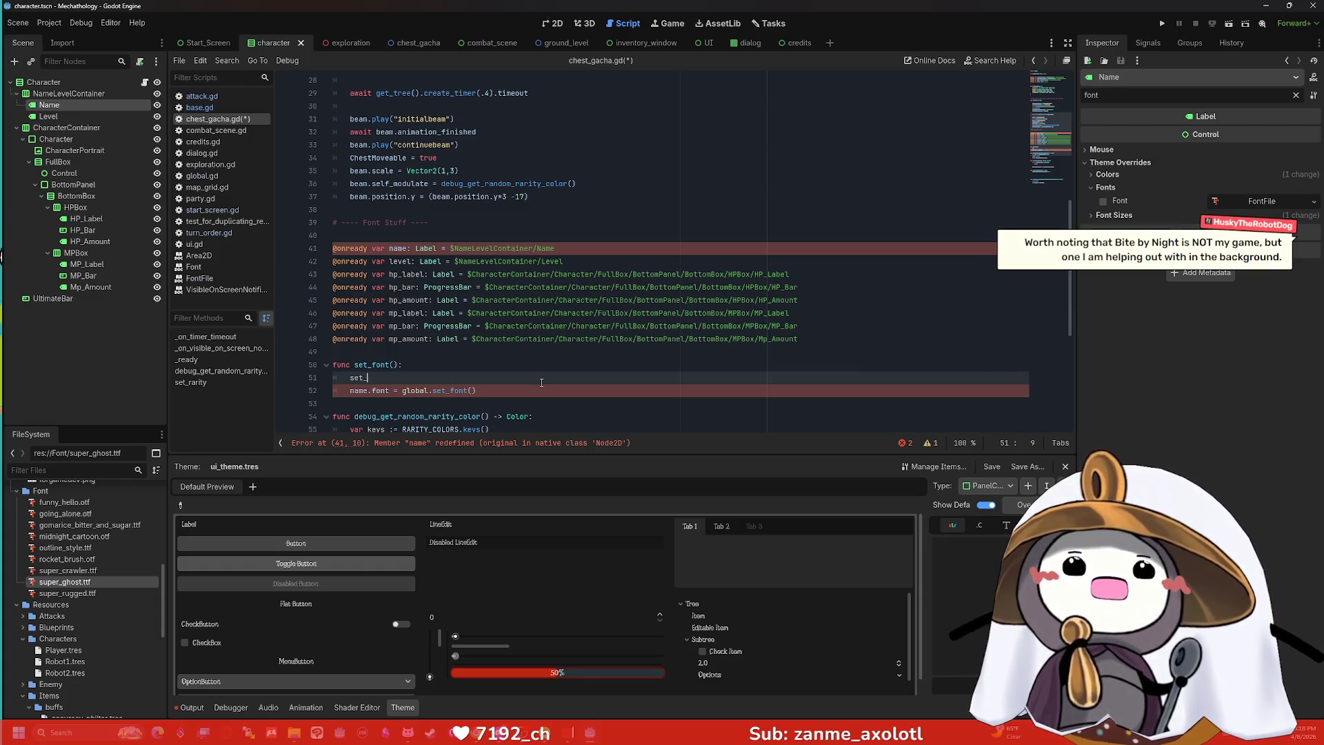
key(BackSpace)
key(BackSpace)
key(BackSpace)
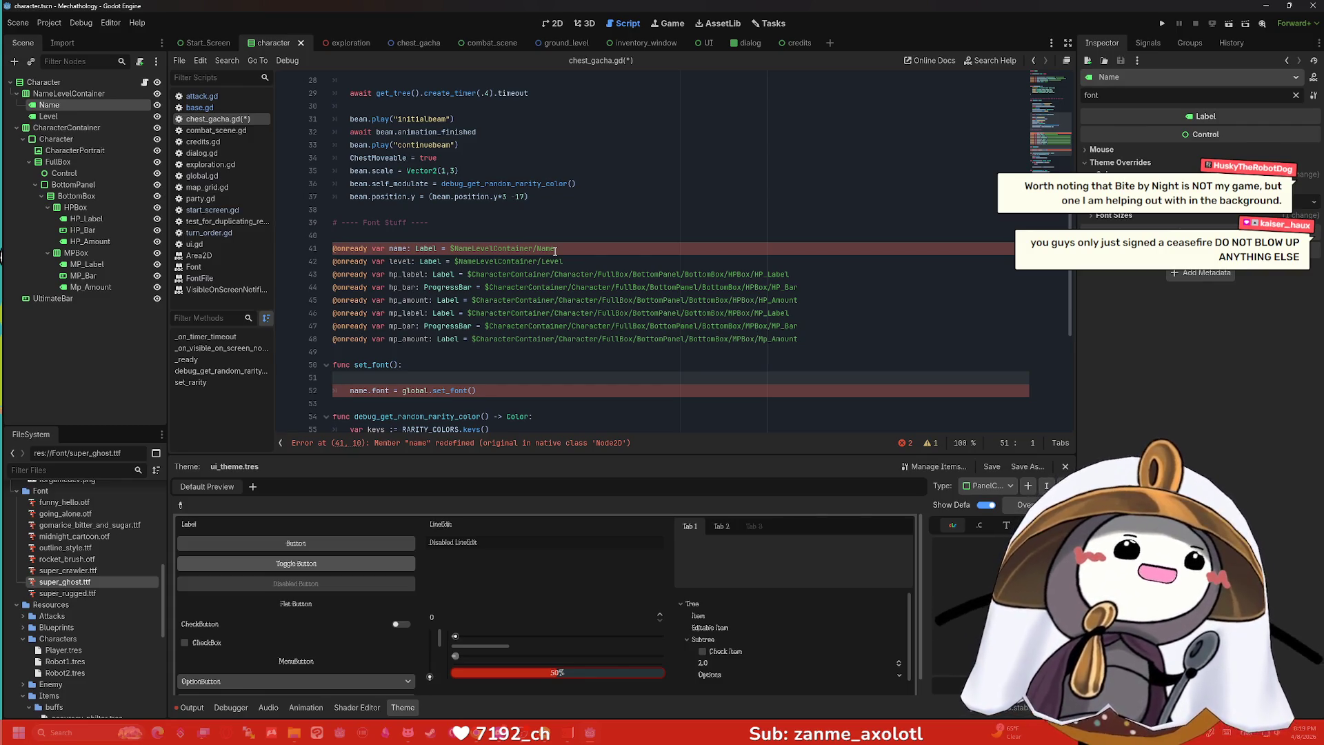
scroll(580, 214, up, 9)
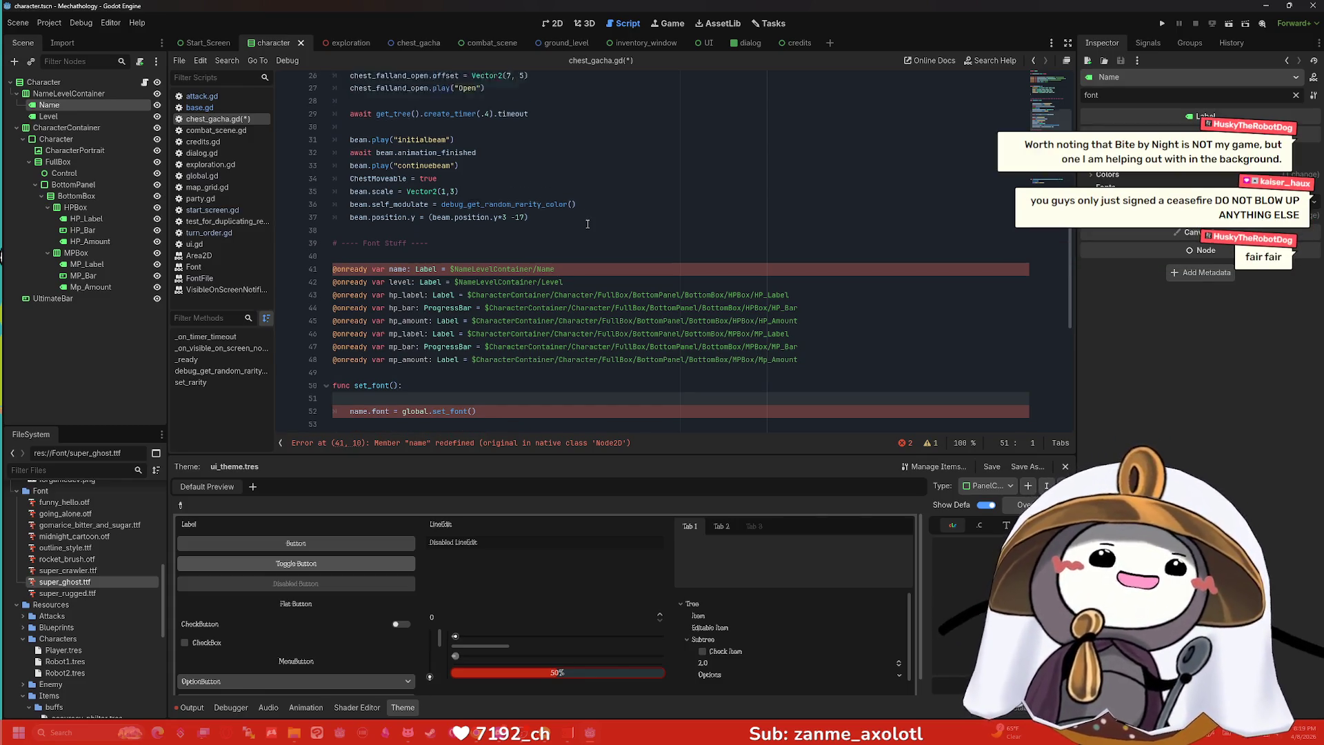
scroll(573, 199, down, 11)
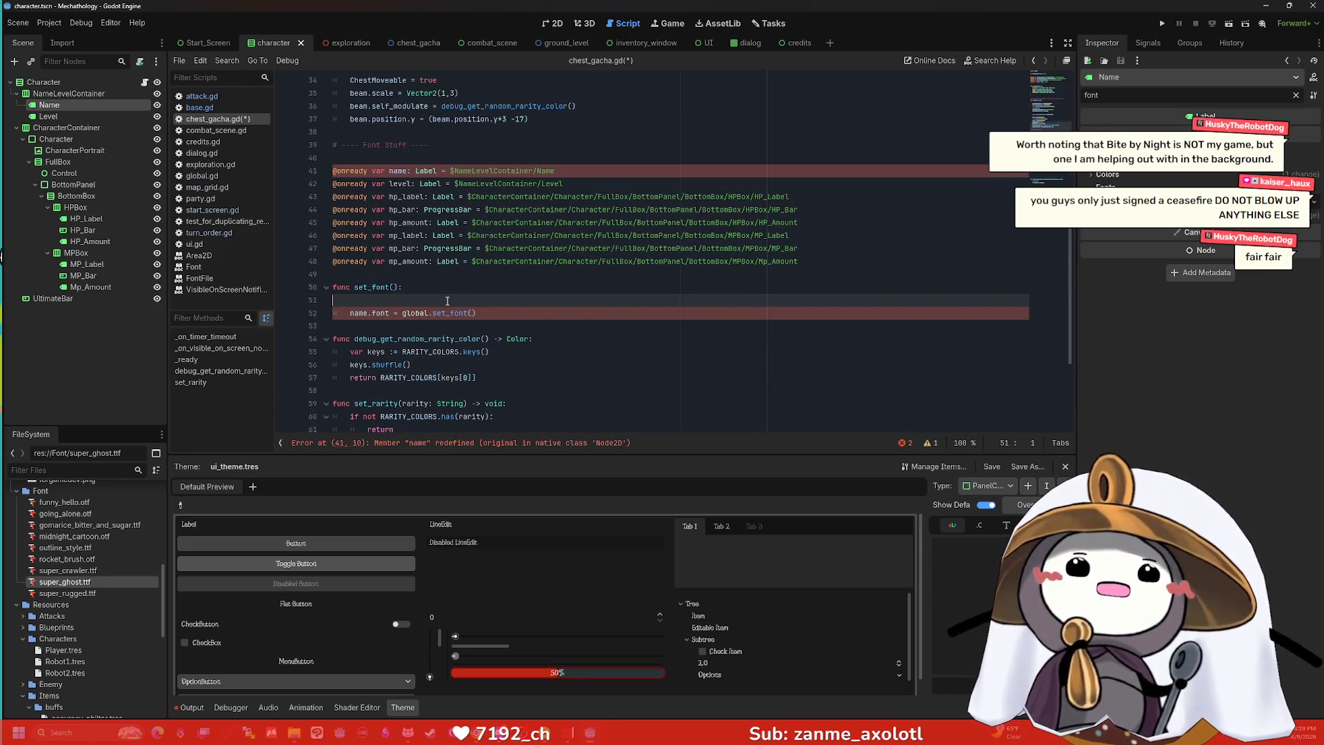
key(Down)
key(End)
key(shift+Home)
key(BackSpace)
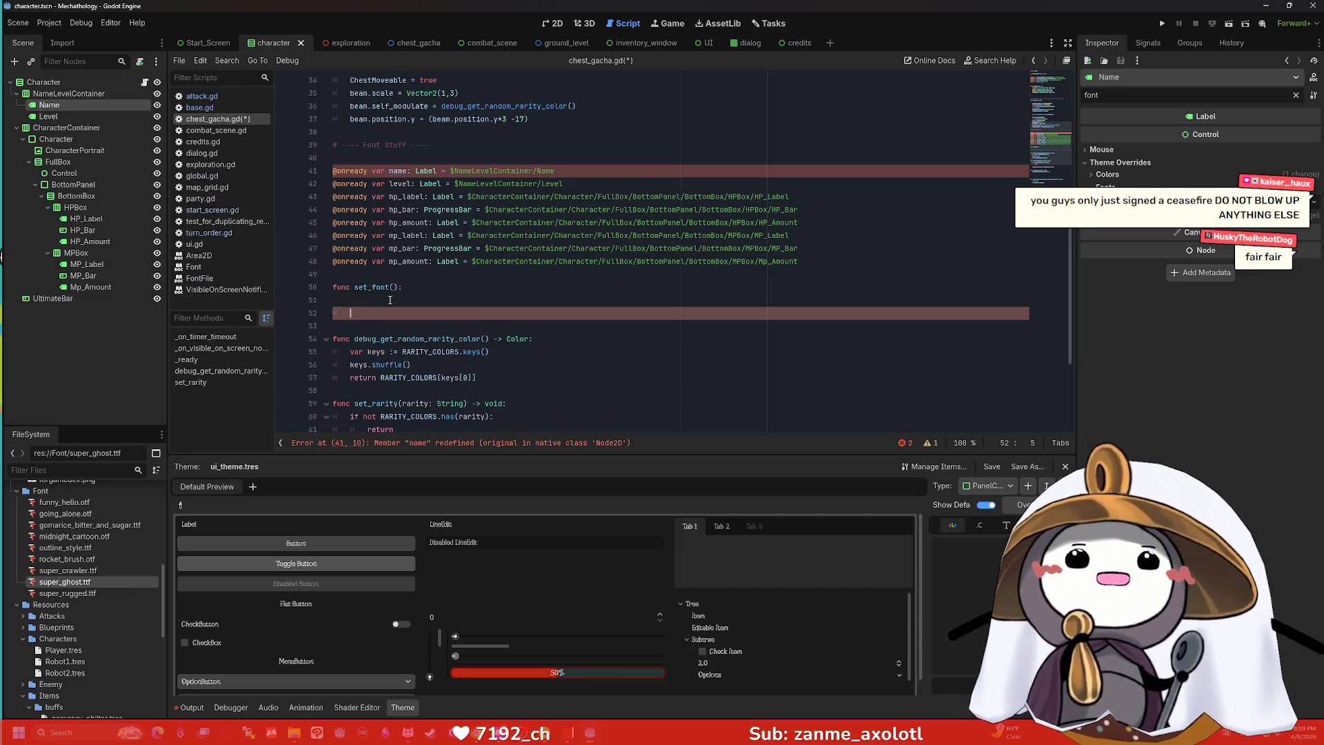
click(394, 298)
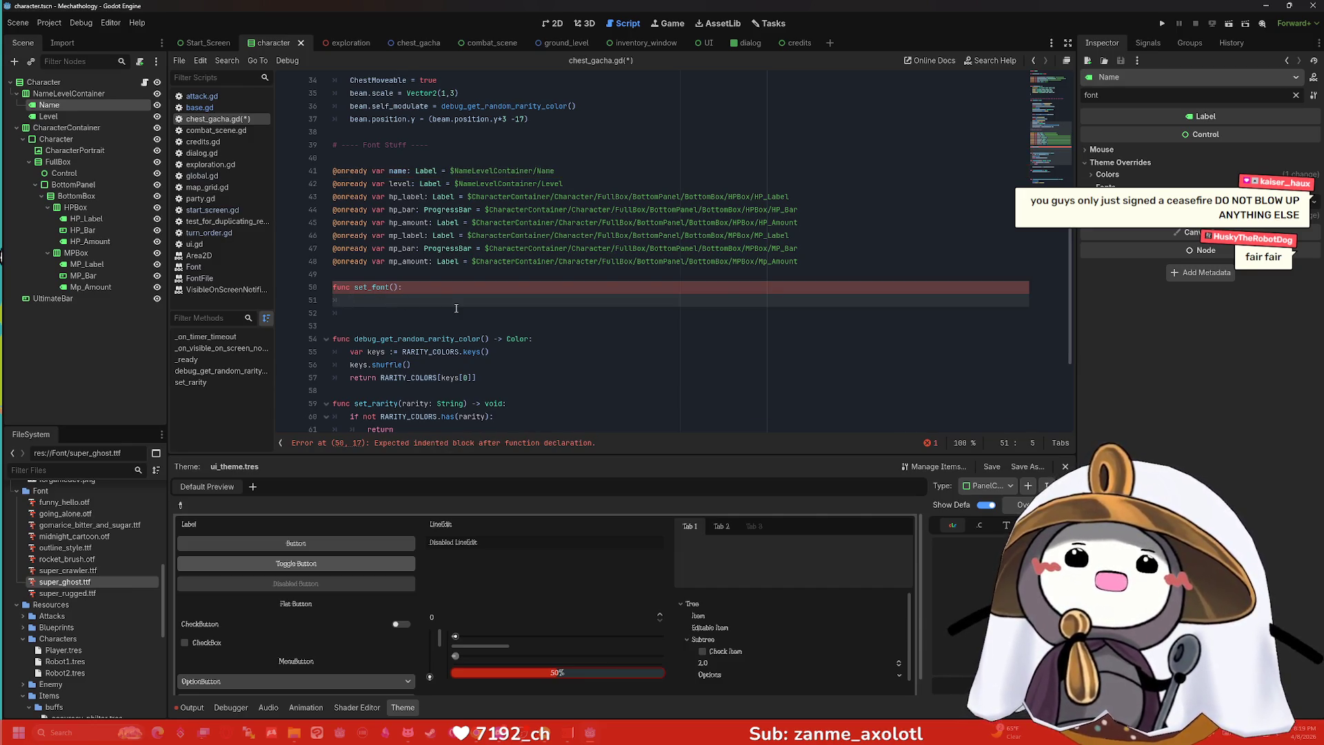
scroll(456, 308, up, 11)
click(393, 188)
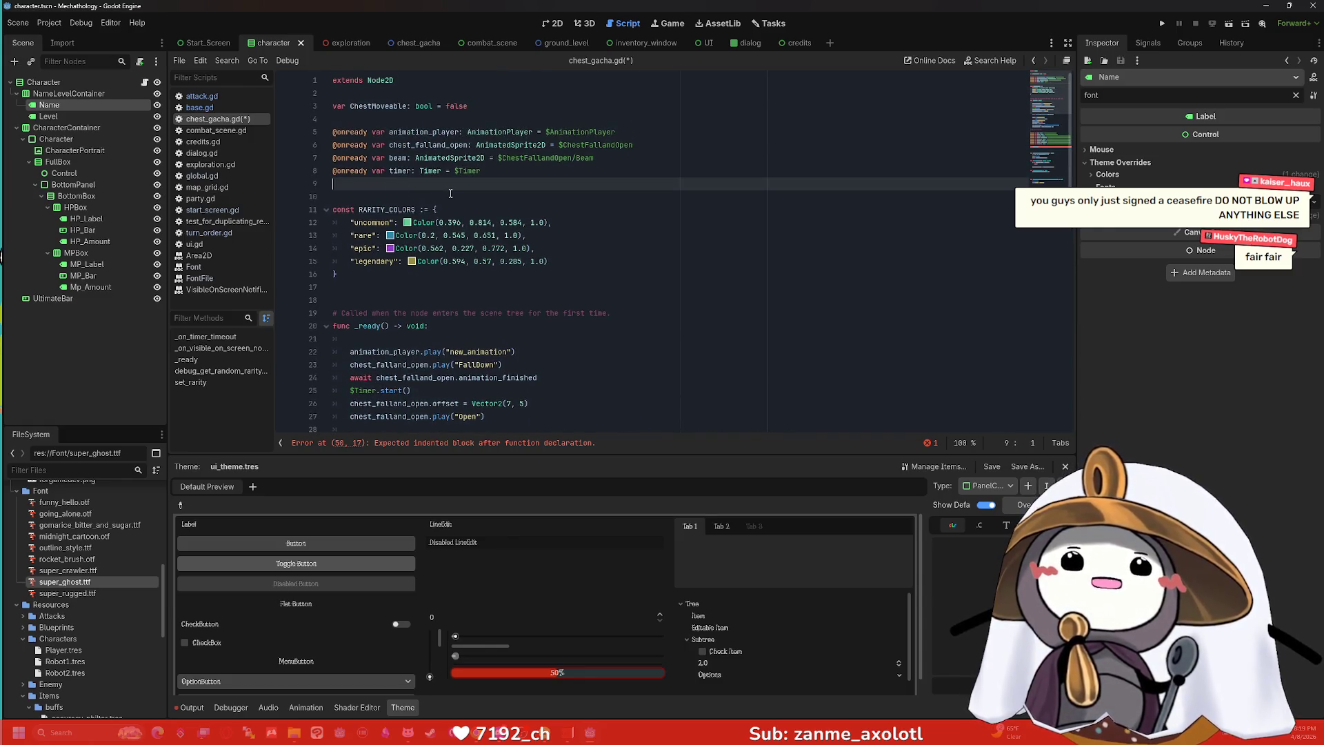
key(Return)
text(var font_)
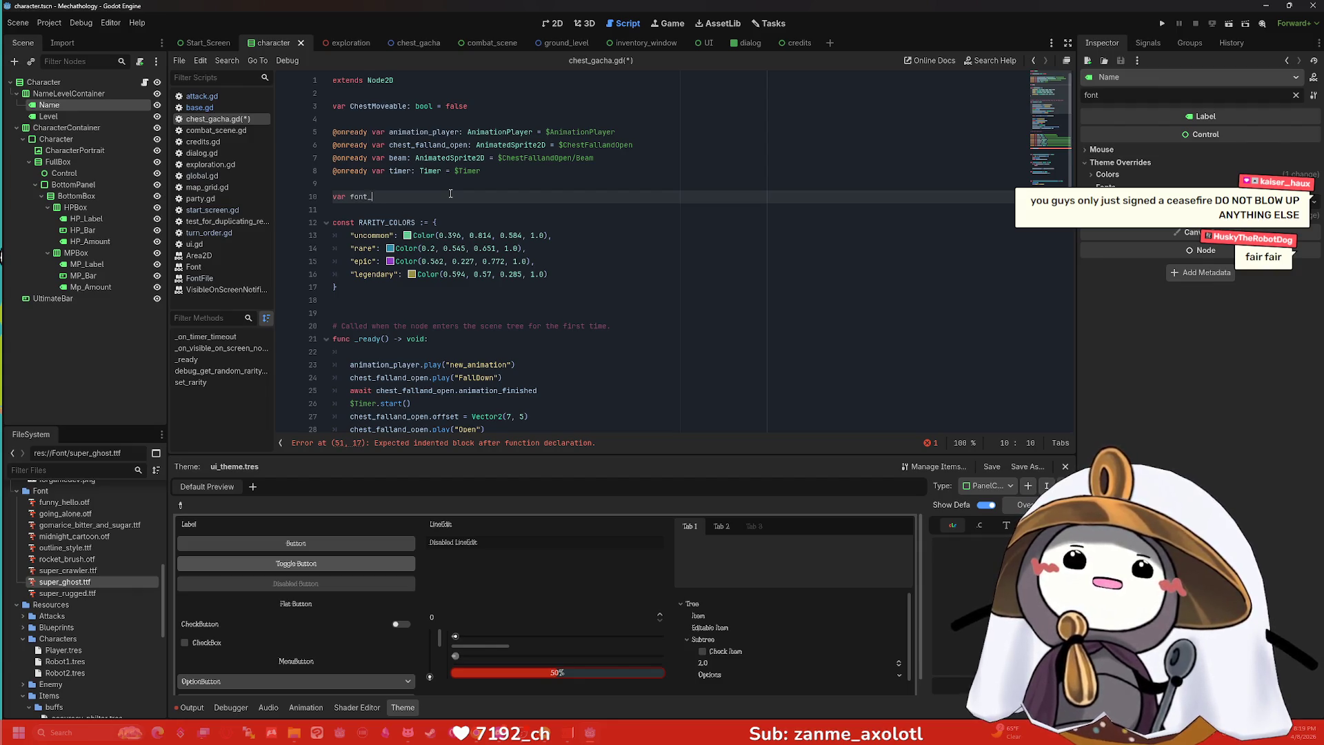
key(BackSpace)
key(BackSpace)
key(BackSpace)
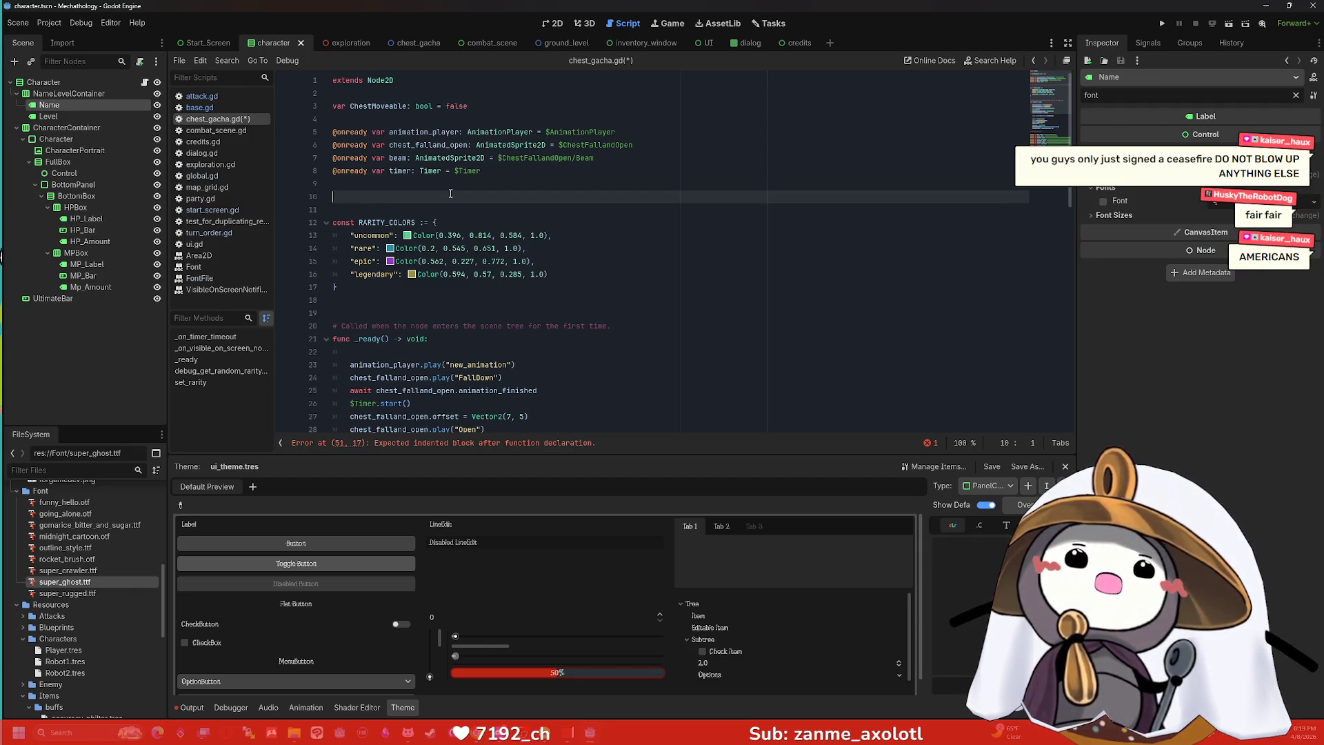
key(BackSpace)
scroll(425, 252, down, 10)
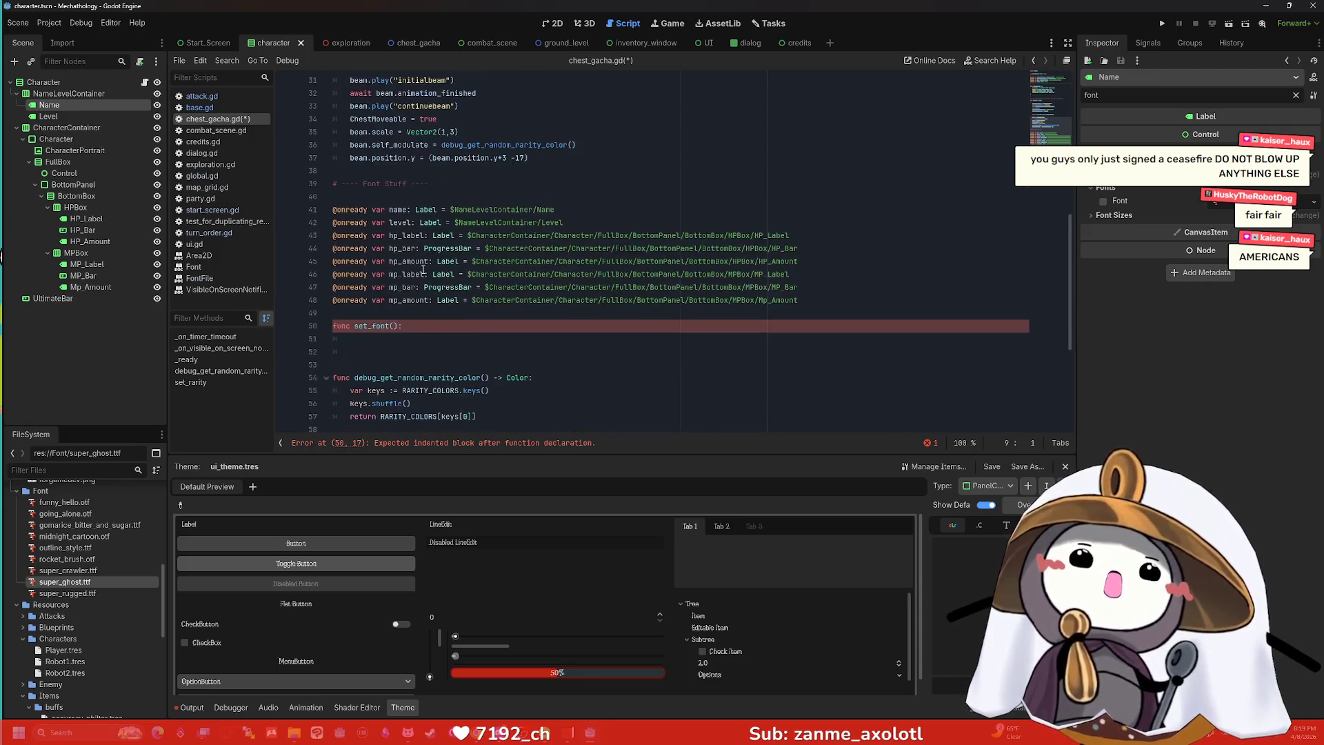
click(409, 222)
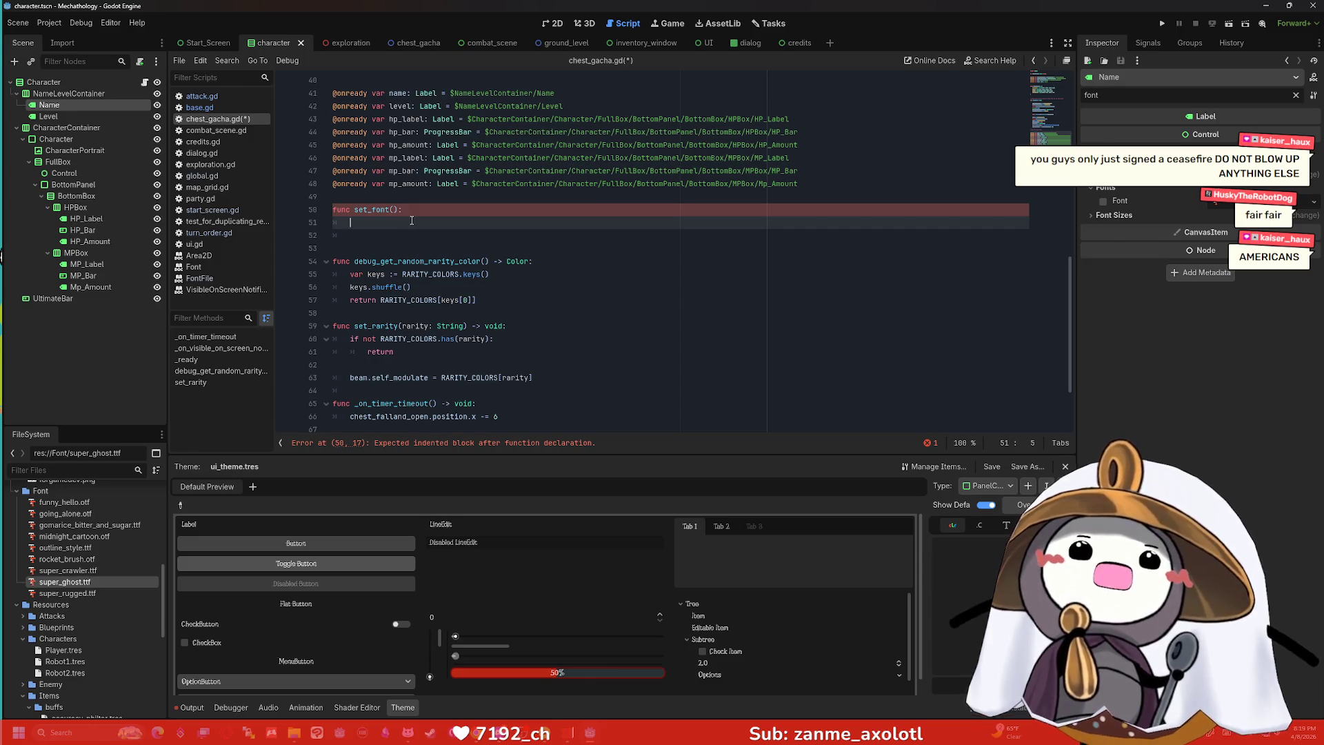
scroll(411, 221, up, 8)
key(ctrl+v)
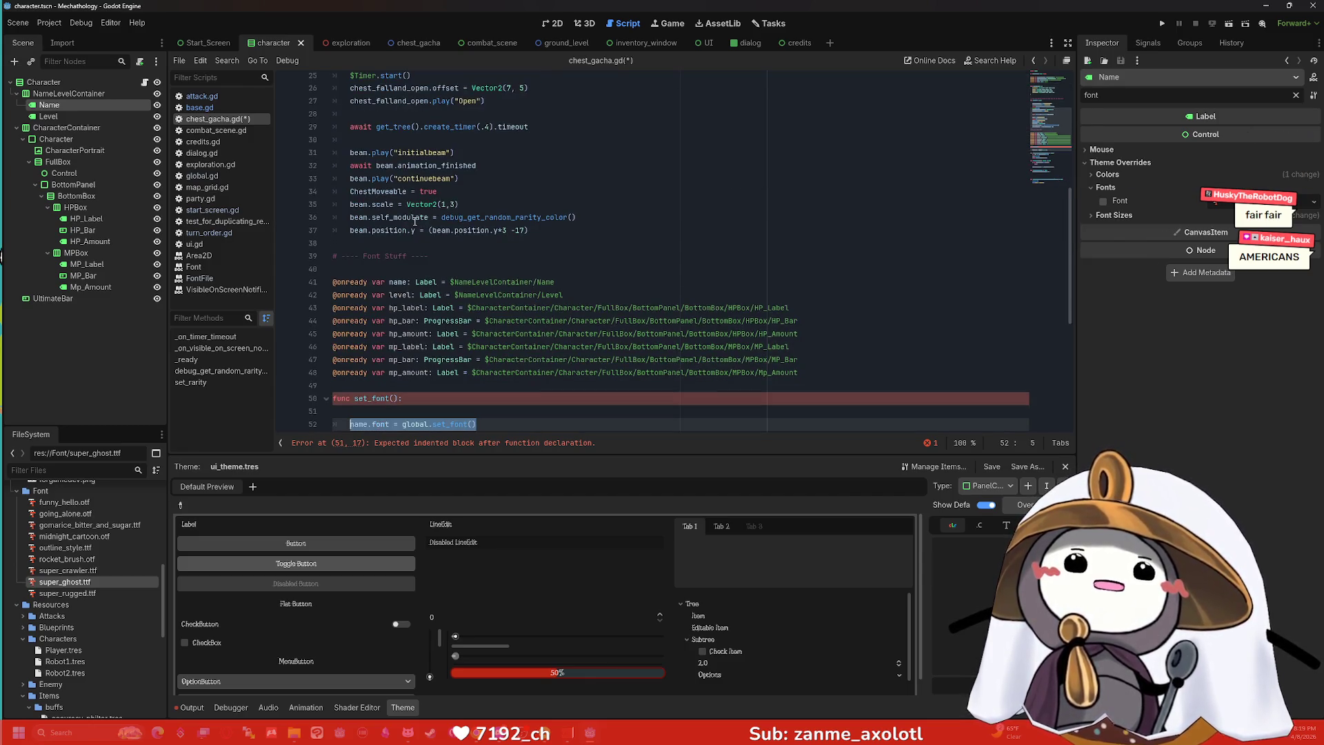
ctrl+scroll(414, 221, down, 1)
scroll(414, 221, down, 5)
shift+click(438, 223)
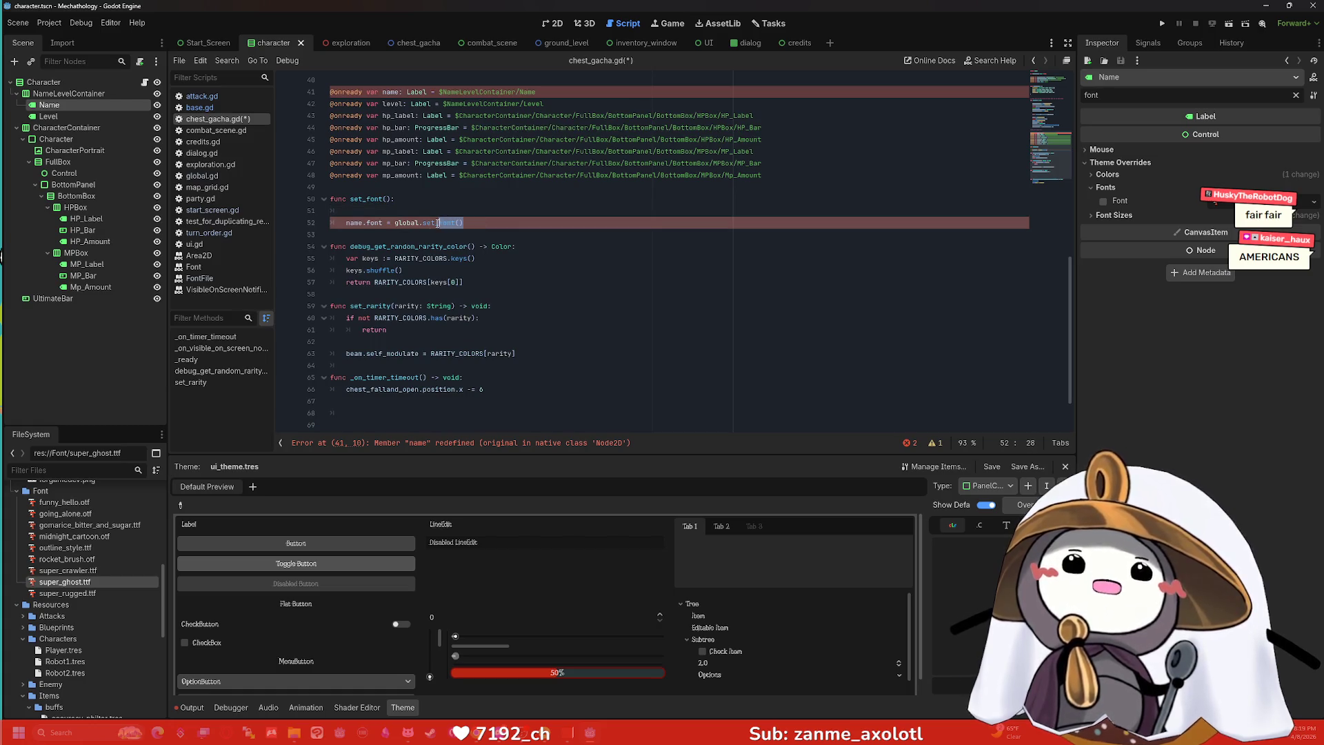
shift+click(427, 223)
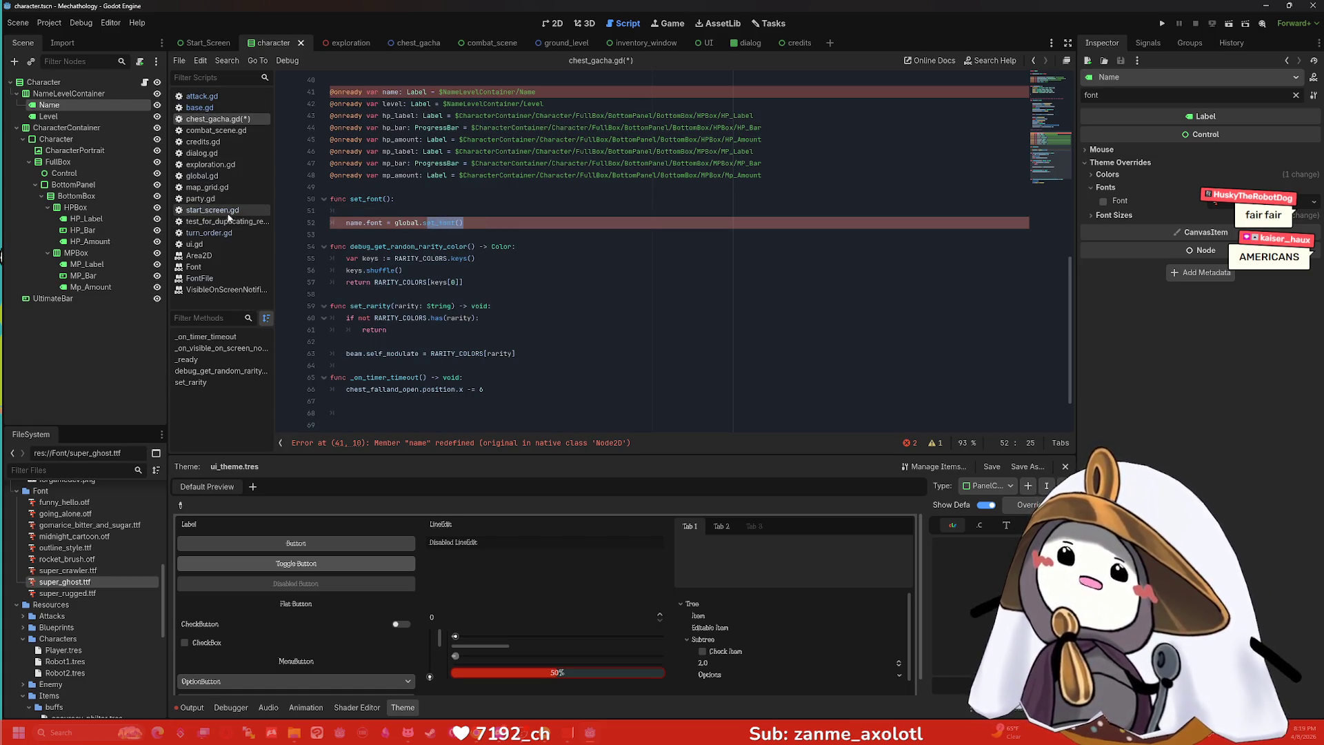
click(224, 175)
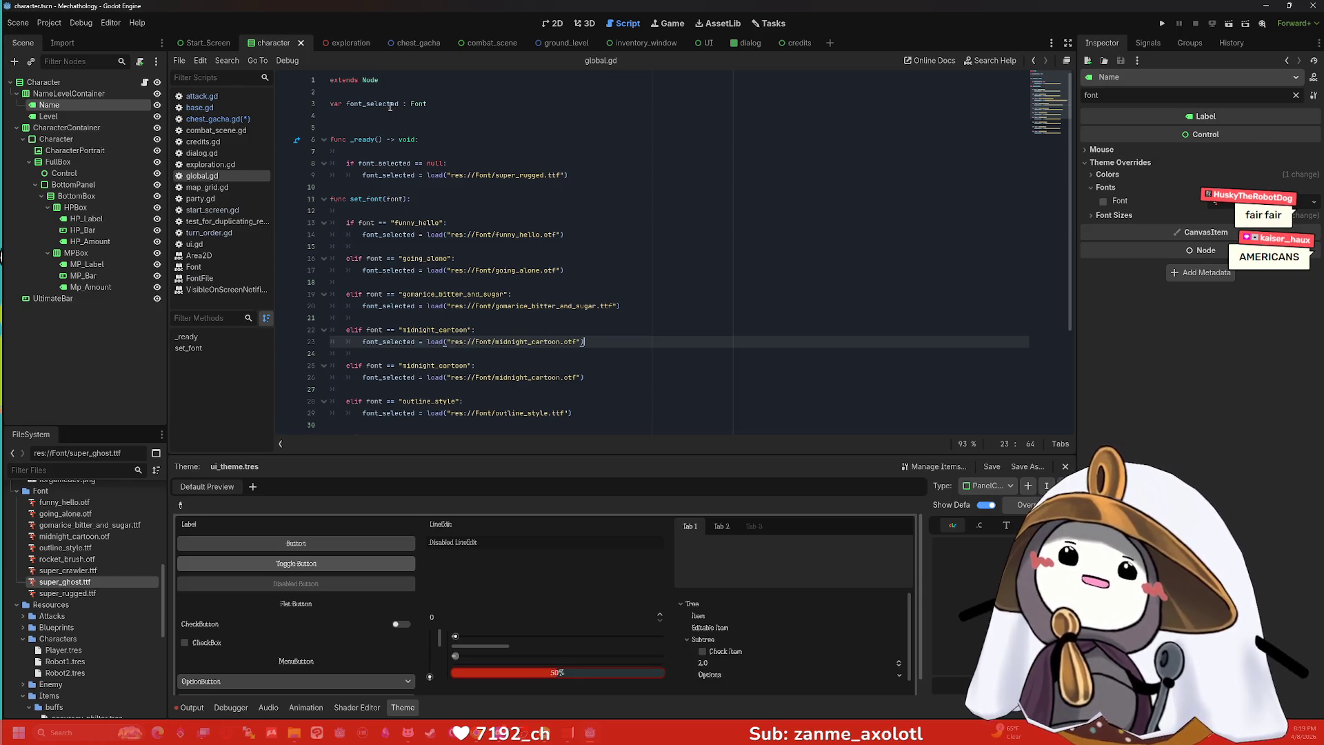
Select font_selected, then look through base.gd, exploration.gd, dialog.gd, combat_scene.gd and character.gd.
double_click(389, 106)
ctrl+scroll(555, 128, up, 3)
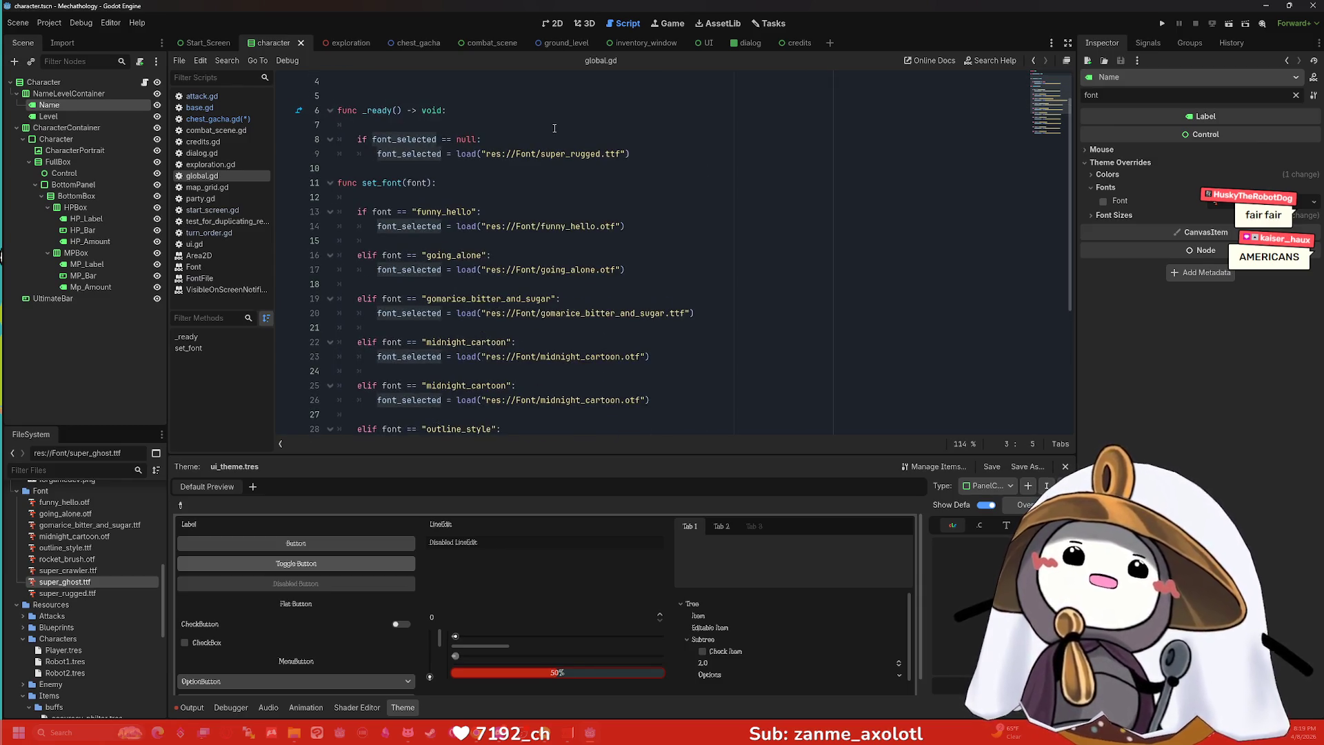
ctrl+scroll(555, 128, down, 2)
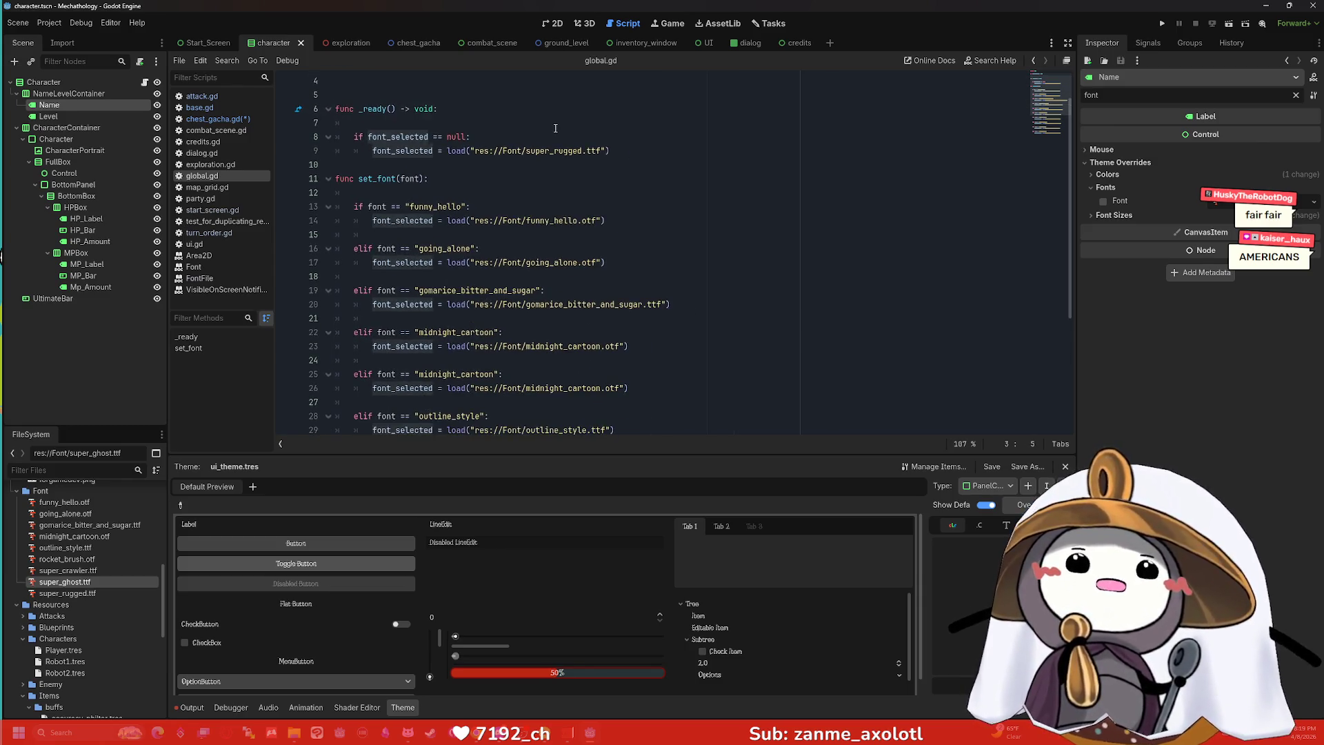
click(213, 119)
click(213, 108)
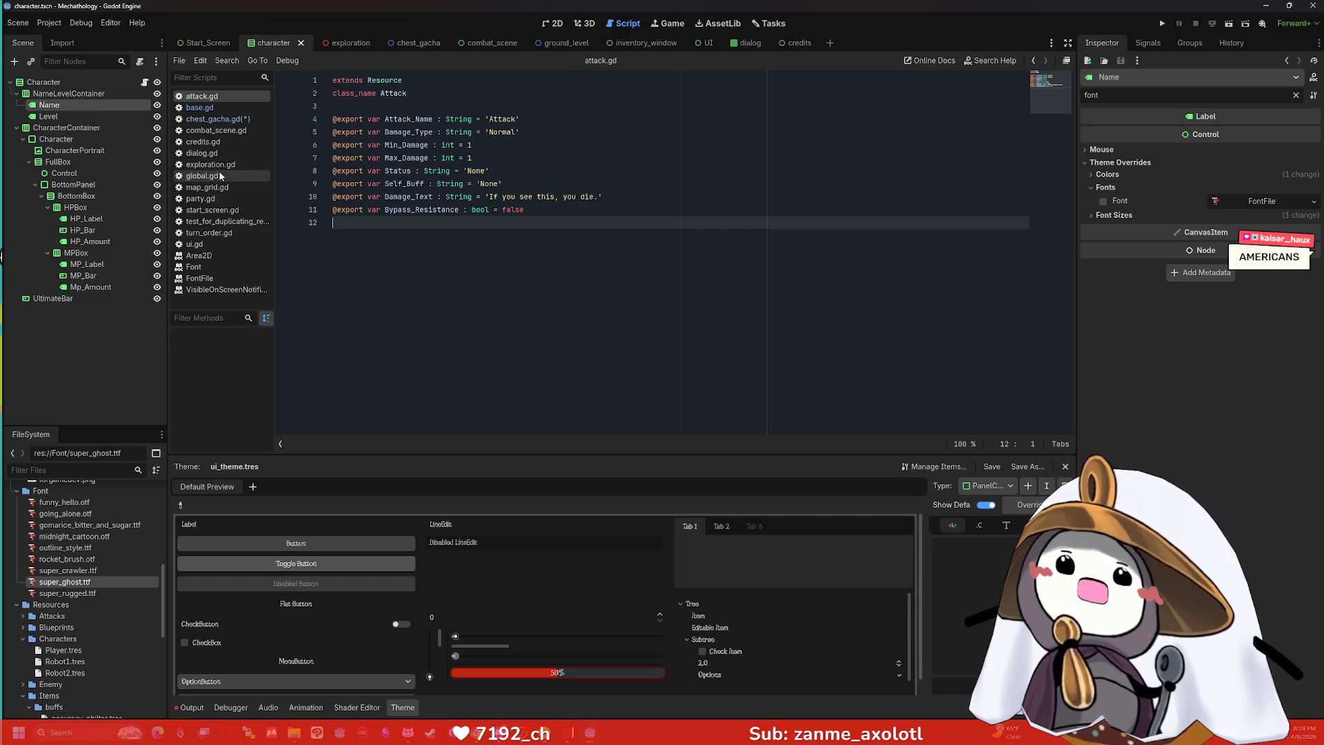
click(220, 166)
click(206, 153)
click(216, 131)
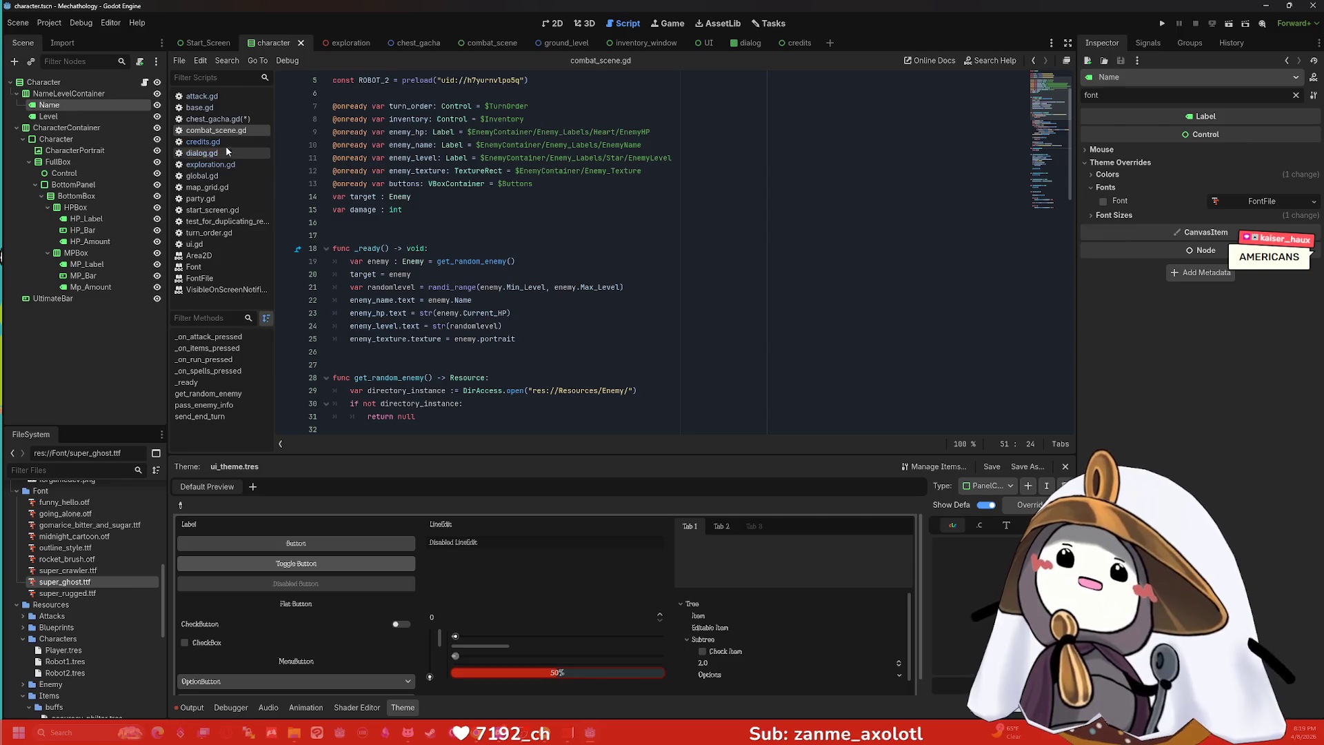
click(144, 82)
Review character.gd's refresh() code, then return to chest_gacha.gd.
scroll(395, 276, down, 5)
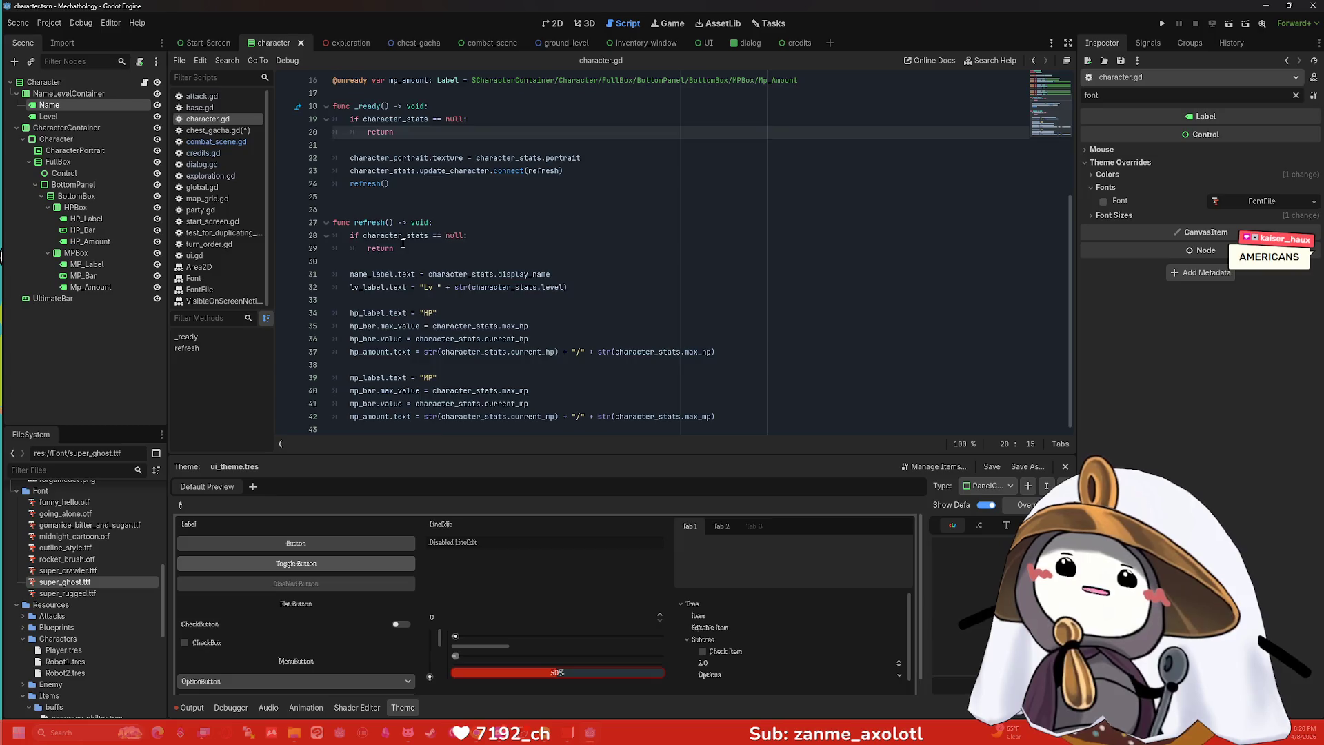
scroll(398, 241, up, 5)
scroll(398, 241, down, 4)
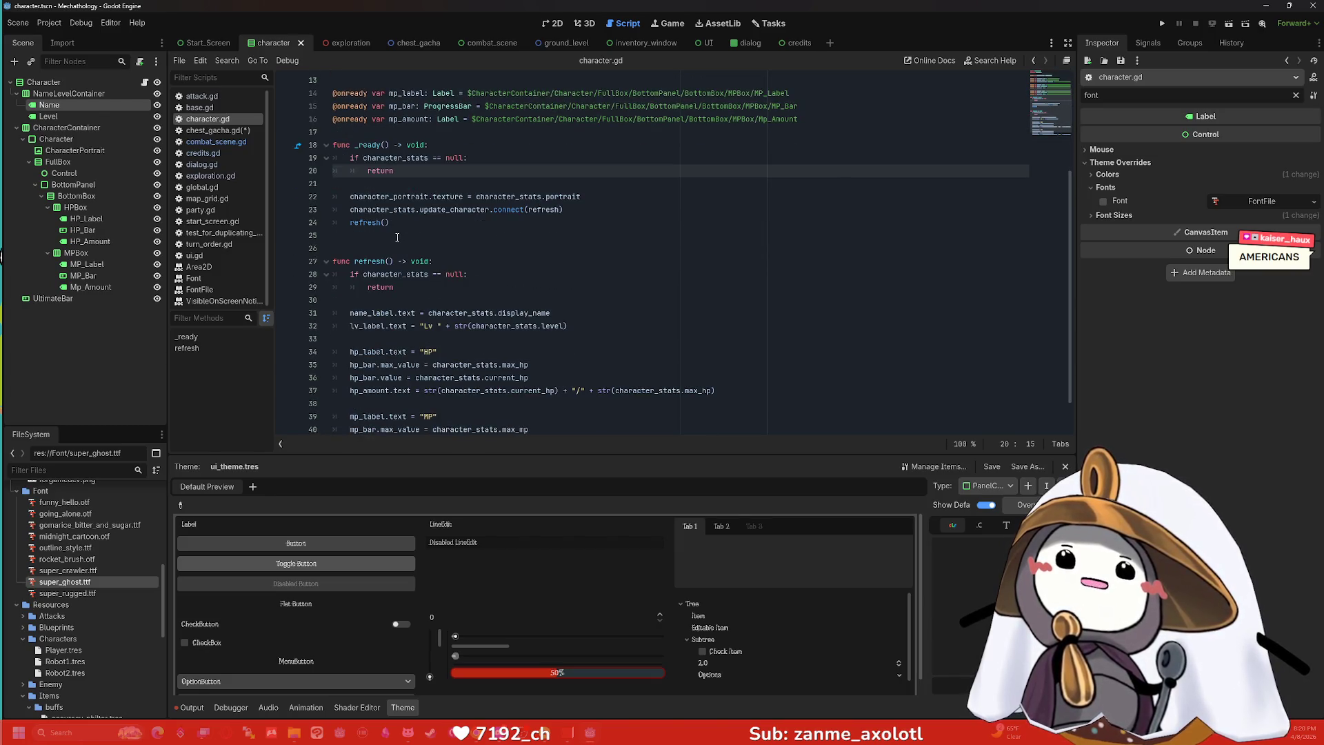
scroll(398, 237, down, 1)
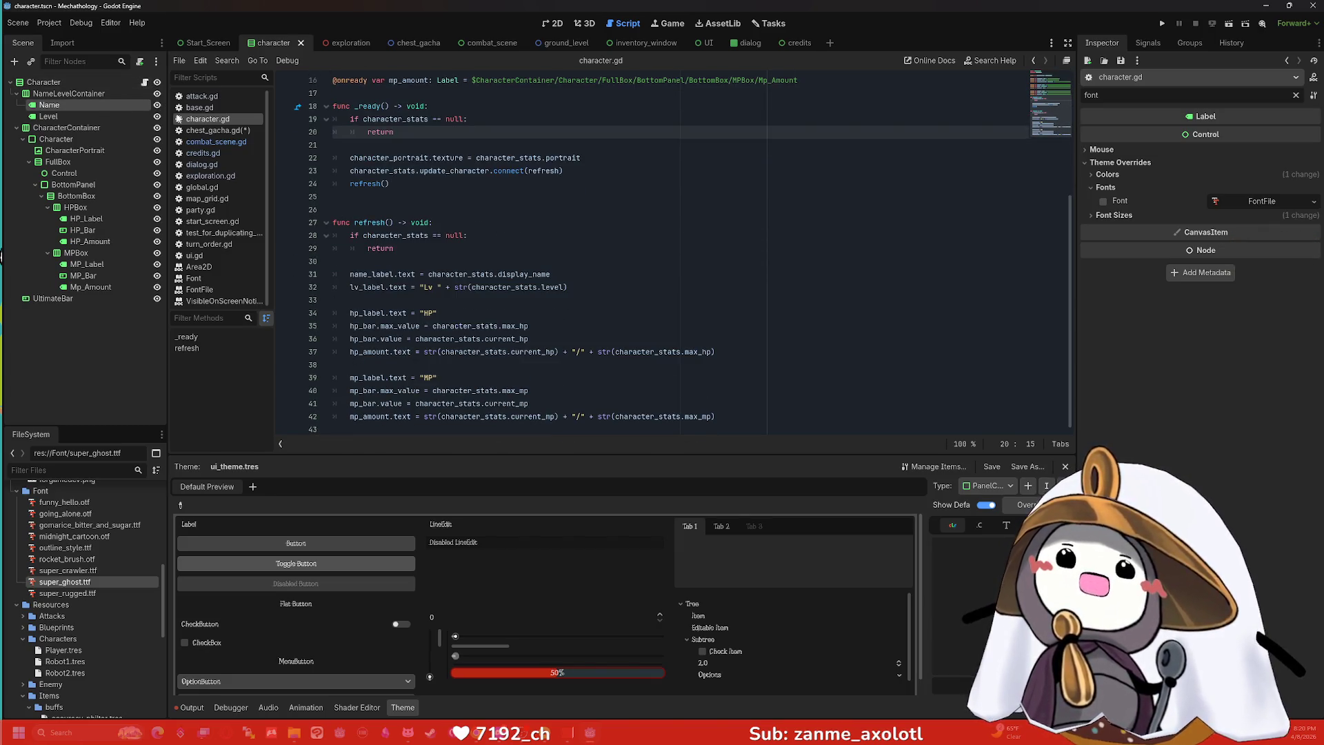
click(214, 130)
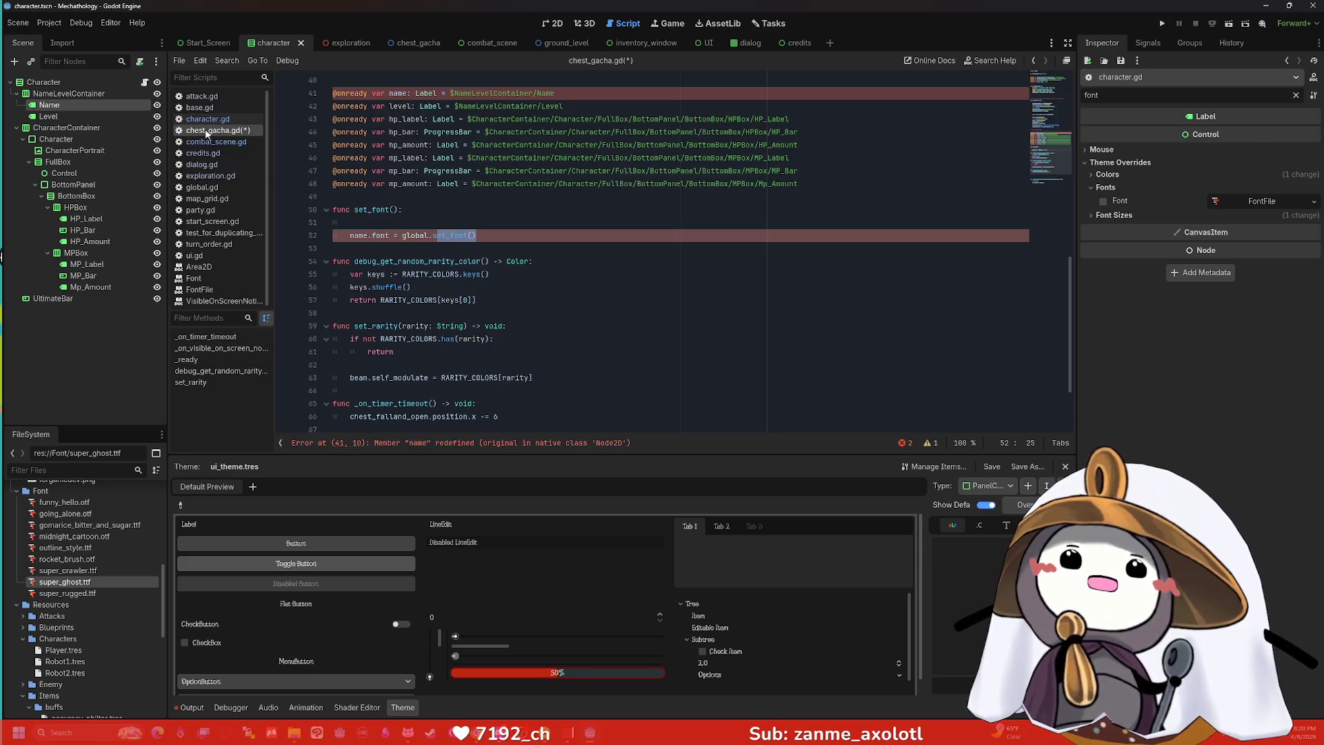
Cut the whole Font Stuff block, lines 39–52, out of chest_gacha.gd.
click(513, 236)
scroll(515, 237, up, 4)
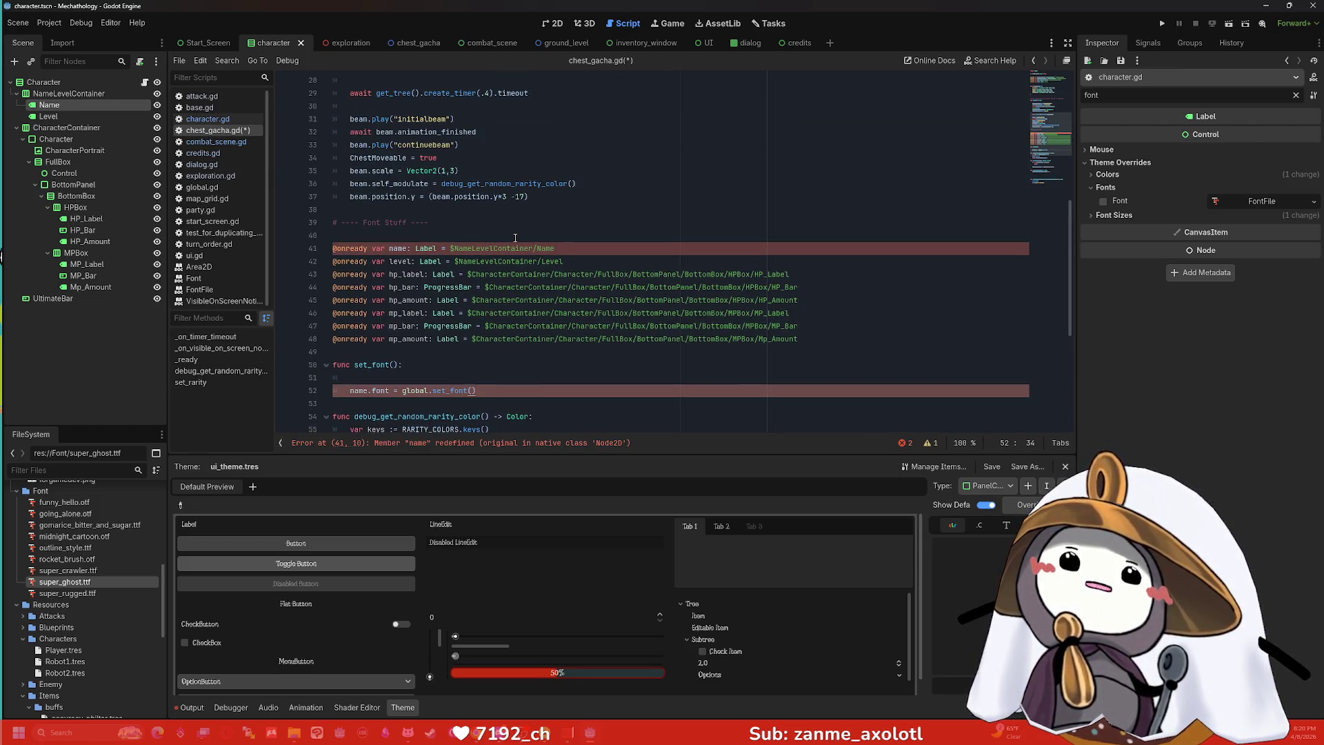
scroll(515, 238, up, 9)
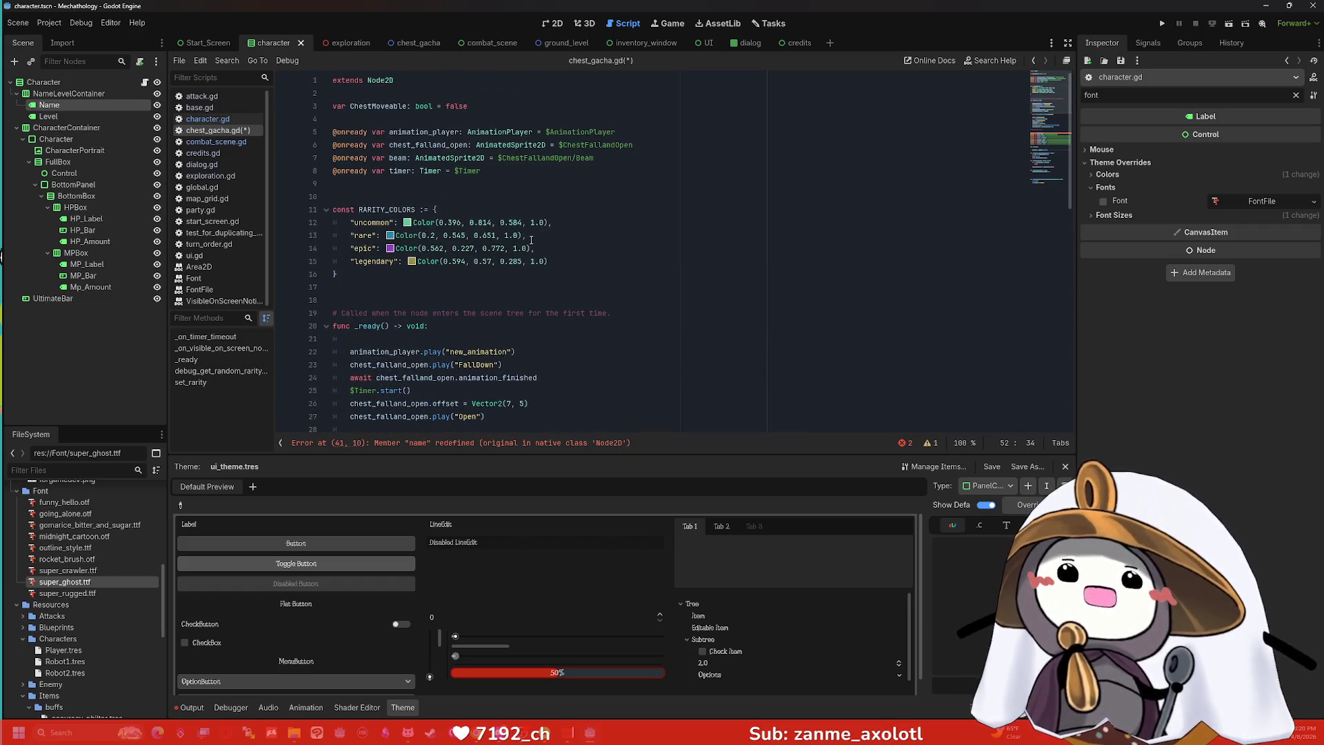
scroll(531, 240, down, 12)
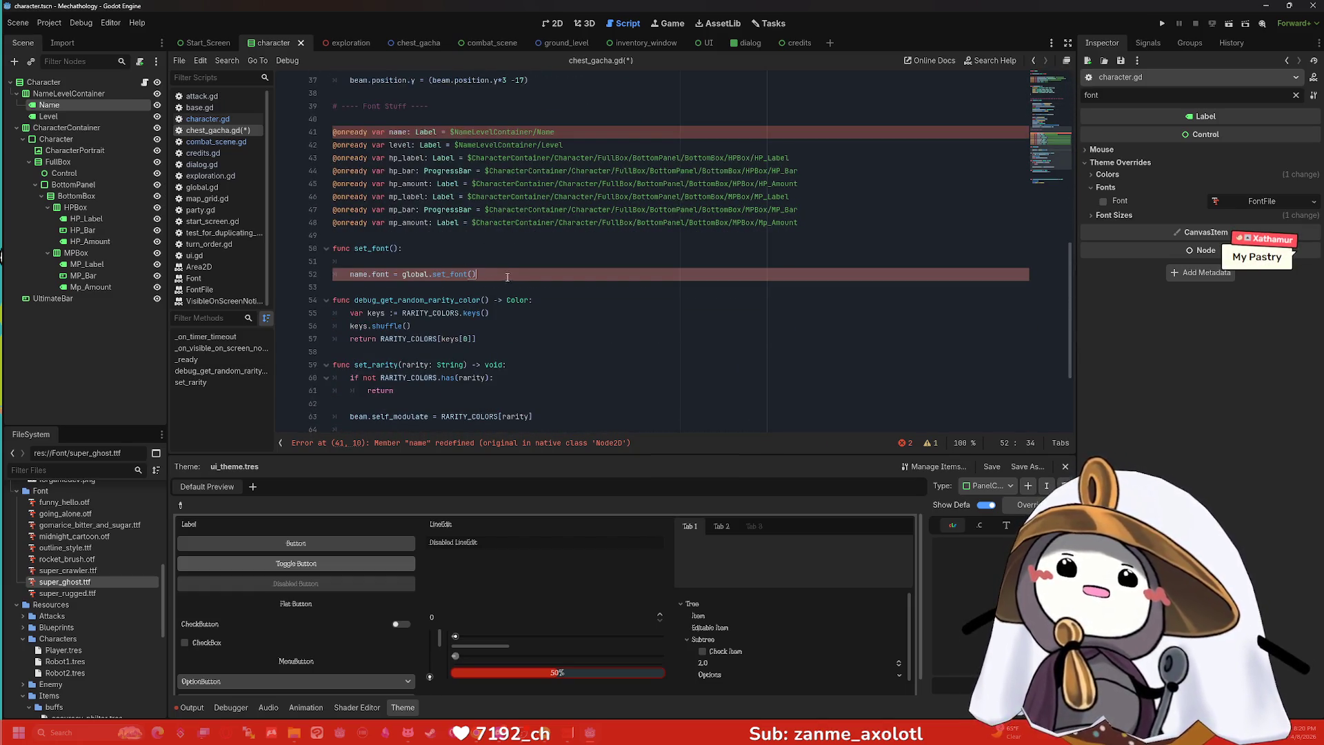
mouse_move(507, 277)
mouse_down()
mouse_move(321, 251)
mouse_move(289, 106)
mouse_up()
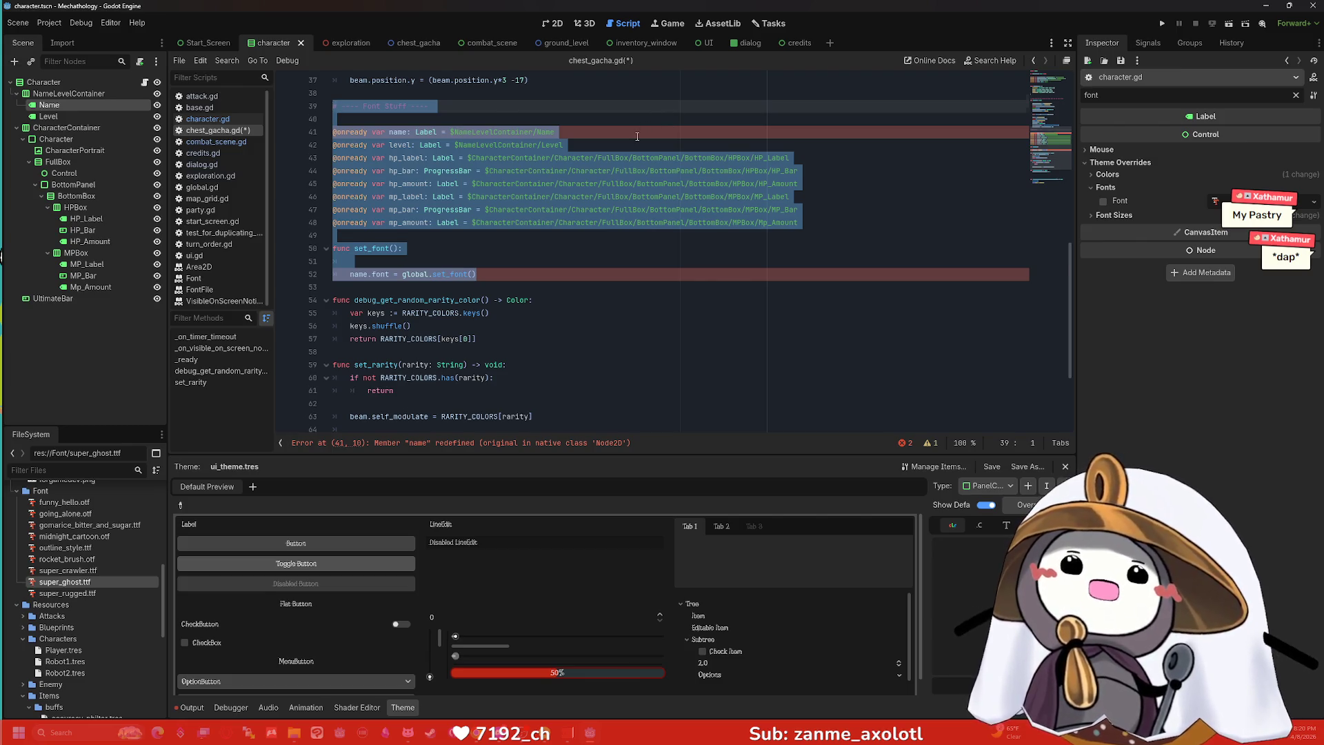
key(ctrl+x)
Paste the Font Stuff block into character.gd below the MP variables, above _ready().
click(144, 82)
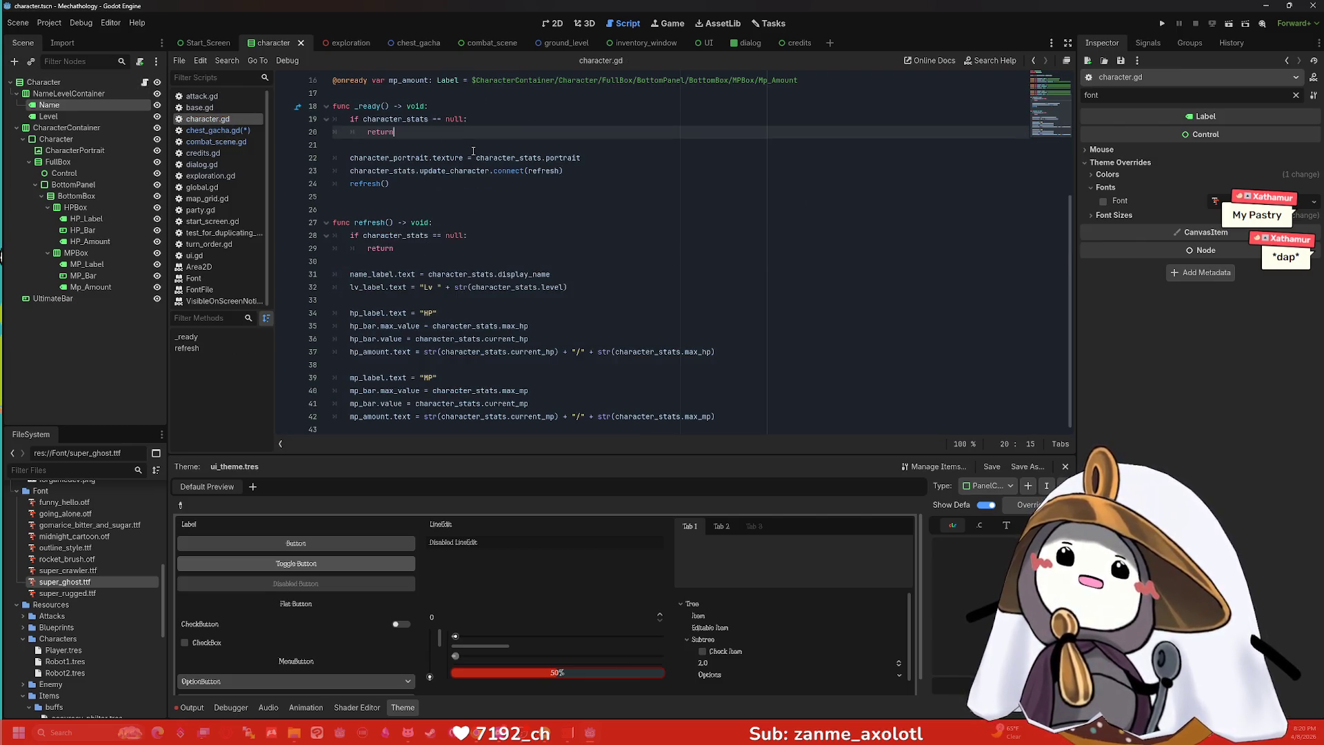
scroll(447, 141, up, 5)
scroll(404, 254, down, 5)
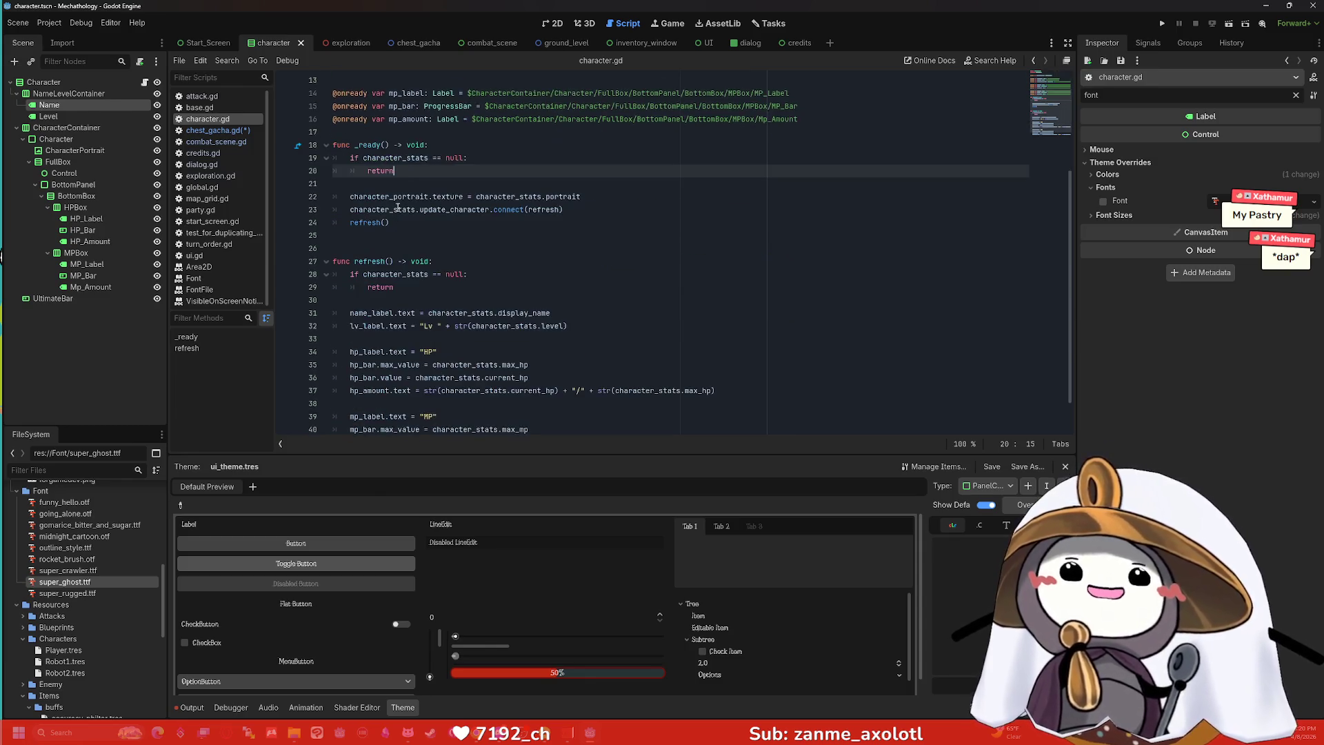
scroll(404, 254, up, 5)
click(395, 288)
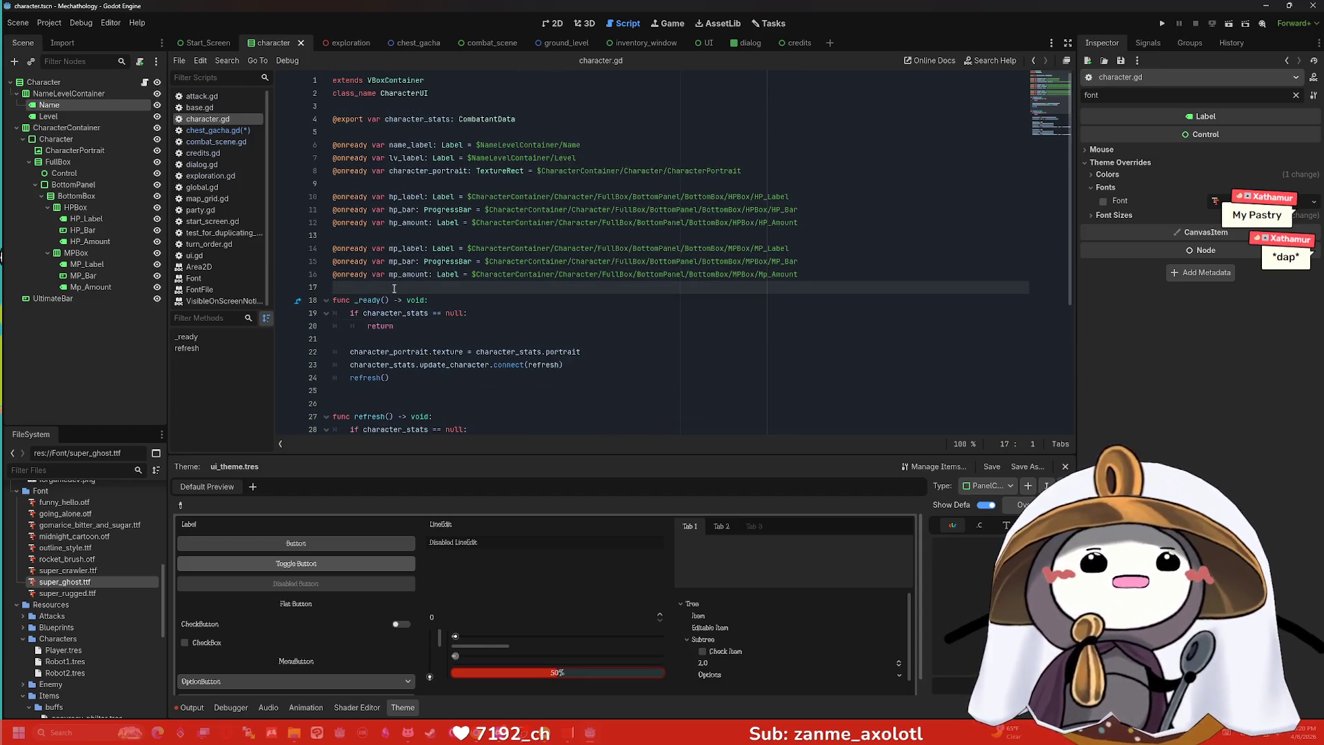
key(Return)
key(Return)
key(Return)
key(Up)
key(Up)
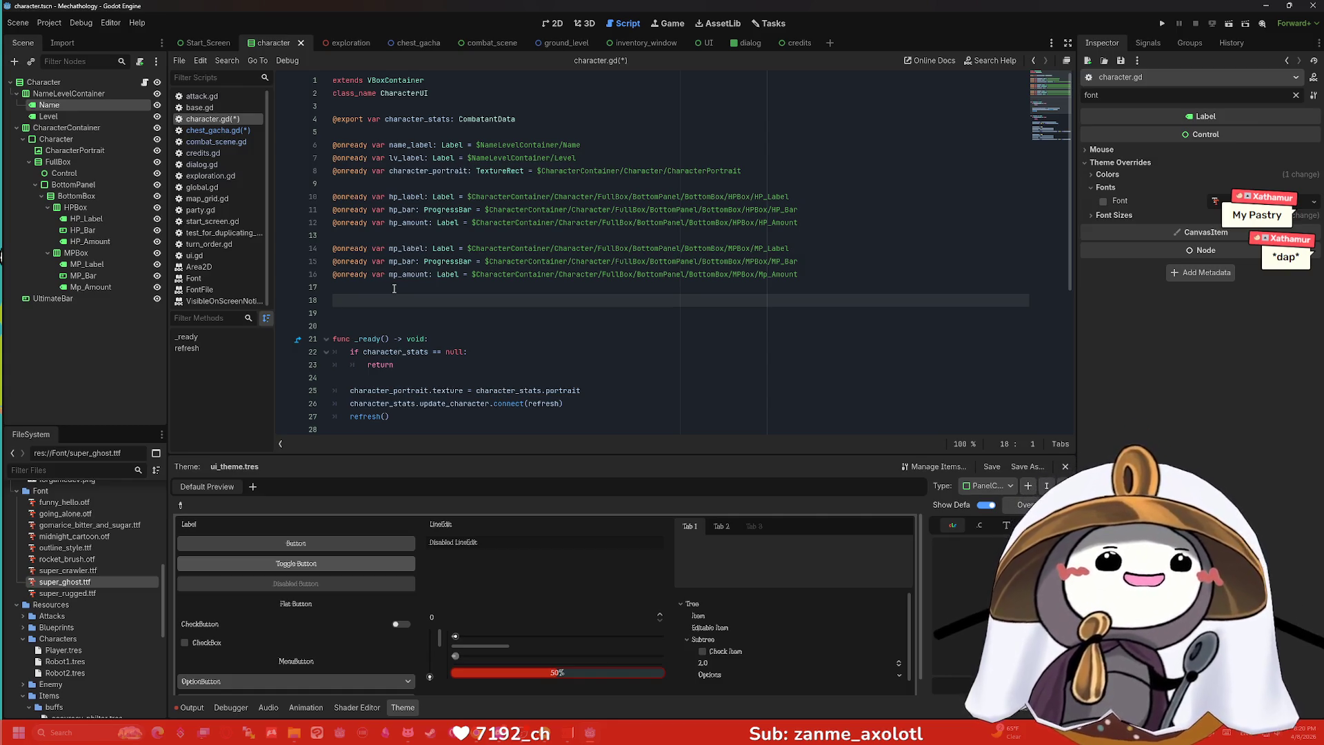
key(ctrl+v)
scroll(394, 281, down, 2)
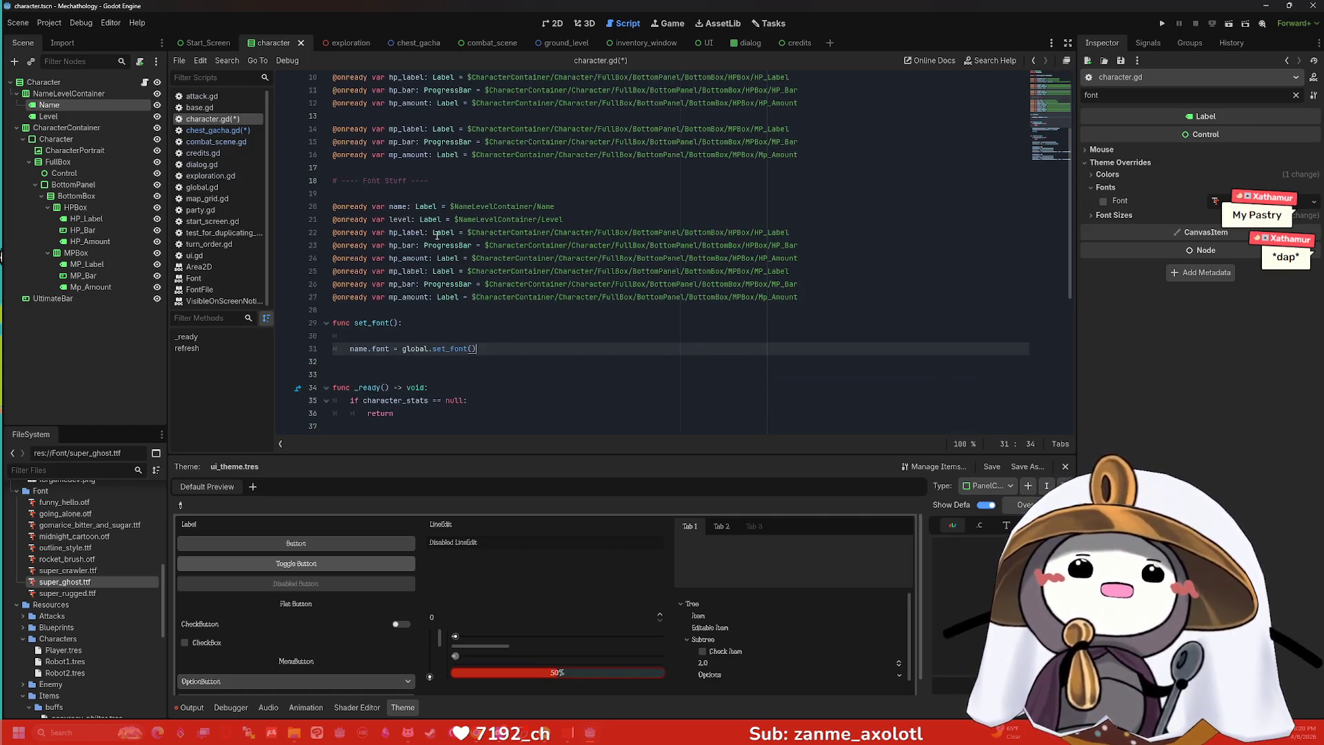
click(437, 316)
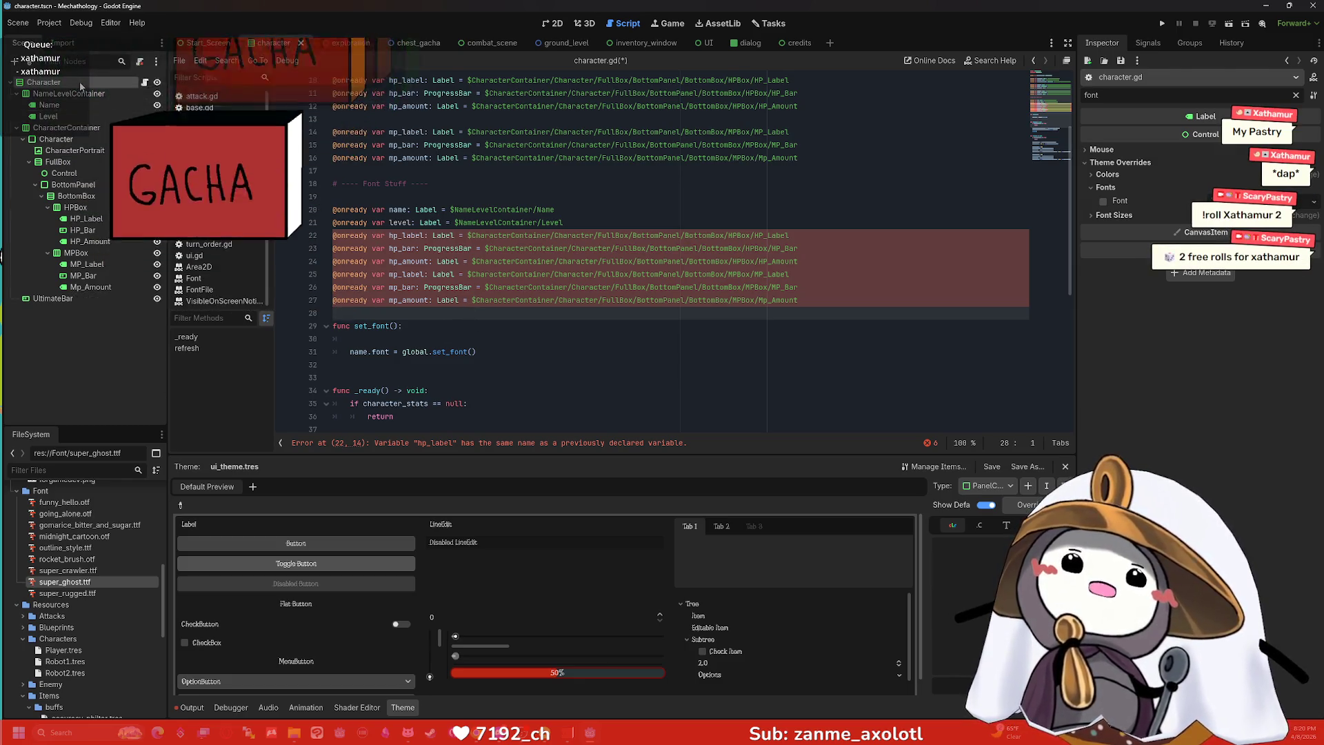
click(509, 286)
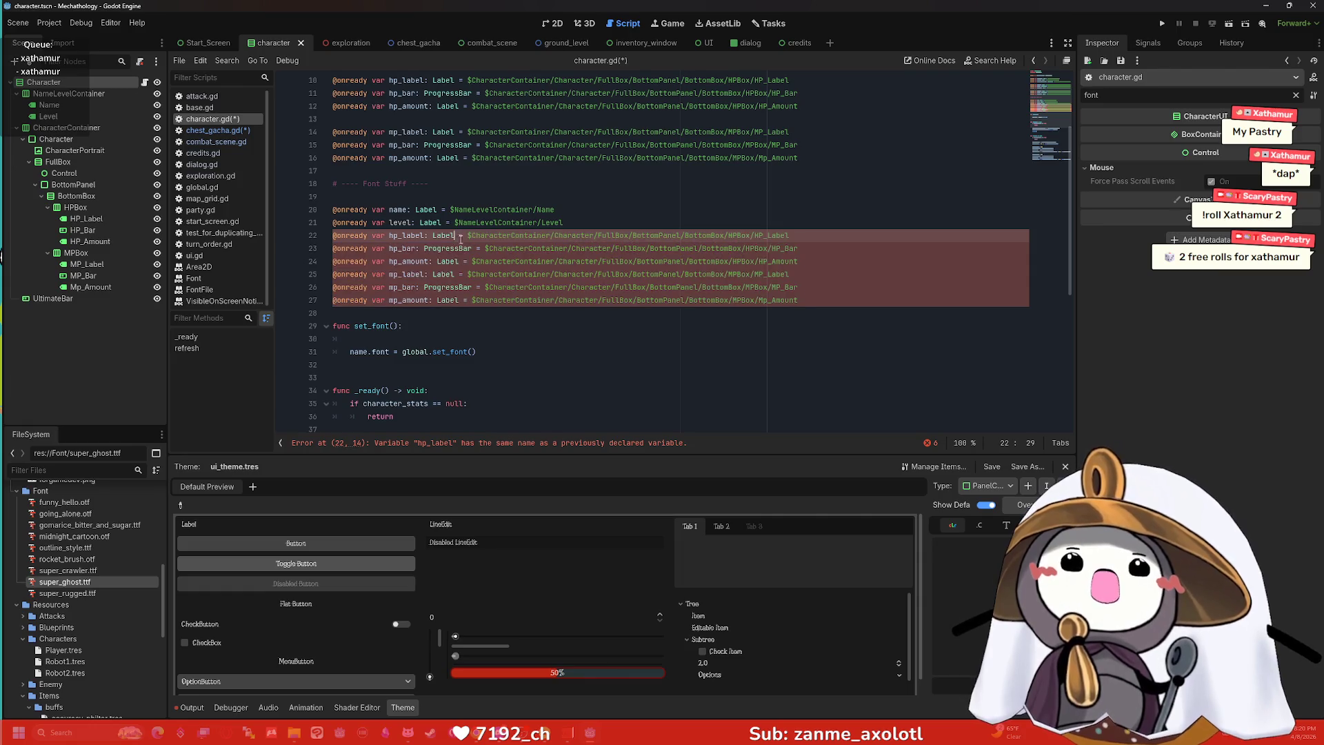
drag(468, 235, 857, 241)
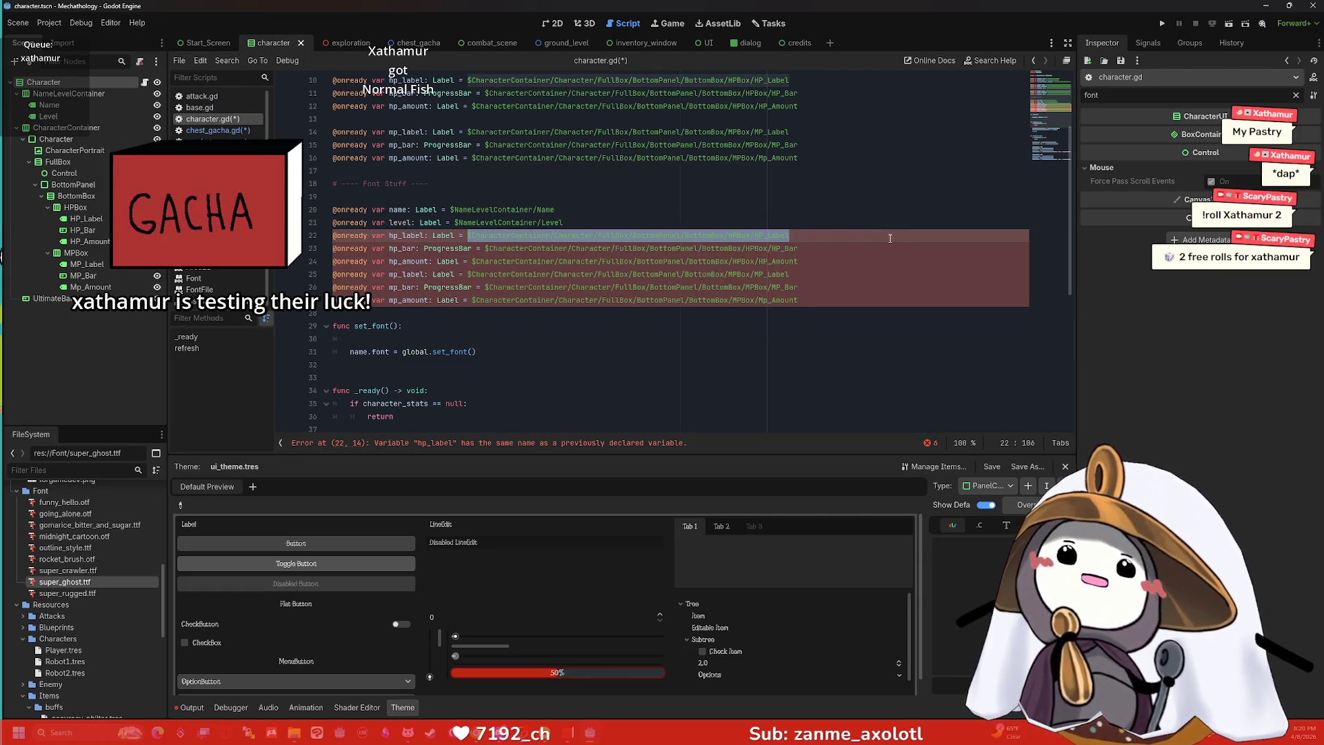
key(BackSpace)
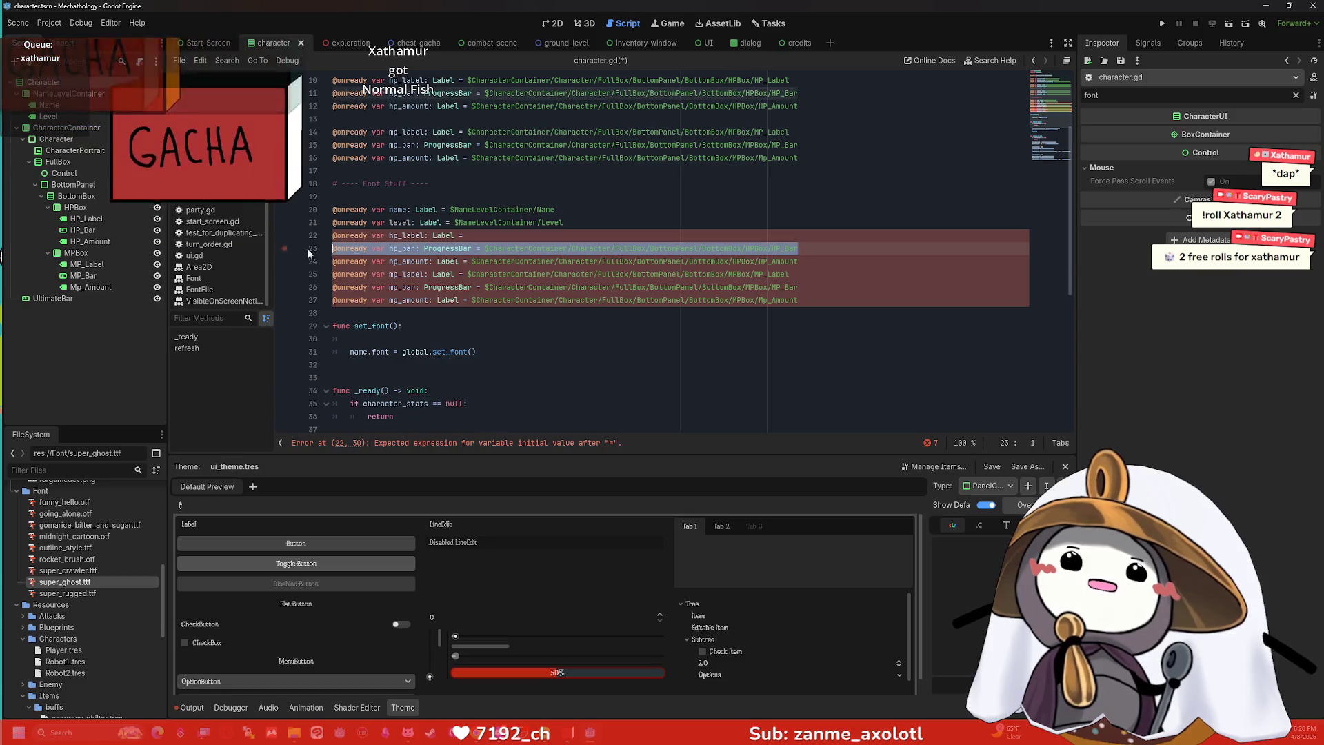
click(785, 287)
drag(828, 298, 332, 209)
key(BackSpace)
Drag in Name and Level node references, then delete the duplicate name variable line.
mouse_move(49, 105)
mouse_down()
mouse_move(398, 235)
mouse_move(355, 212)
mouse_up()
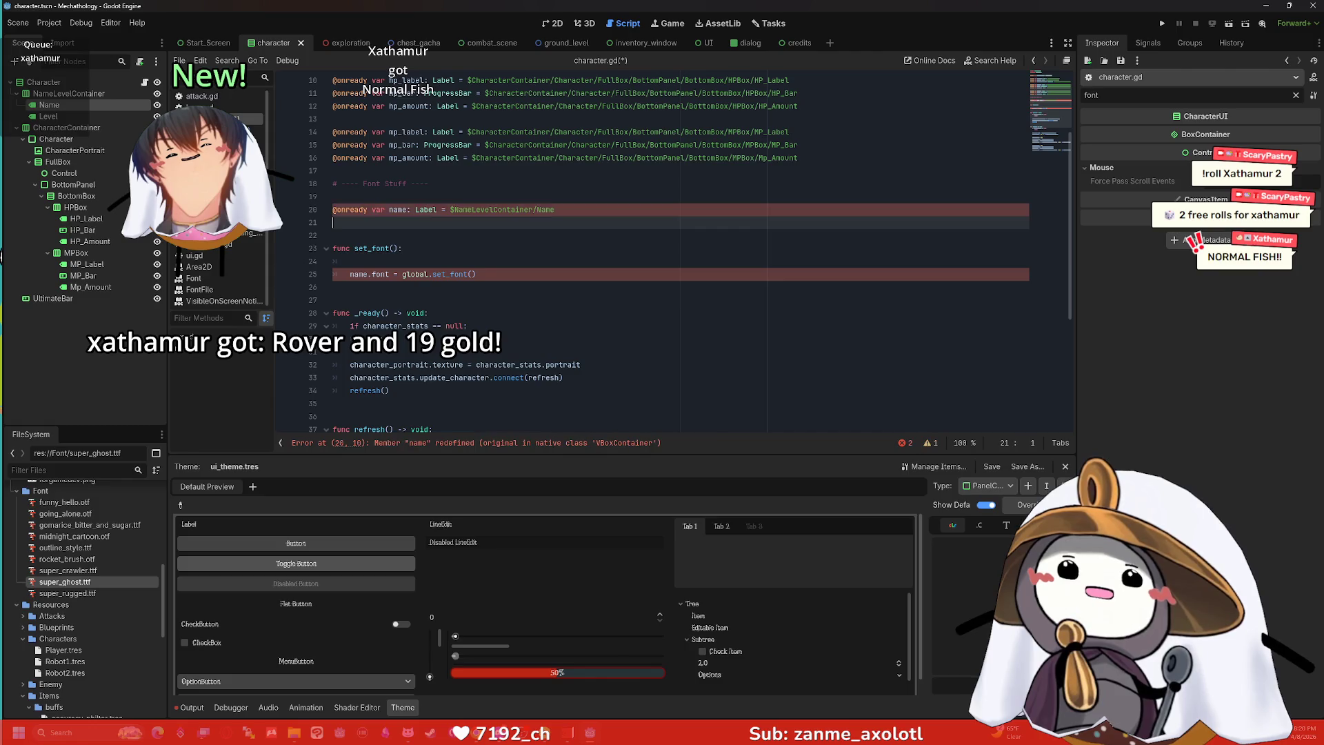
mouse_move(48, 116)
mouse_down()
mouse_move(221, 180)
mouse_move(429, 228)
mouse_up()
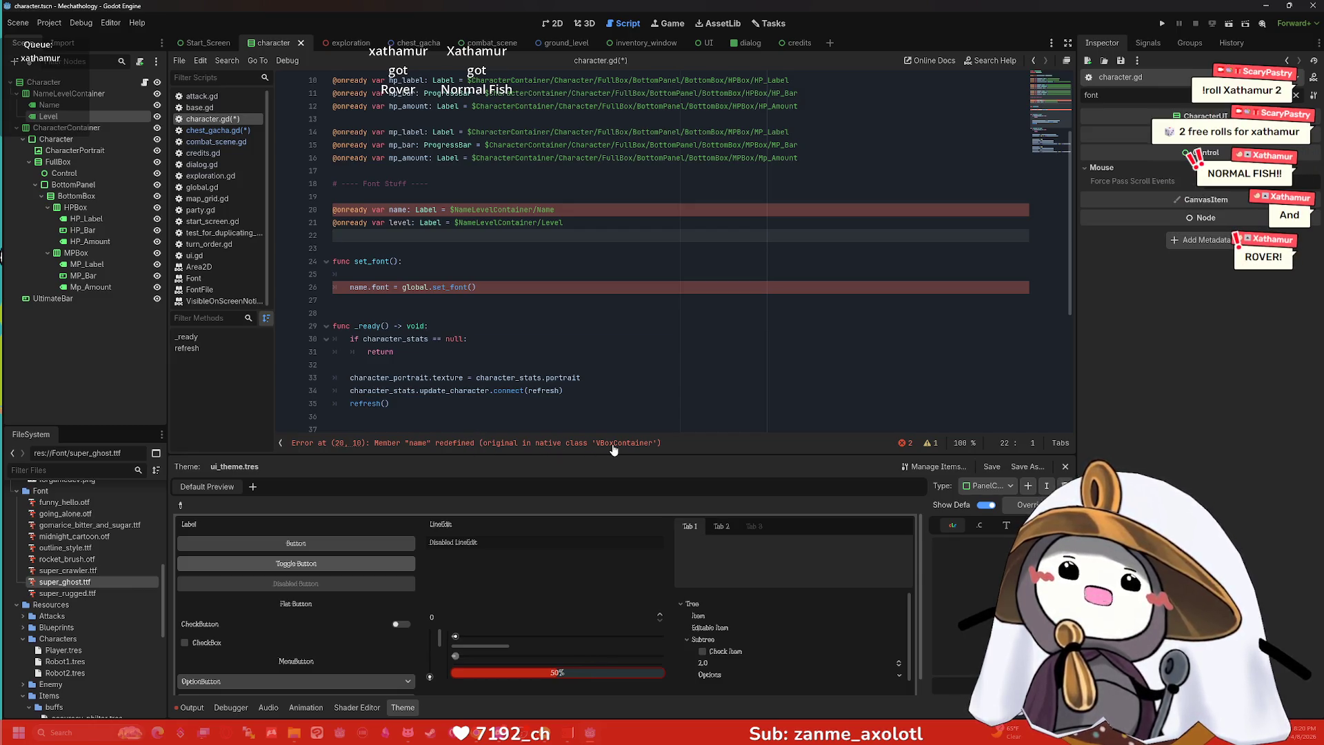
click(107, 105)
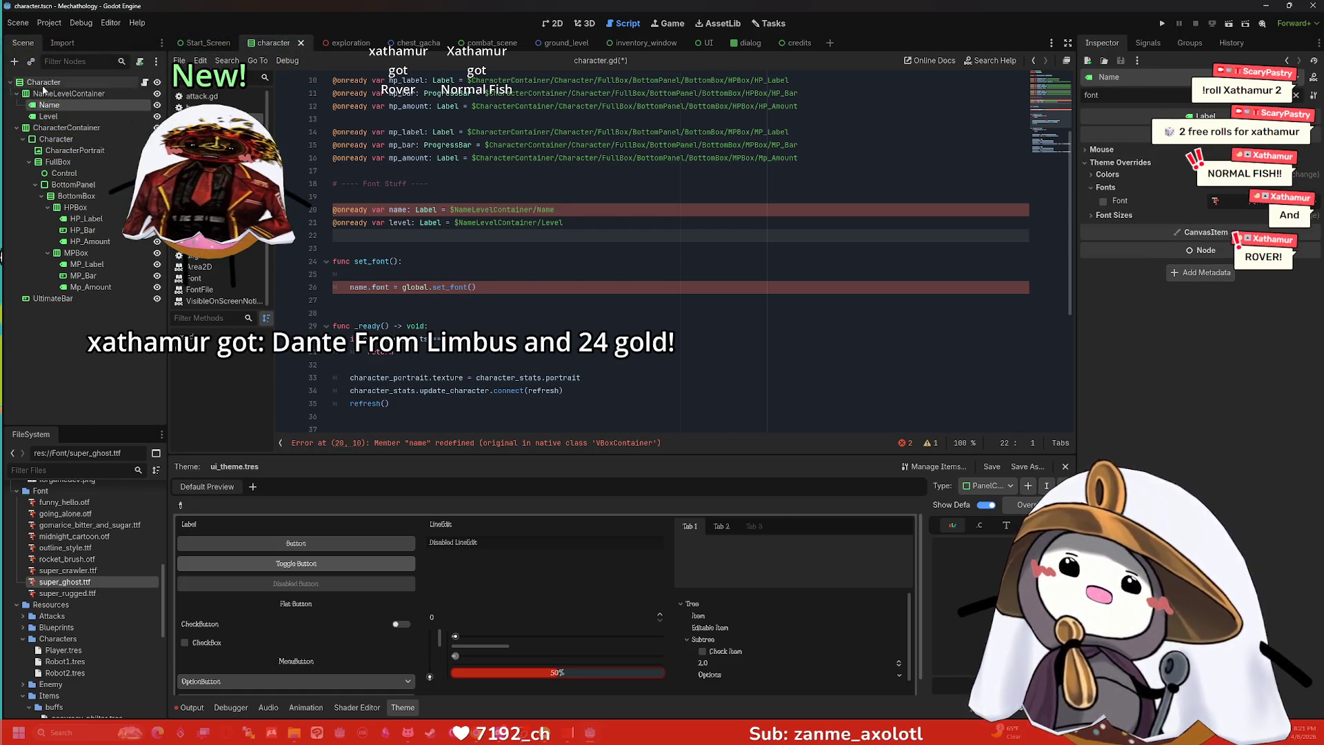
click(43, 82)
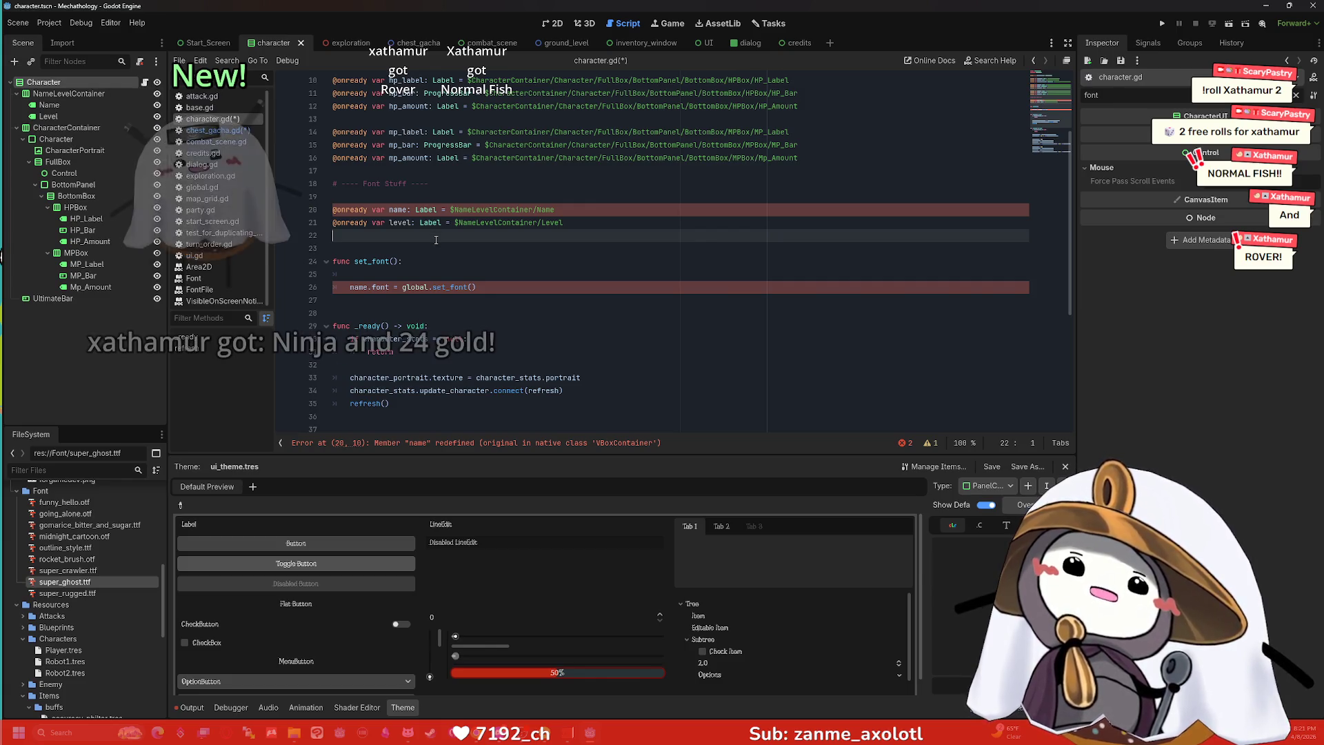
scroll(437, 215, up, 3)
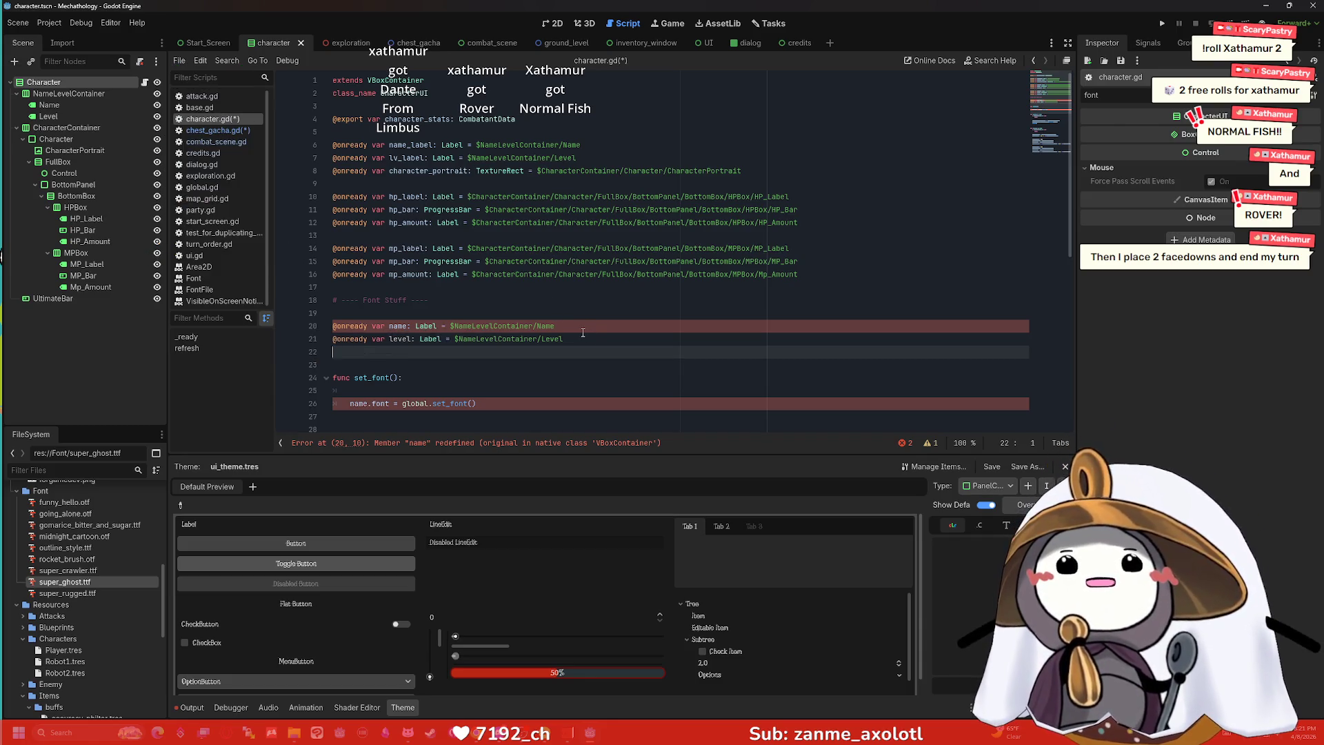
drag(557, 325, 302, 328)
key(BackSpace)
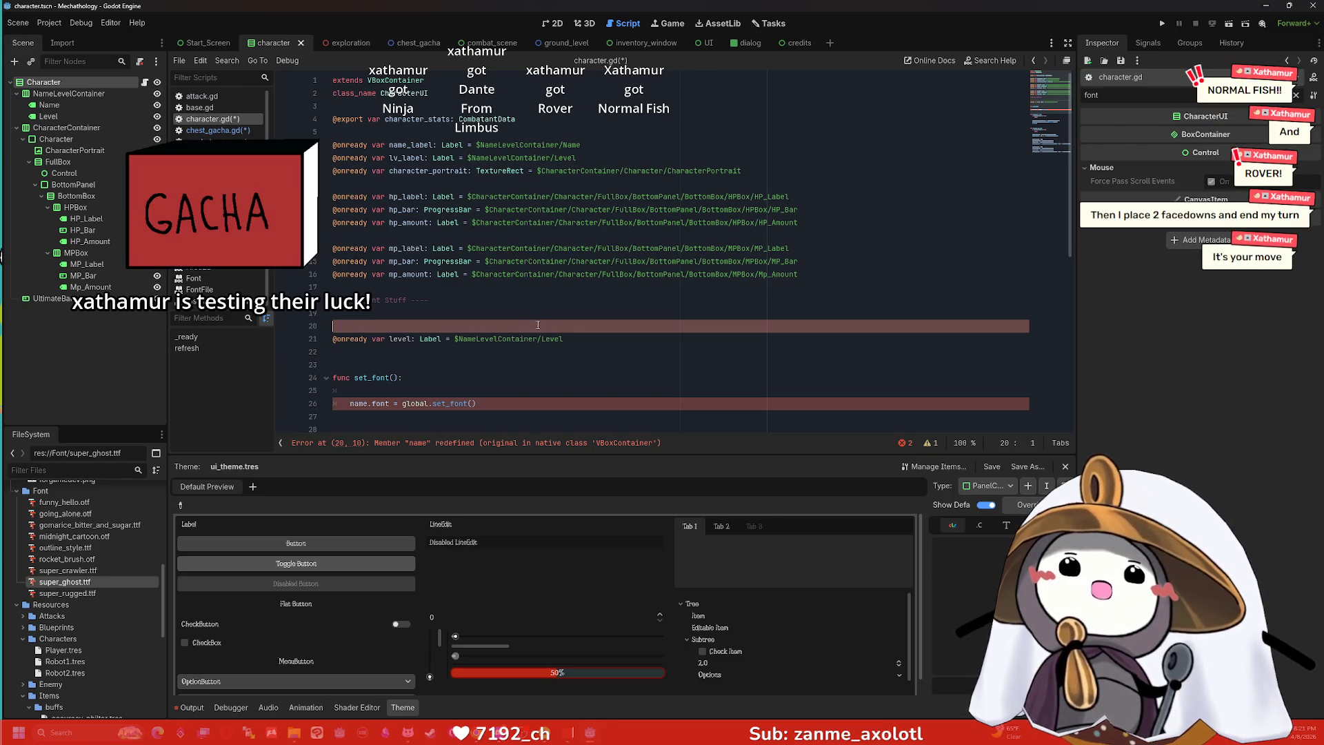
Delete empty line 20 so the level reference sits directly under the Font Stuff comment.
key(BackSpace)
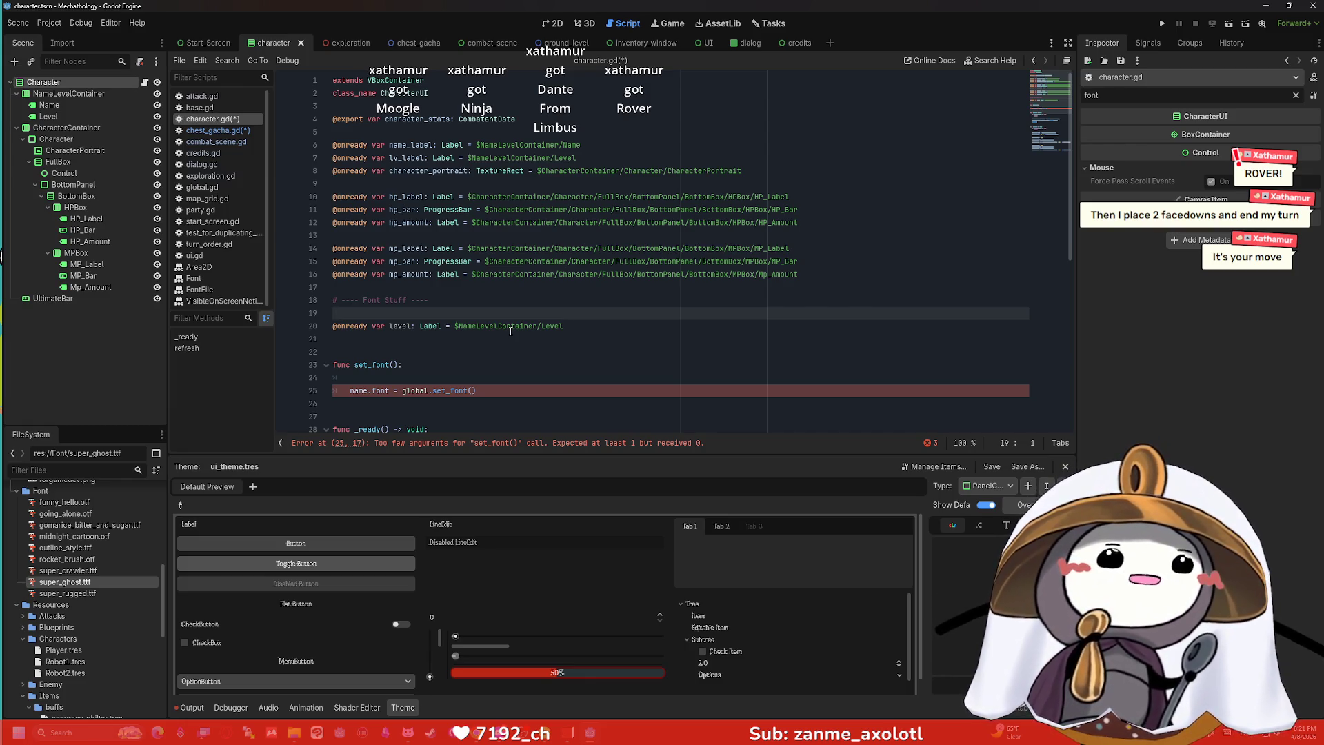
click(384, 334)
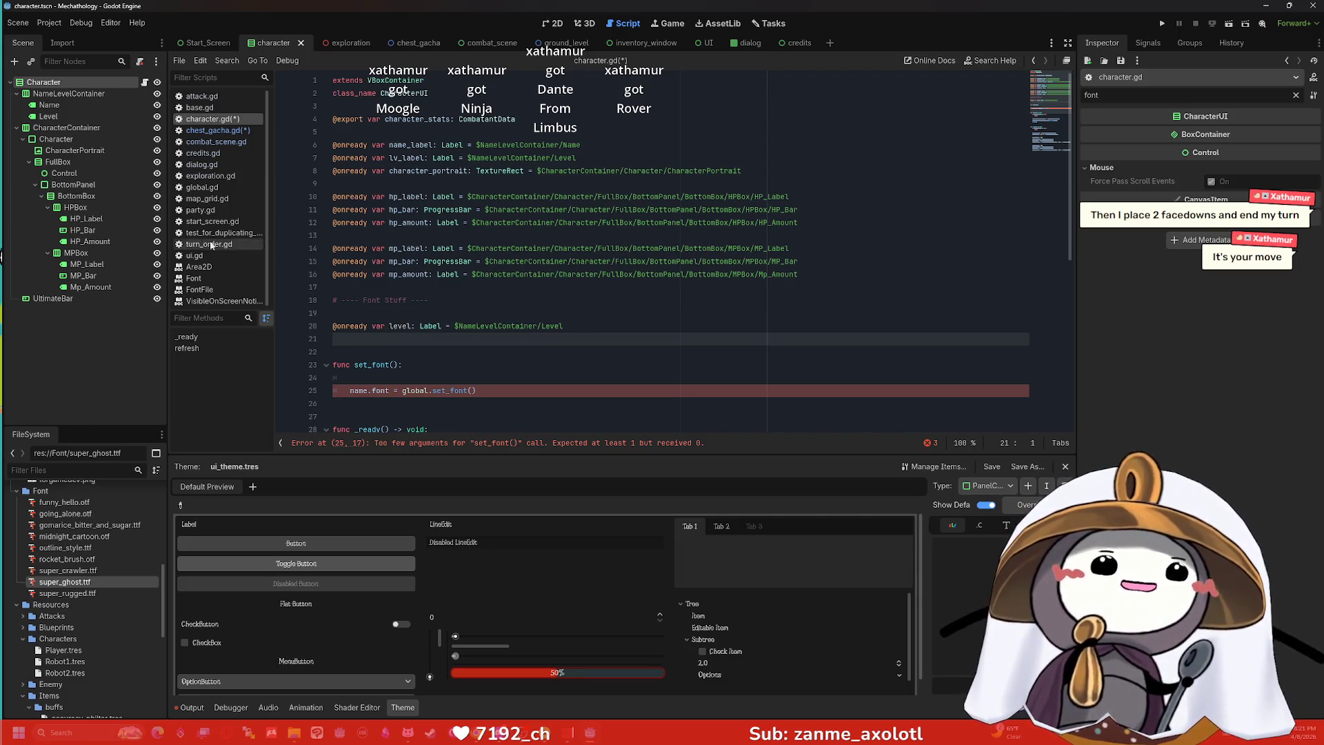
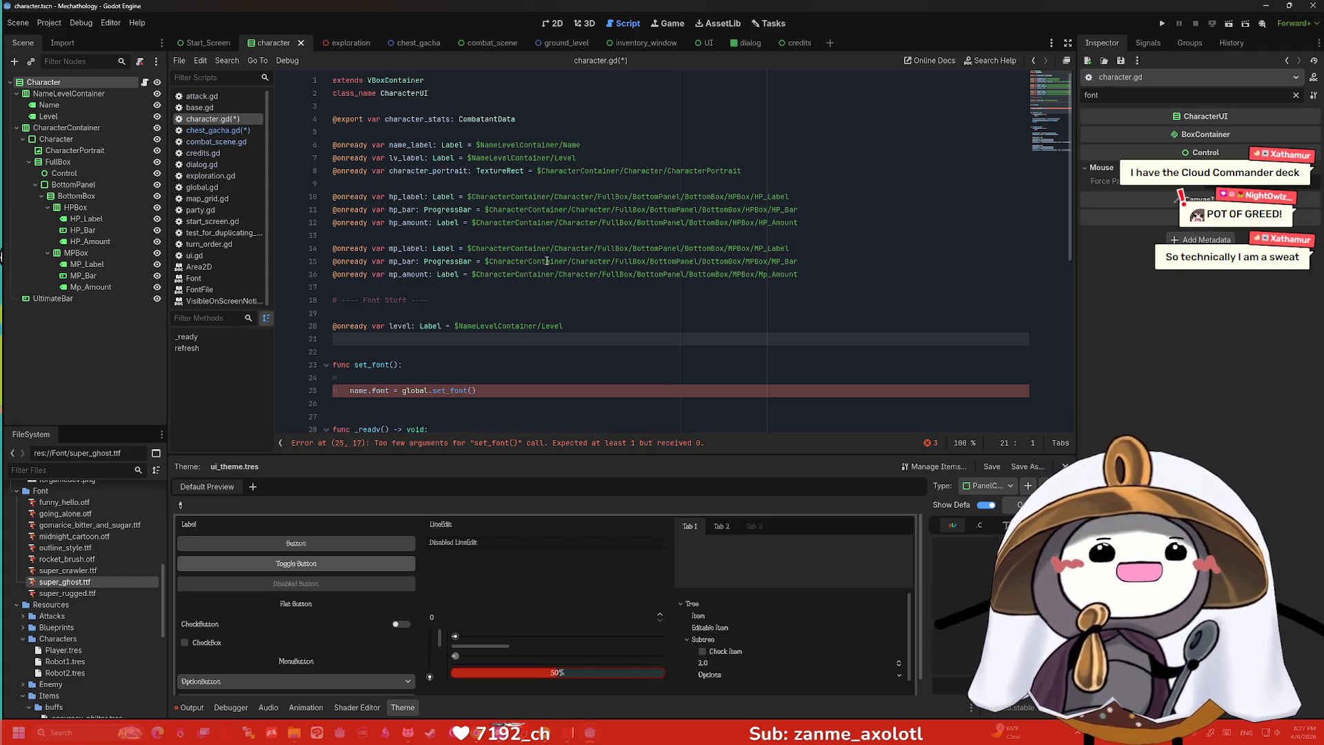
Insert a new indented line after line 25 in set_font() and select the set_font() call.
scroll(471, 325, down, 1)
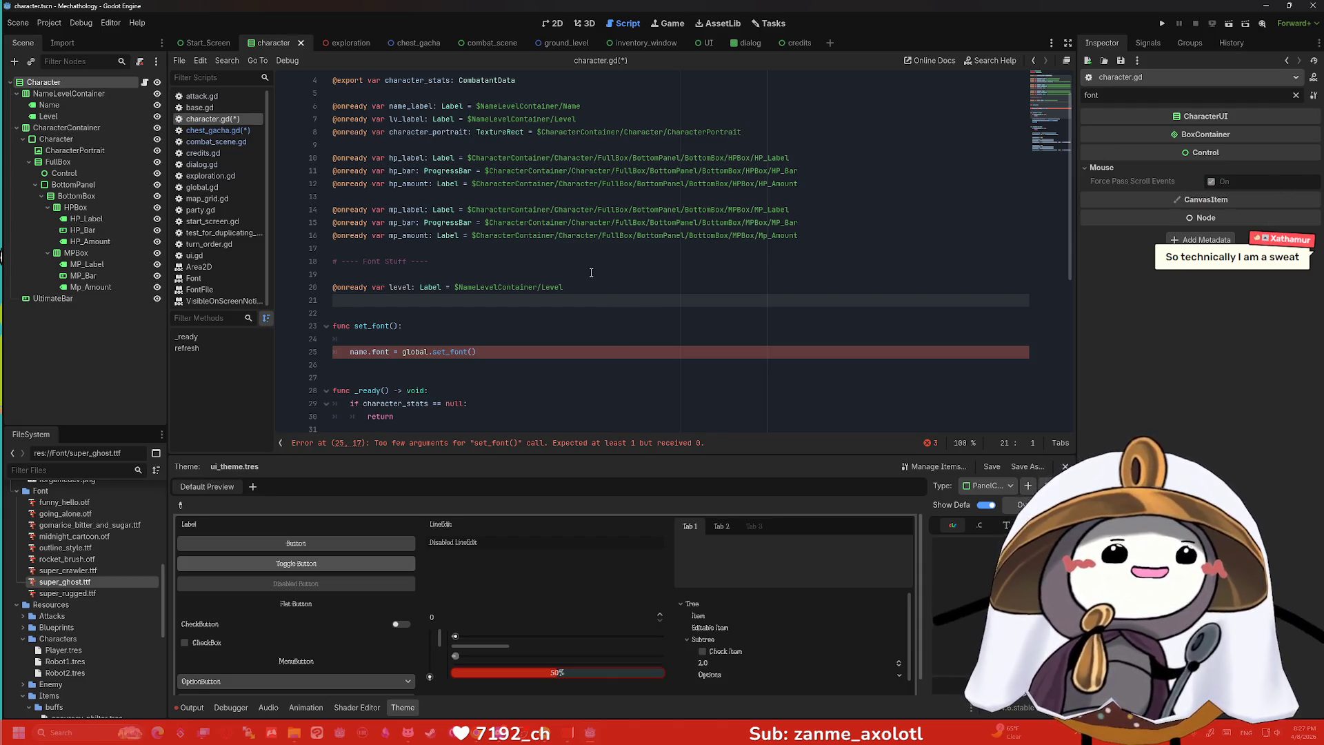
click(586, 314)
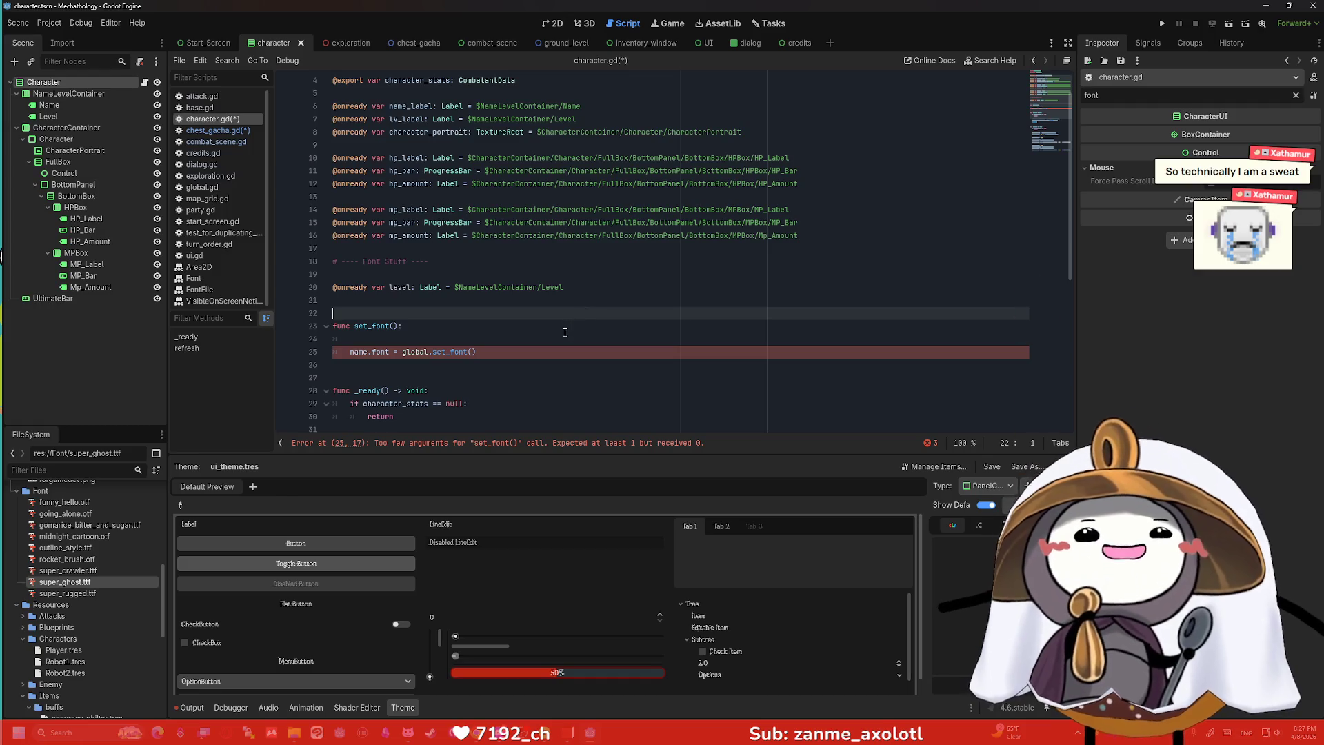
click(544, 355)
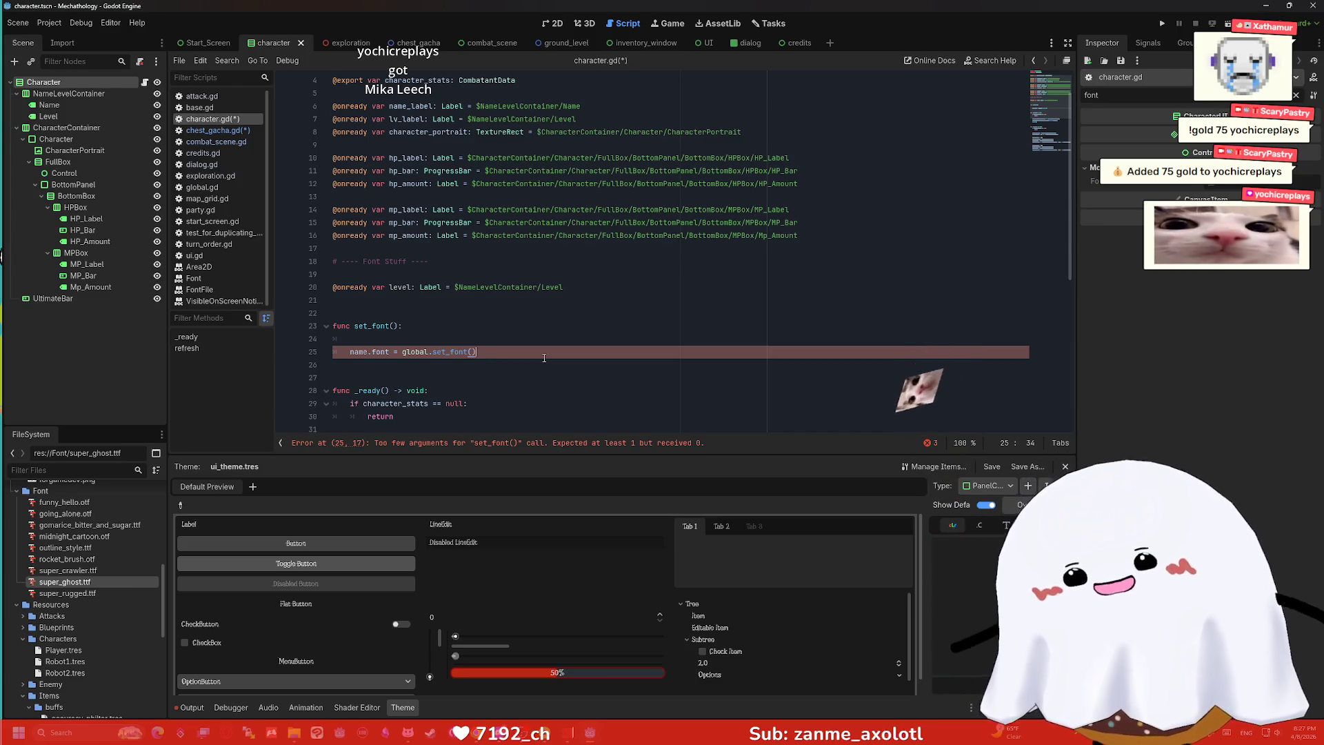
key(Return)
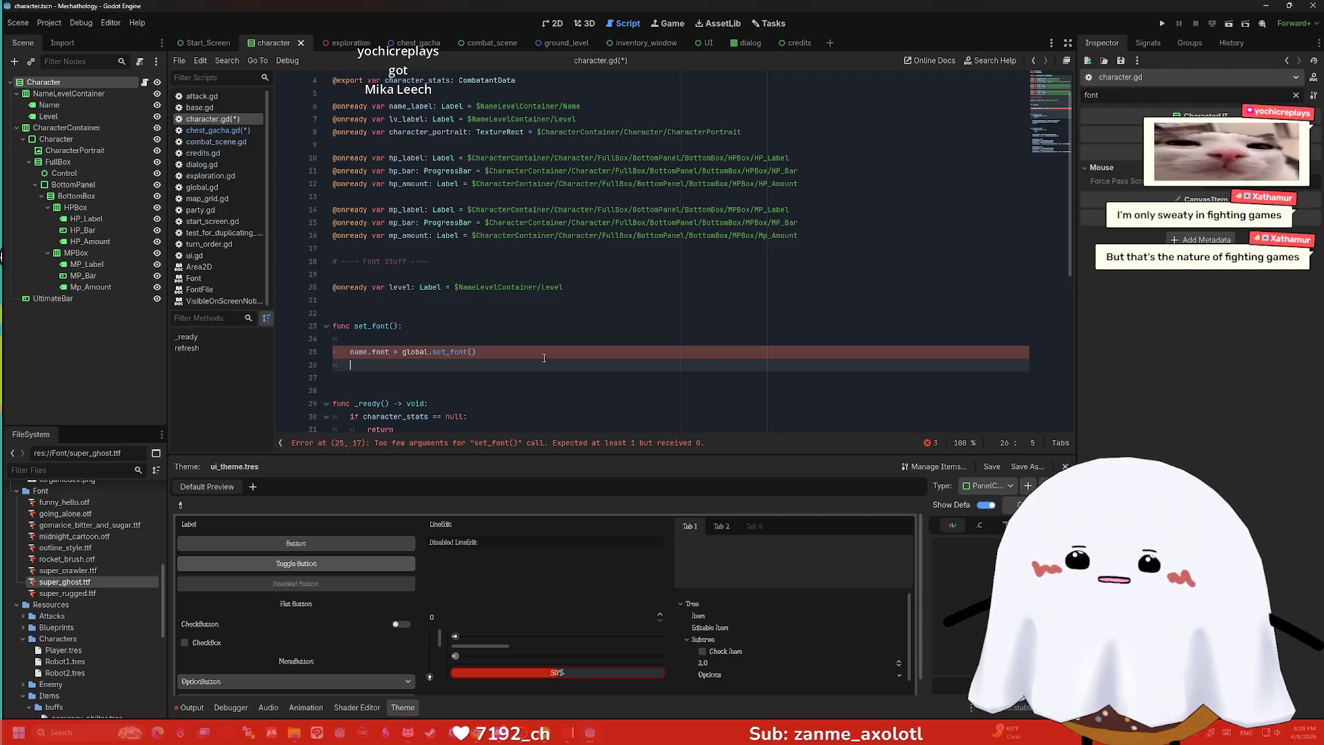
drag(476, 352, 432, 351)
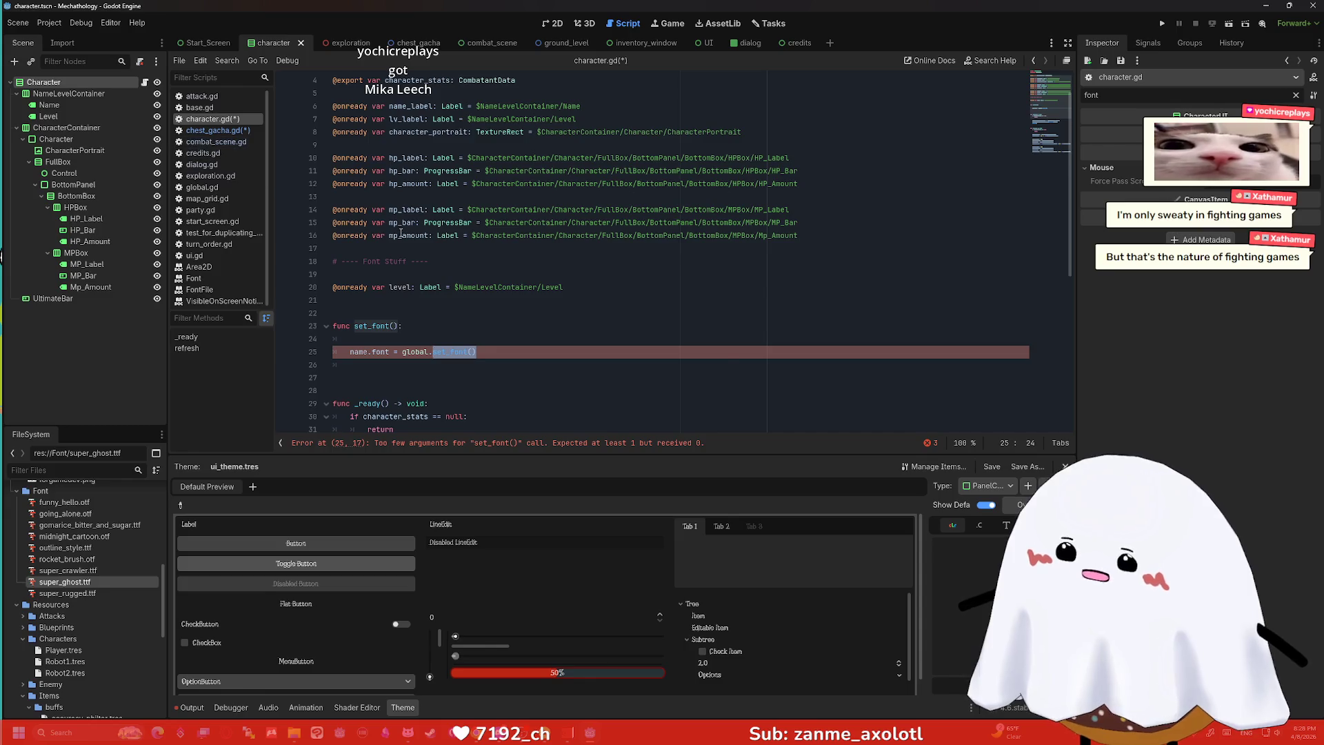
Replace the set_font() call with font_selected and rename name to name_label on line 25.
key(BackSpace)
key(ctrl+z)
text(font_selected)
key(Return)
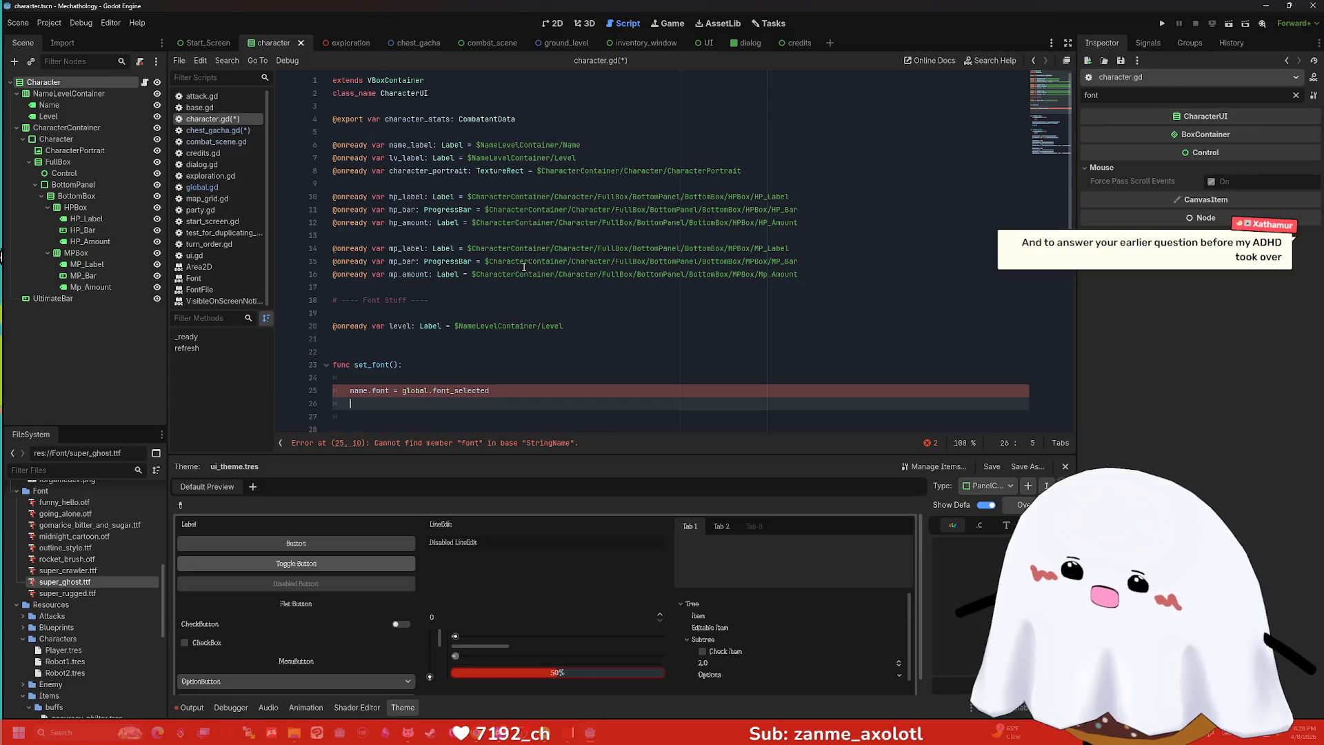
click(369, 391)
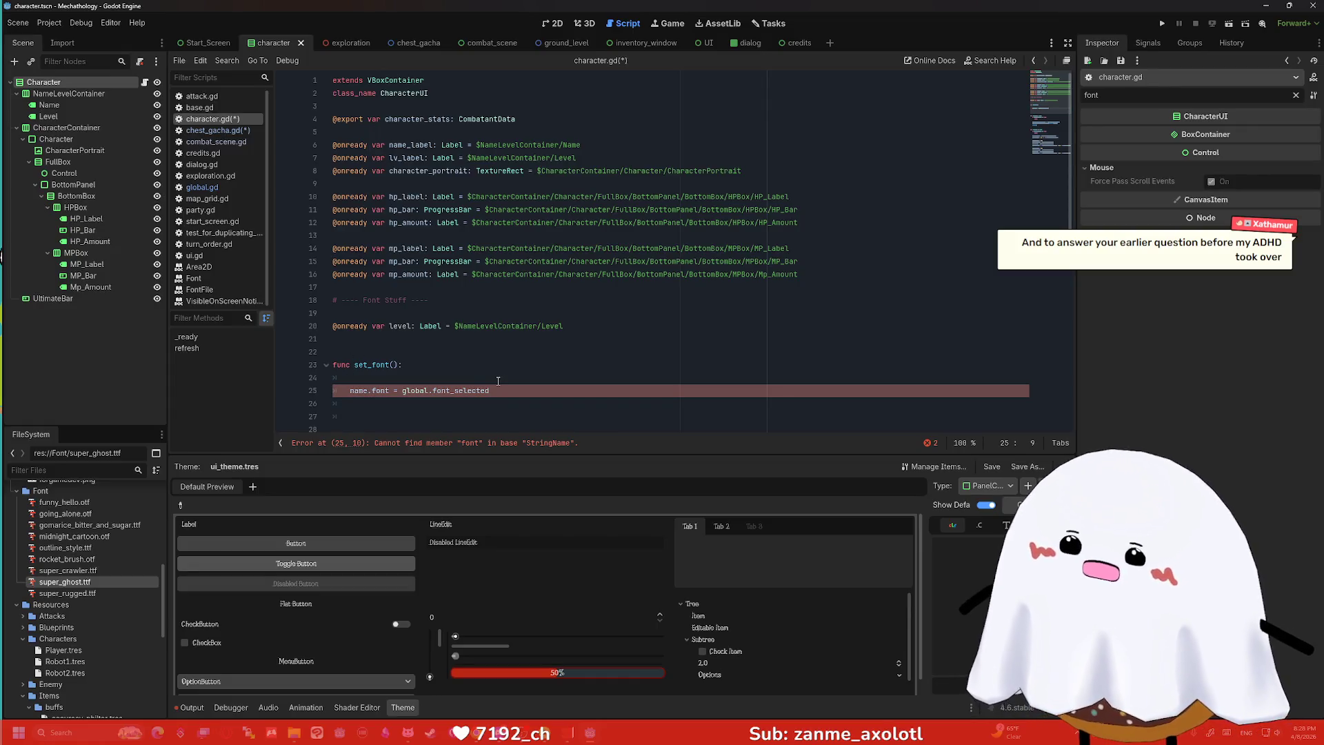
text(_label)
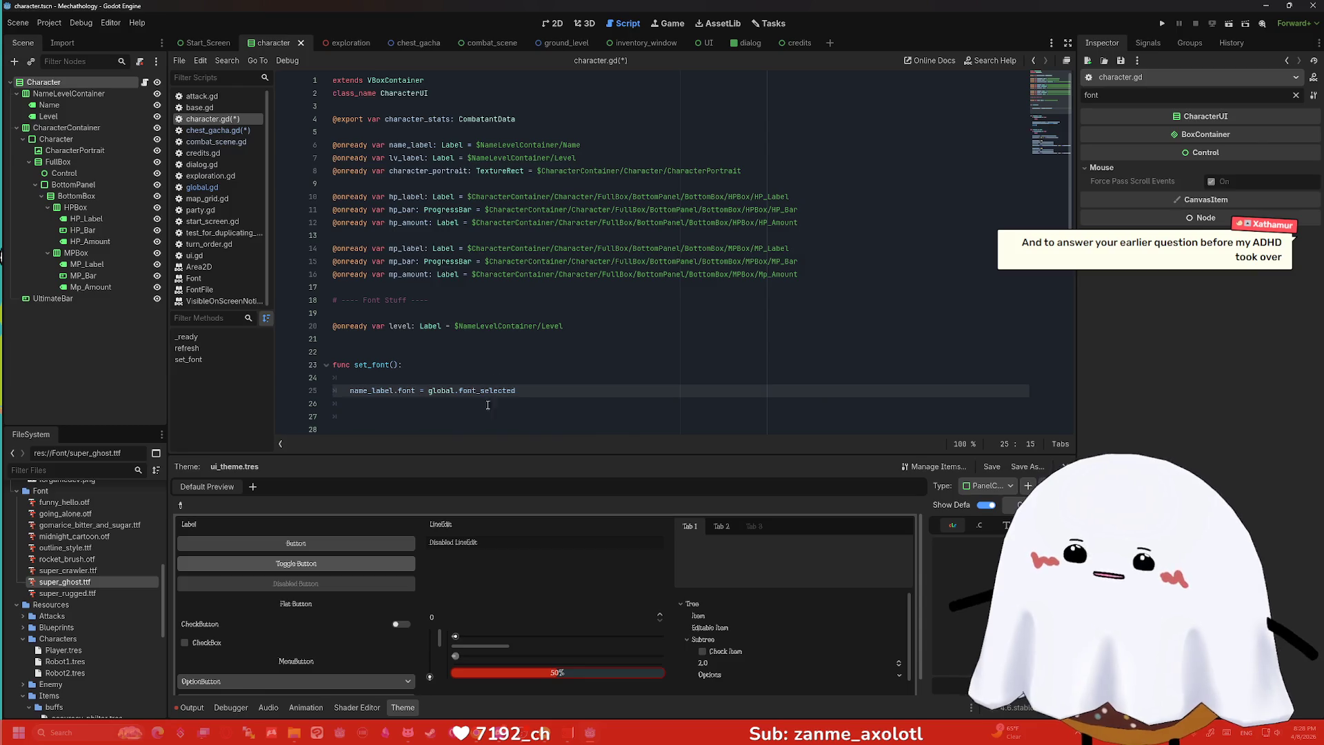
Add a line 'level.font = global.font_selected' by copying global.font_selected from line 25.
click(531, 391)
scroll(575, 362, down, 2)
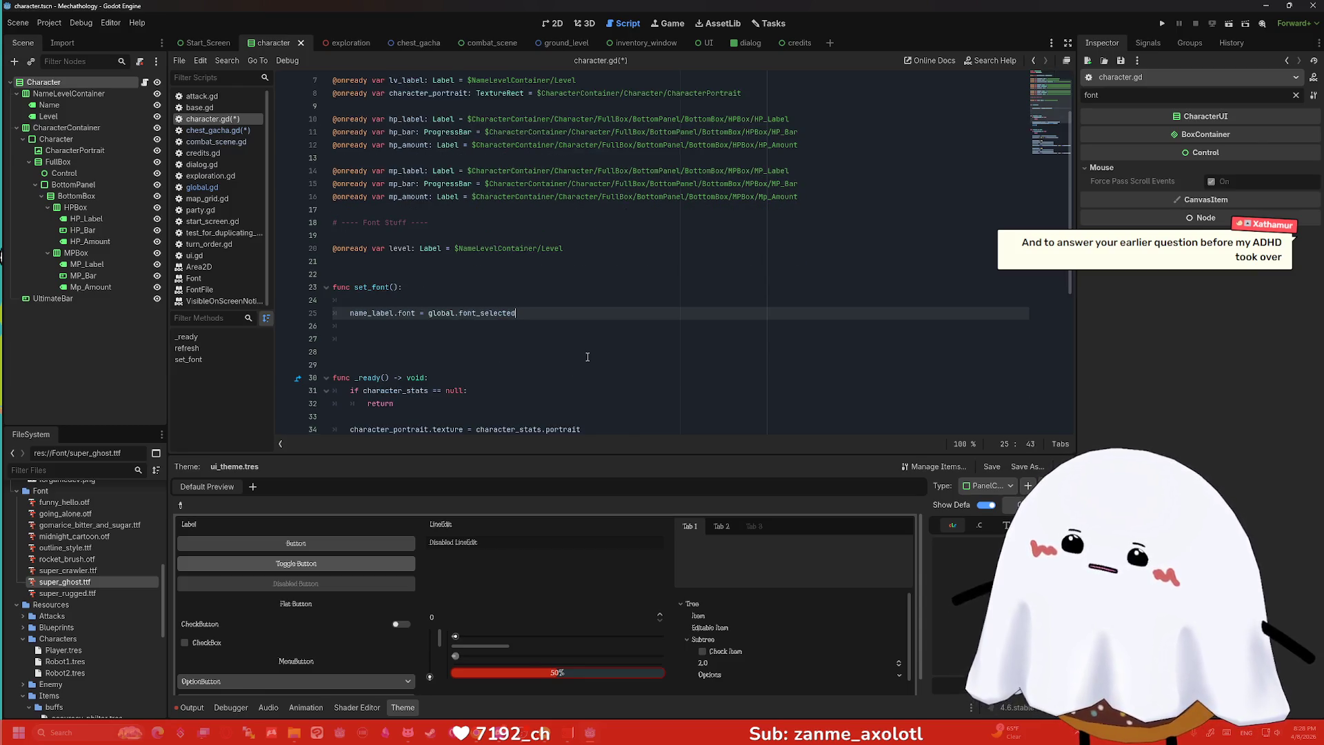
key(Return)
text(.font = glo)
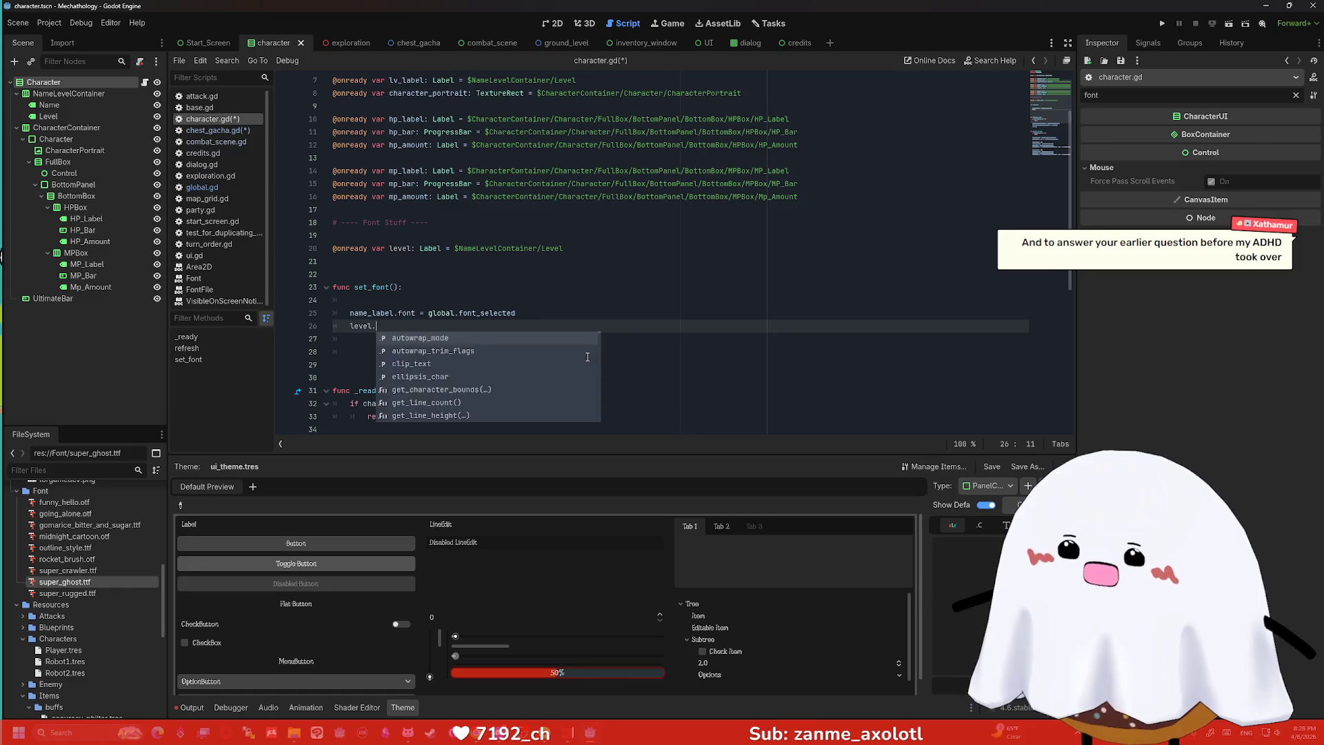
key(BackSpace)
key(BackSpace)
key(BackSpace)
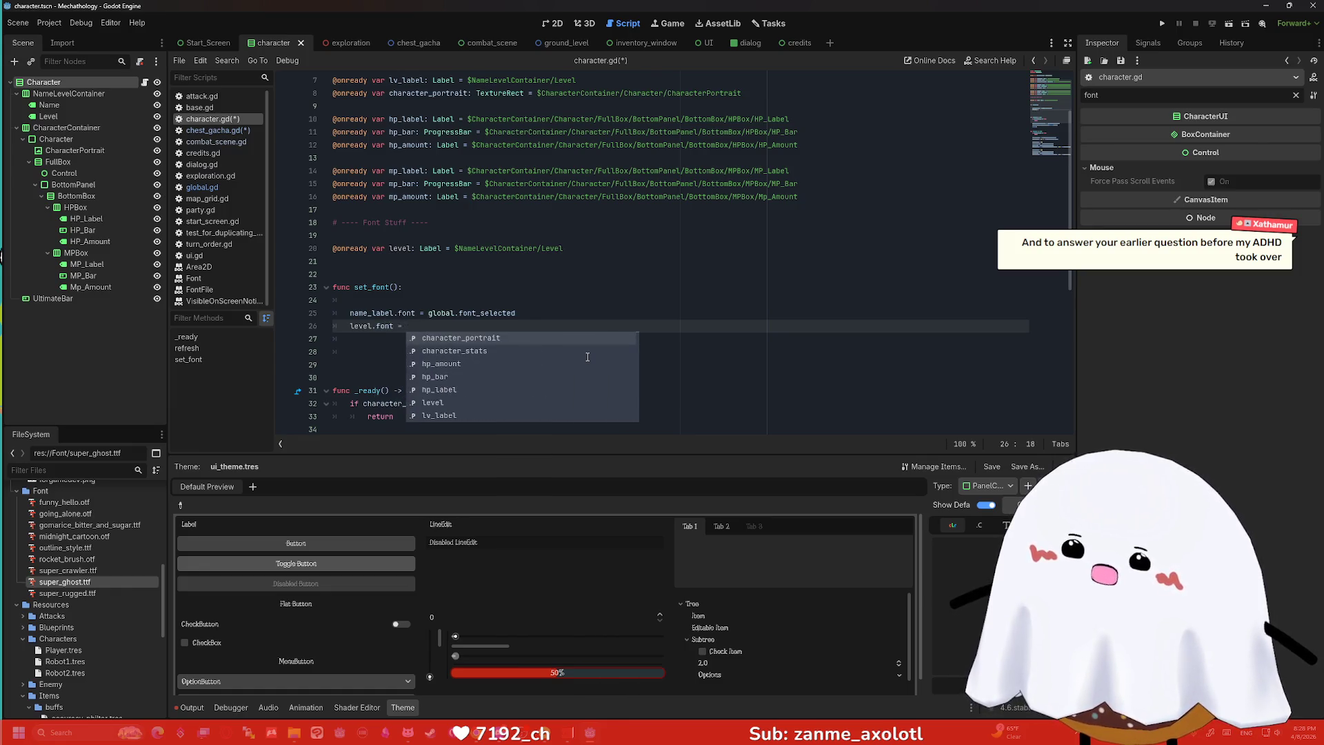
drag(523, 313, 430, 314)
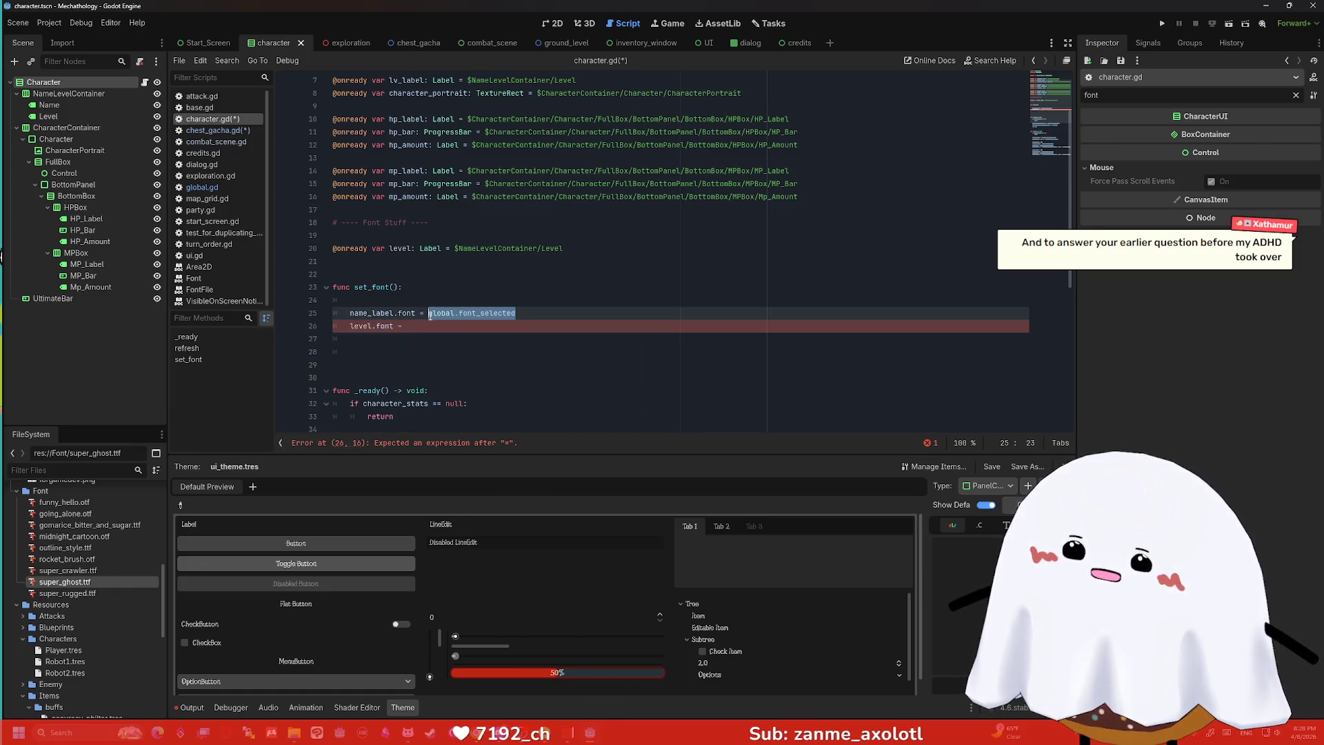
key(ctrl+c)
click(420, 328)
key(ctrl+v)
key(Return)
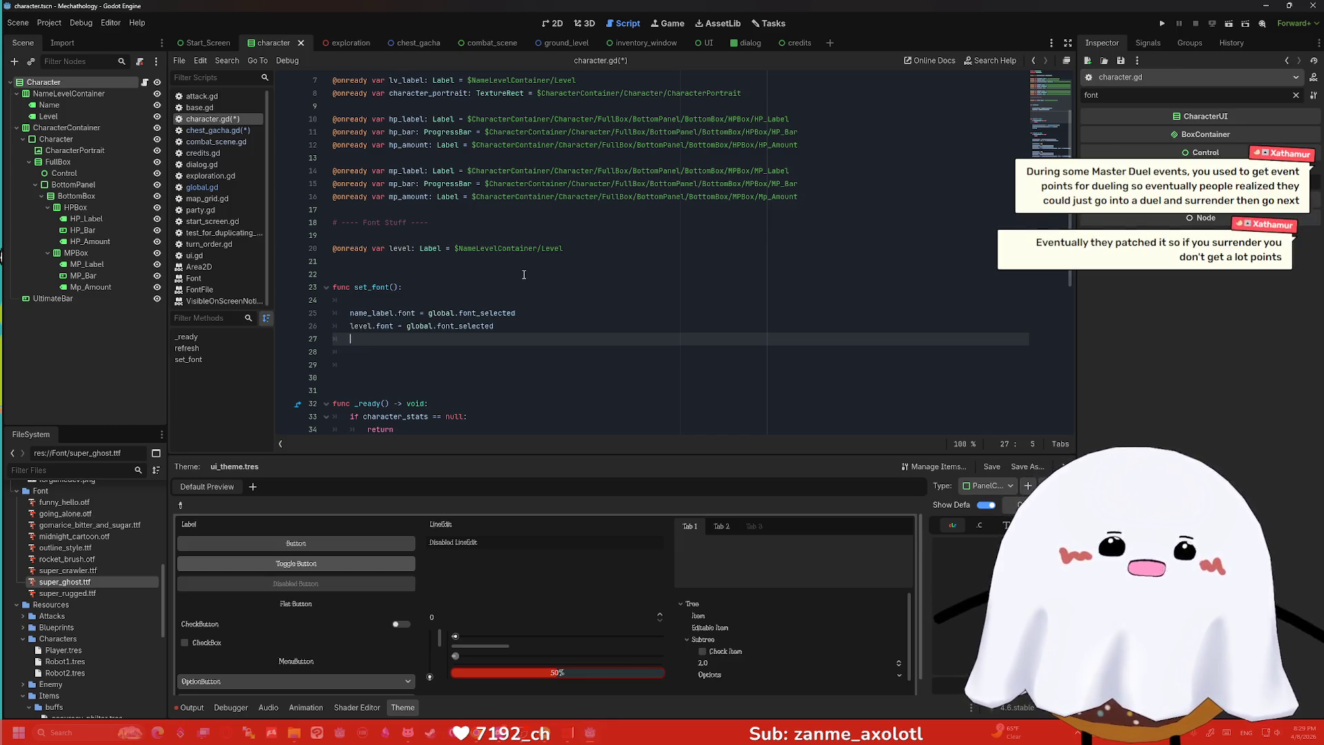
scroll(513, 300, up, 2)
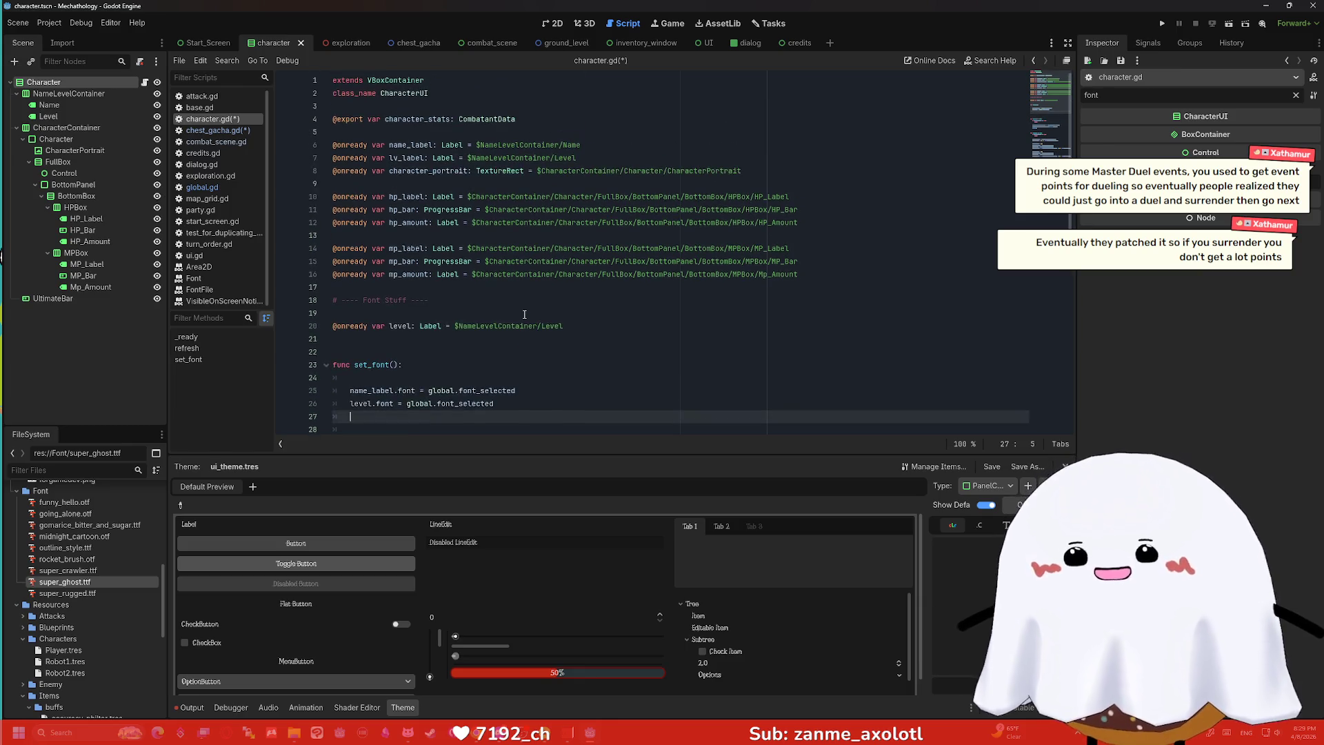
Add the line 'hp_label = global.font_selected' on line 27.
scroll(524, 314, down, 1)
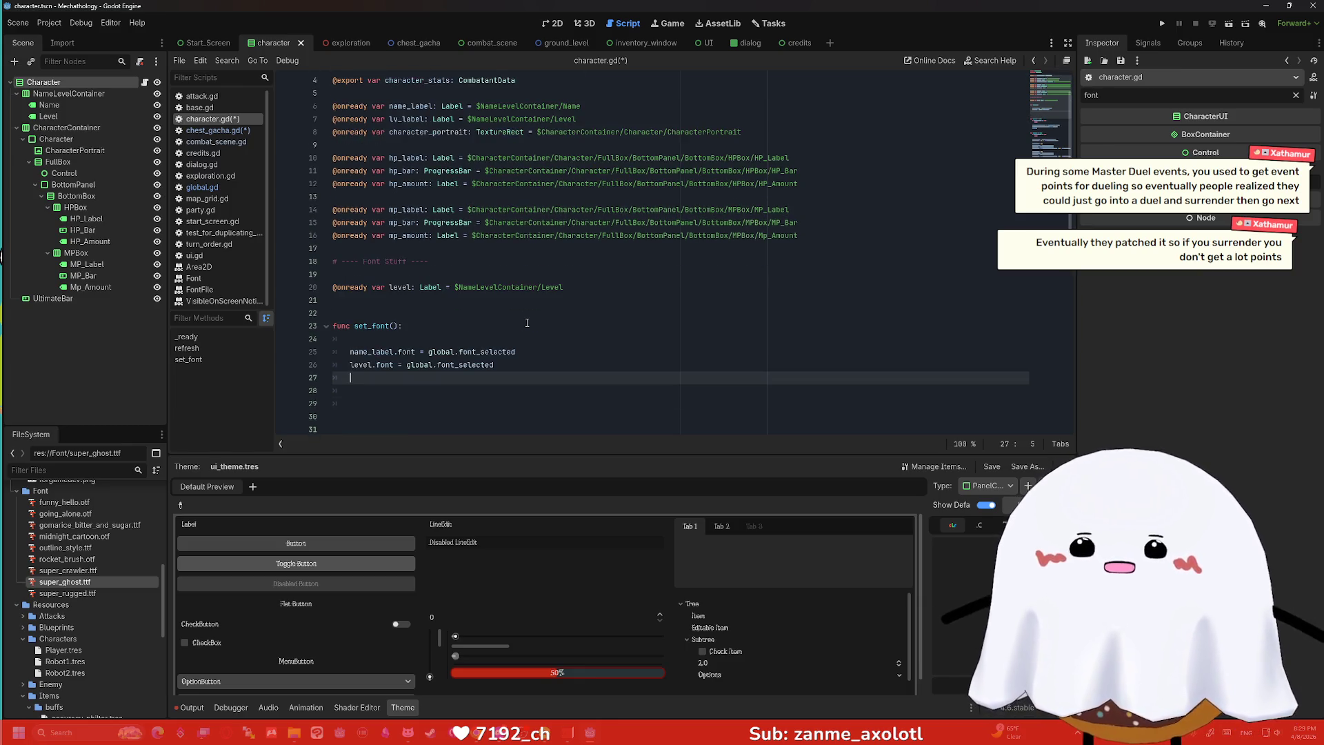
text(hp_)
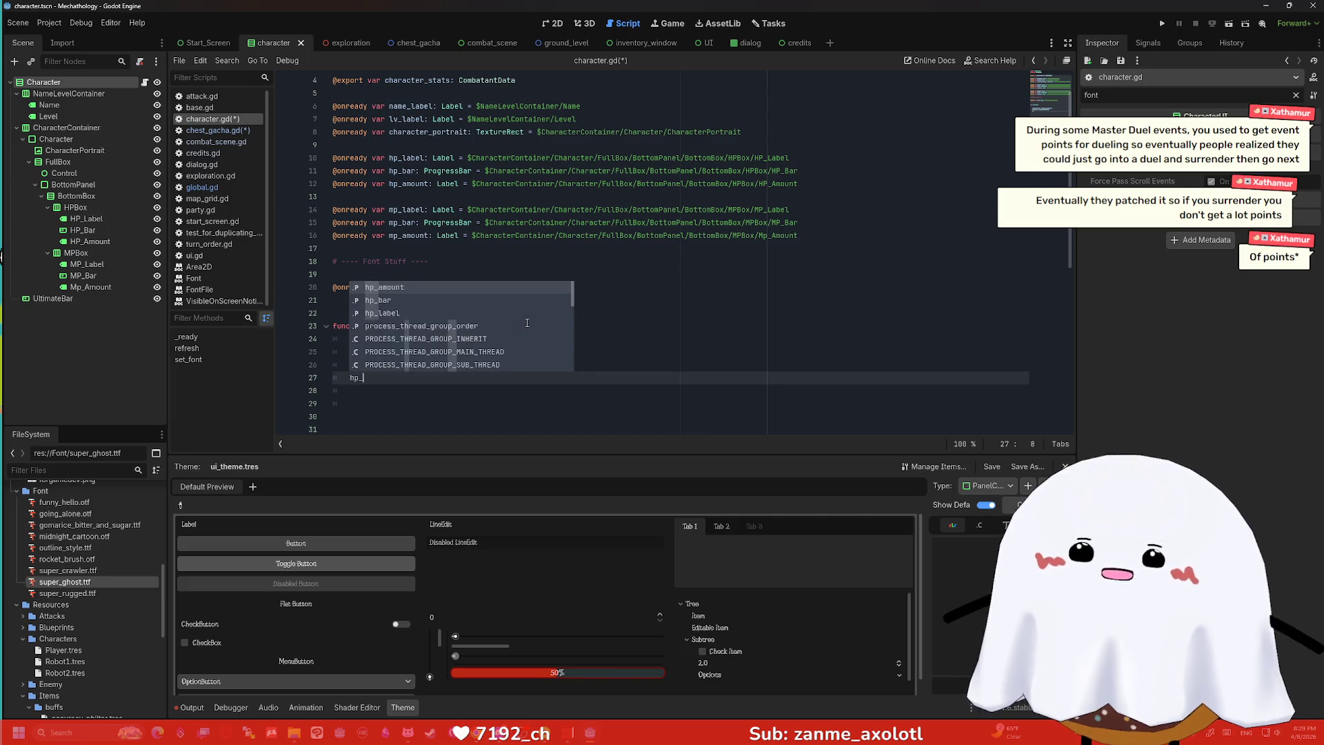
text(label.)
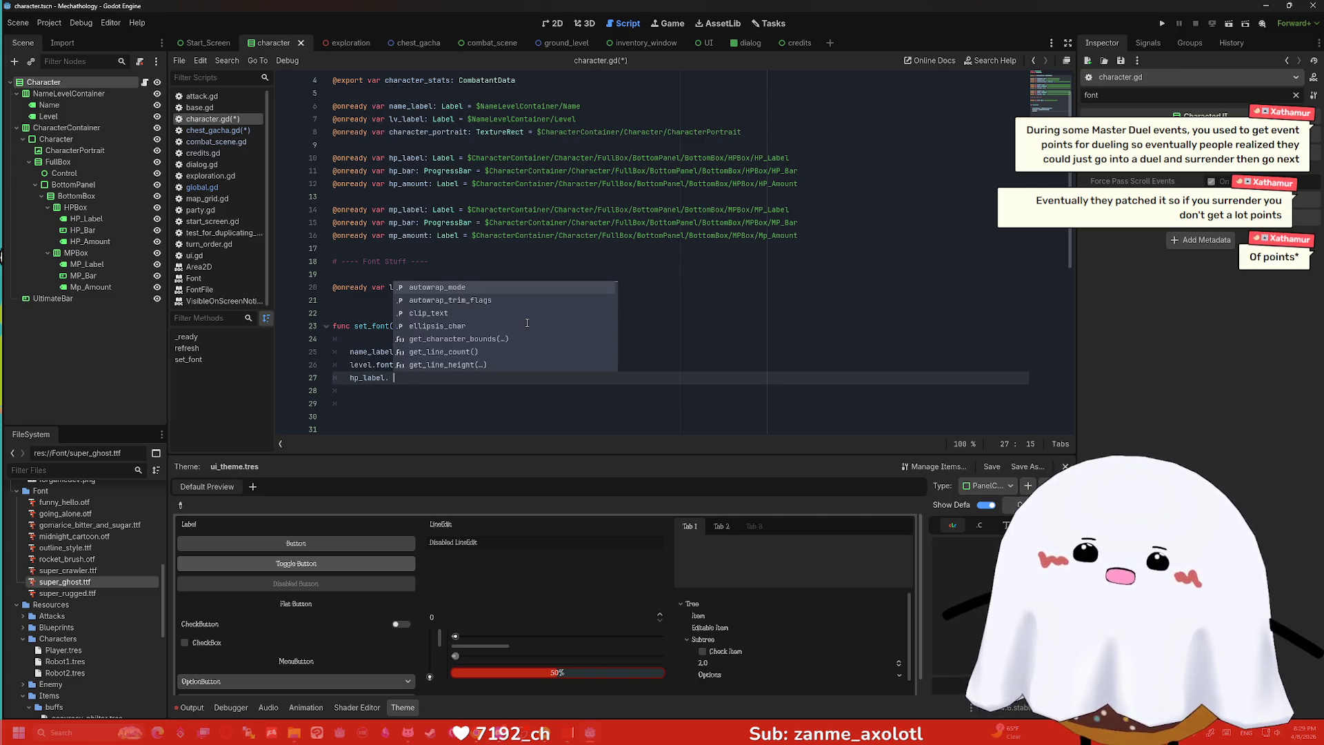
key(BackSpace)
key(BackSpace)
text(= global.font_selected)
key(Return)
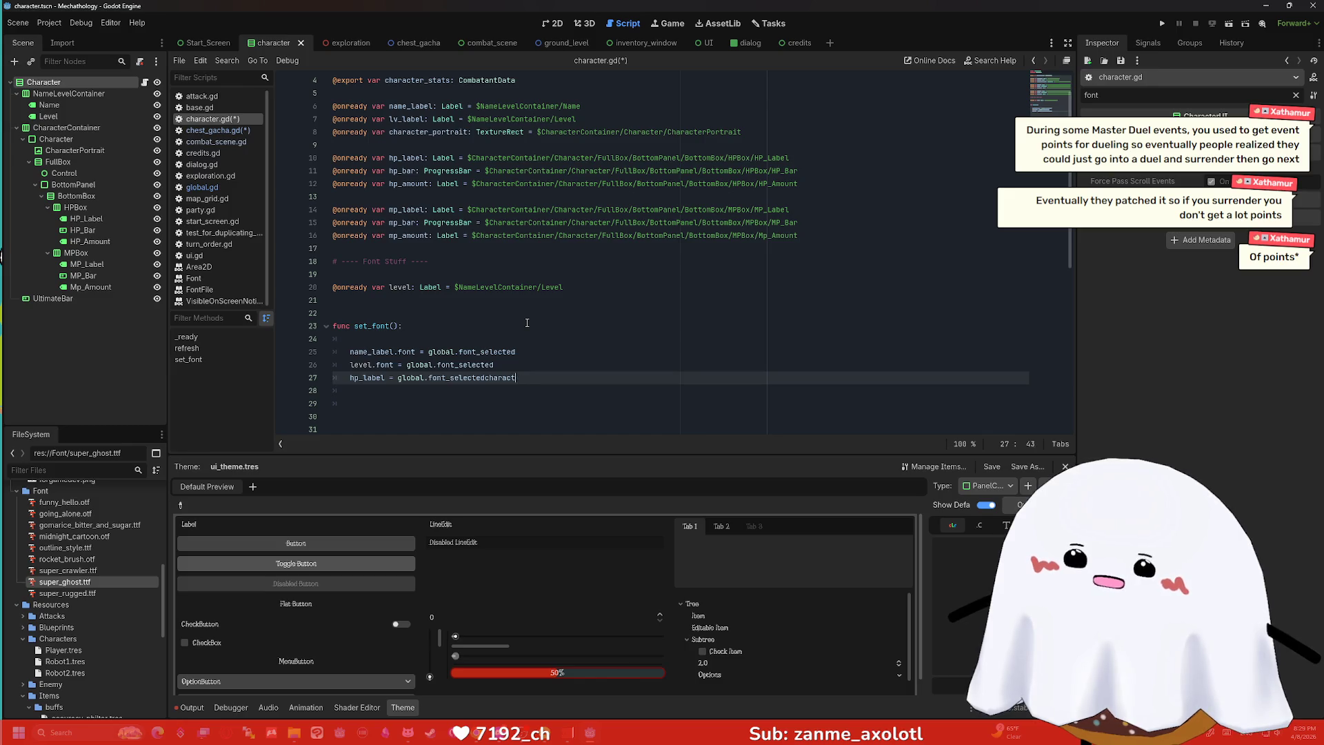
key(Return)
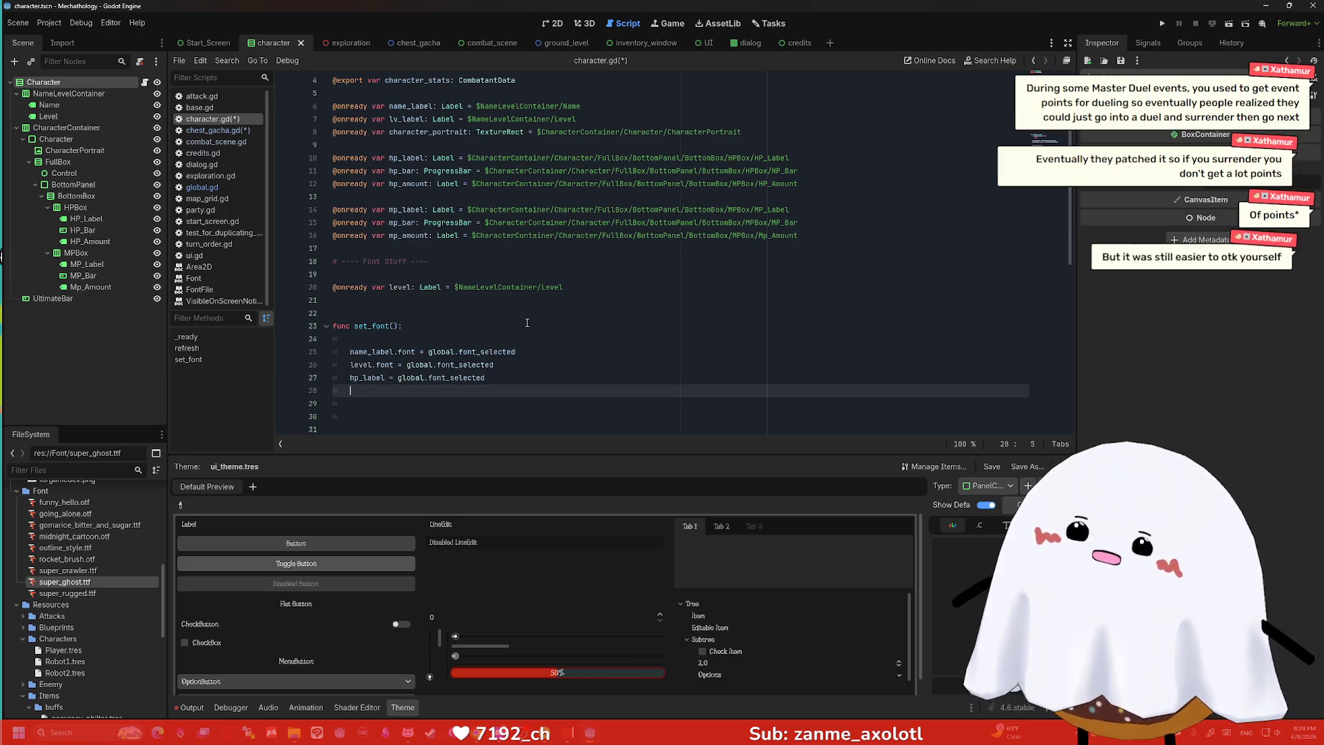
Add 'hp_amount.font = global.font_selected' and insert the missing .font after hp_label.
text(hp_am)
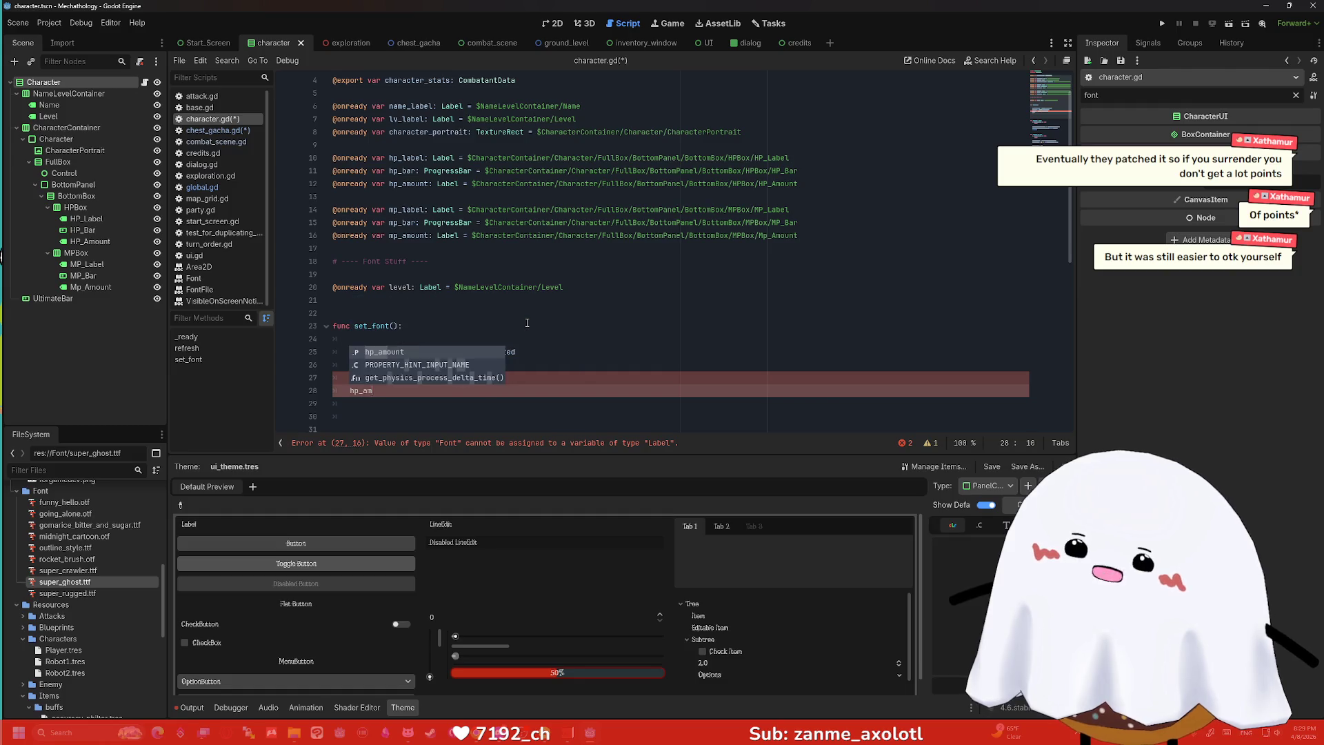
text(ount.font)
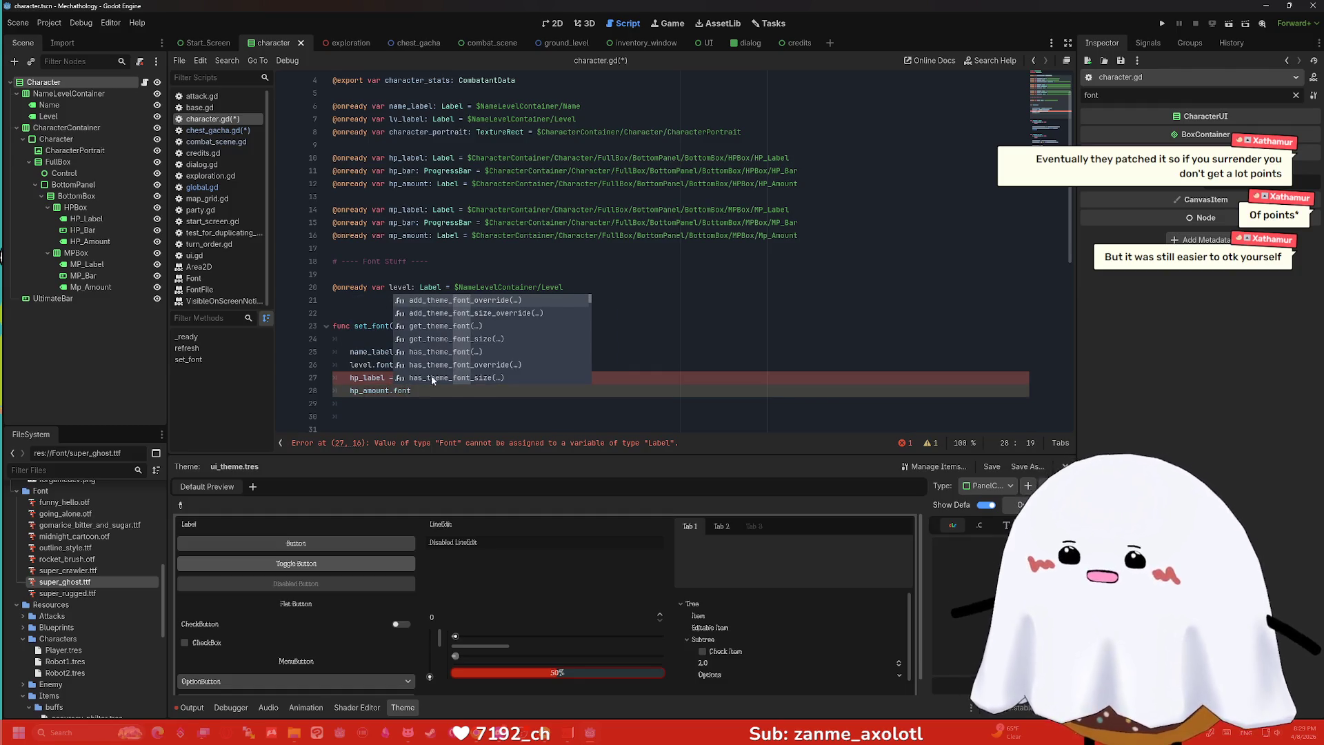
click(387, 378)
text(.font)
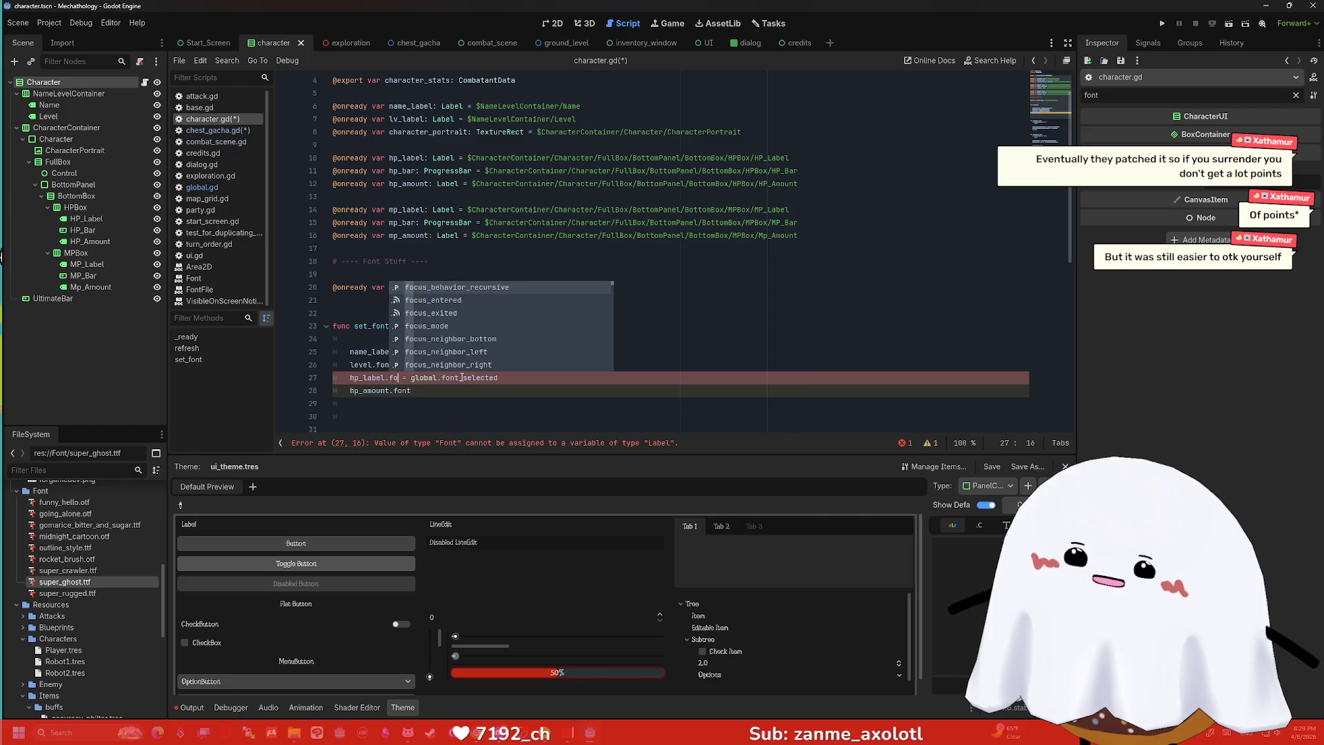
click(489, 390)
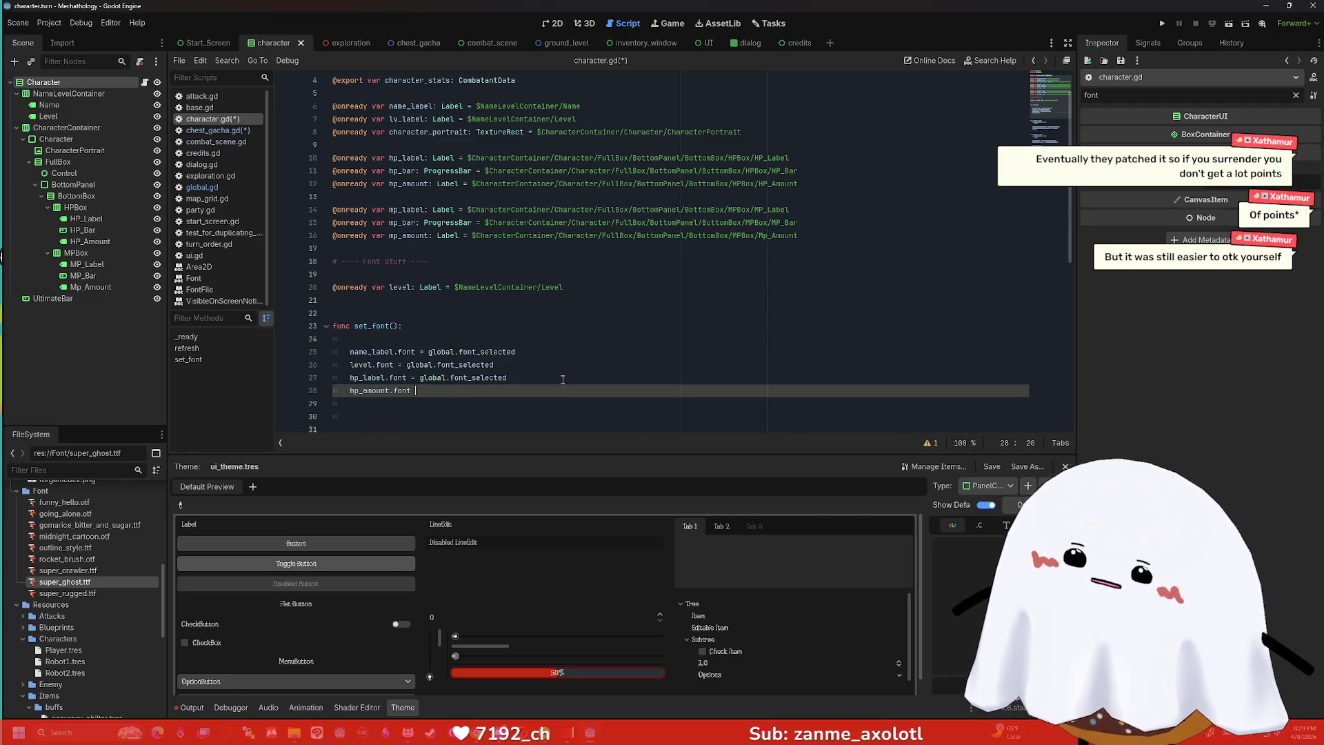
text(= global.font_selected)
key(Return)
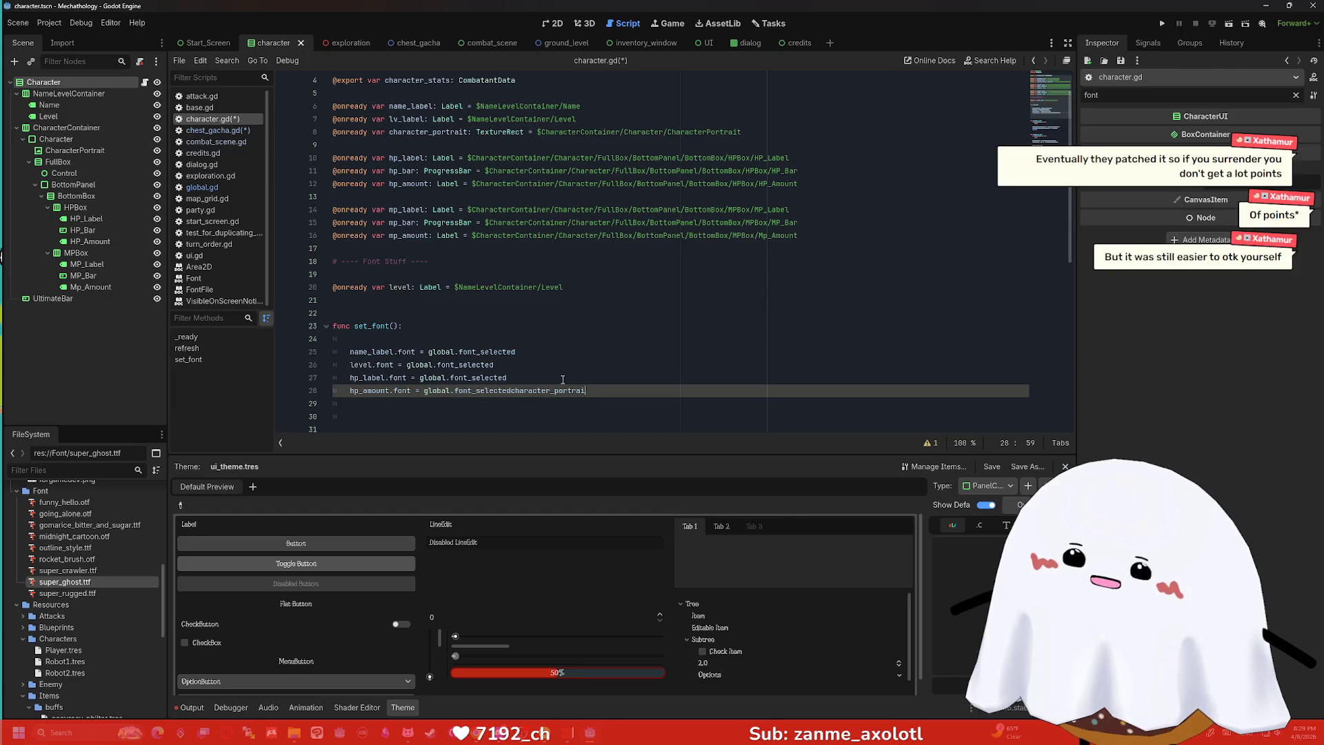
key(ctrl+z)
key(Return)
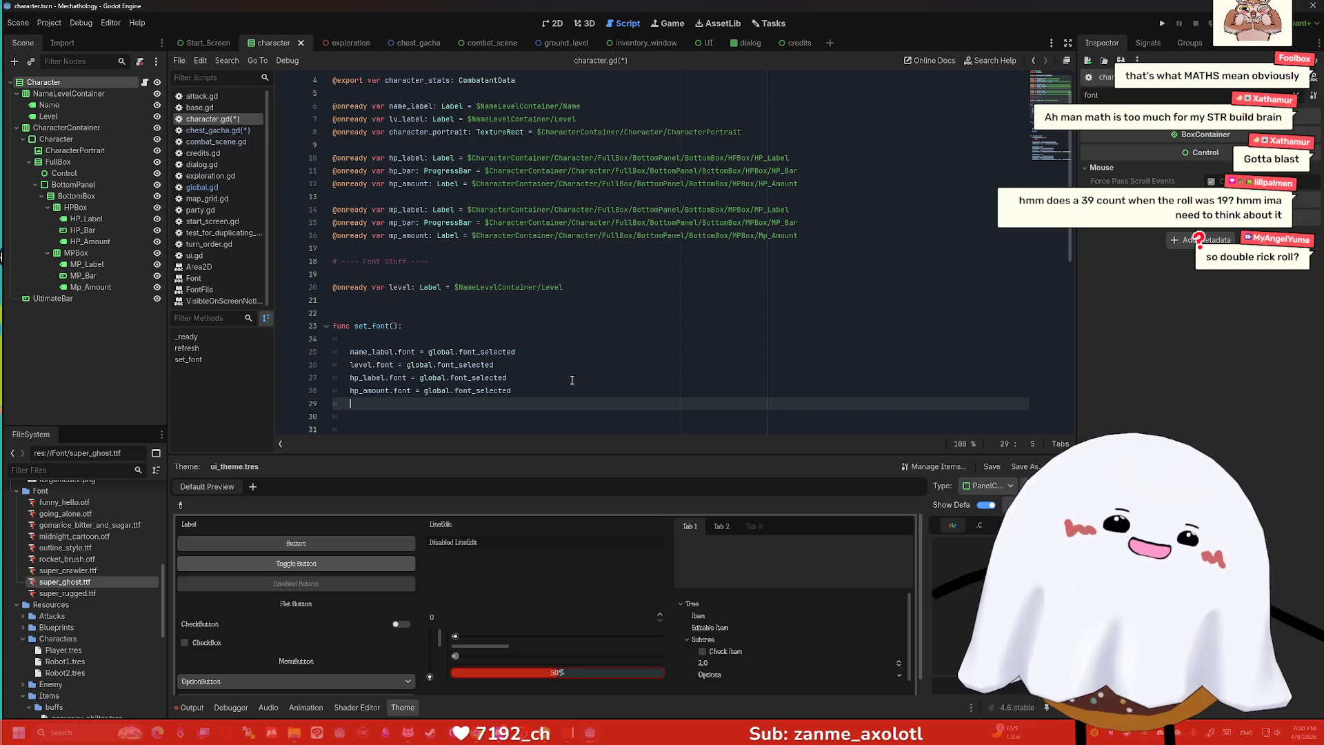
Bring up the Windows task switcher with Alt+Tab.
key(alt+Tab)
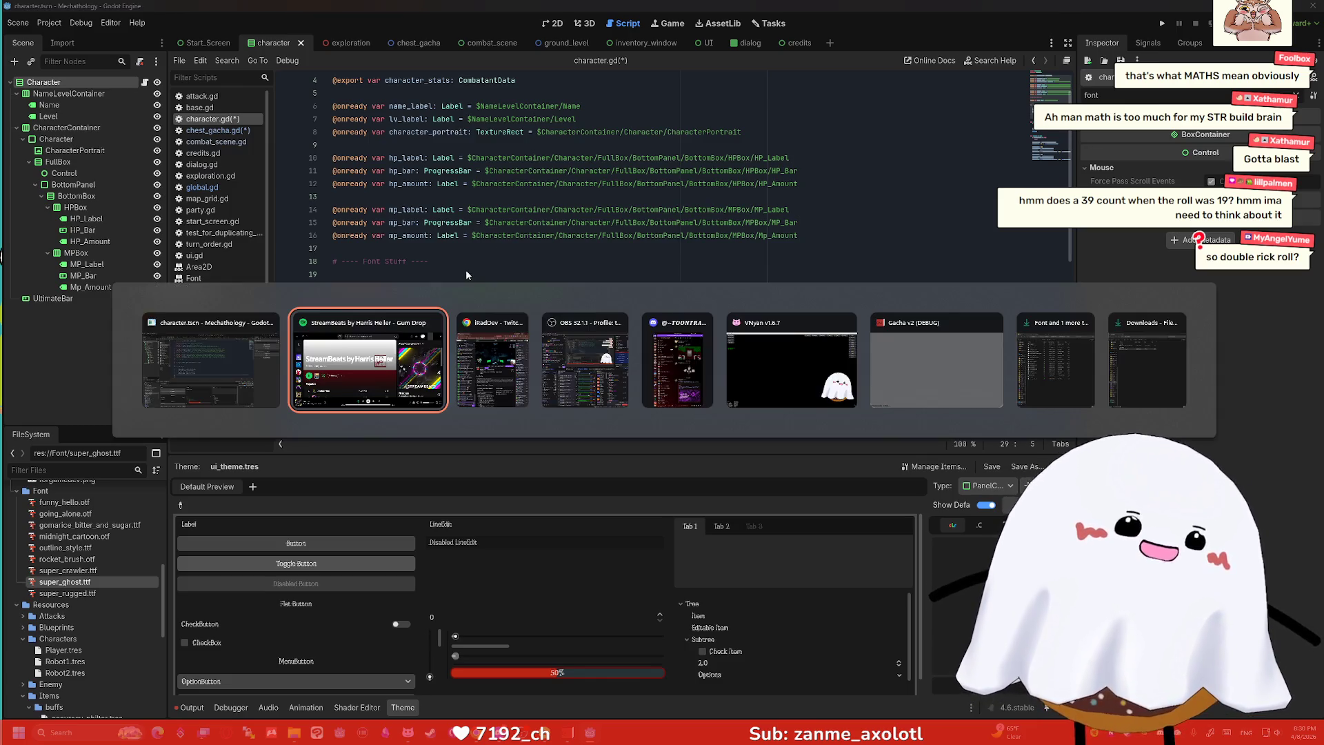
Switch to VNyan, open an enlarged Node Graphs window, and show the Dances graph.
click(759, 375)
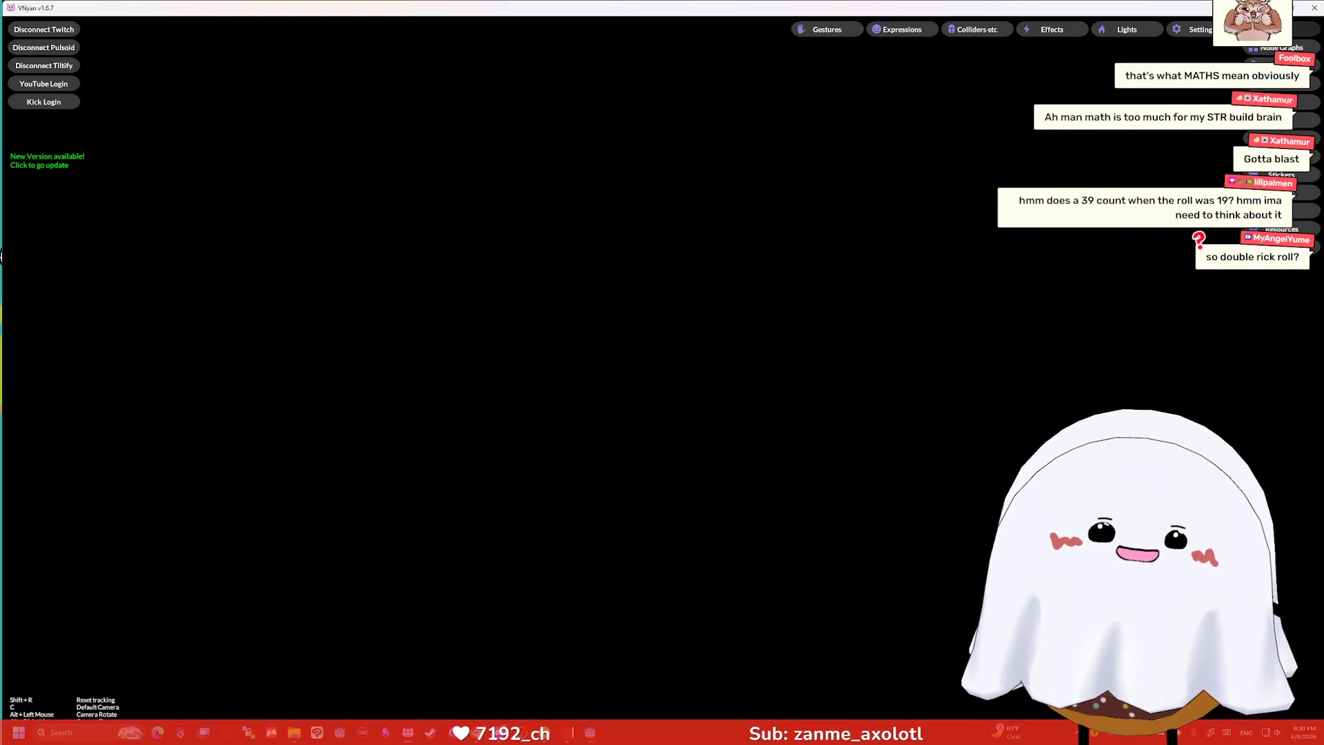
click(1280, 48)
drag(747, 88, 656, 61)
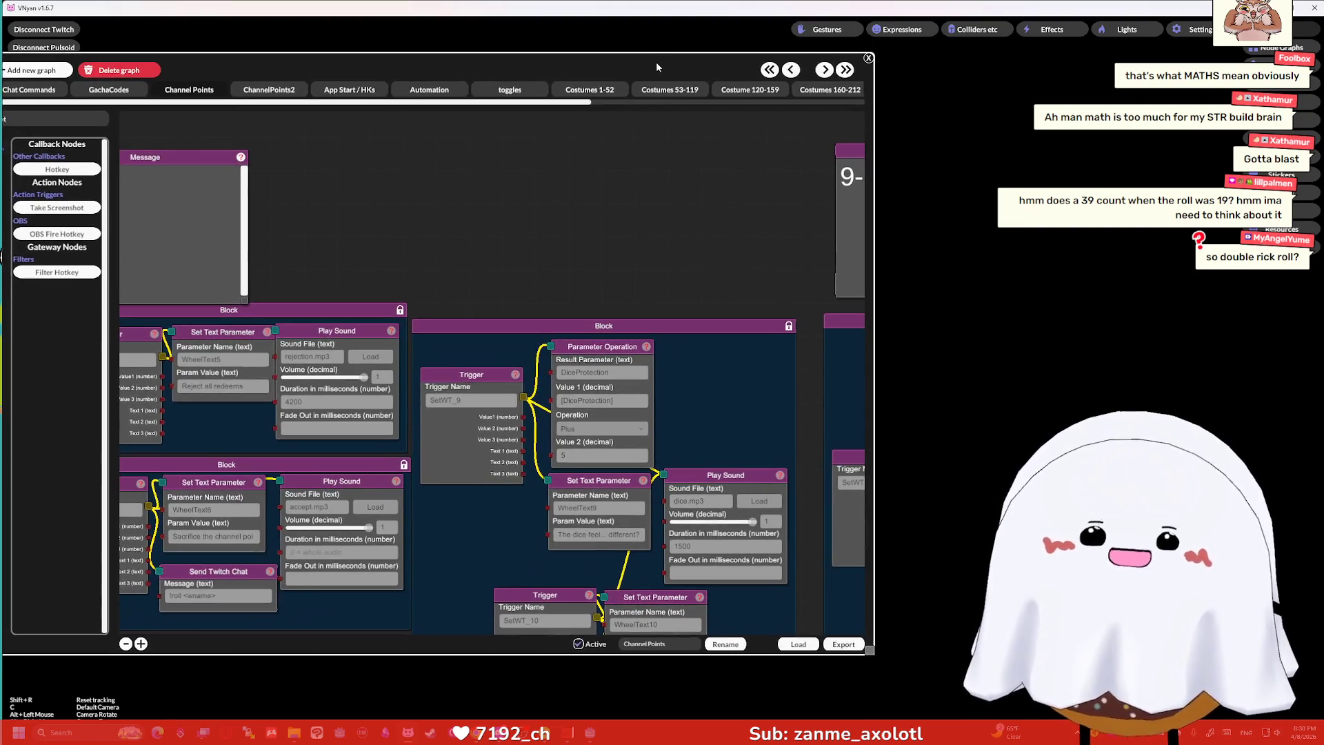
drag(868, 648, 1000, 702)
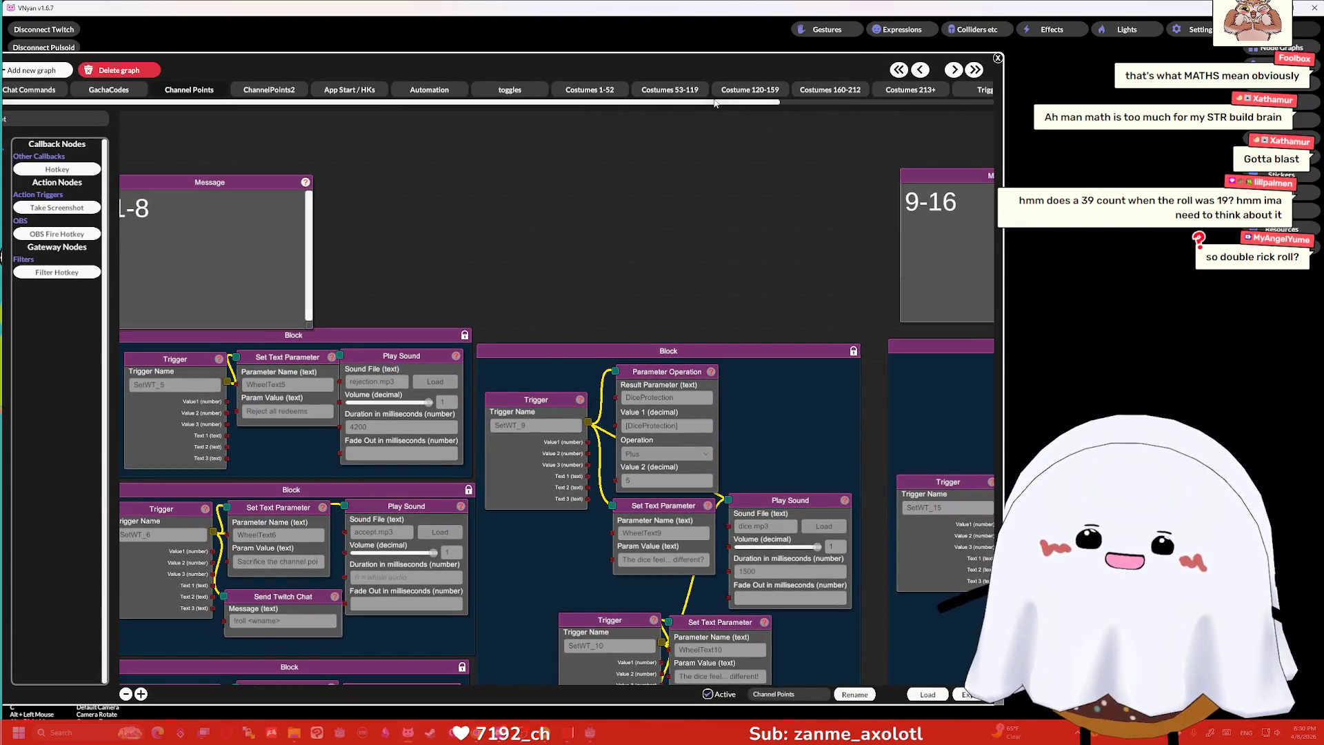
mouse_move(680, 106)
mouse_down()
mouse_move(748, 113)
mouse_move(685, 96)
mouse_move(788, 88)
mouse_up()
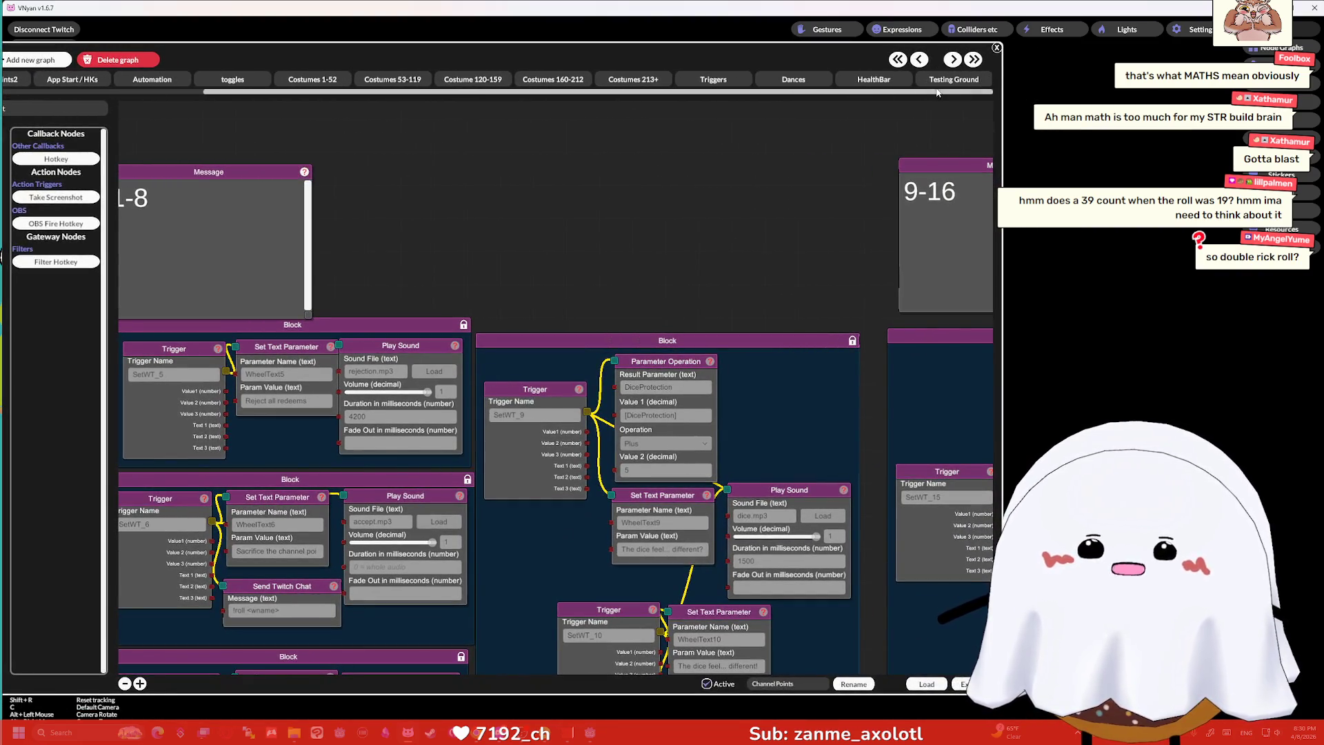
click(793, 80)
Bring the random-dance nodes into view and cut the SuperRareDance maximum down to 1.
mouse_move(571, 263)
mouse_down()
mouse_move(668, 295)
mouse_move(818, 305)
mouse_move(616, 401)
mouse_up()
drag(735, 238, 571, 239)
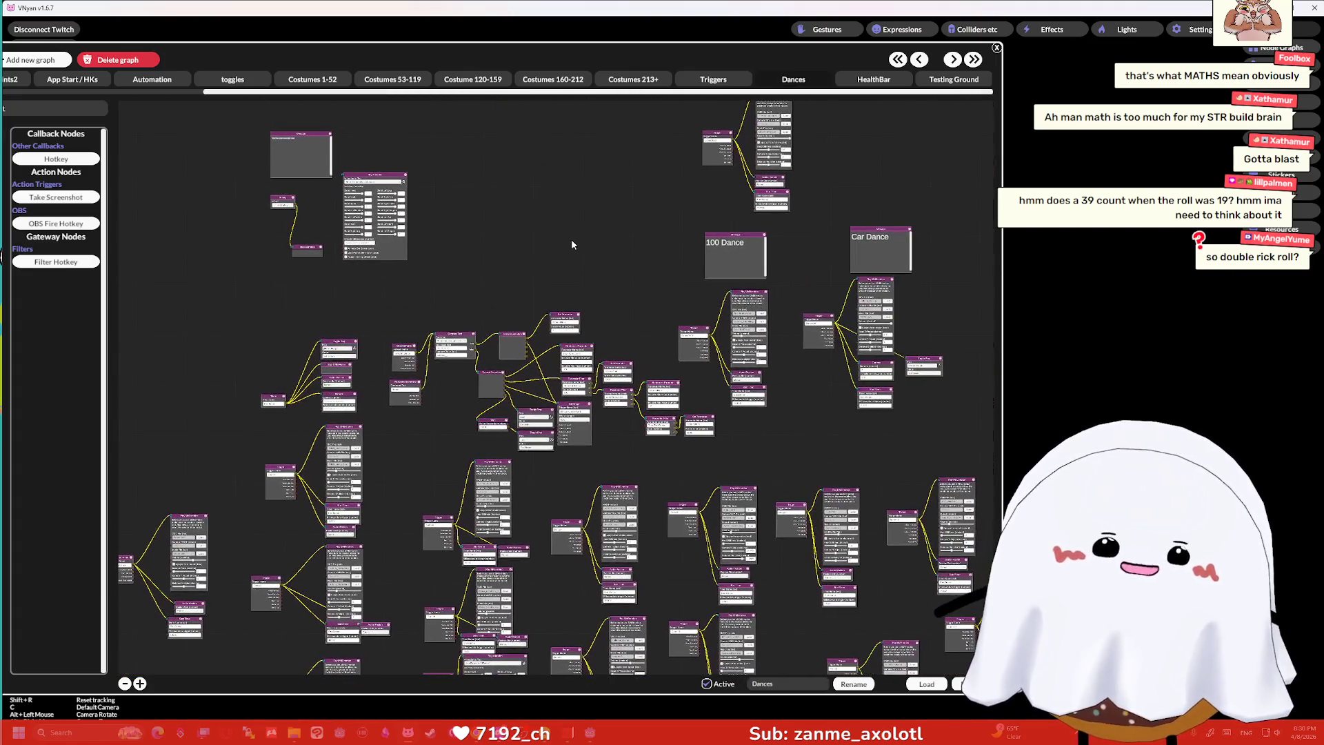
scroll(576, 237, up, 5)
mouse_move(630, 273)
mouse_down()
mouse_move(494, 193)
mouse_move(494, 163)
mouse_up()
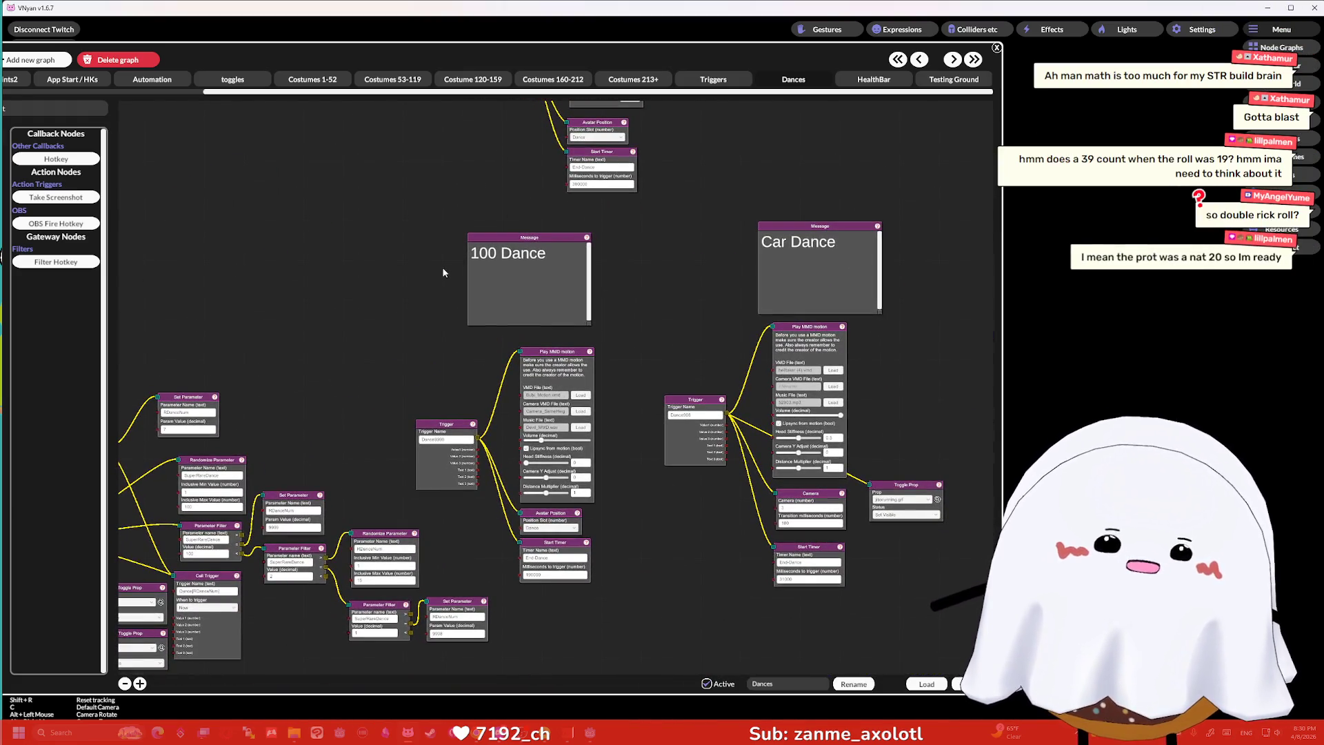
mouse_move(451, 266)
mouse_down()
mouse_move(466, 242)
mouse_move(560, 296)
mouse_up()
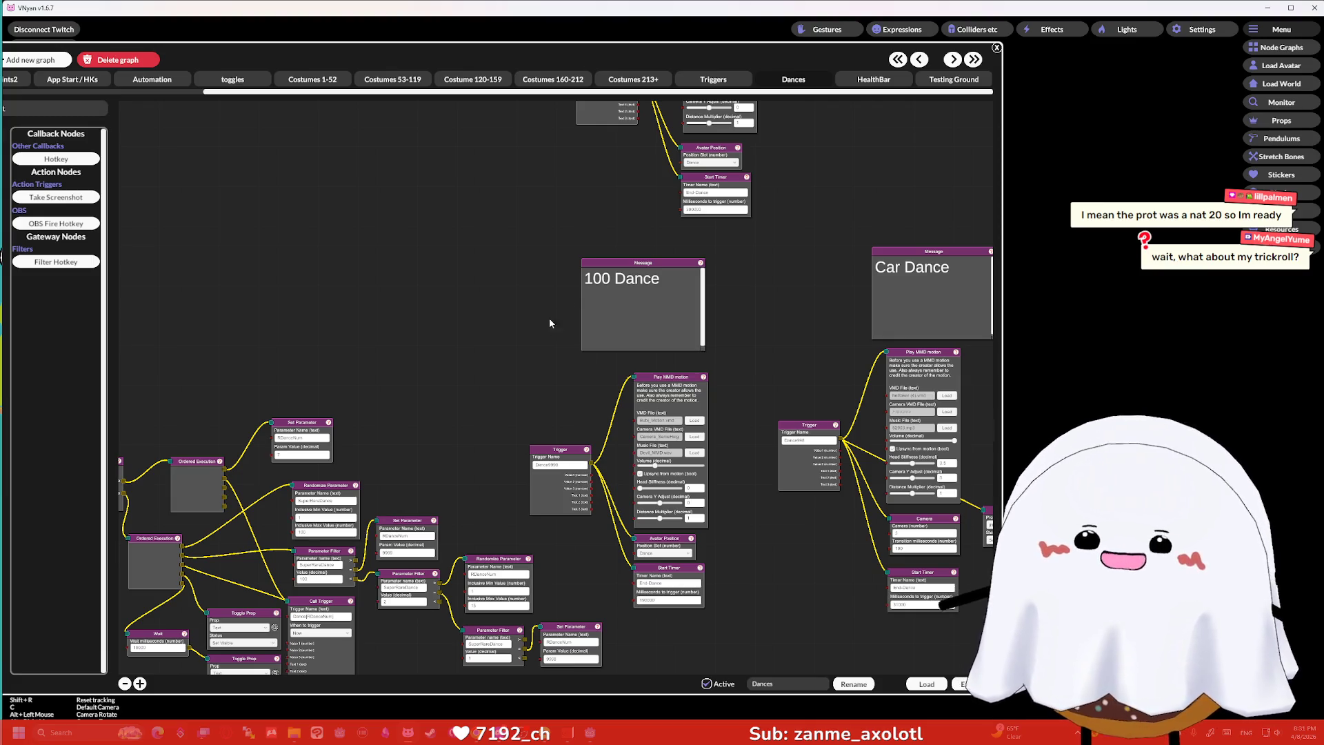
mouse_move(549, 317)
mouse_down()
mouse_move(533, 331)
mouse_move(607, 444)
mouse_up()
drag(635, 393, 819, 178)
scroll(819, 177, up, 5)
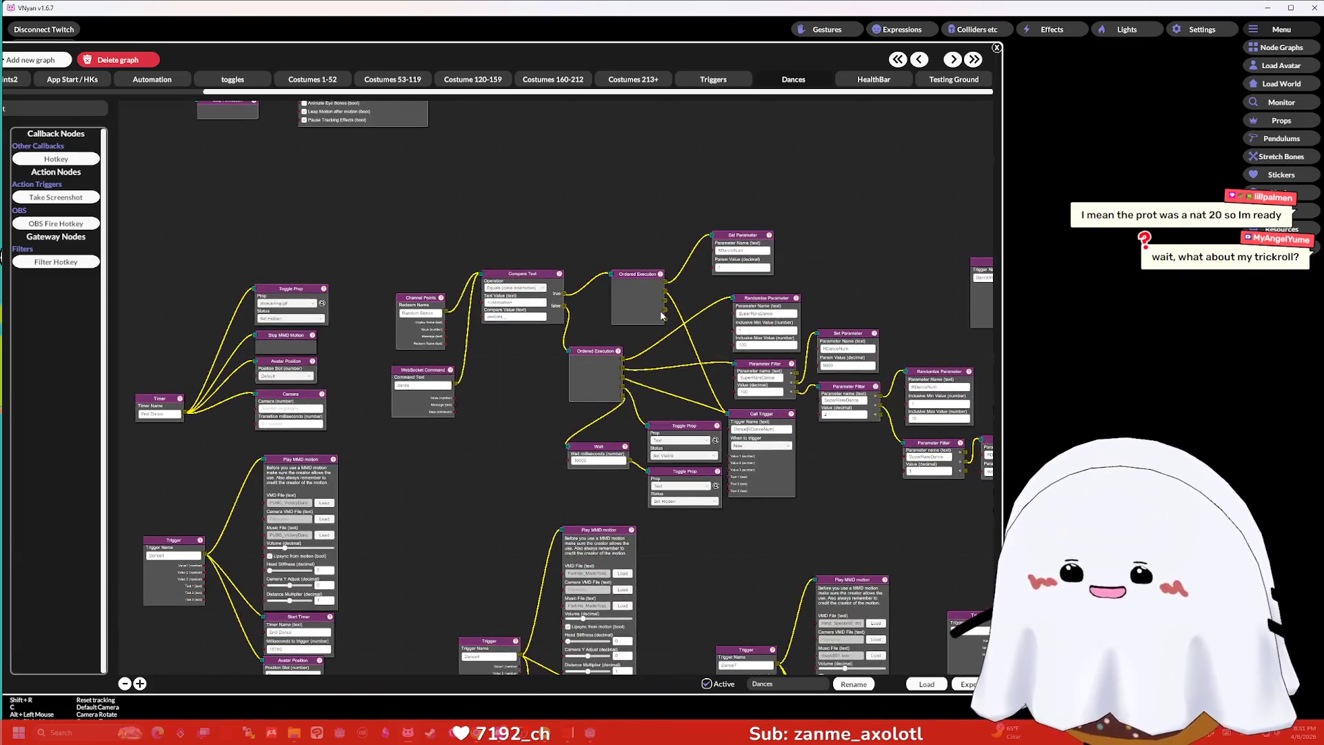
drag(693, 335, 591, 249)
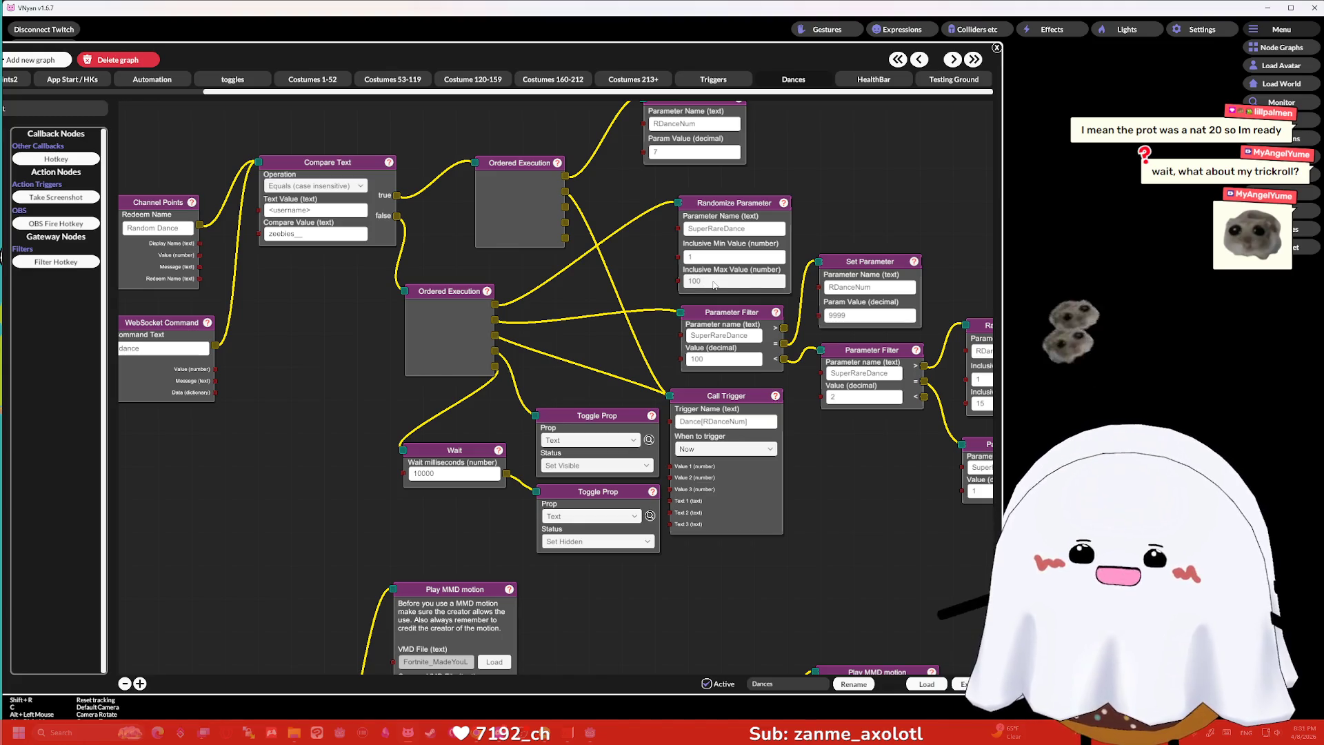
key(BackSpace)
Inspect the Channel Points redeem choices and set the SuperRareDance maximum to 100.
click(643, 279)
drag(635, 275, 717, 282)
click(288, 243)
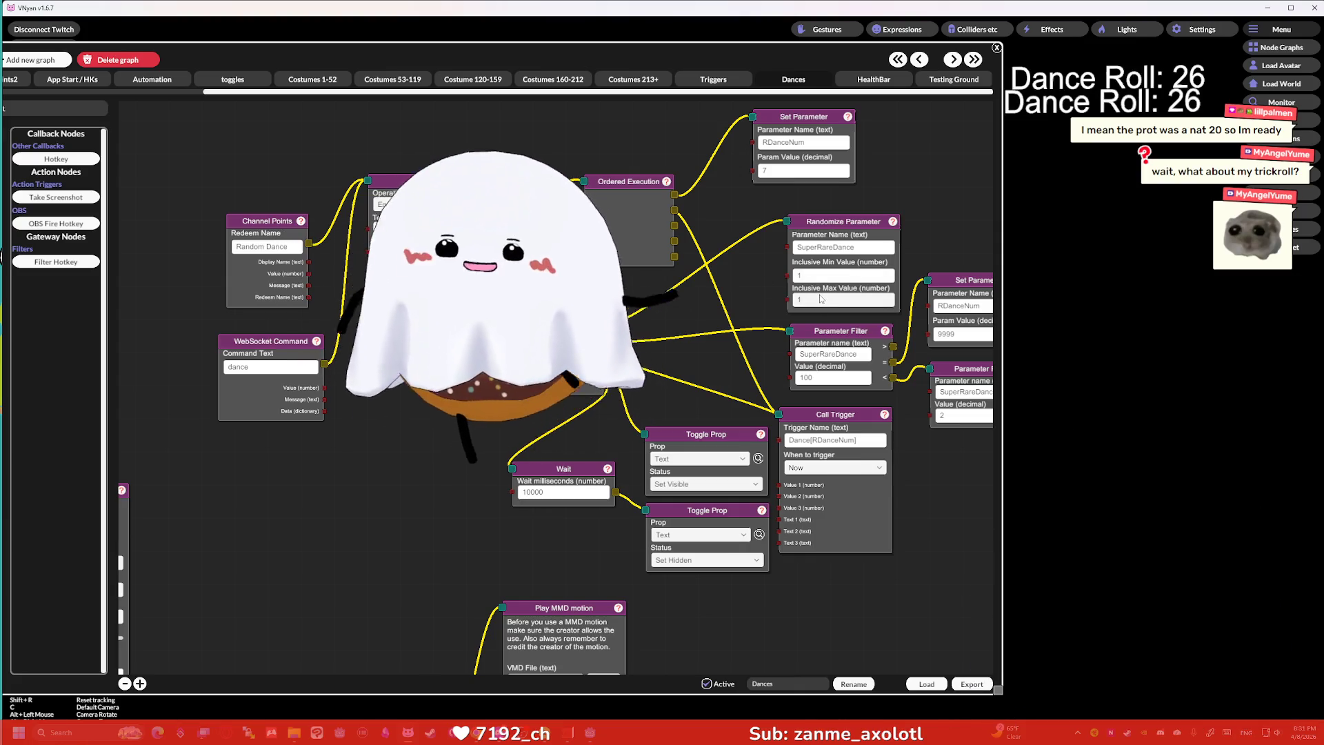
drag(717, 315, 630, 318)
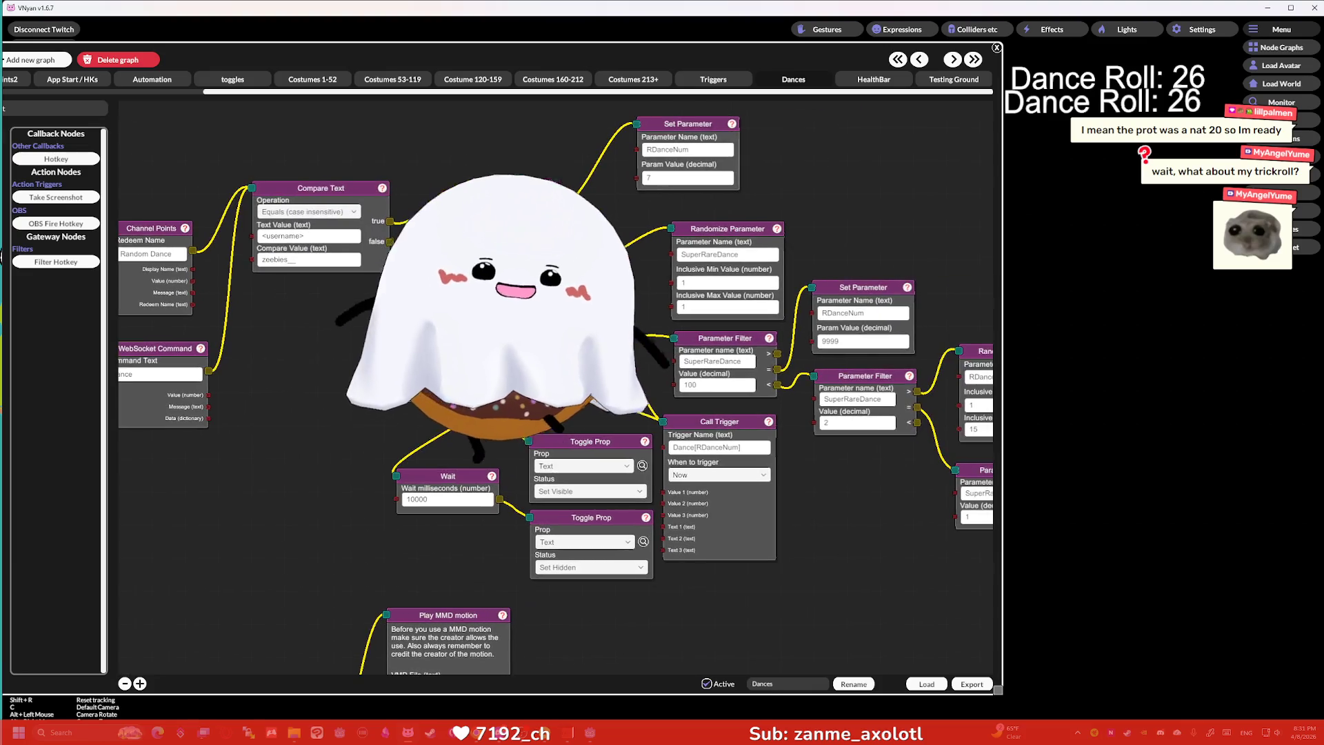
text(100)
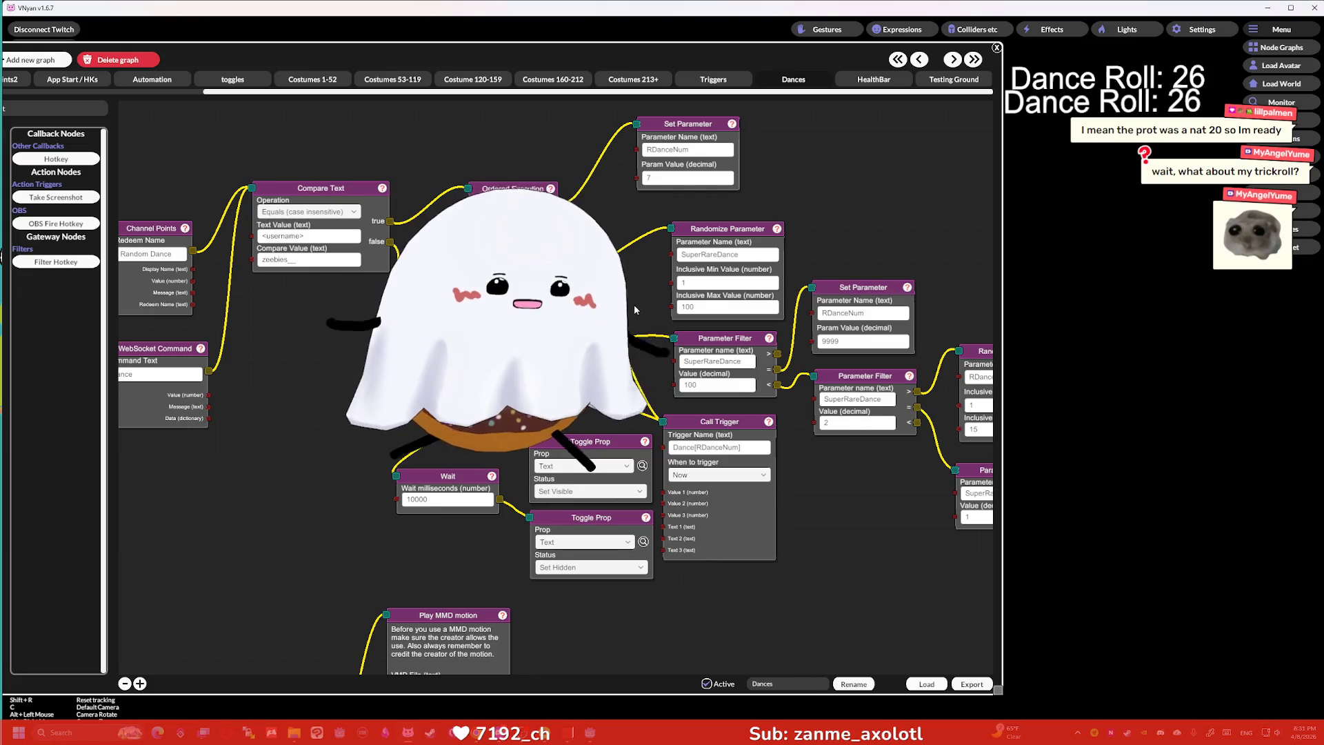
drag(632, 284, 636, 275)
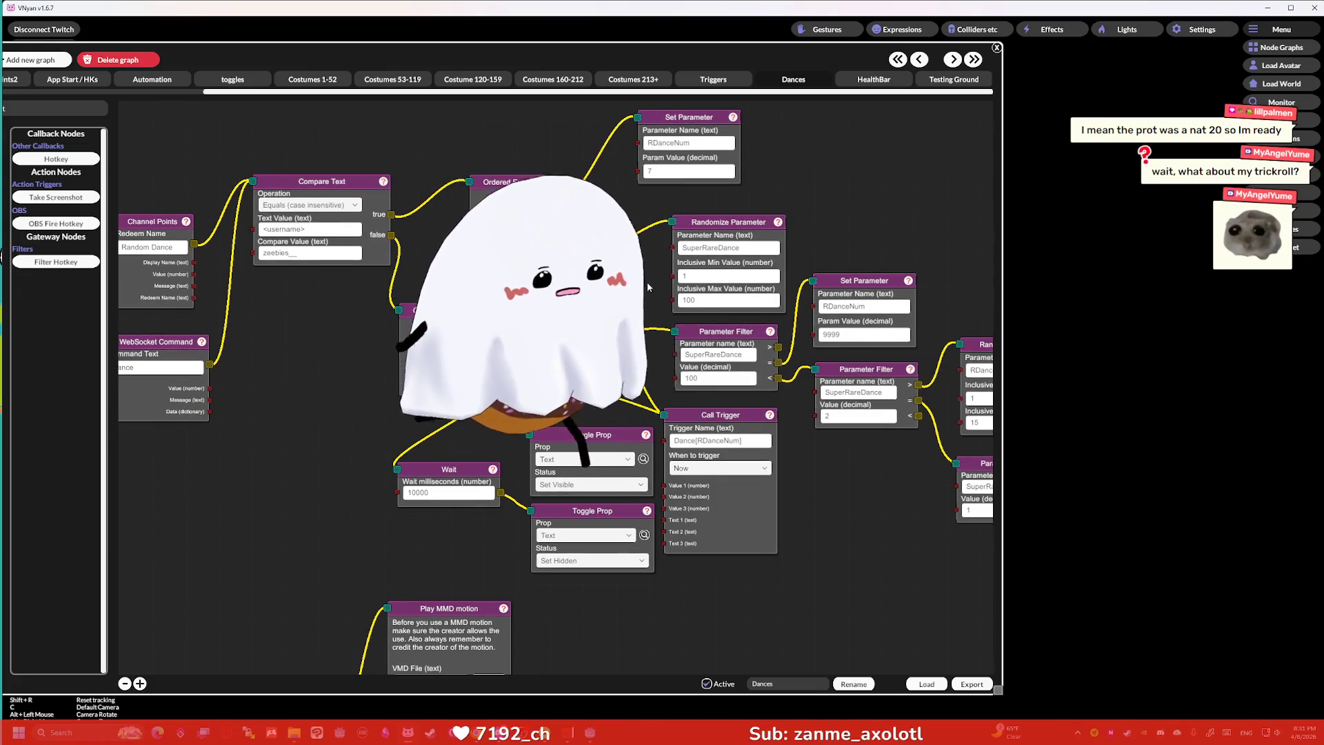
Set the SuperRareDance range to 0–1 and test-fire the Channel Points random dance redeem.
double_click(703, 276)
text(0)
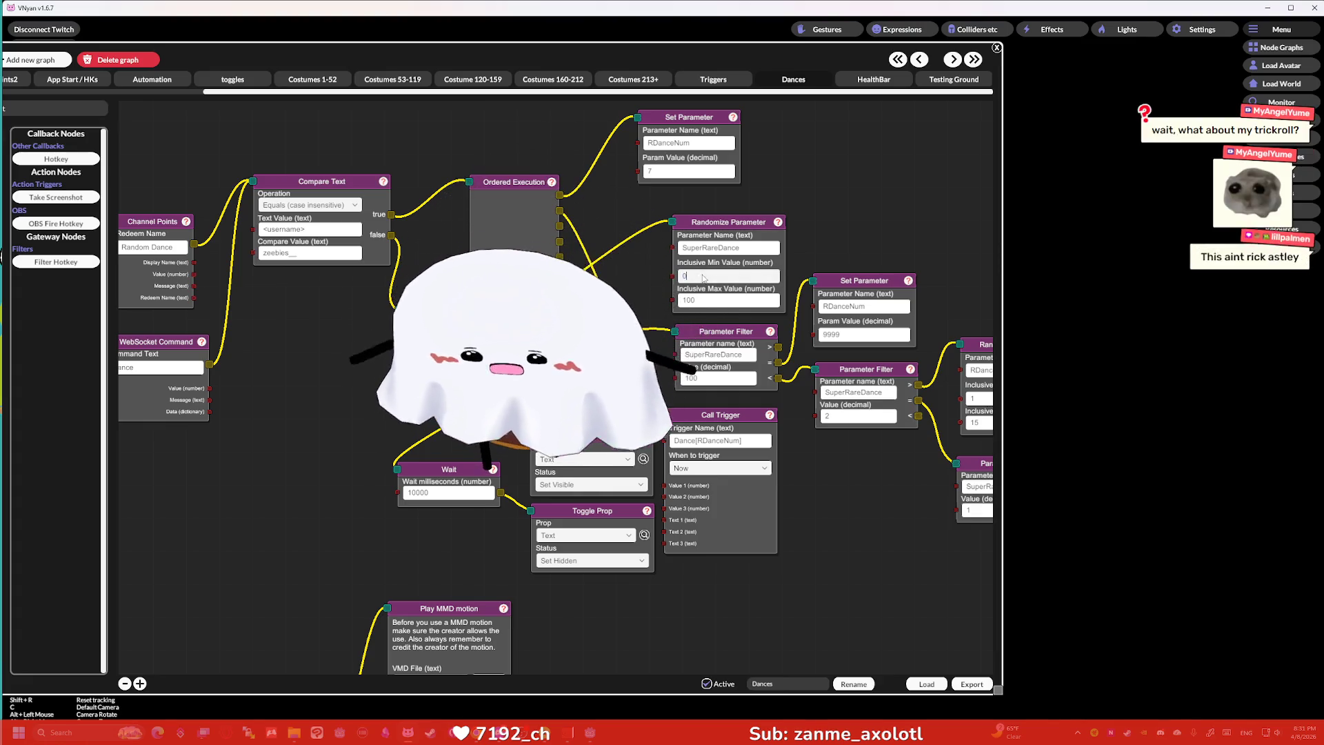
key(Tab)
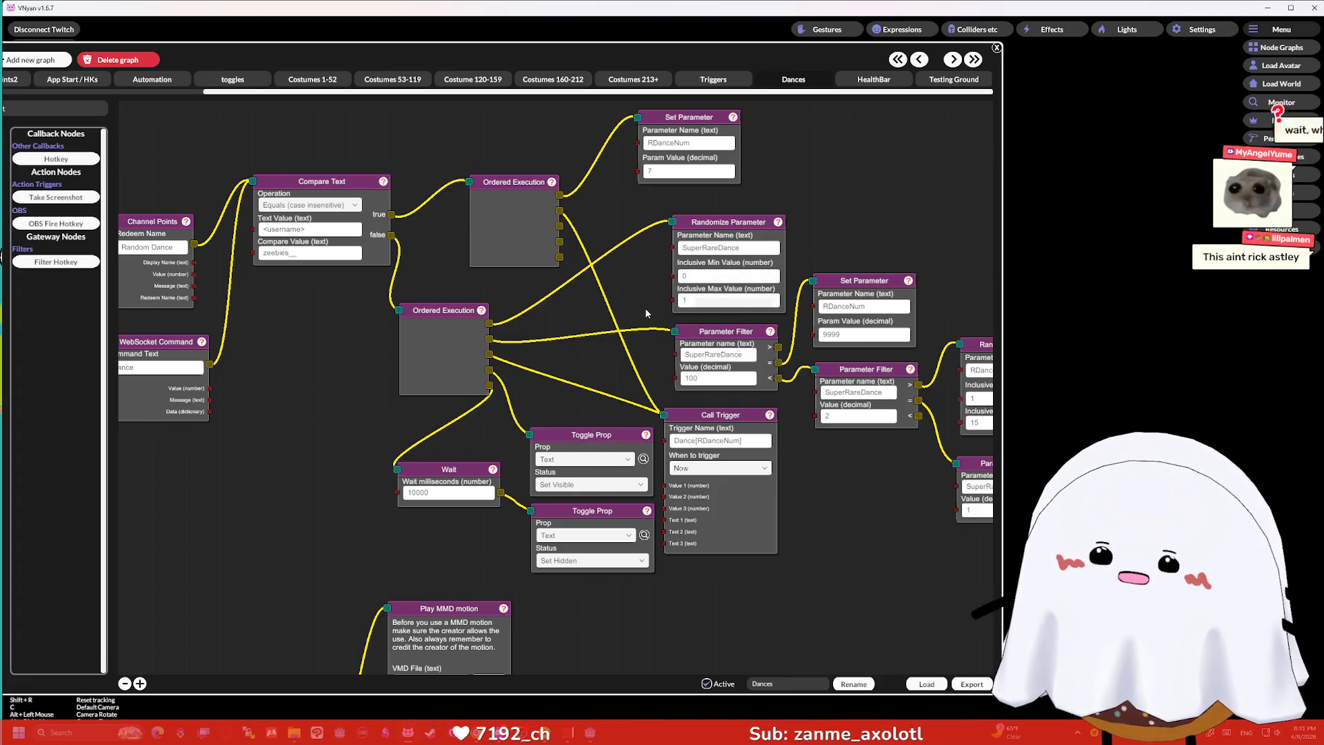
text(1)
drag(379, 306, 523, 298)
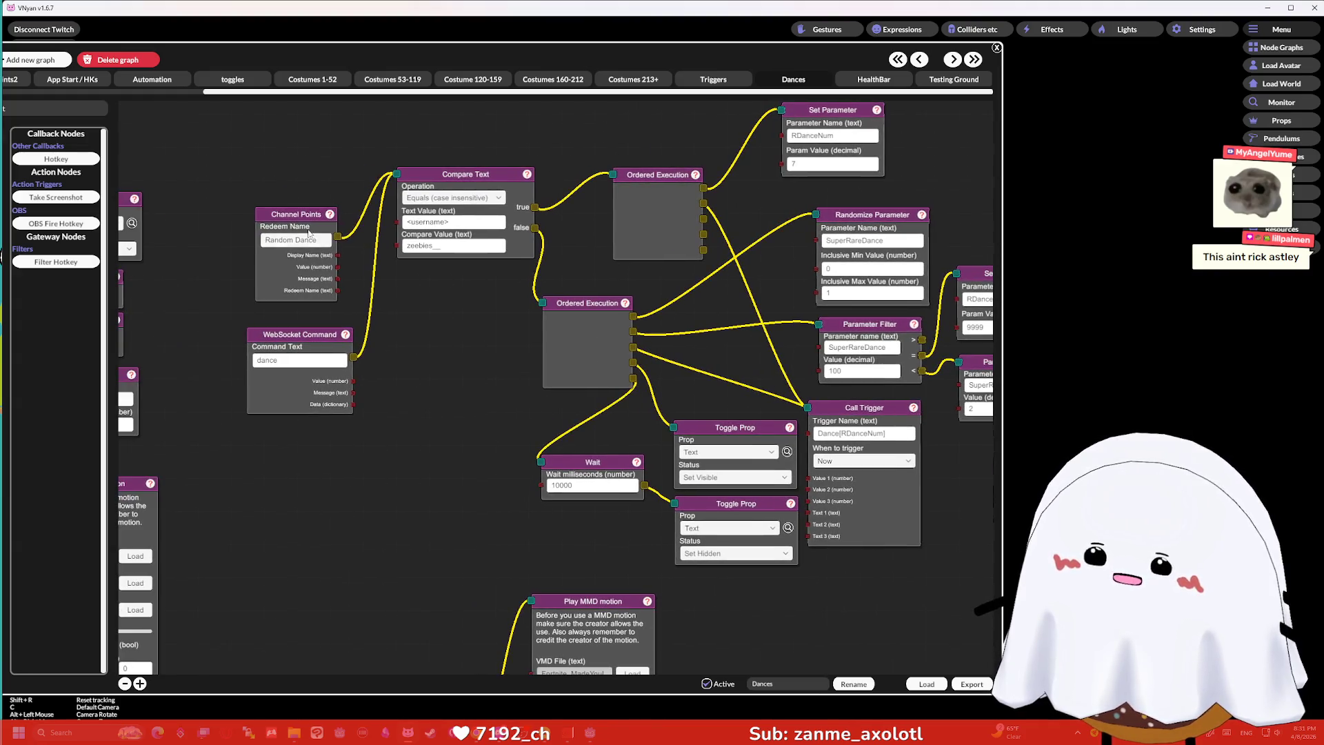
right_click(297, 216)
click(307, 233)
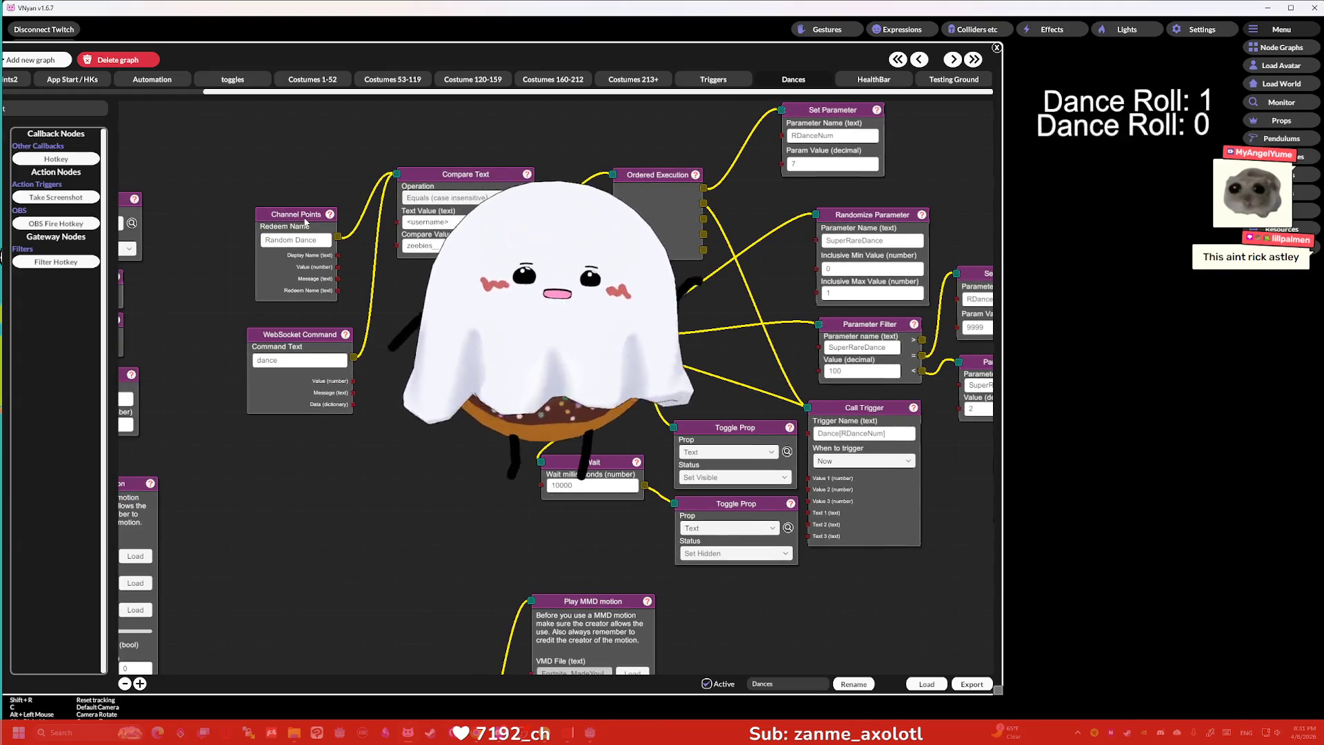
mouse_move(811, 65)
mouse_down()
mouse_move(599, 197)
mouse_move(292, 217)
mouse_up()
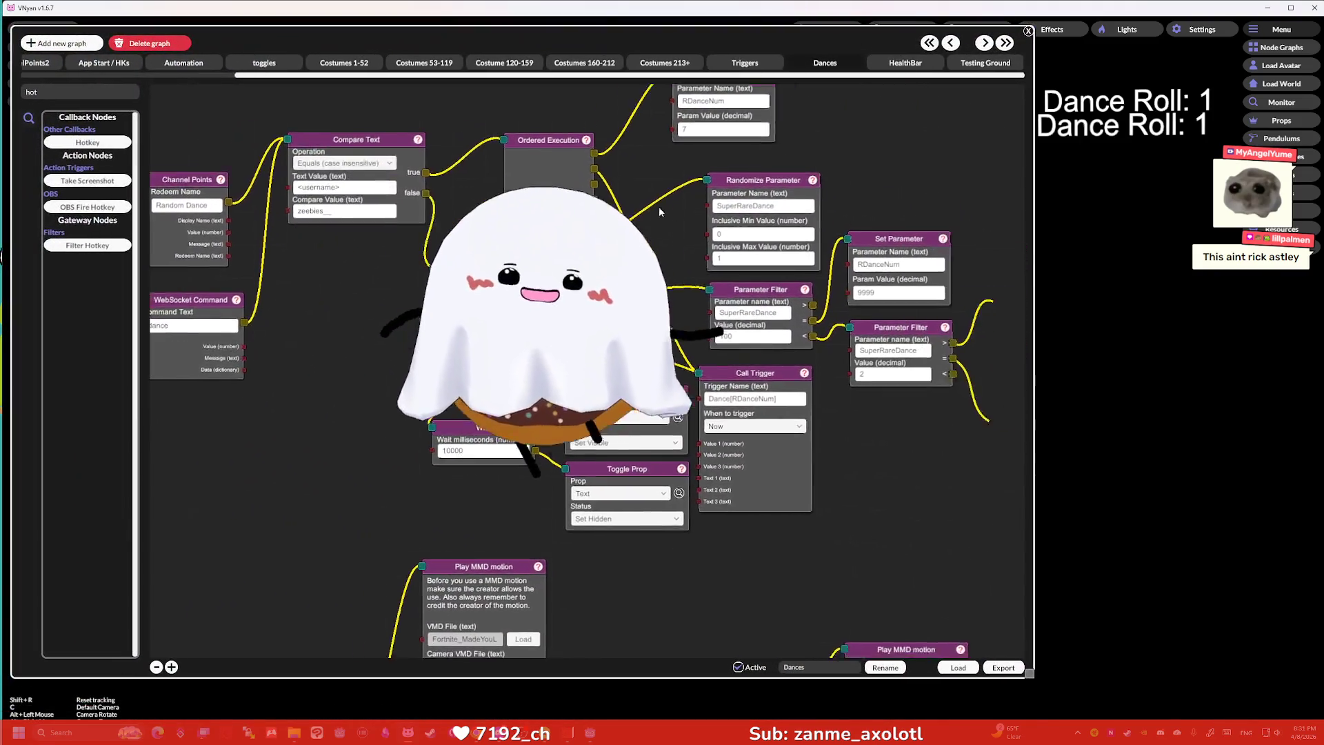
mouse_move(659, 205)
mouse_down()
mouse_move(407, 220)
mouse_move(582, 239)
mouse_up()
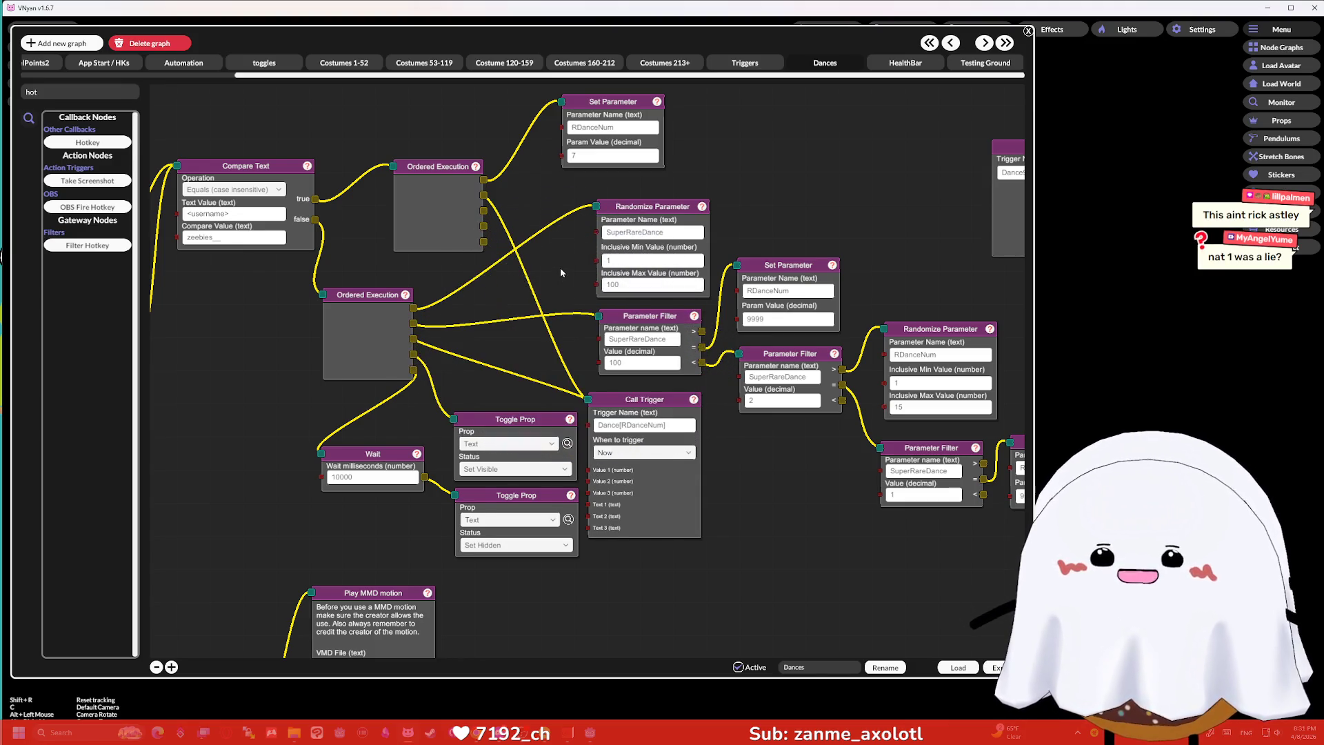
Pan across the Dances graph to review the Trigger, Channel Points, Toggle Prop and rare-dance nodes.
mouse_move(560, 271)
mouse_down()
mouse_move(534, 265)
mouse_move(444, 181)
mouse_up()
mouse_move(627, 345)
mouse_down()
mouse_move(433, 313)
mouse_move(461, 366)
mouse_move(634, 349)
mouse_move(649, 334)
mouse_up()
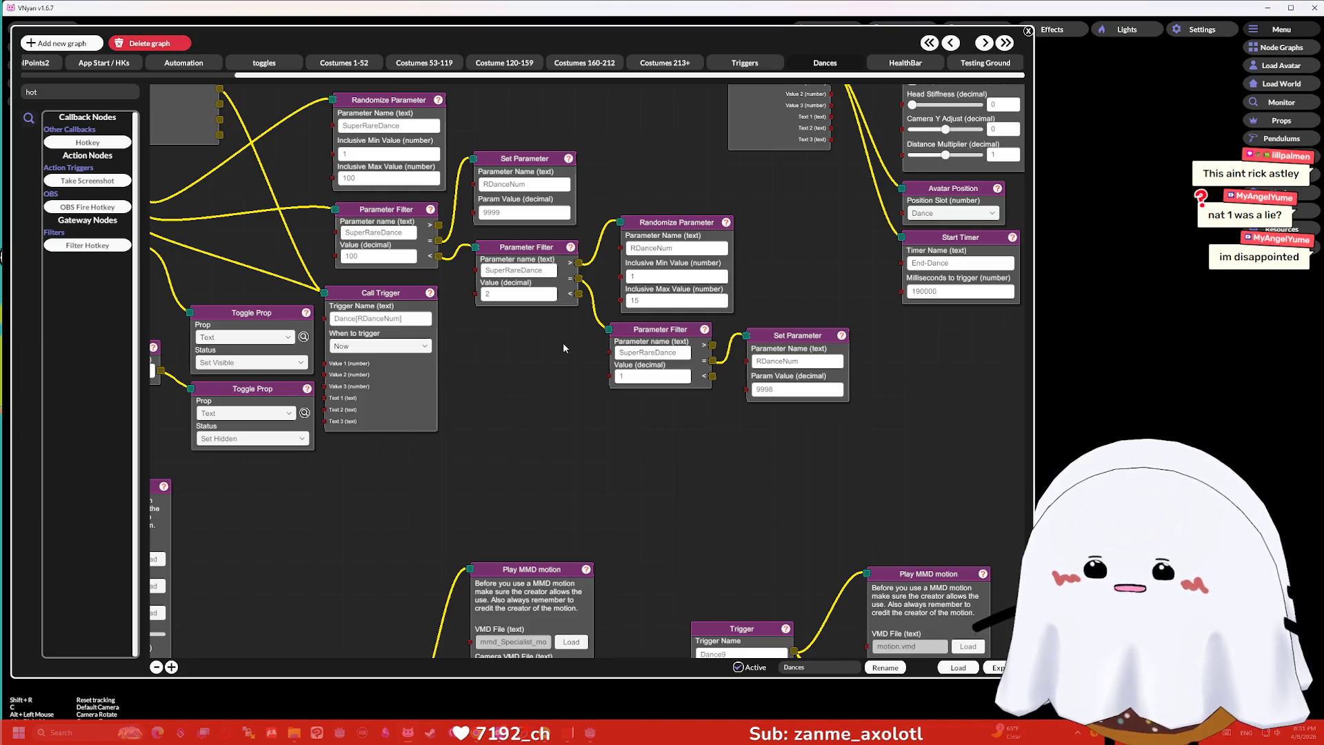
drag(562, 348, 540, 350)
drag(772, 337, 774, 329)
mouse_move(877, 371)
mouse_down()
mouse_move(849, 340)
mouse_move(891, 396)
mouse_up()
drag(690, 246, 752, 337)
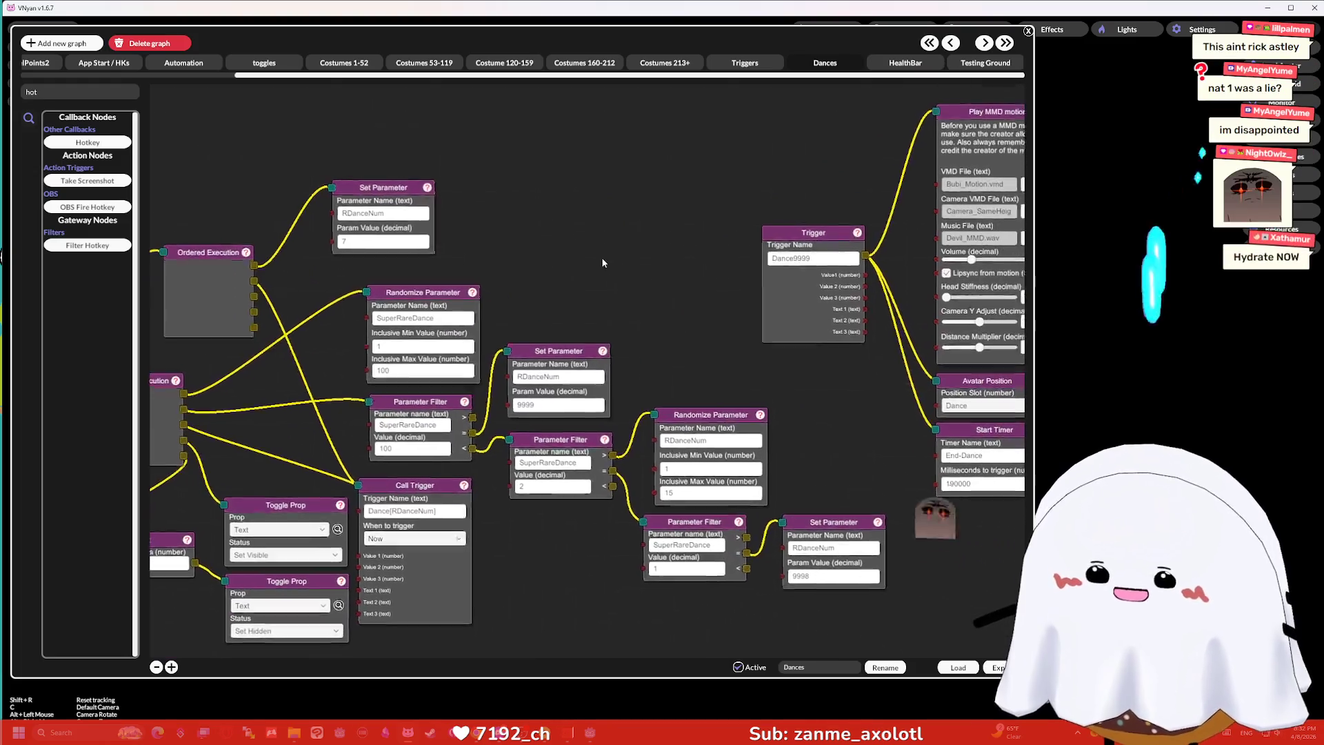
mouse_move(602, 263)
mouse_down()
mouse_move(581, 258)
mouse_move(539, 114)
mouse_up()
mouse_move(579, 572)
mouse_down()
mouse_move(585, 230)
mouse_move(764, 219)
mouse_move(538, 287)
mouse_move(635, 549)
mouse_move(720, 496)
mouse_up()
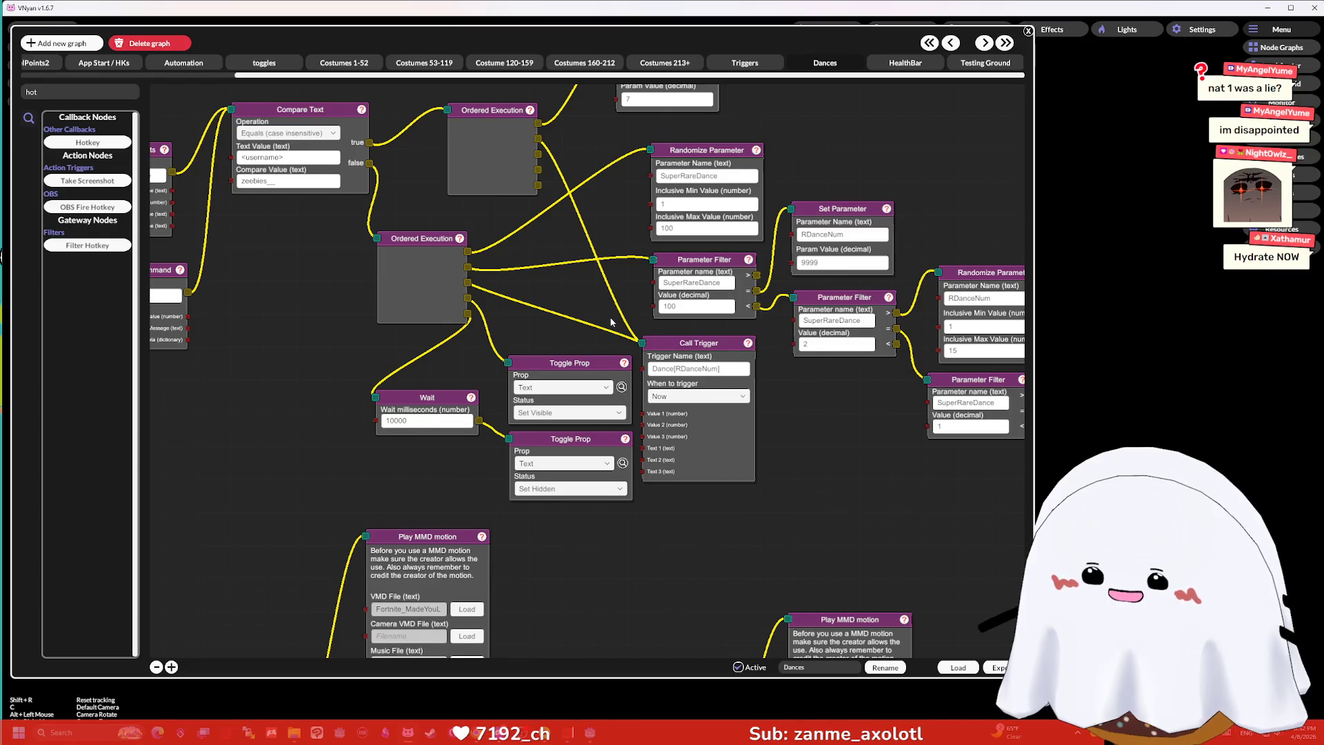
drag(611, 321, 684, 398)
mouse_move(694, 290)
mouse_down()
mouse_move(740, 263)
mouse_move(822, 271)
mouse_move(813, 286)
mouse_up()
mouse_move(540, 342)
mouse_down()
mouse_move(669, 269)
mouse_move(321, 306)
mouse_up()
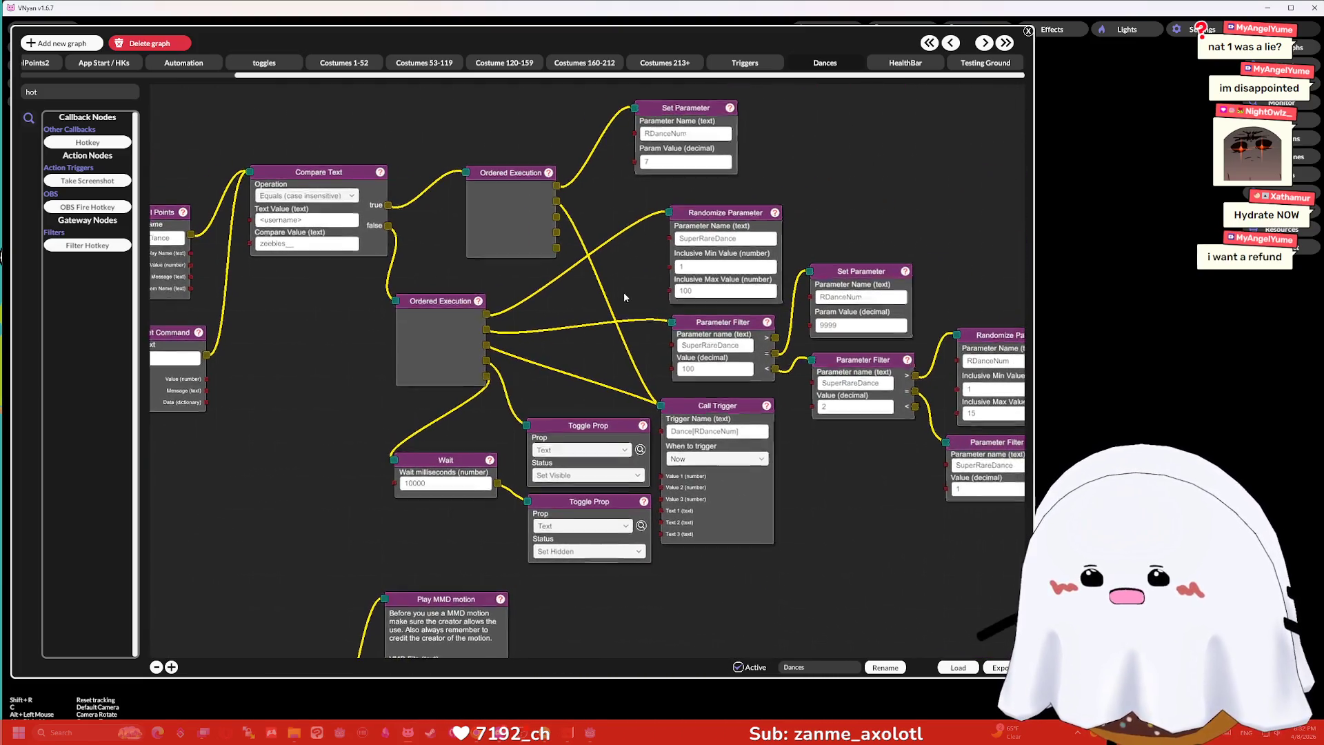
mouse_move(624, 292)
mouse_down()
mouse_move(544, 280)
mouse_move(748, 230)
mouse_move(735, 226)
mouse_up()
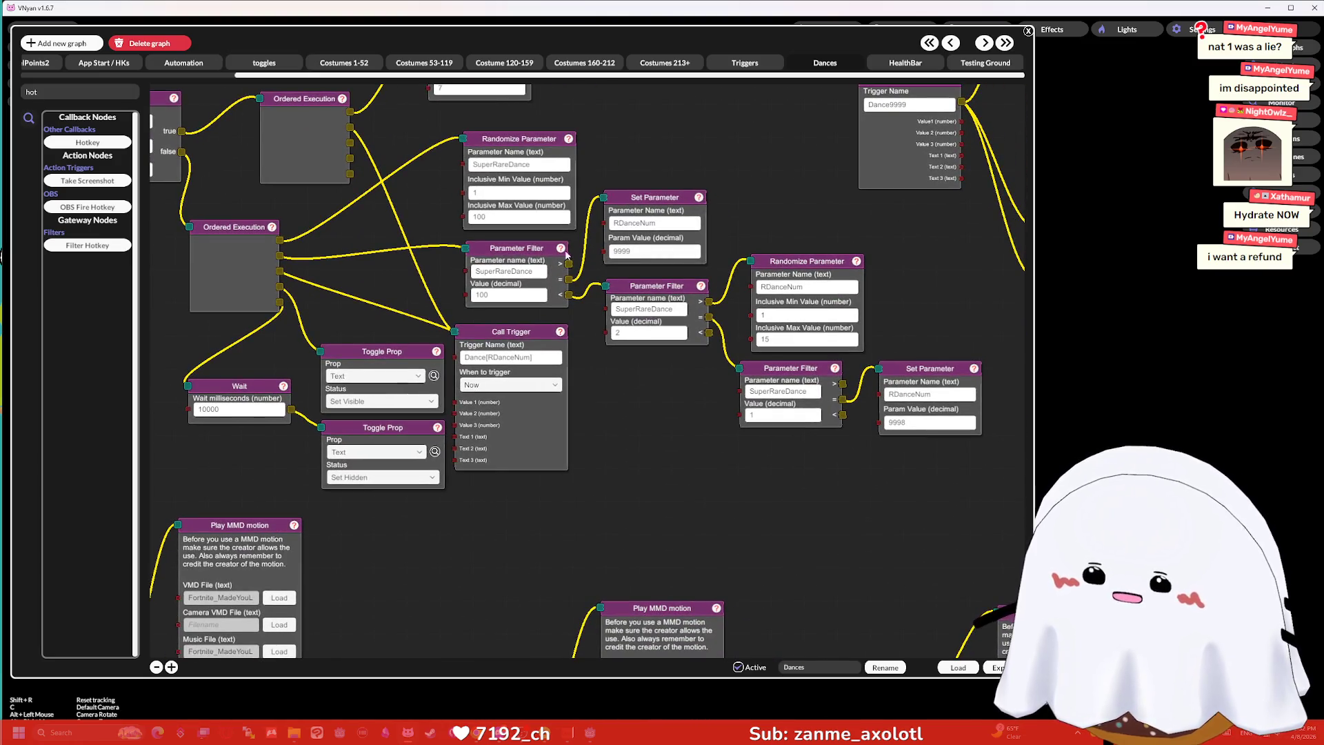
Nudge the two Parameter Filter nodes and the RDanceNum Randomize Parameter node into alignment.
drag(543, 257, 541, 258)
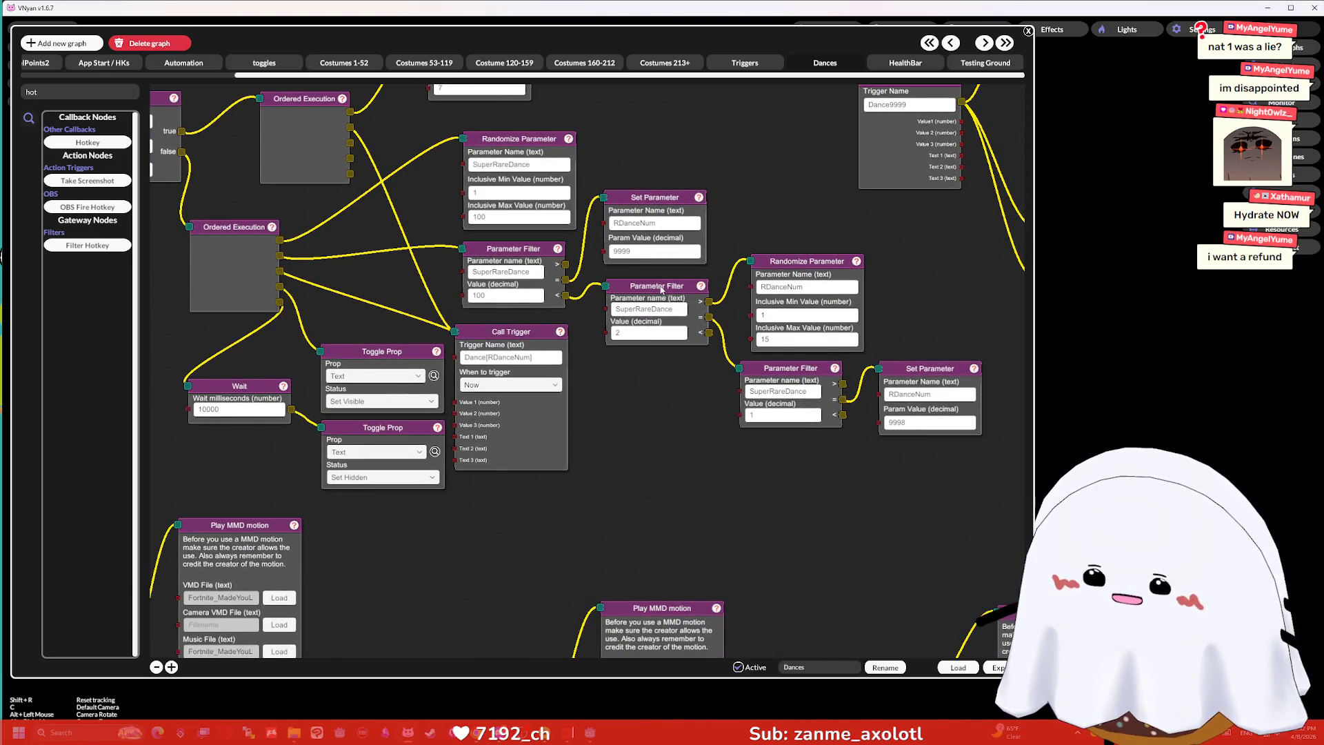
drag(661, 290, 666, 289)
drag(784, 269, 783, 260)
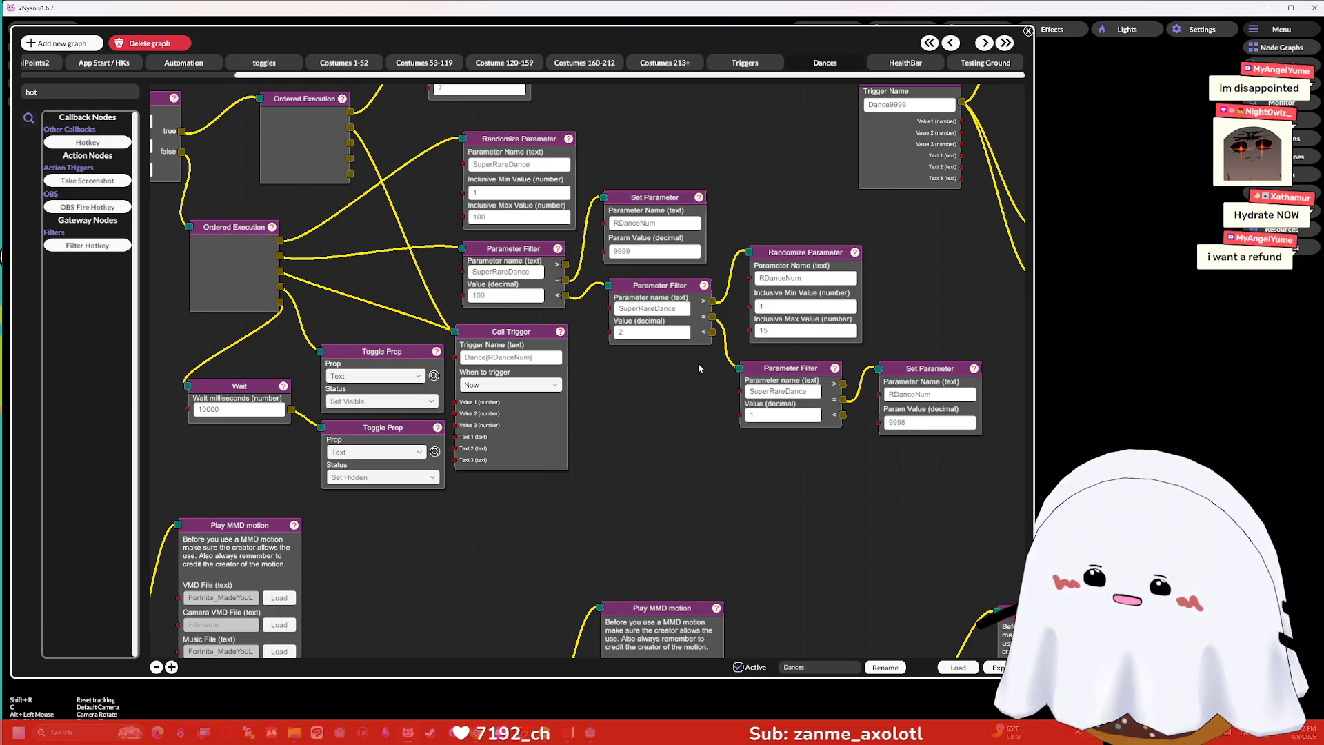
mouse_move(698, 363)
mouse_down()
mouse_move(702, 426)
mouse_move(698, 408)
mouse_up()
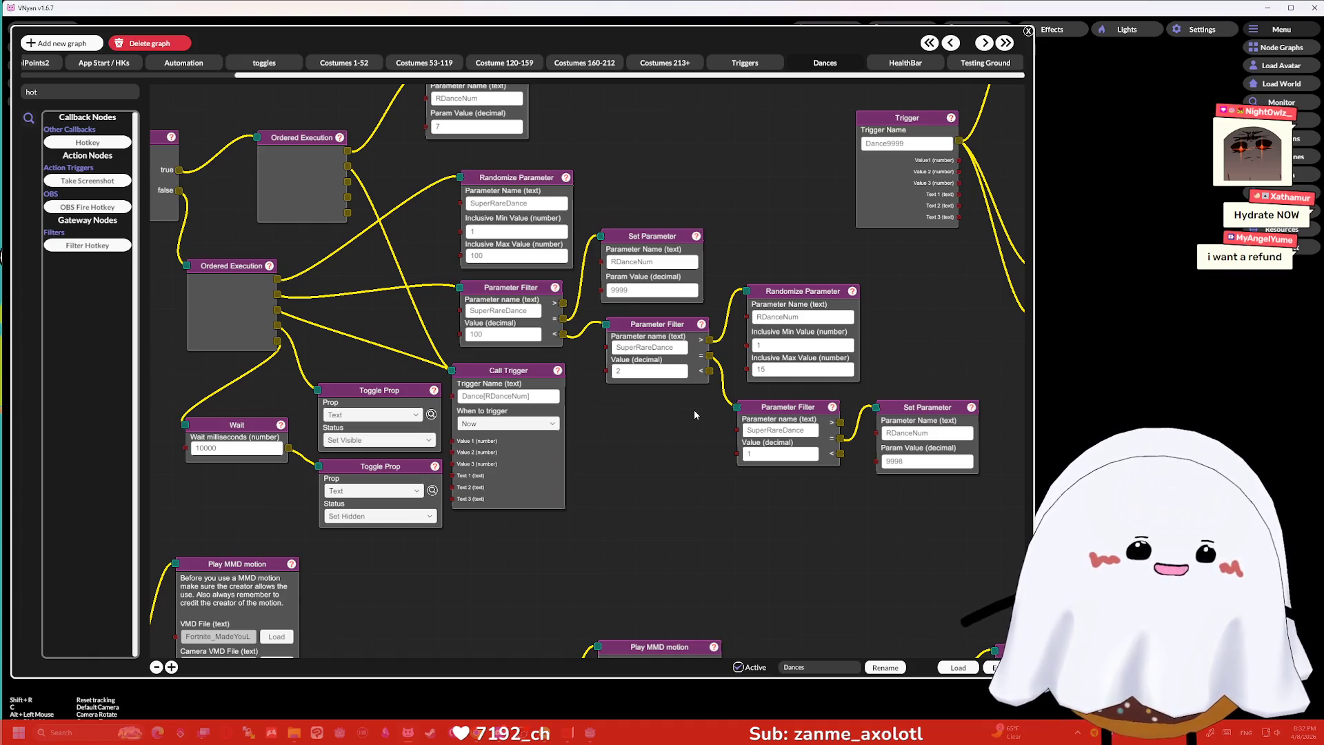
mouse_move(694, 410)
mouse_down()
mouse_move(659, 386)
mouse_move(551, 494)
mouse_move(556, 512)
mouse_move(635, 528)
mouse_up()
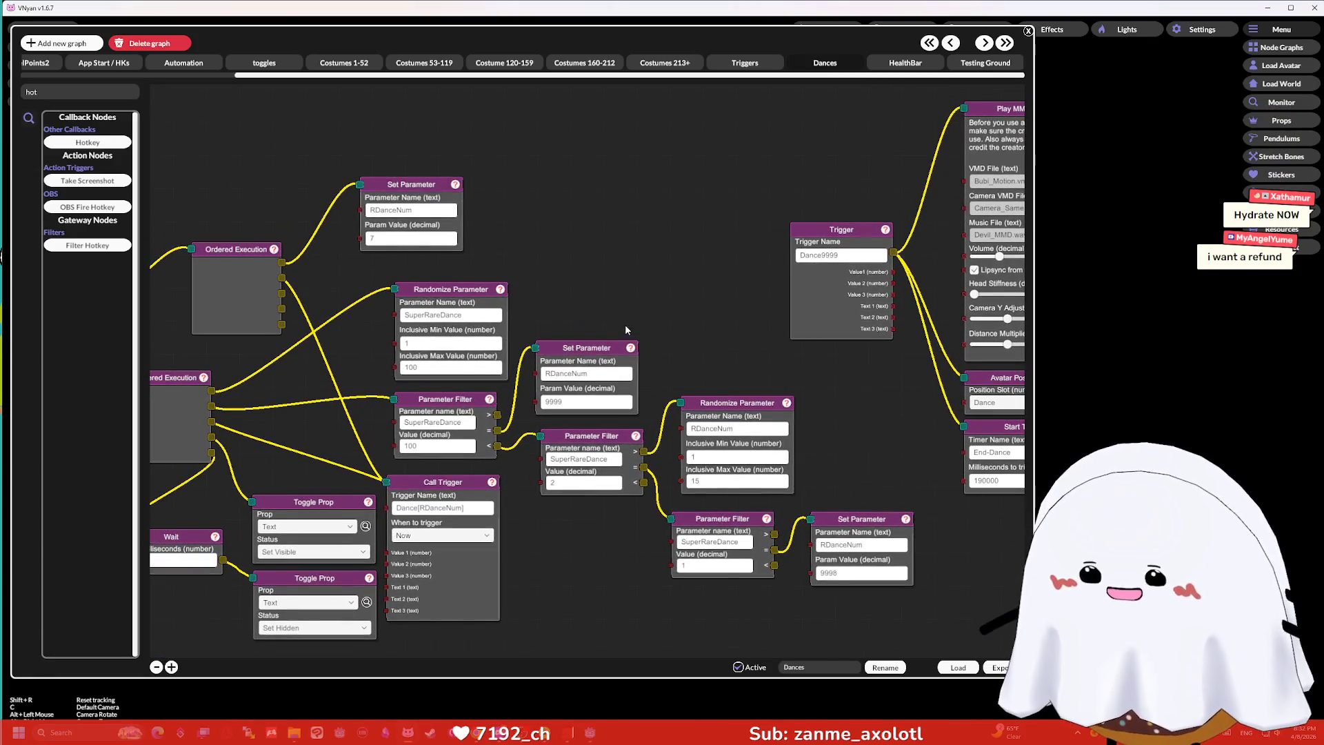
mouse_move(625, 329)
mouse_down()
mouse_move(829, 282)
mouse_move(763, 258)
mouse_move(750, 238)
mouse_up()
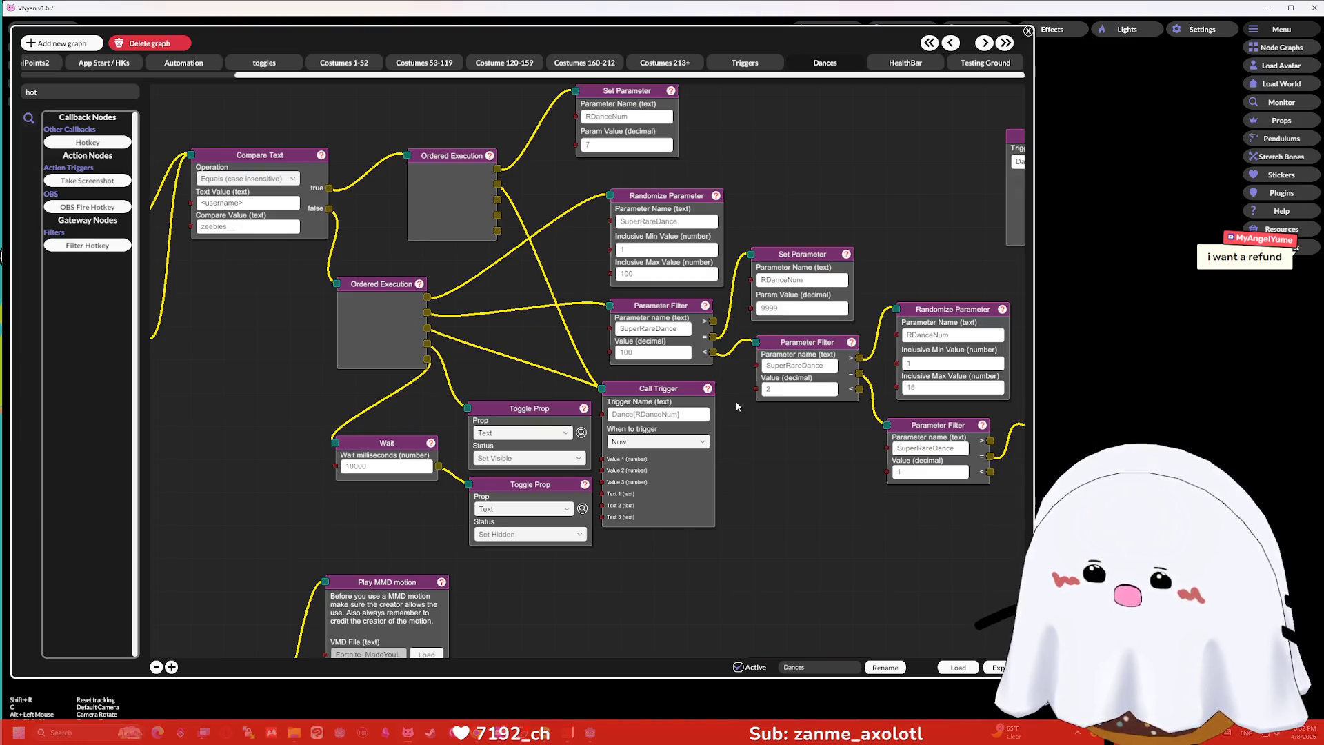
mouse_move(736, 407)
mouse_down()
mouse_move(737, 378)
mouse_move(648, 386)
mouse_move(705, 293)
mouse_up()
mouse_move(691, 349)
mouse_down()
mouse_move(683, 363)
mouse_move(626, 300)
mouse_move(681, 242)
mouse_up()
Manually fire the Dances graph's dance Trigger node, close the node graph editor, and return to Godot.
scroll(453, 488, down, 10)
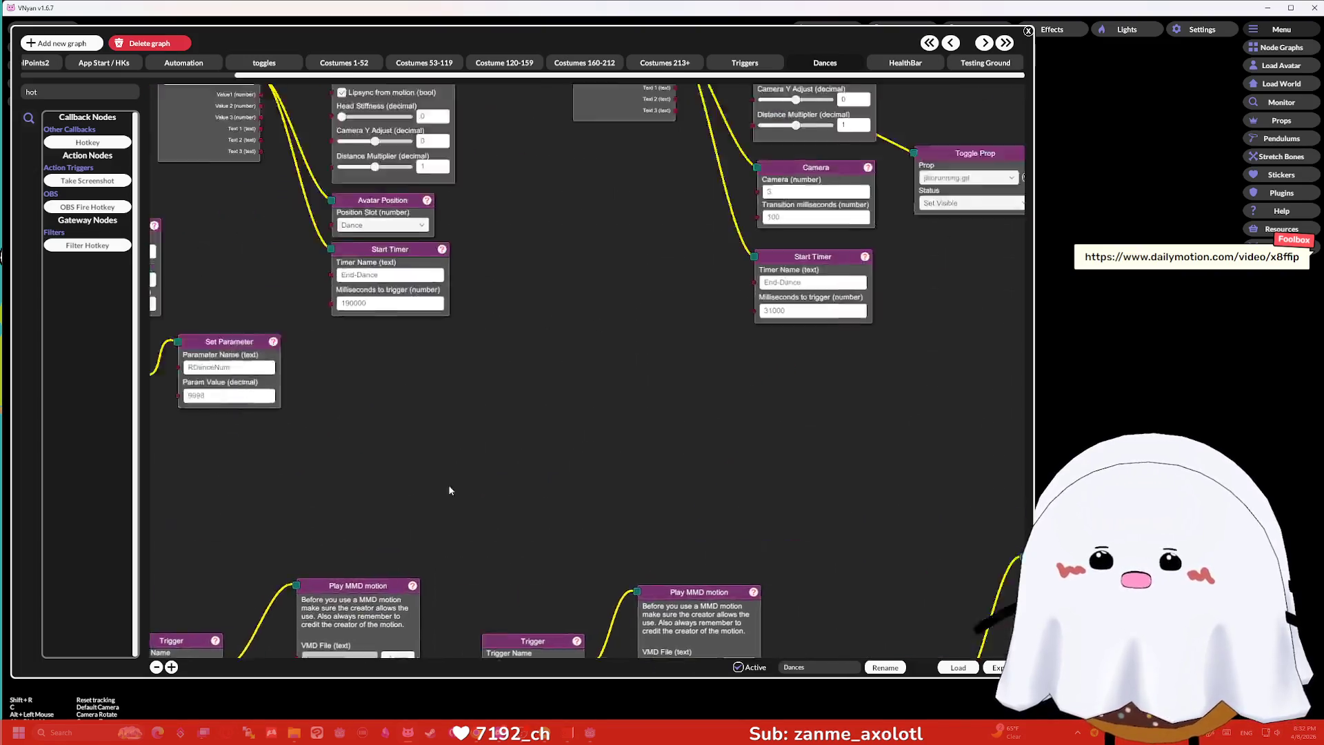
scroll(538, 365, up, 2)
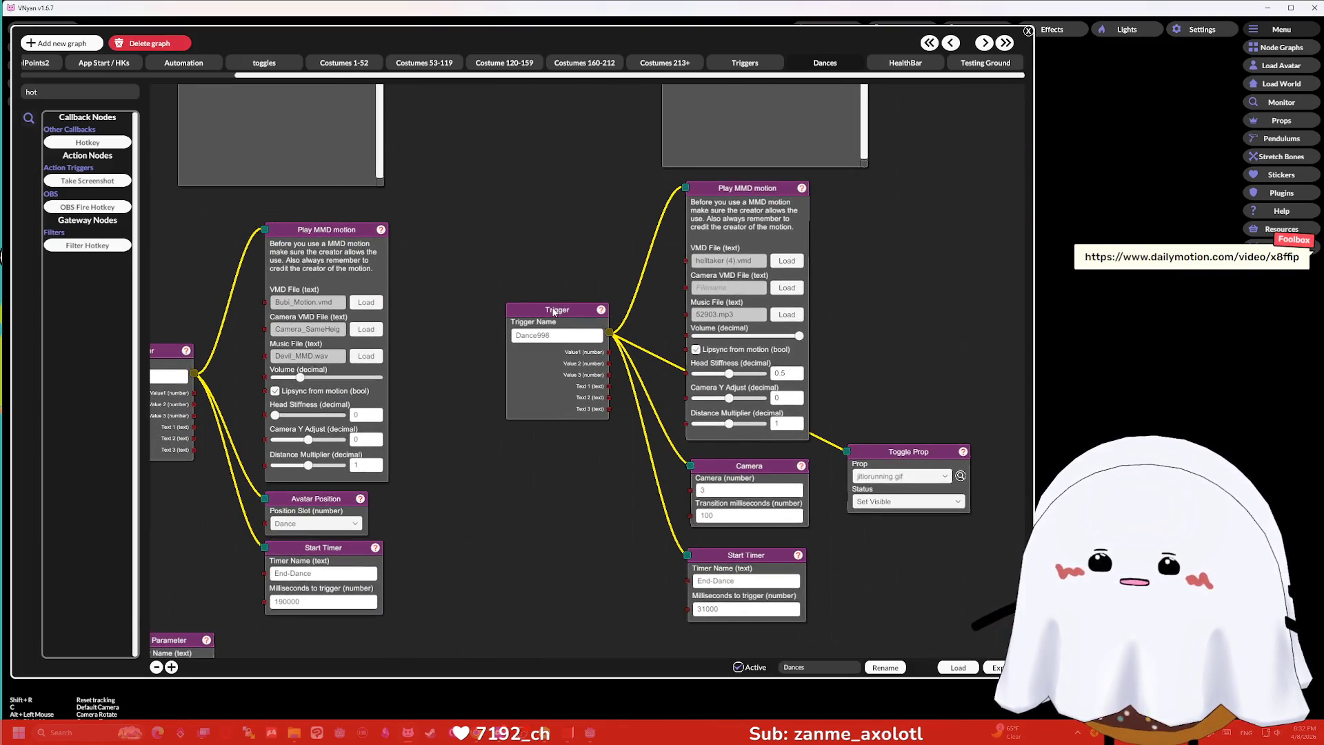
drag(549, 293, 579, 293)
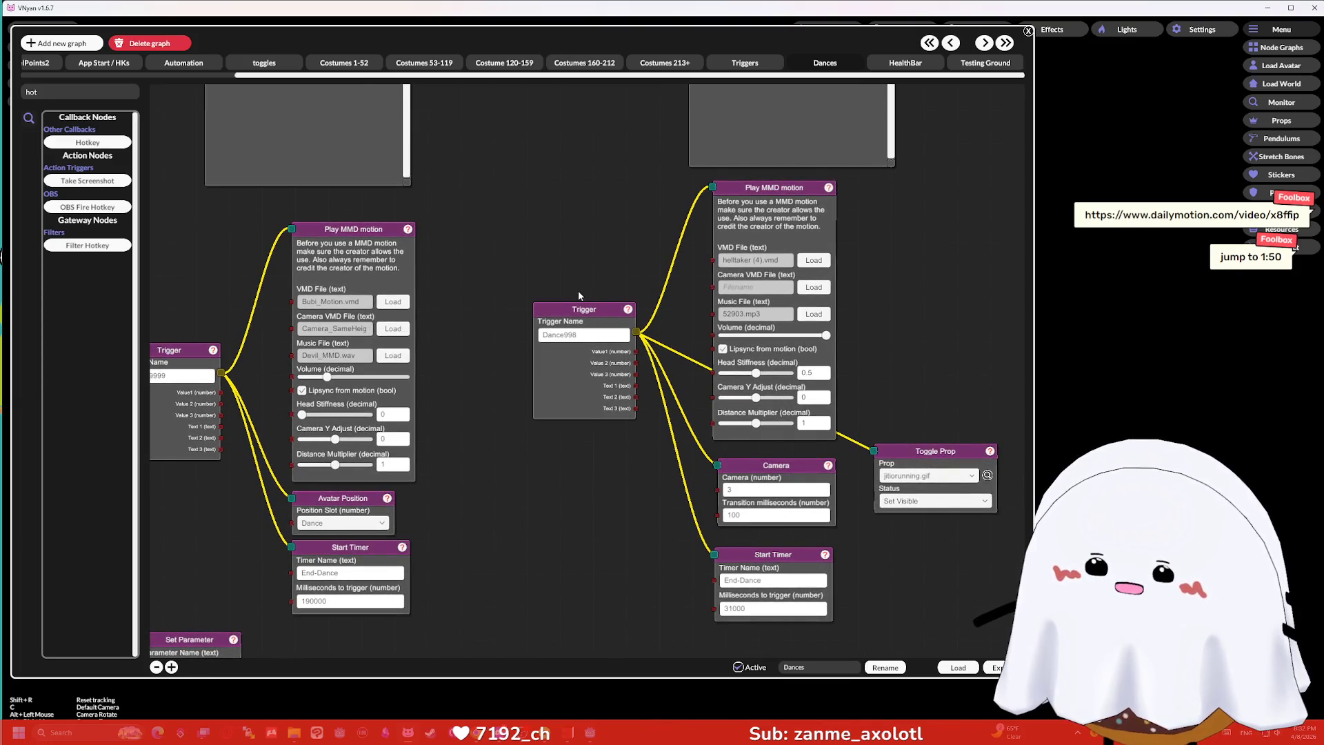
scroll(643, 290, up, 3)
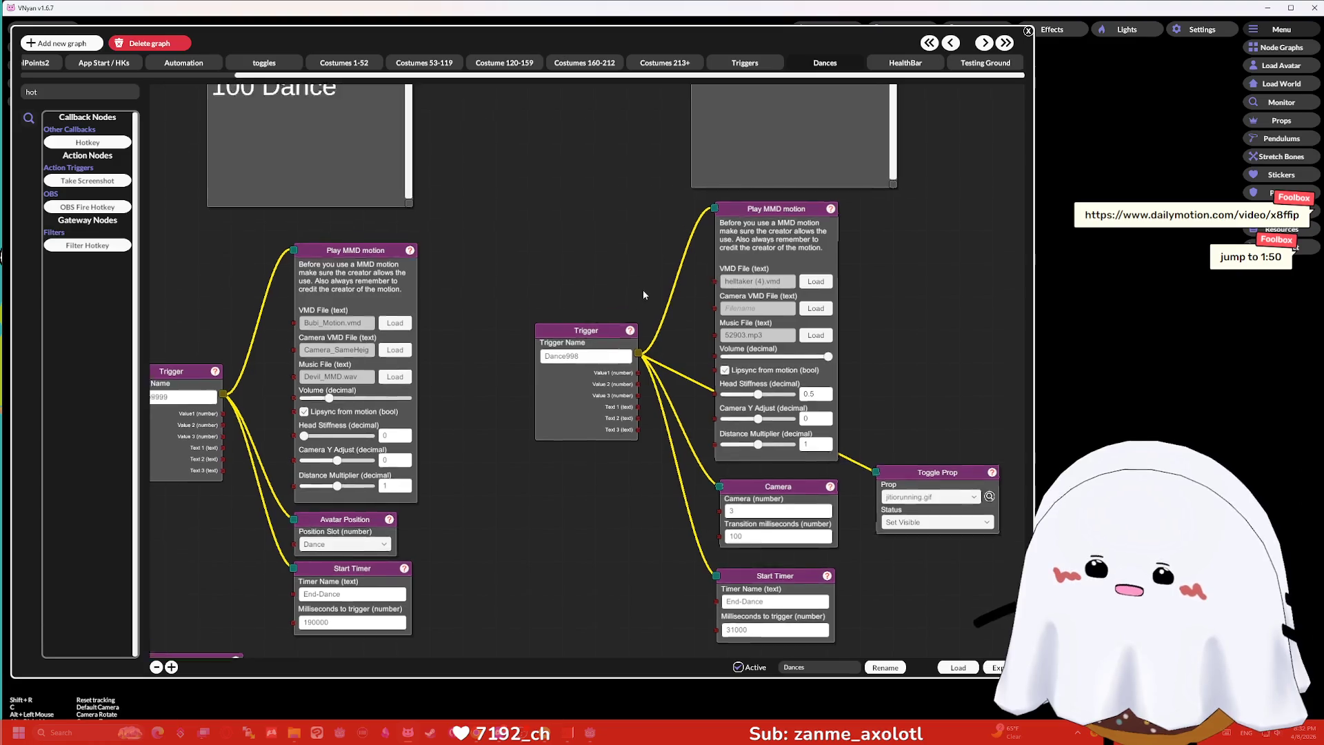
scroll(665, 360, down, 4)
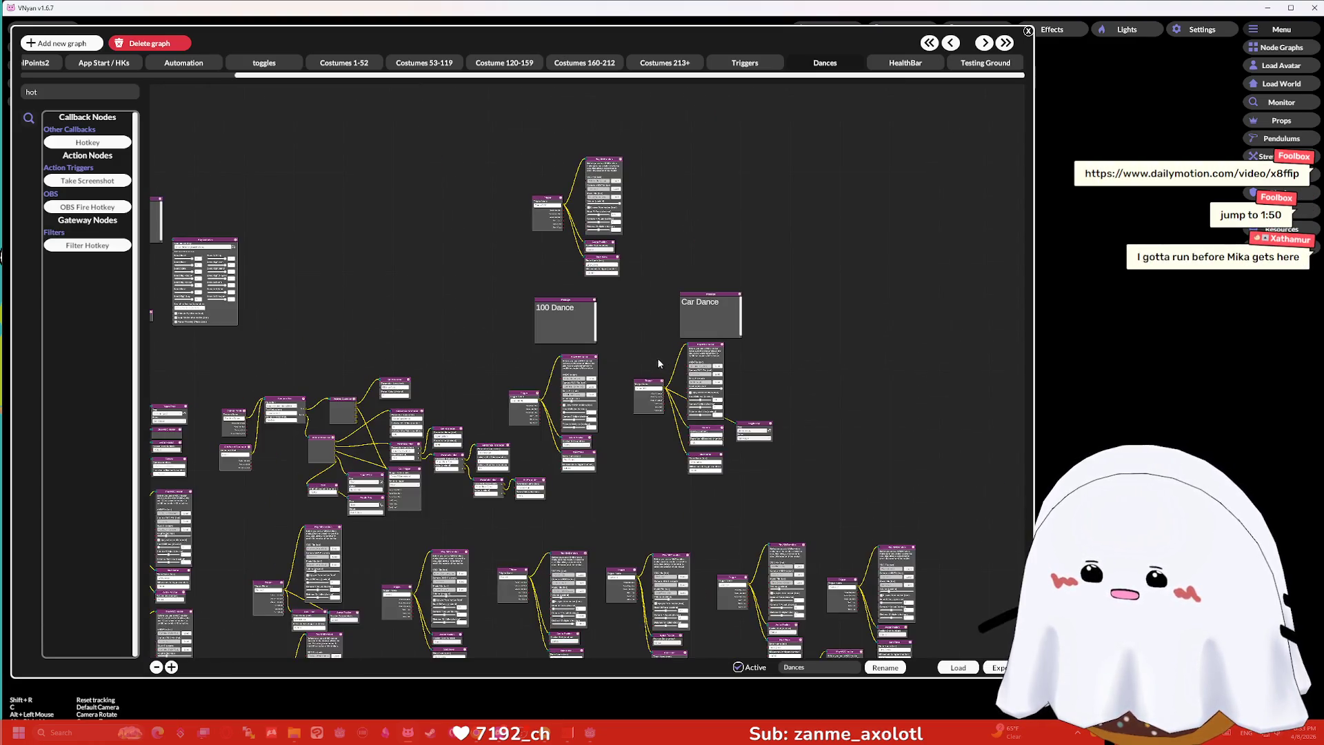
scroll(643, 350, up, 5)
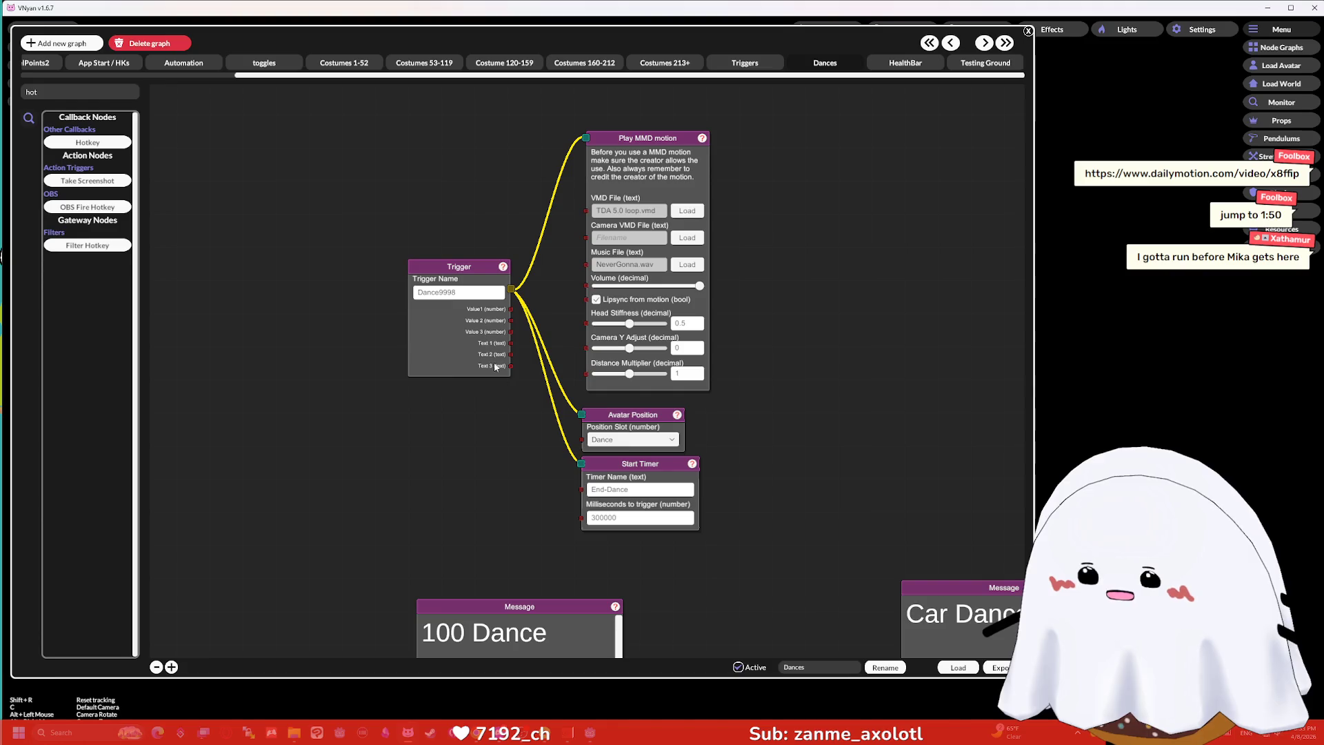
right_click(456, 271)
click(483, 273)
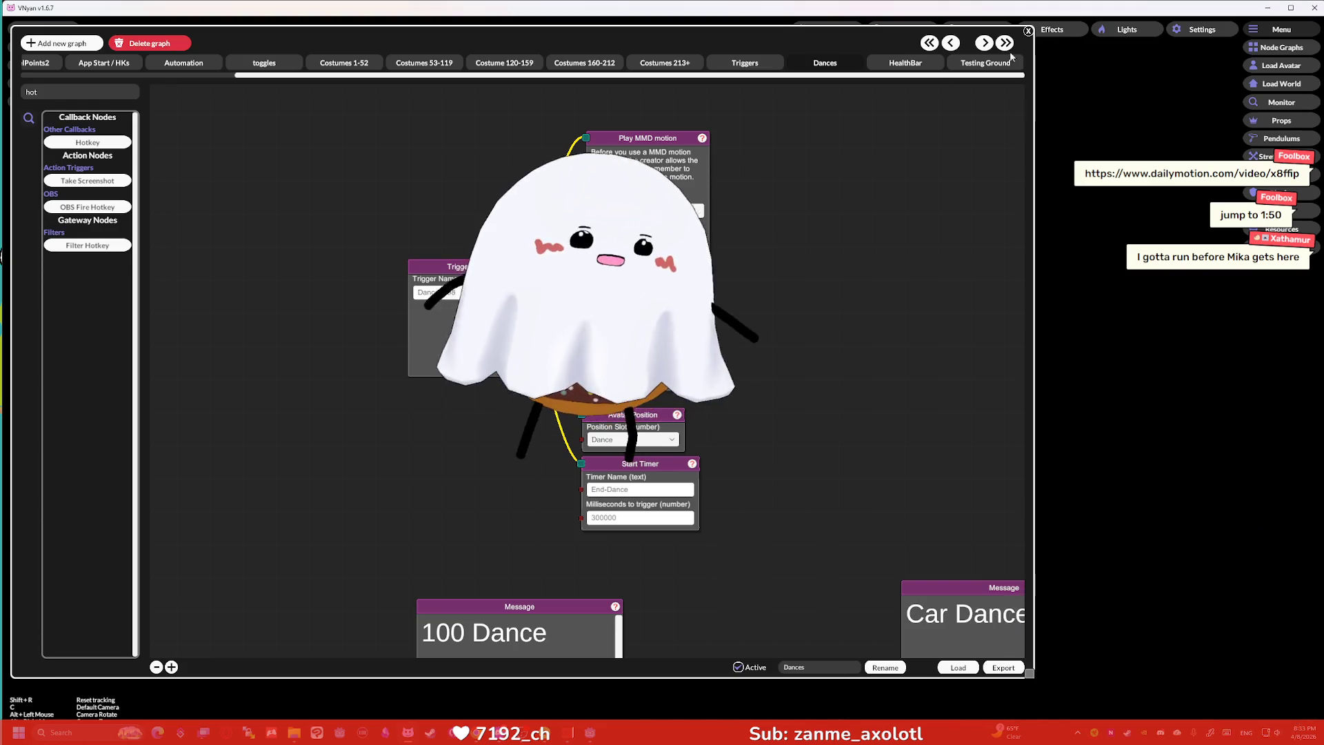
click(1028, 31)
click(1268, 8)
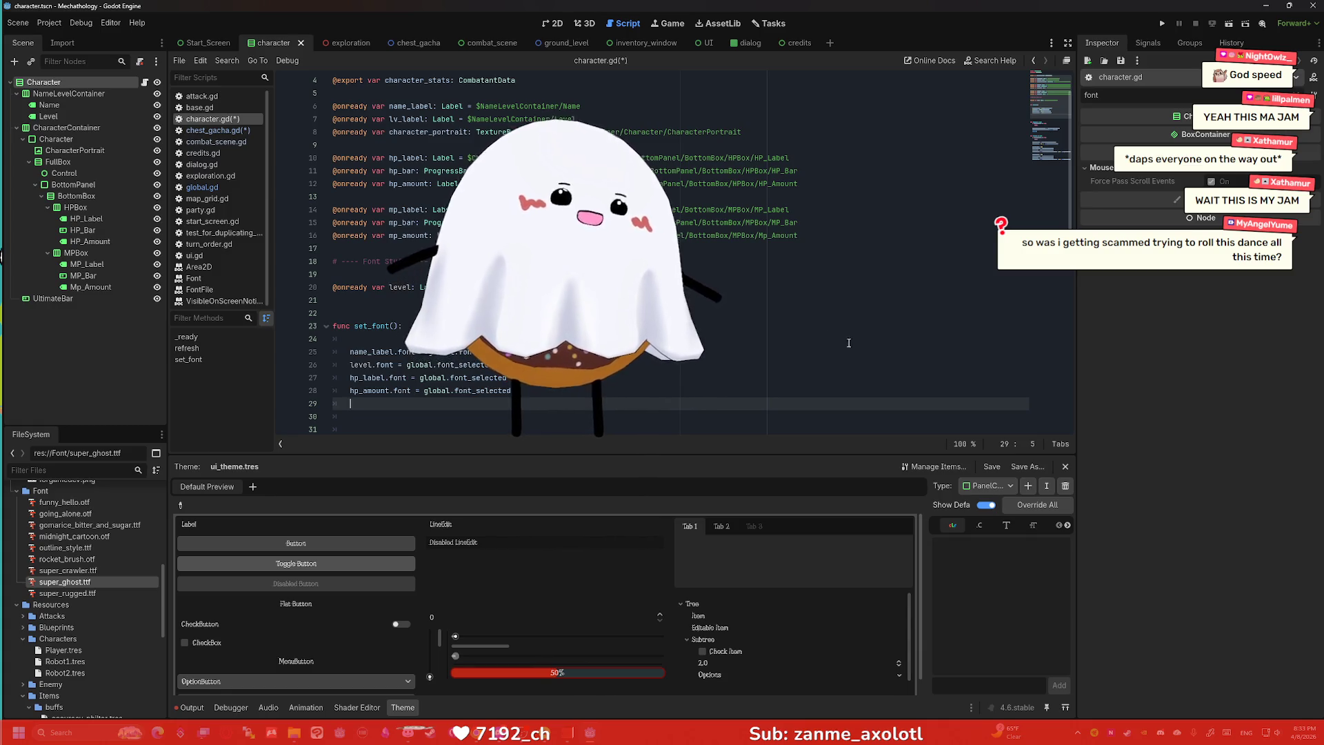
Switch back to the VNyan window from the taskbar.
click(423, 734)
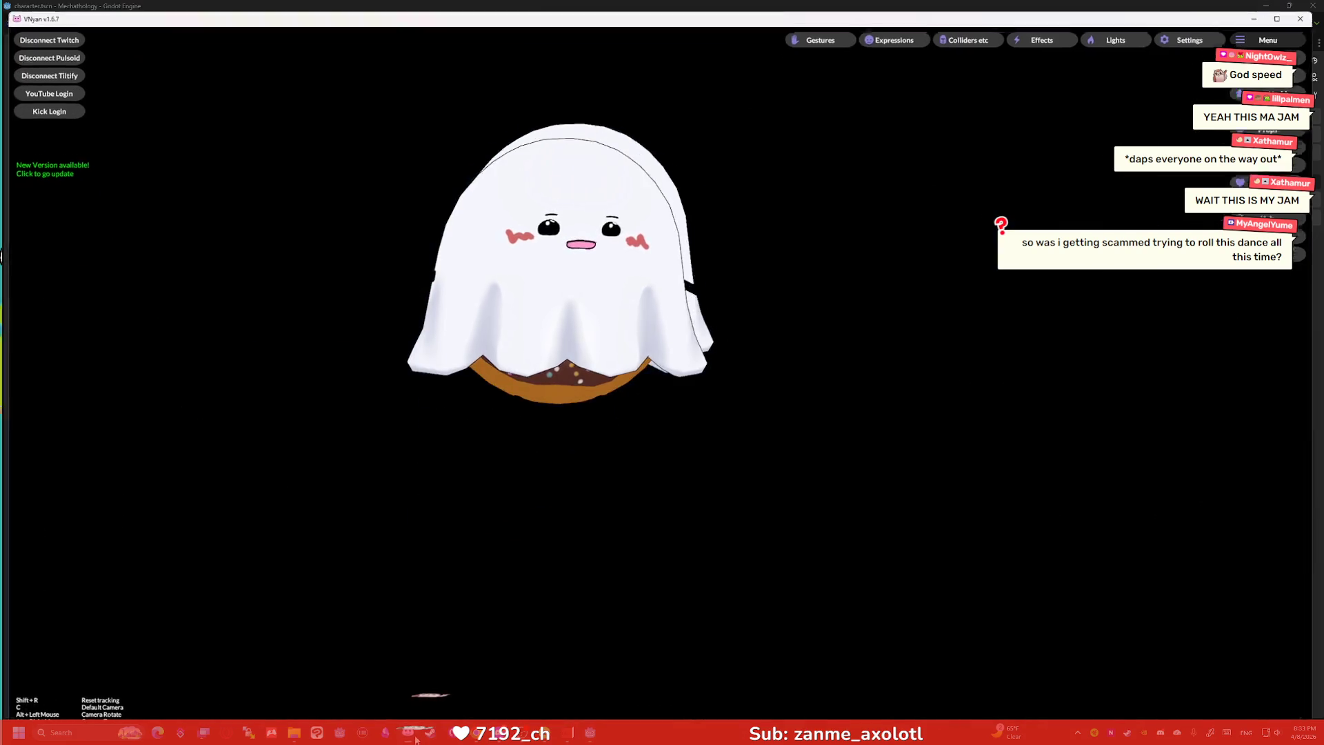
Link the SuperRareDance Value 2 filter's '<' output to the Value 1 Parameter Filter in Dances.
click(1275, 47)
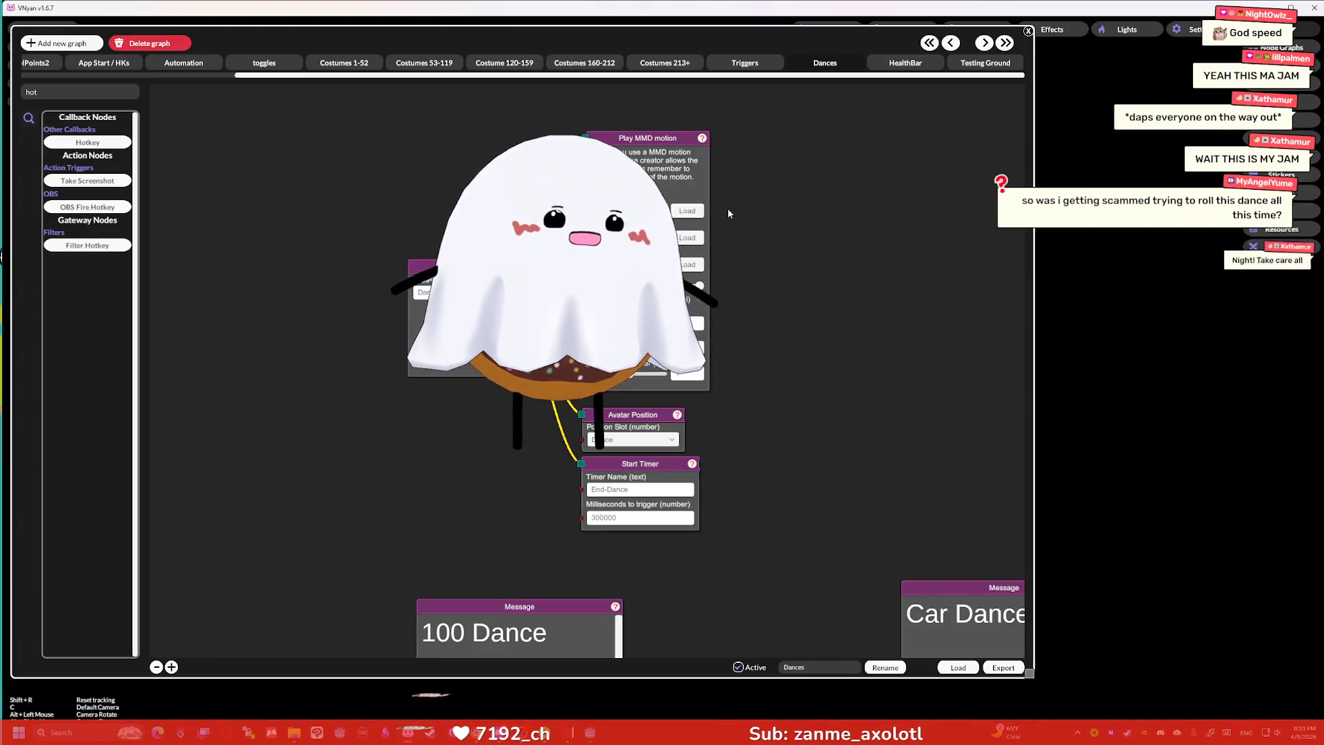
scroll(676, 313, up, 5)
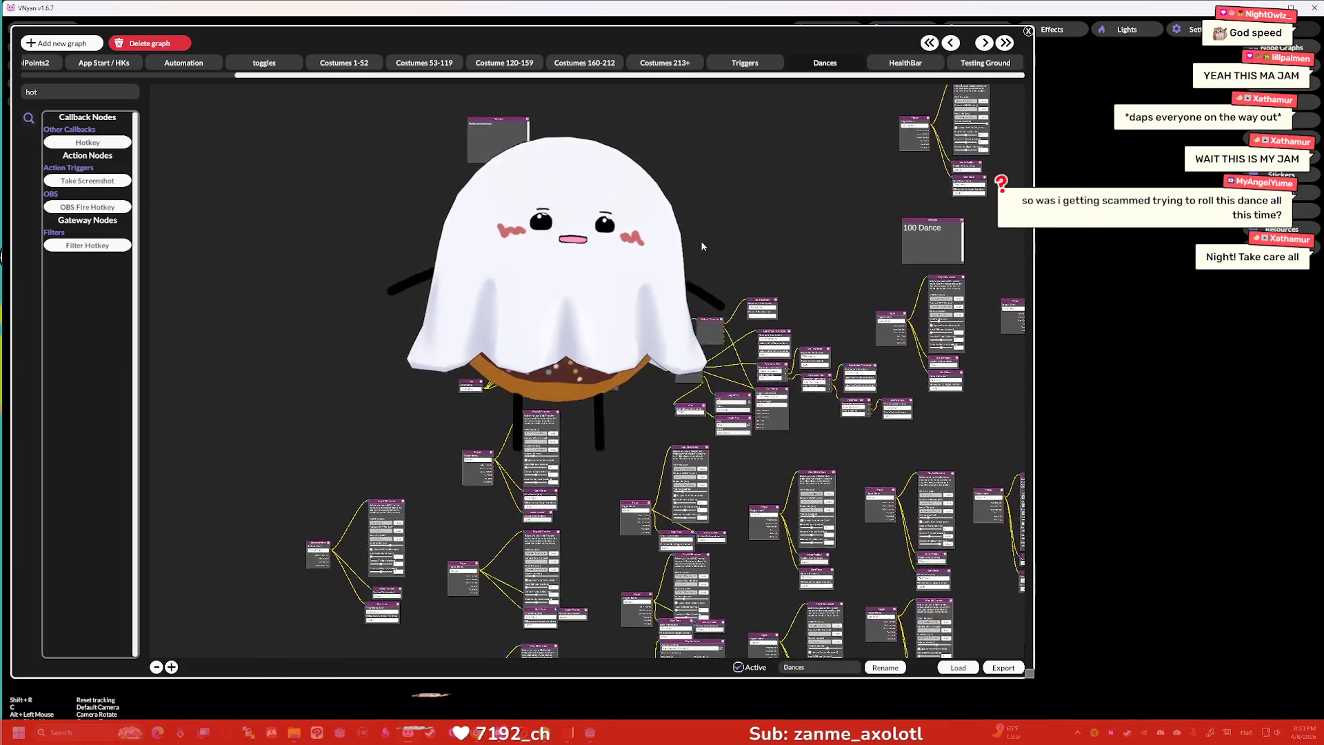
scroll(798, 231, down, 5)
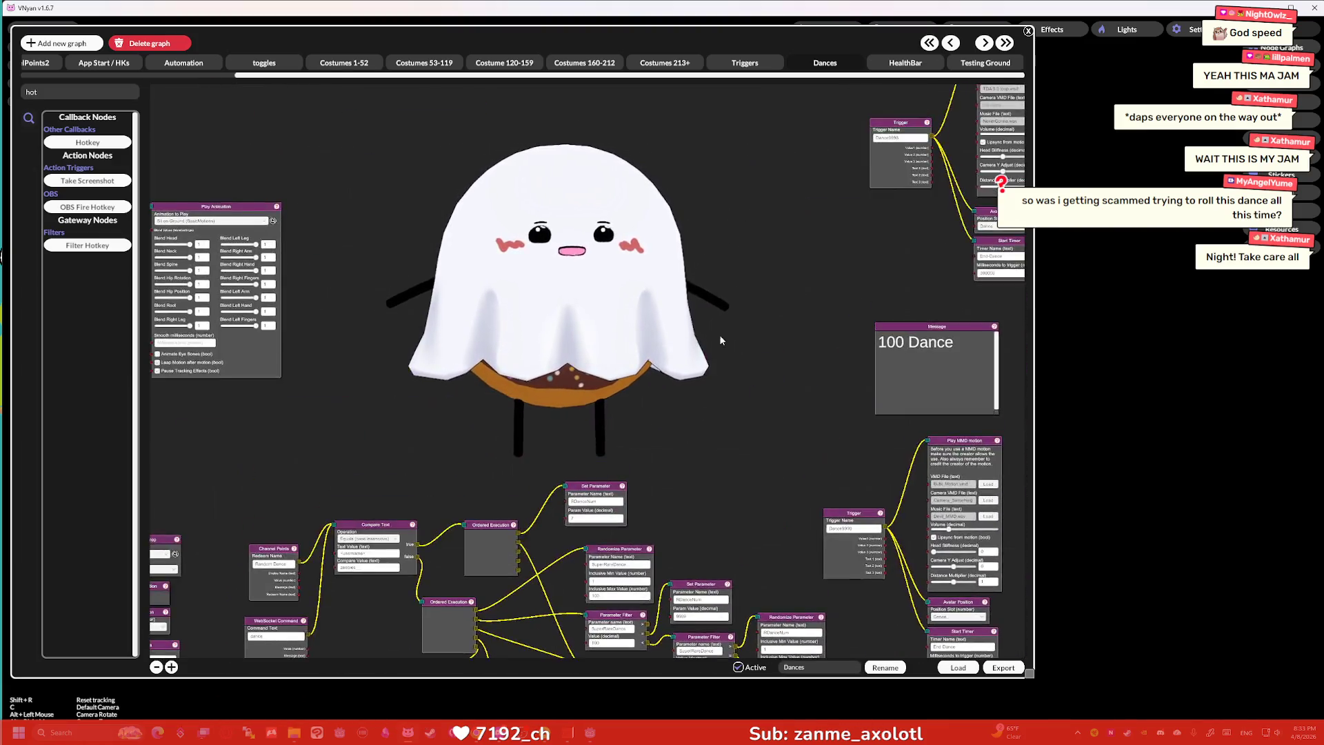
scroll(730, 202, up, 5)
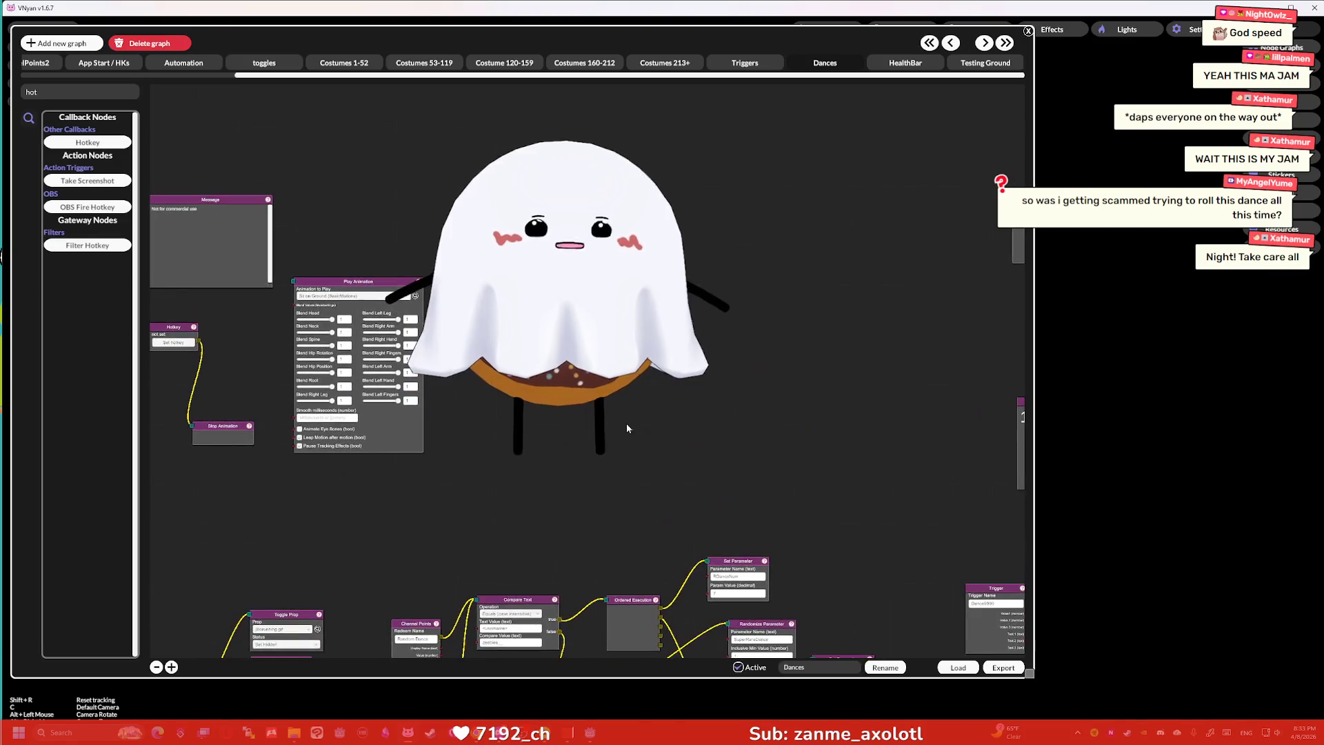
scroll(719, 482, up, 3)
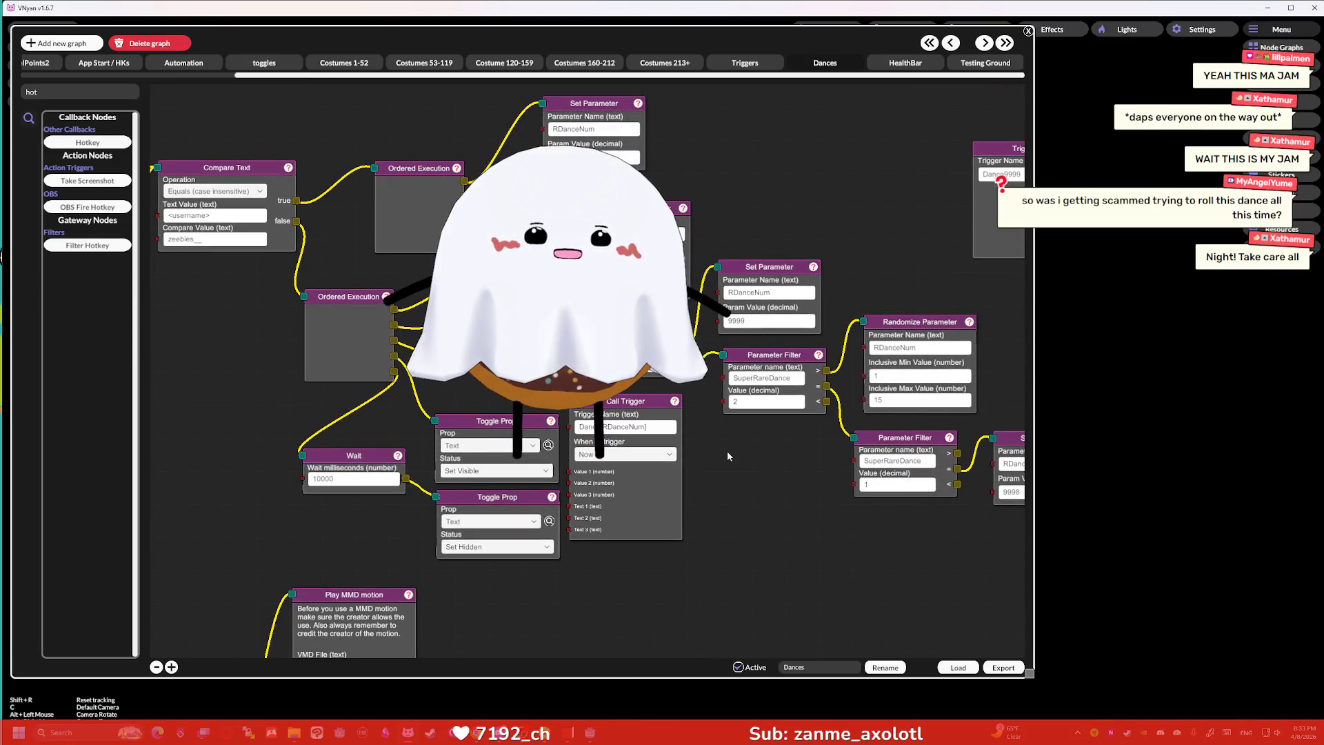
drag(719, 482, 746, 505)
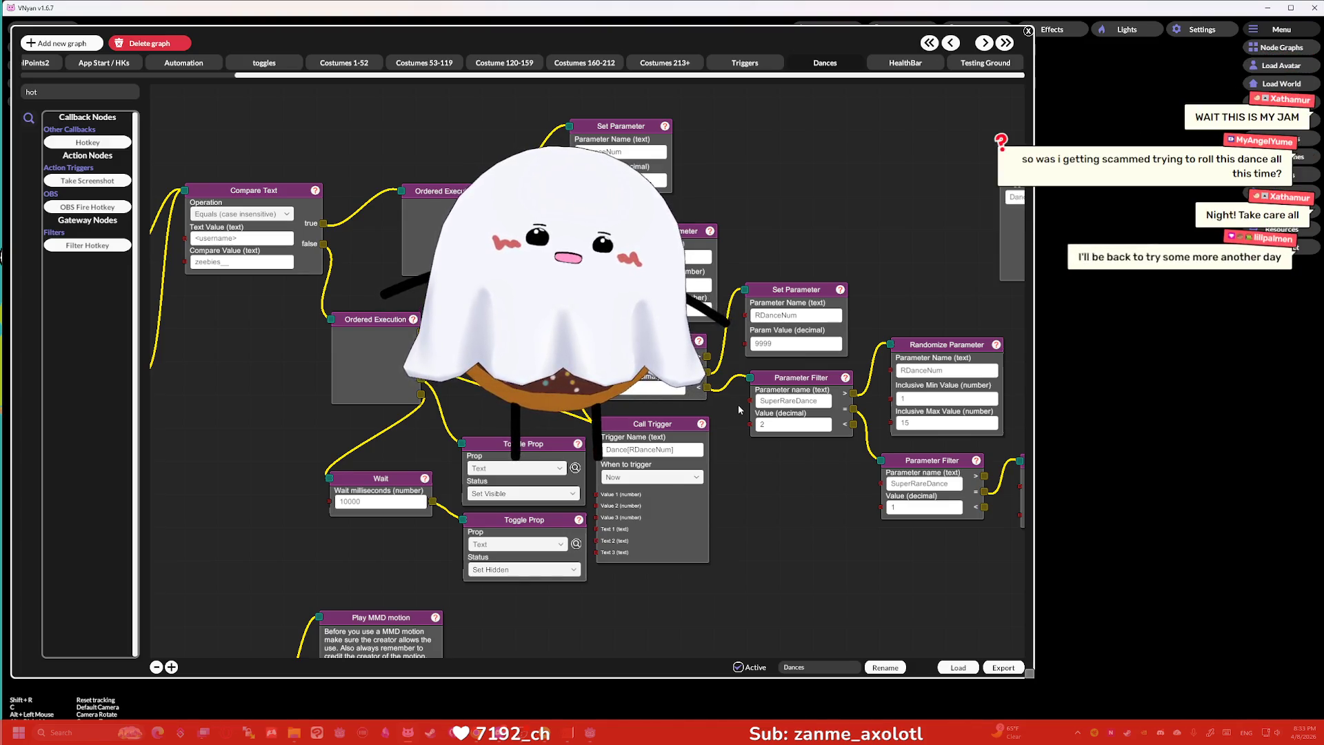
drag(689, 395, 585, 364)
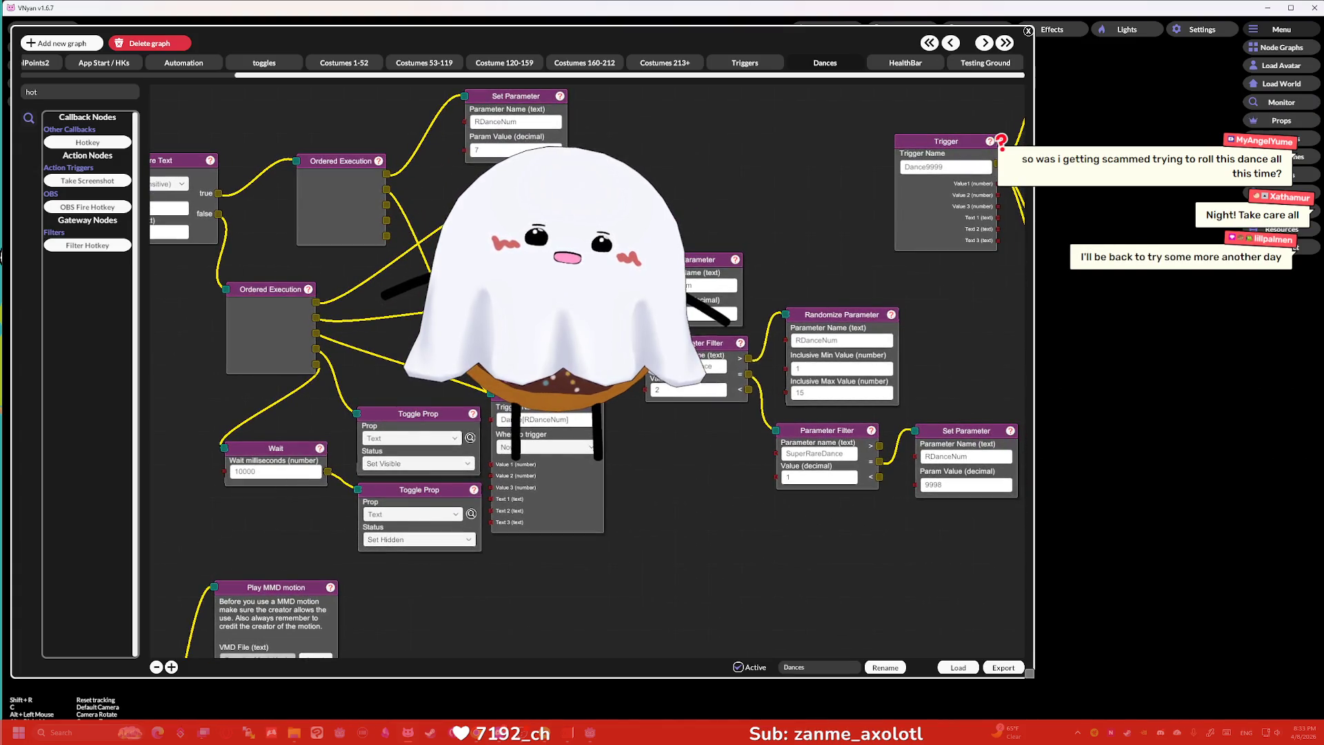
drag(779, 272, 760, 274)
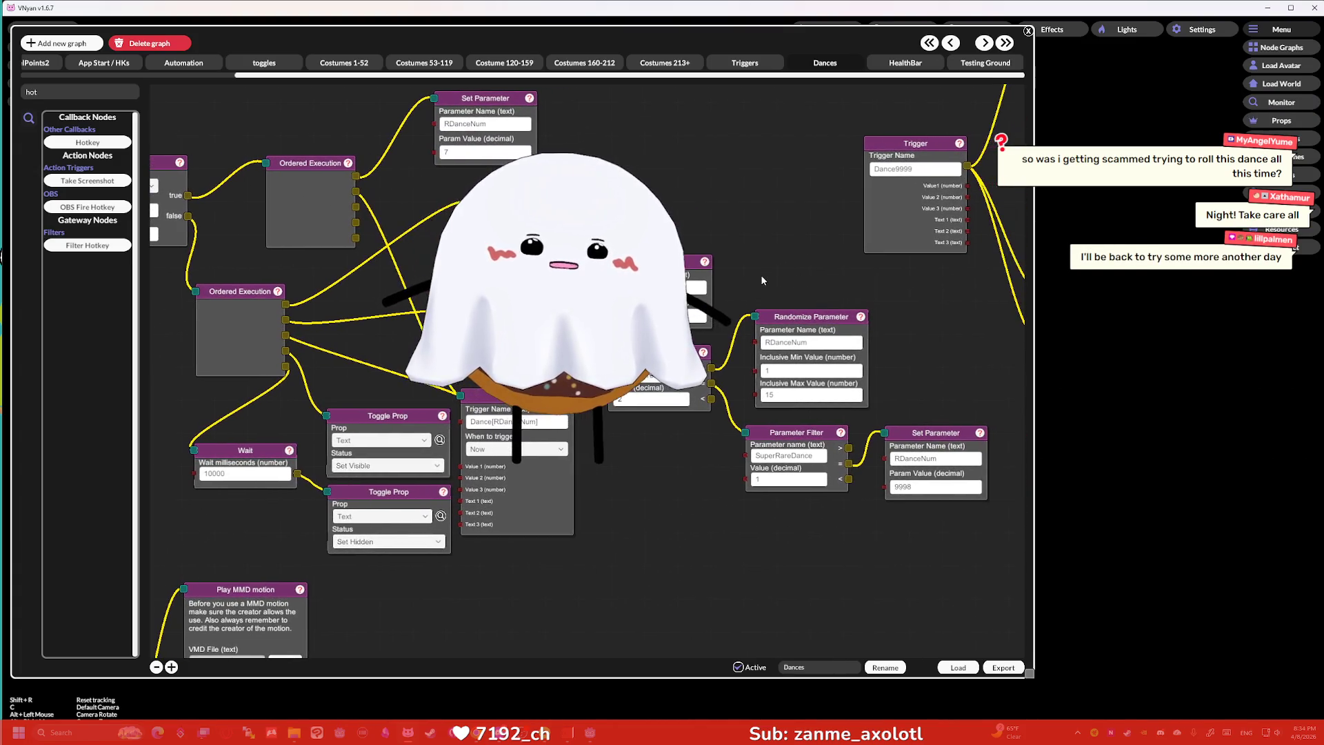
drag(662, 367, 657, 354)
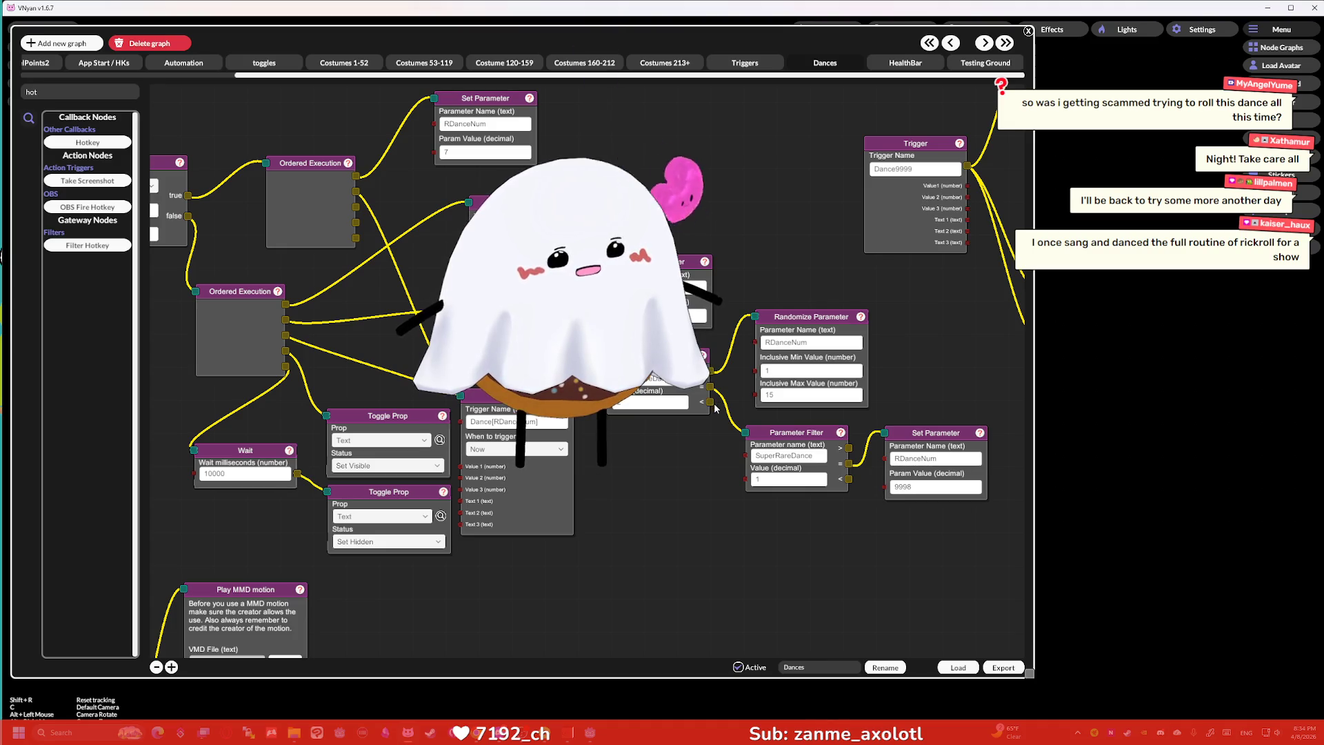
drag(711, 402, 744, 433)
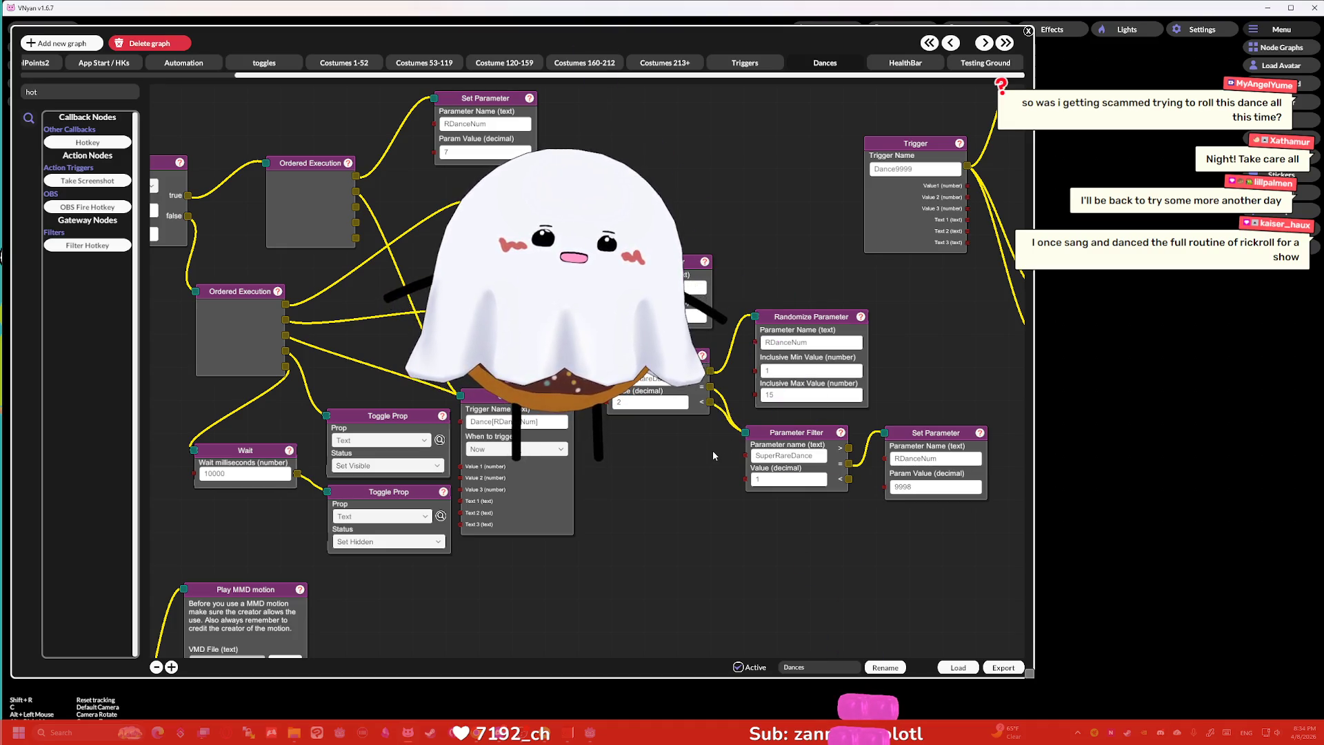
Review the Channel Points, Compare Text and filter chain, then close the node graph editor.
drag(718, 454, 778, 460)
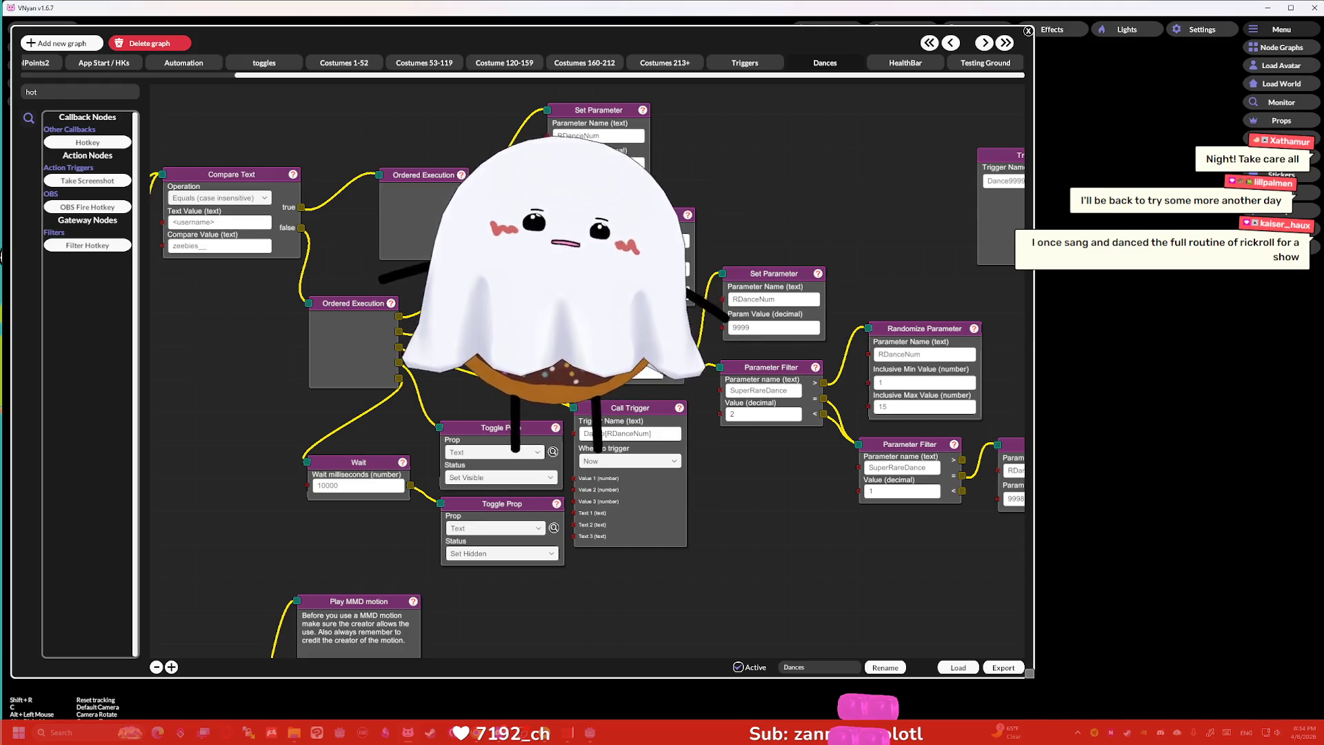
drag(177, 275, 413, 284)
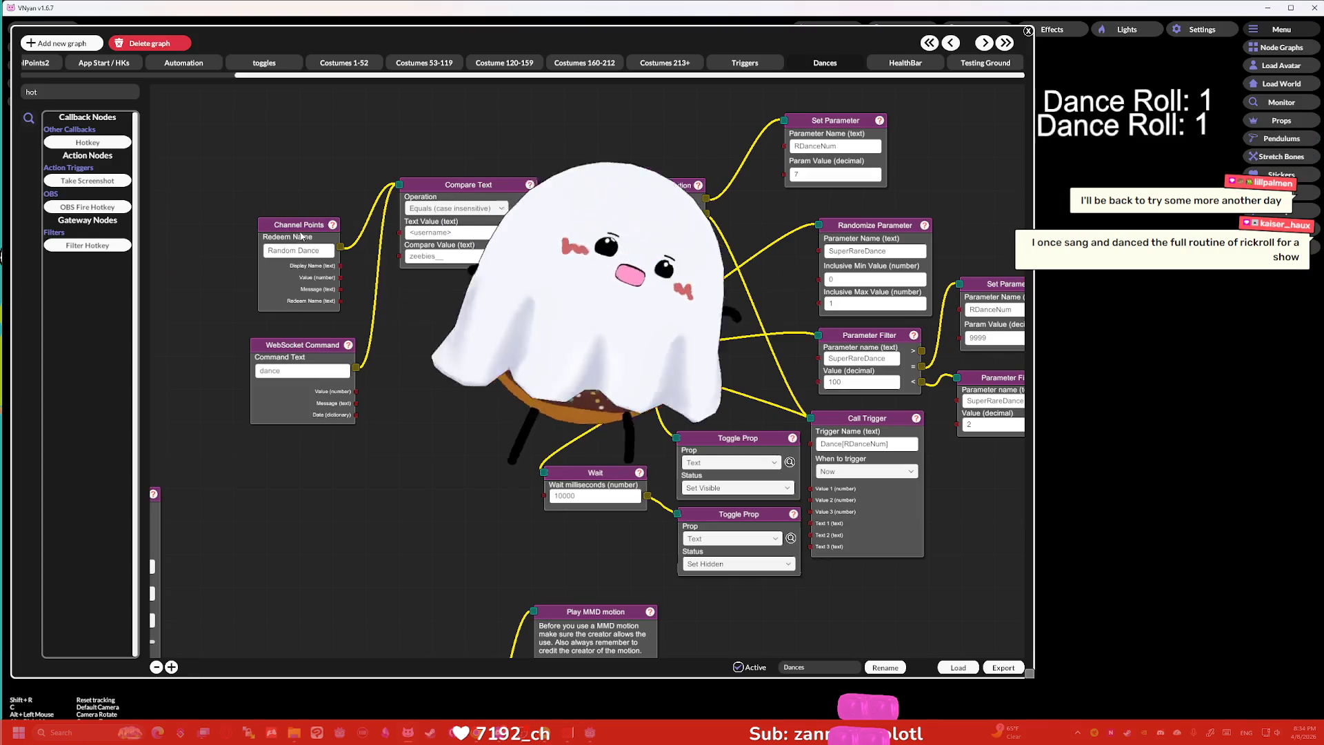
drag(302, 237, 280, 232)
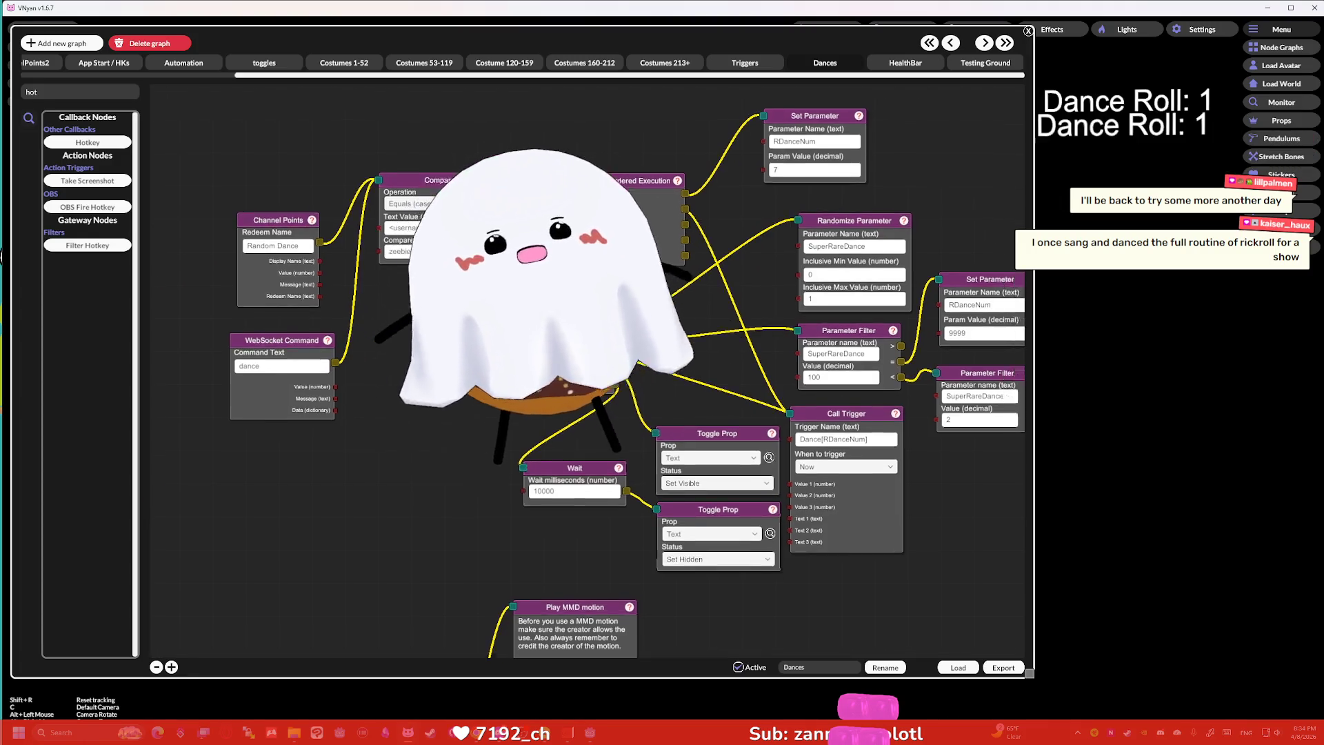
drag(487, 335, 331, 309)
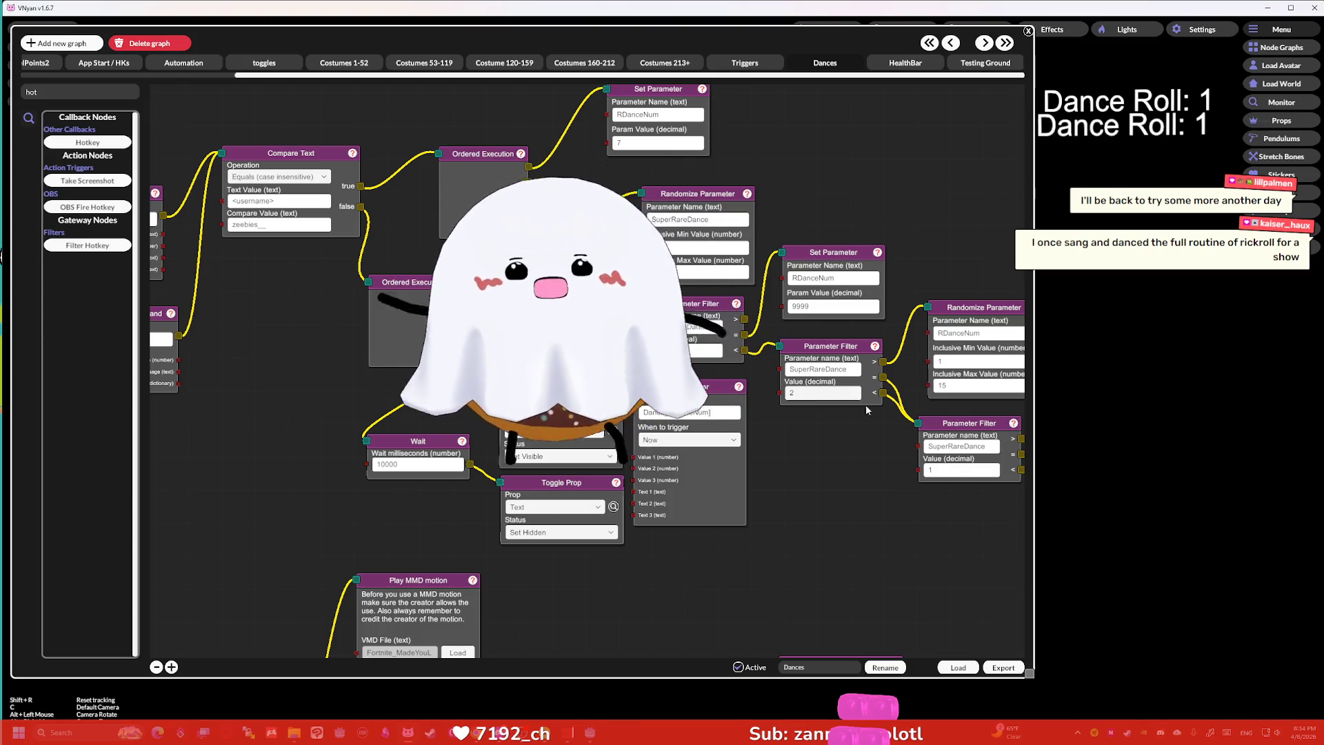
drag(866, 406, 807, 401)
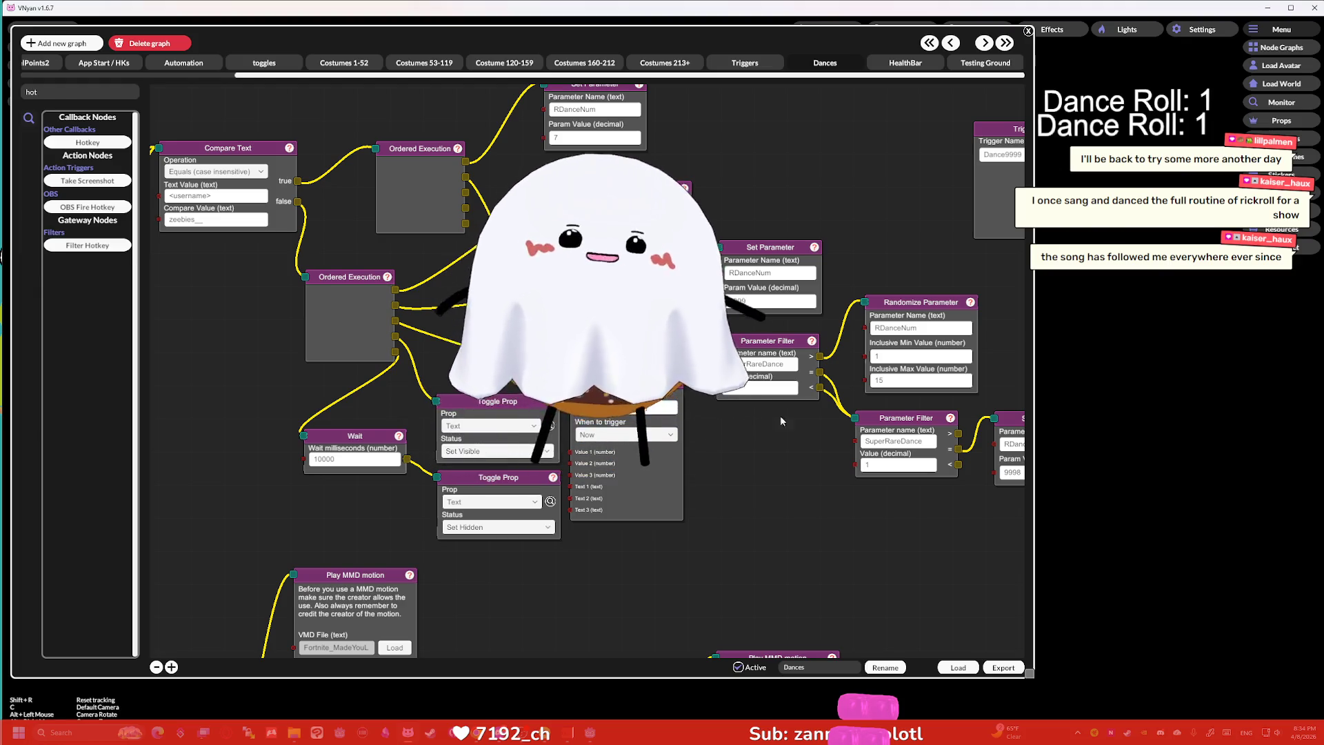
drag(804, 419, 797, 419)
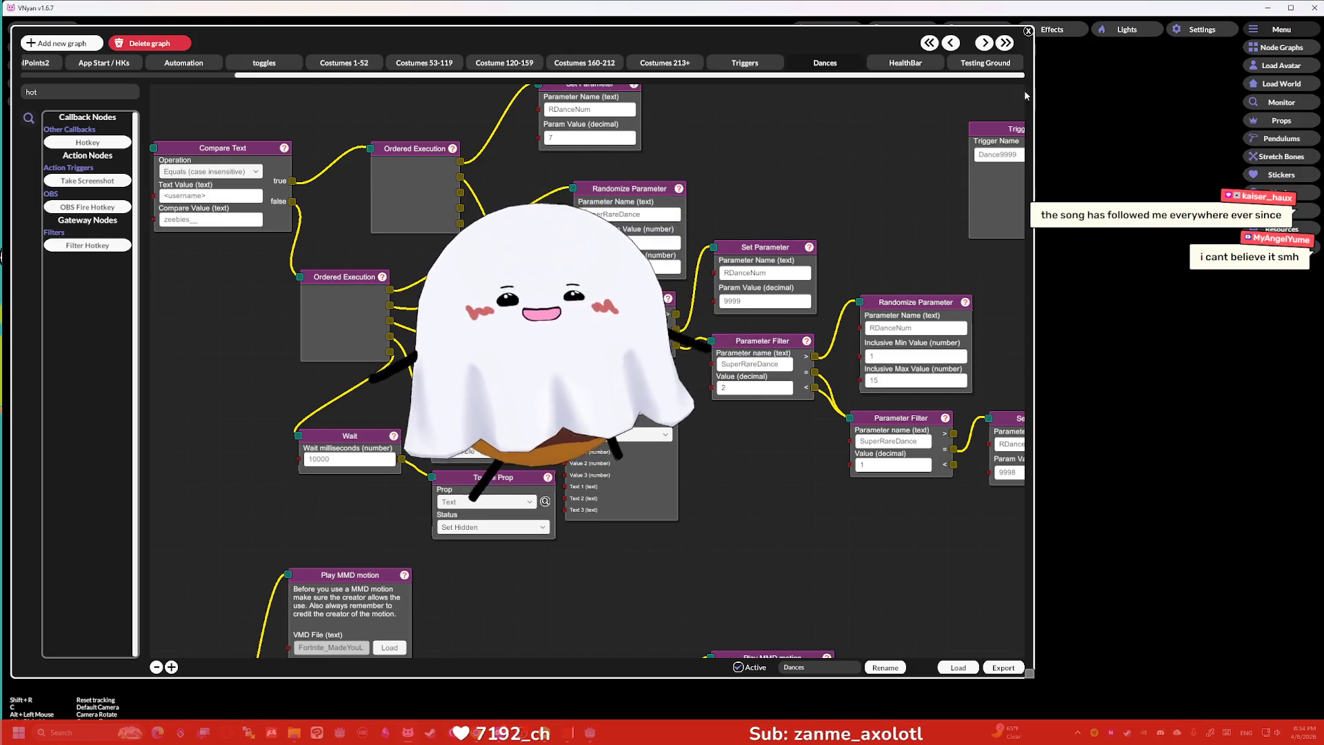
drag(797, 172, 834, 209)
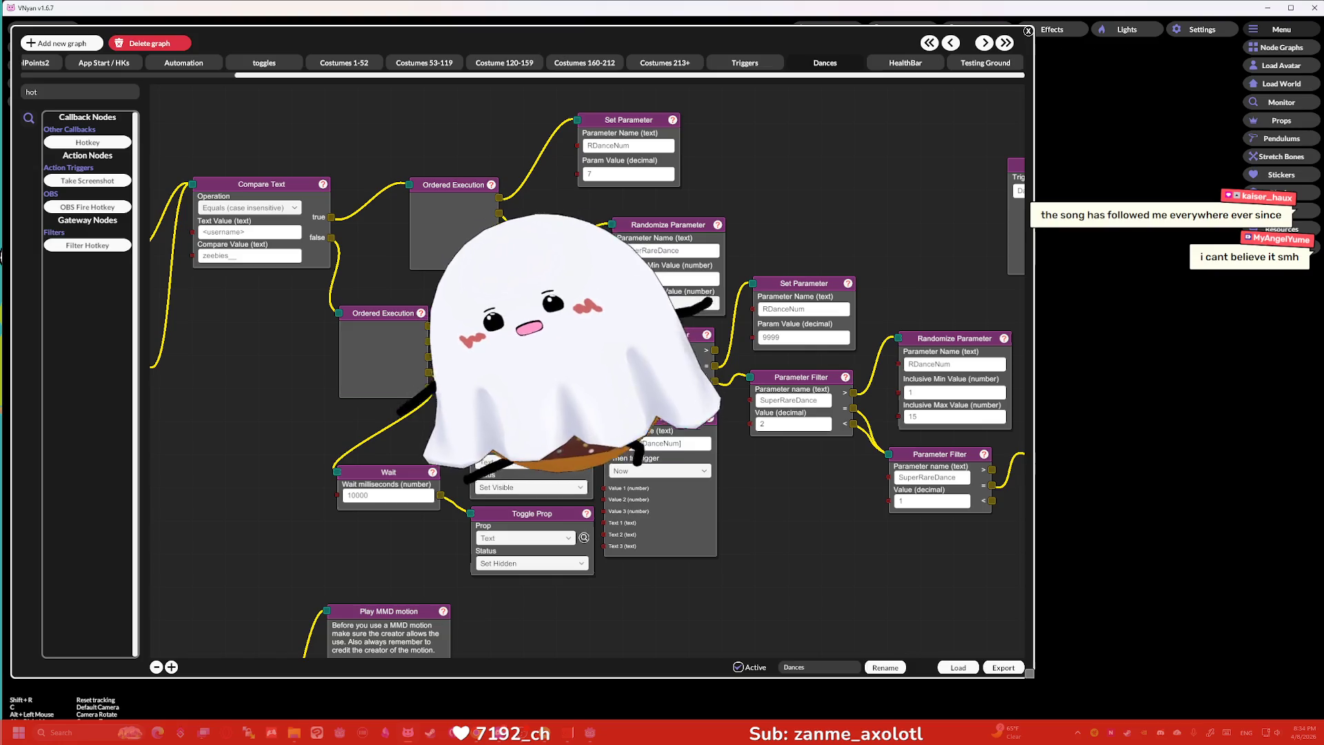
click(1028, 31)
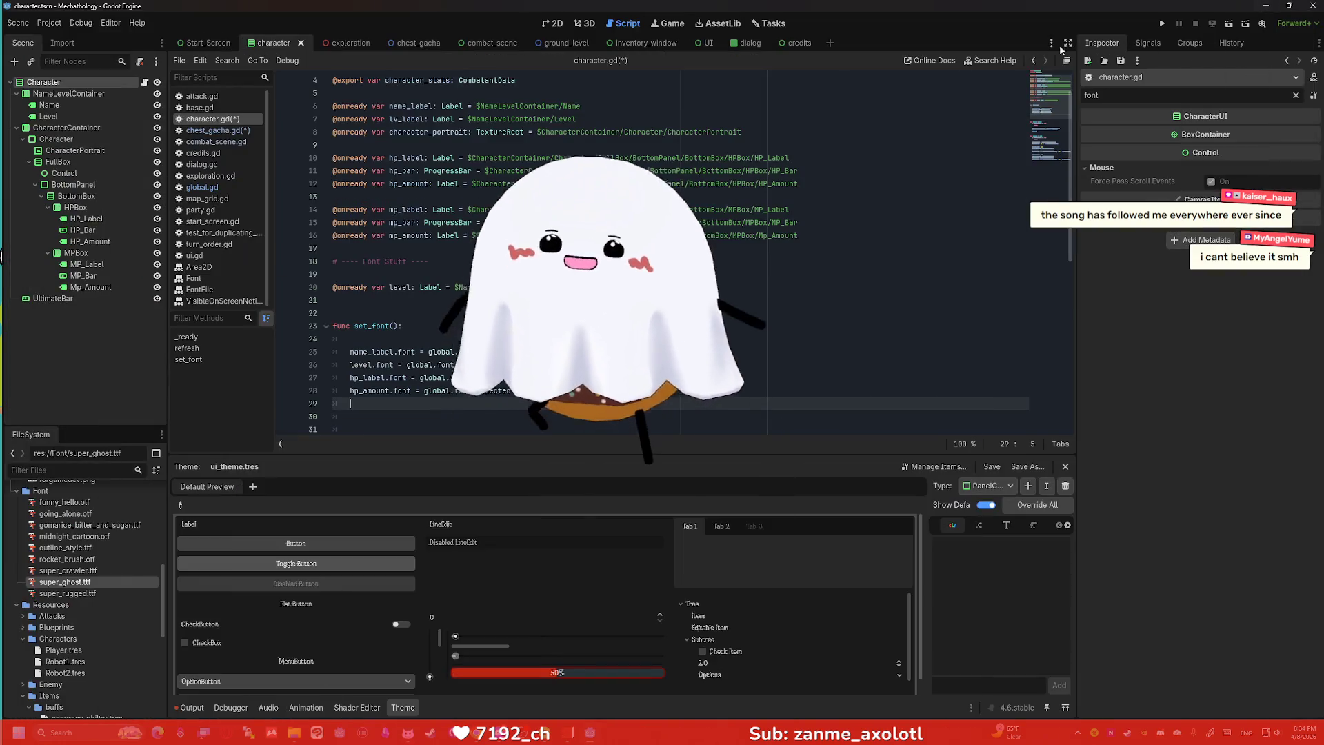
Check the set_font code on lines 20–21 of character.gd, then return to VNyan.
click(338, 300)
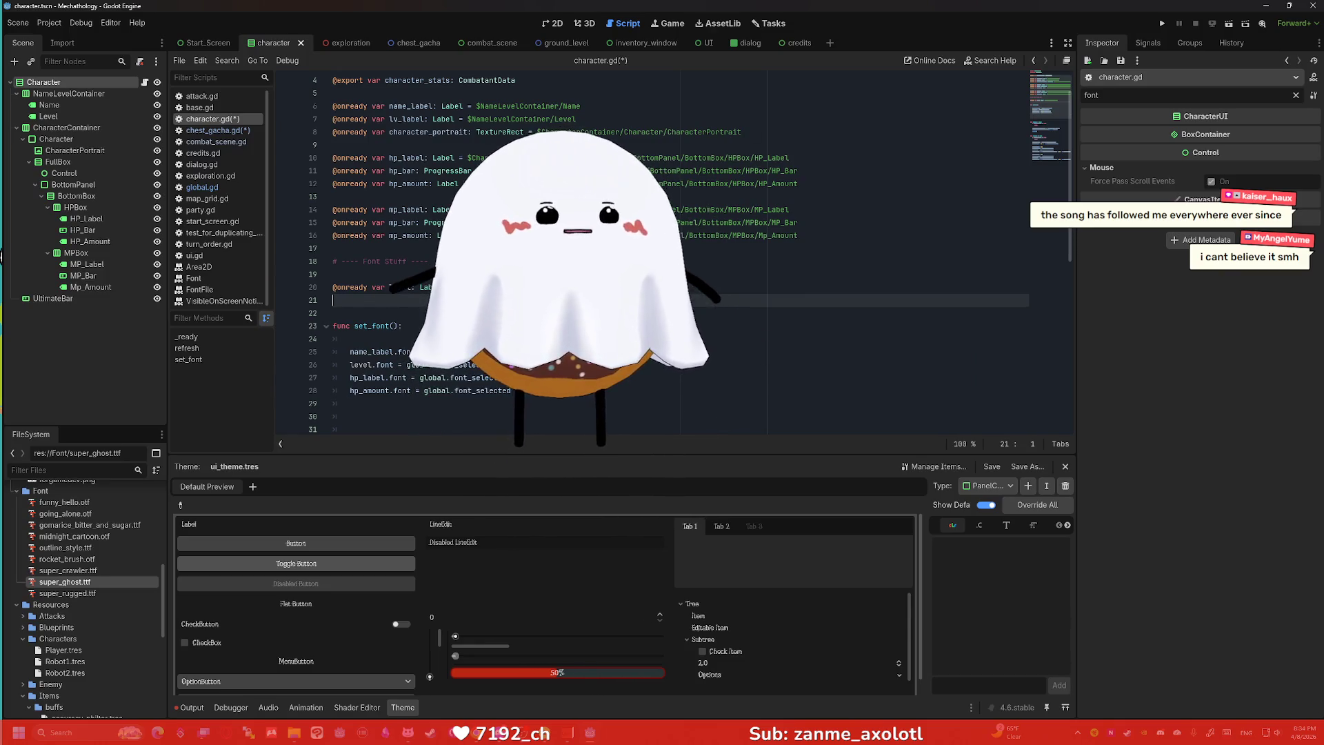
click(609, 287)
key(alt+Tab)
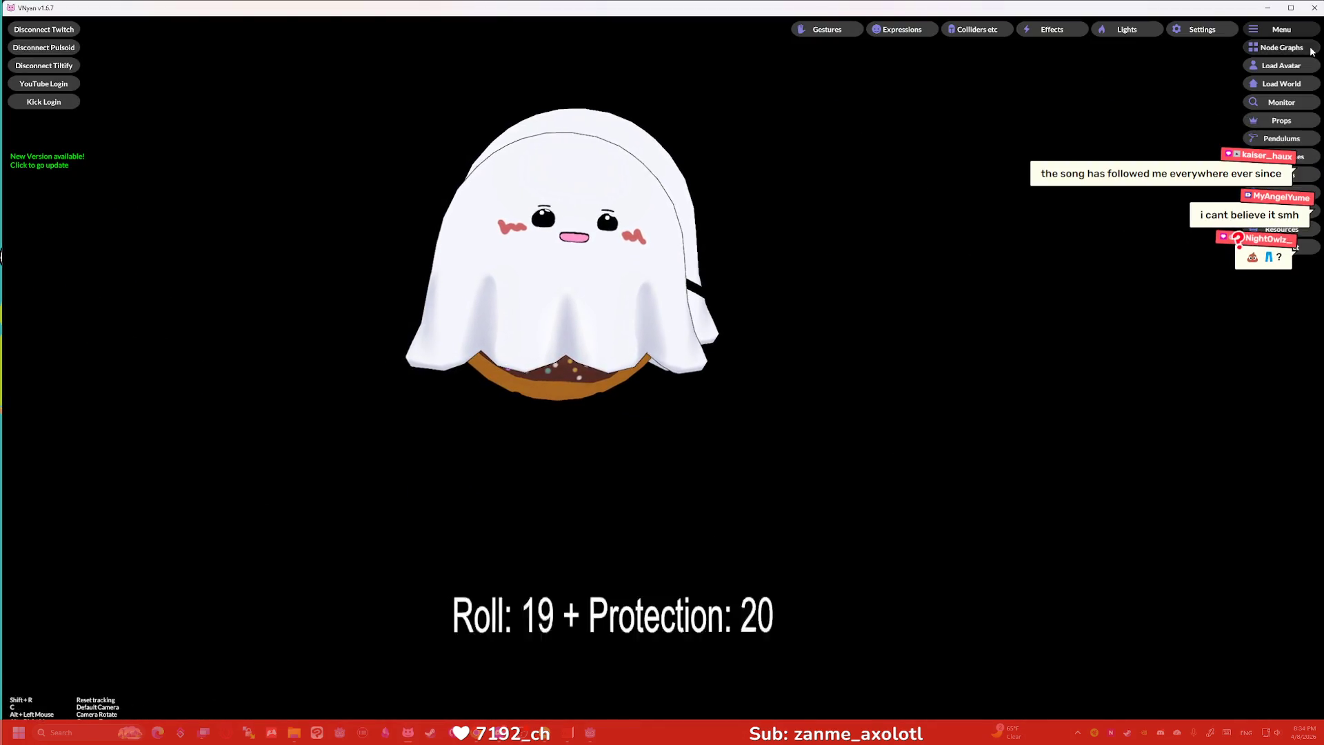
Change the Dances graph's Start Timer from 300000 to 30000 milliseconds, then close the node graph editor.
click(1281, 47)
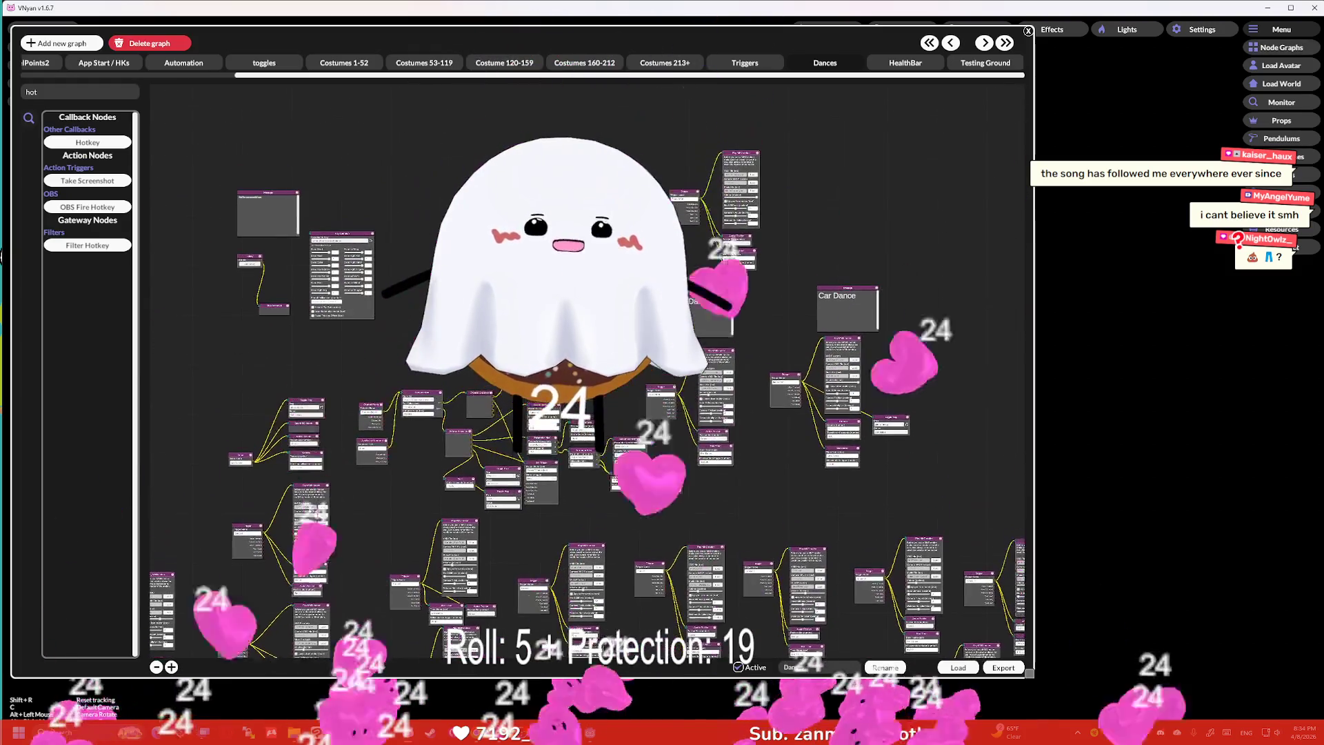
scroll(710, 247, up, 5)
click(751, 291)
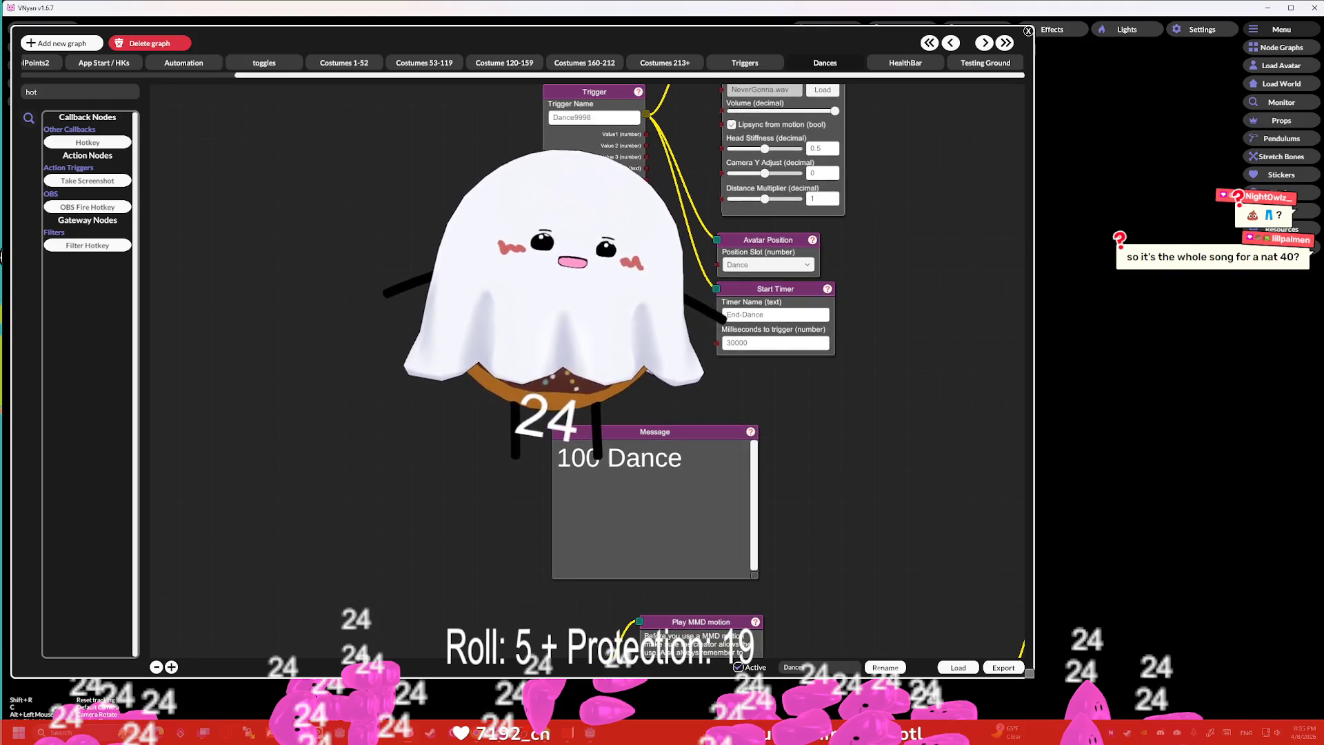
key(Escape)
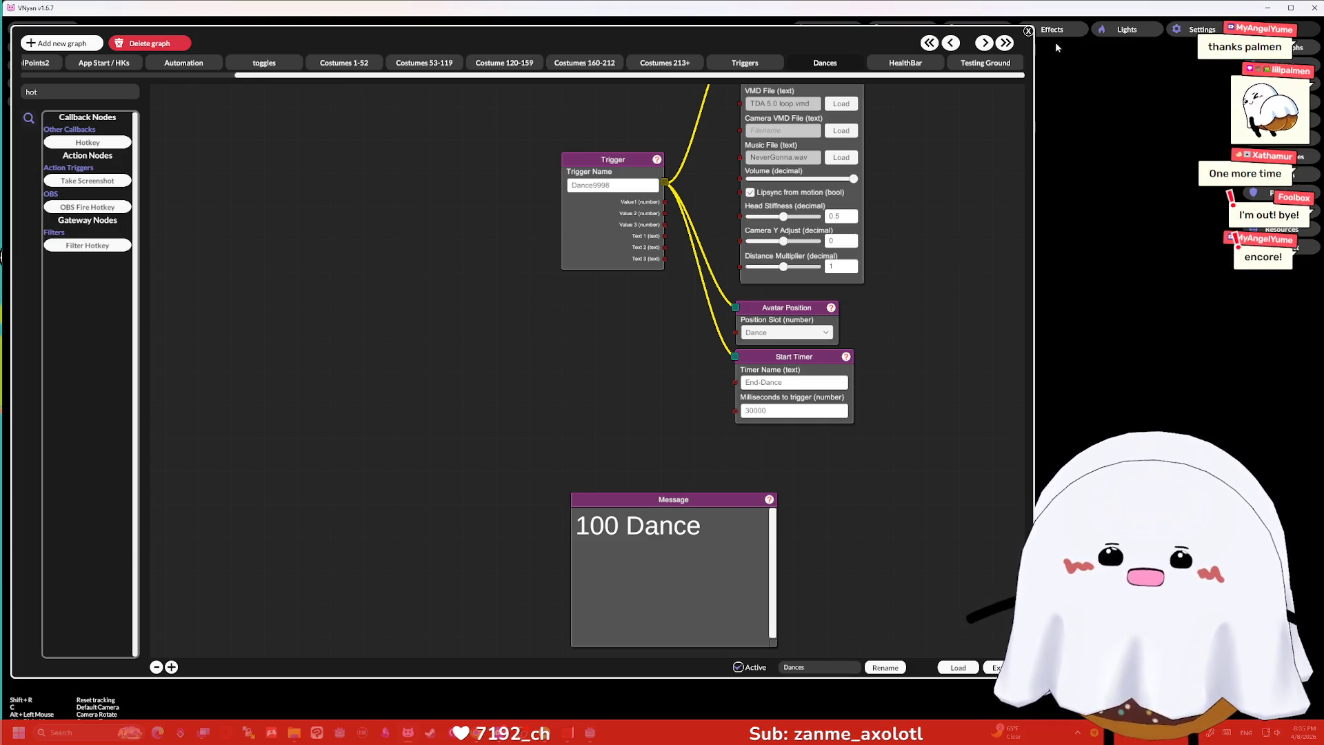
click(1029, 32)
Write set_font() in character.gd assigning global.font_selected to name_label, level, hp_label and hp_amount.
key(alt+Tab)
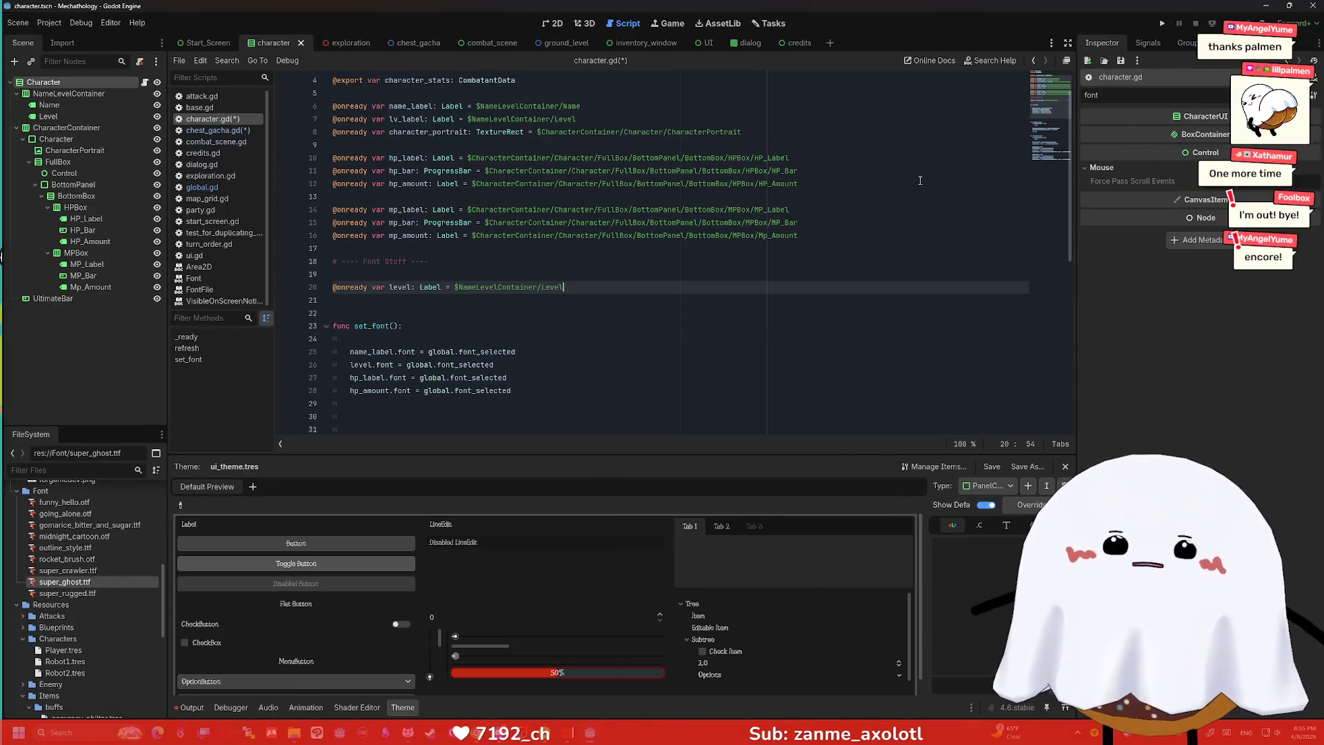
click(835, 225)
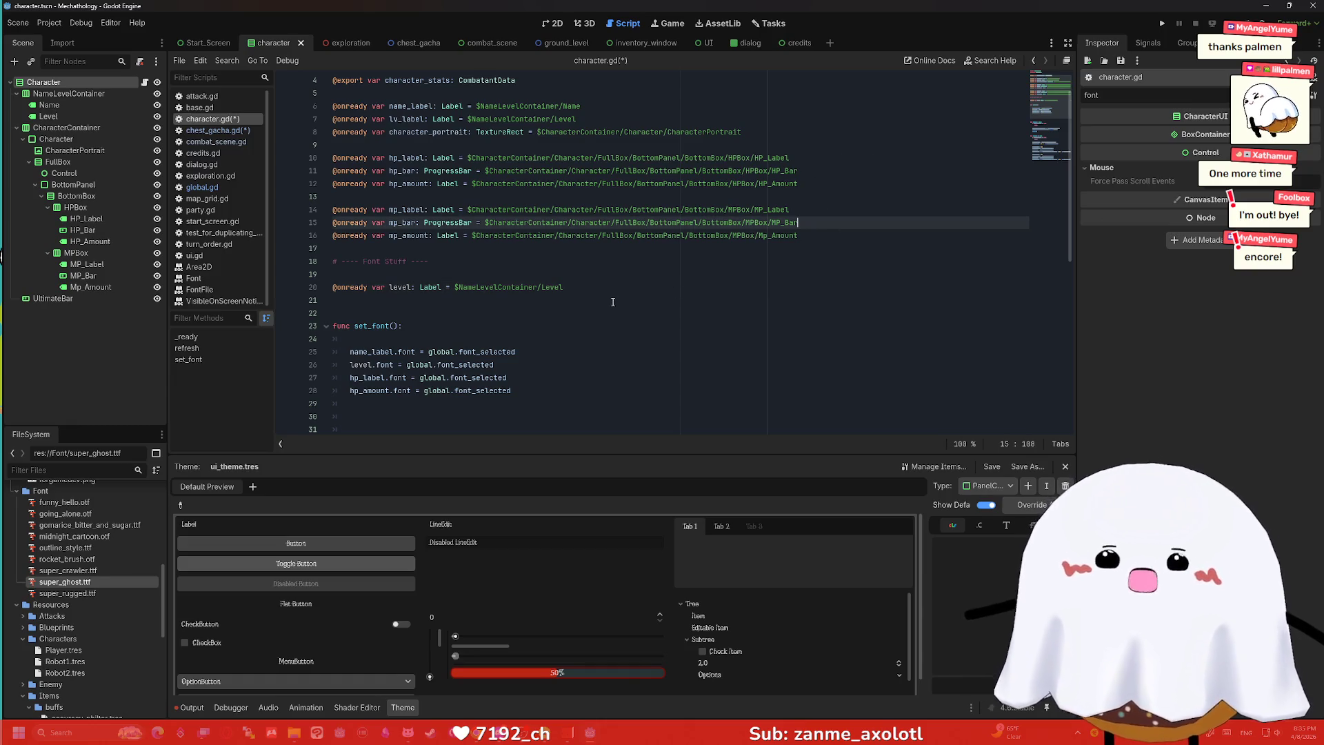
click(619, 285)
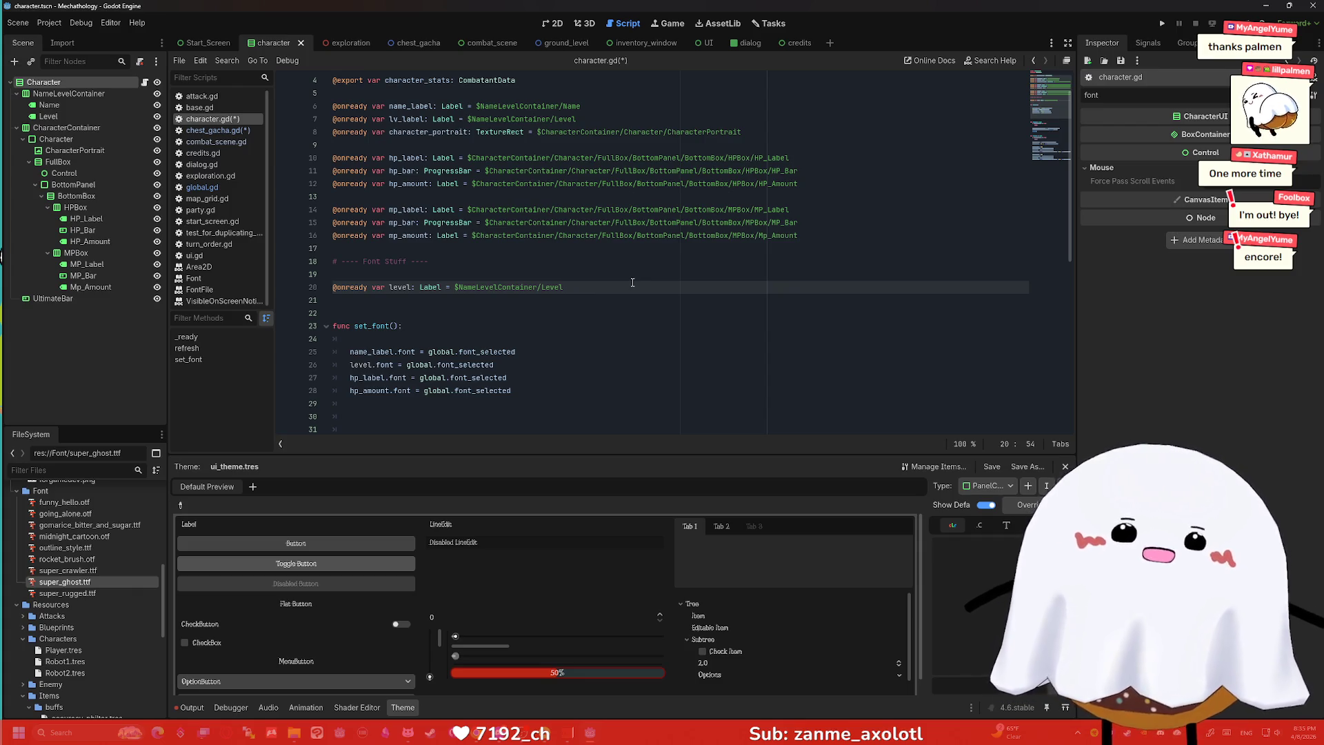
click(587, 303)
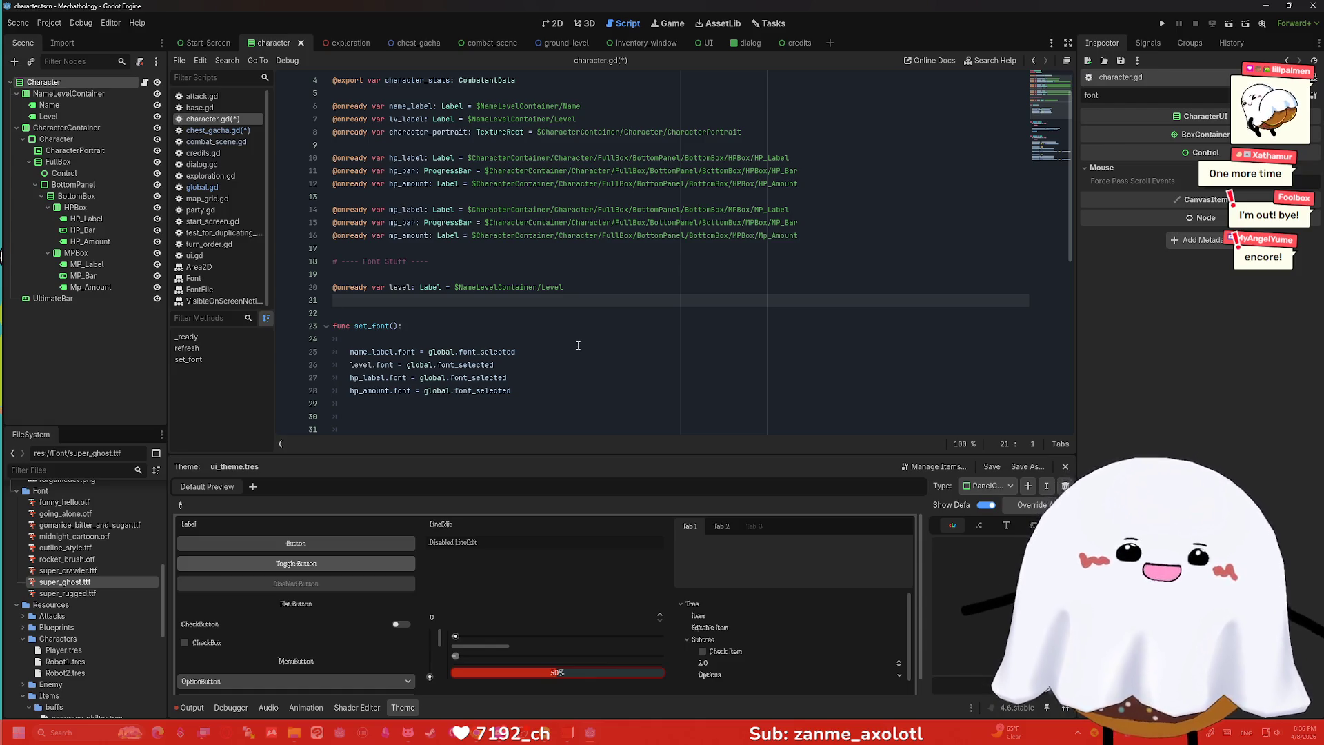
click(599, 314)
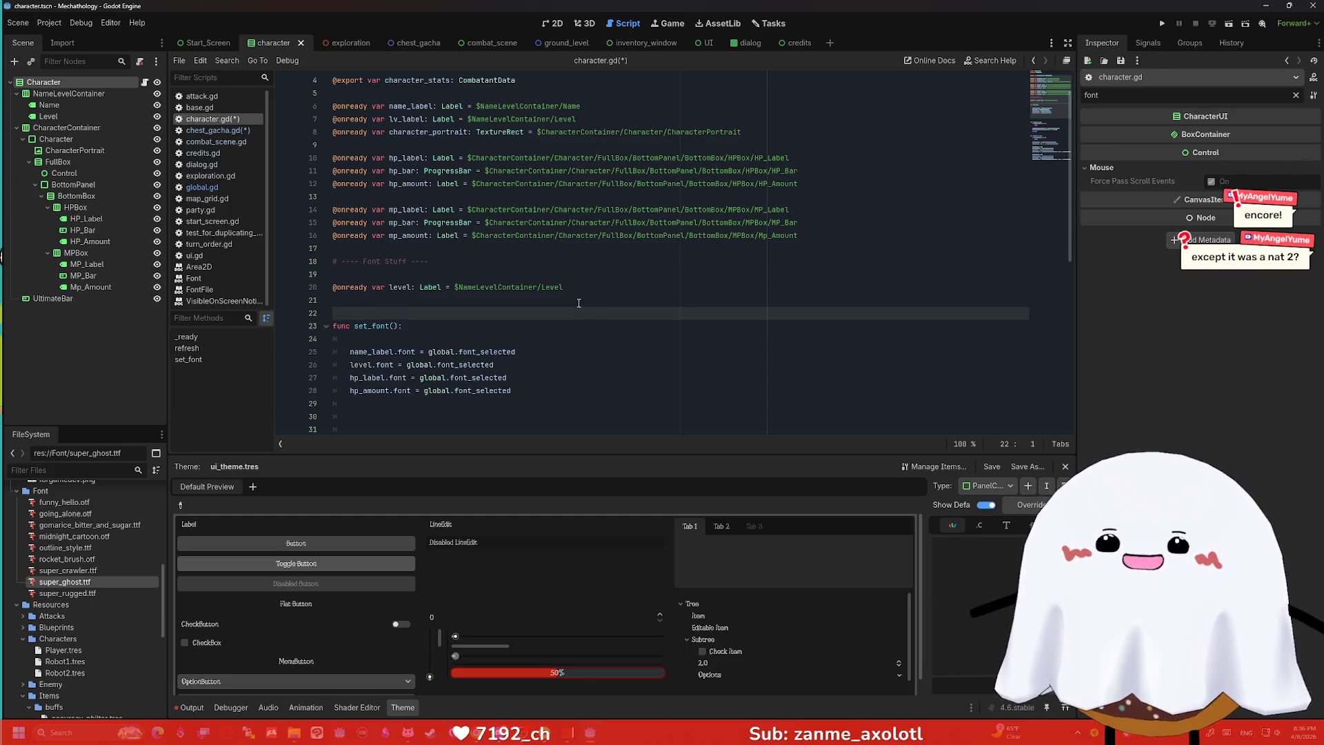
click(579, 303)
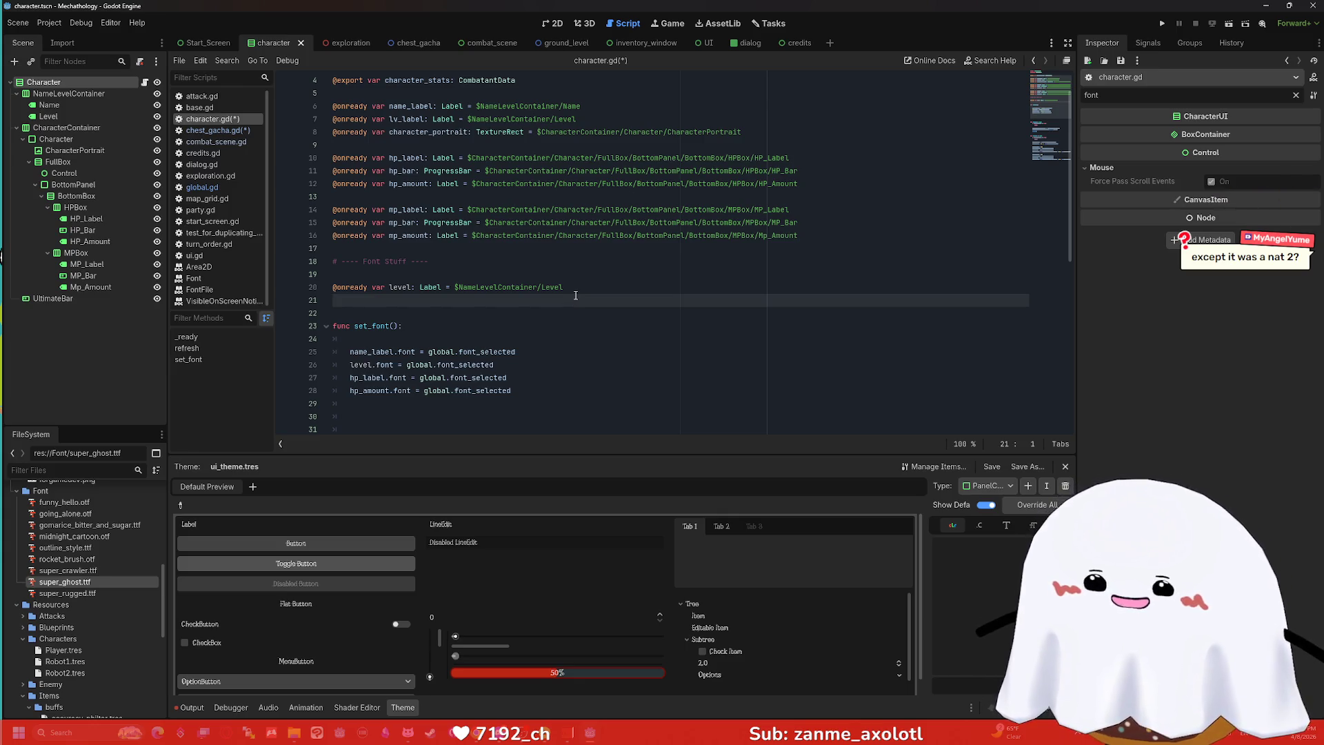
click(593, 311)
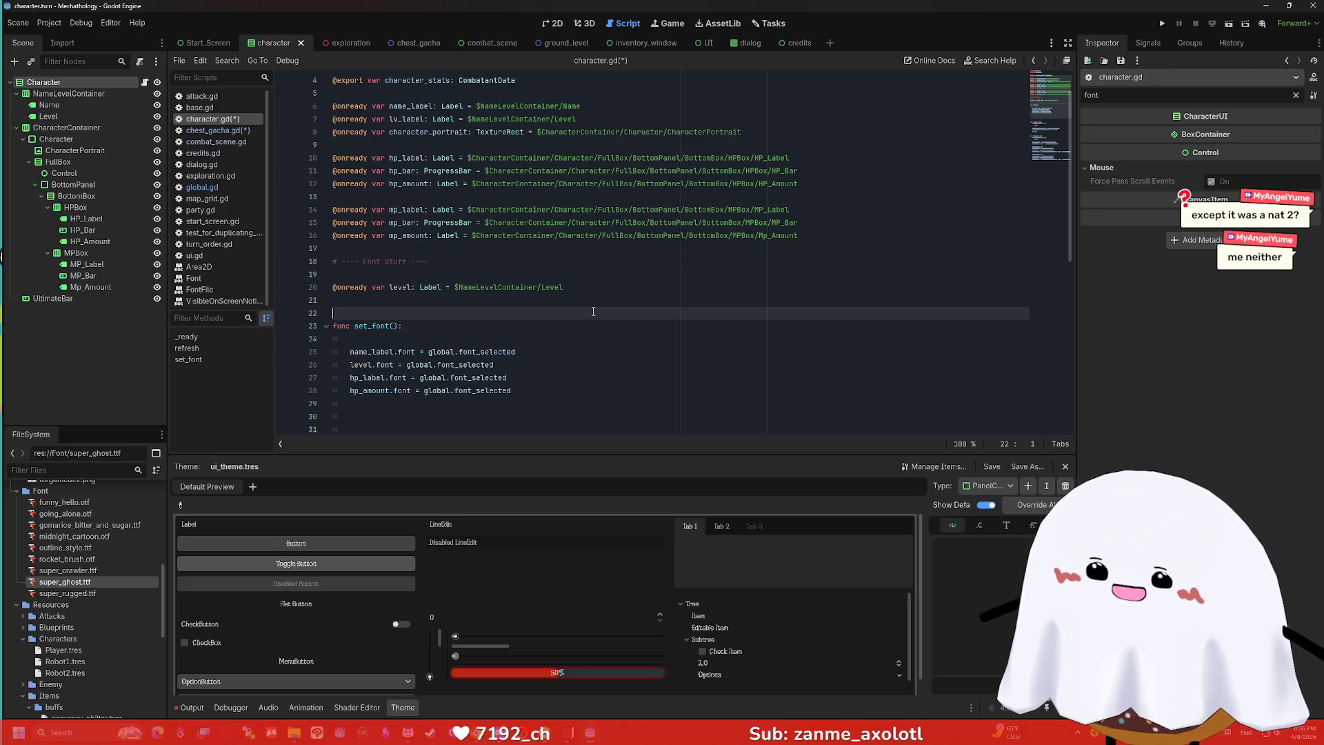
Trim the extra blank lines and move set_font so it sits just above refresh.
scroll(643, 274, down, 2)
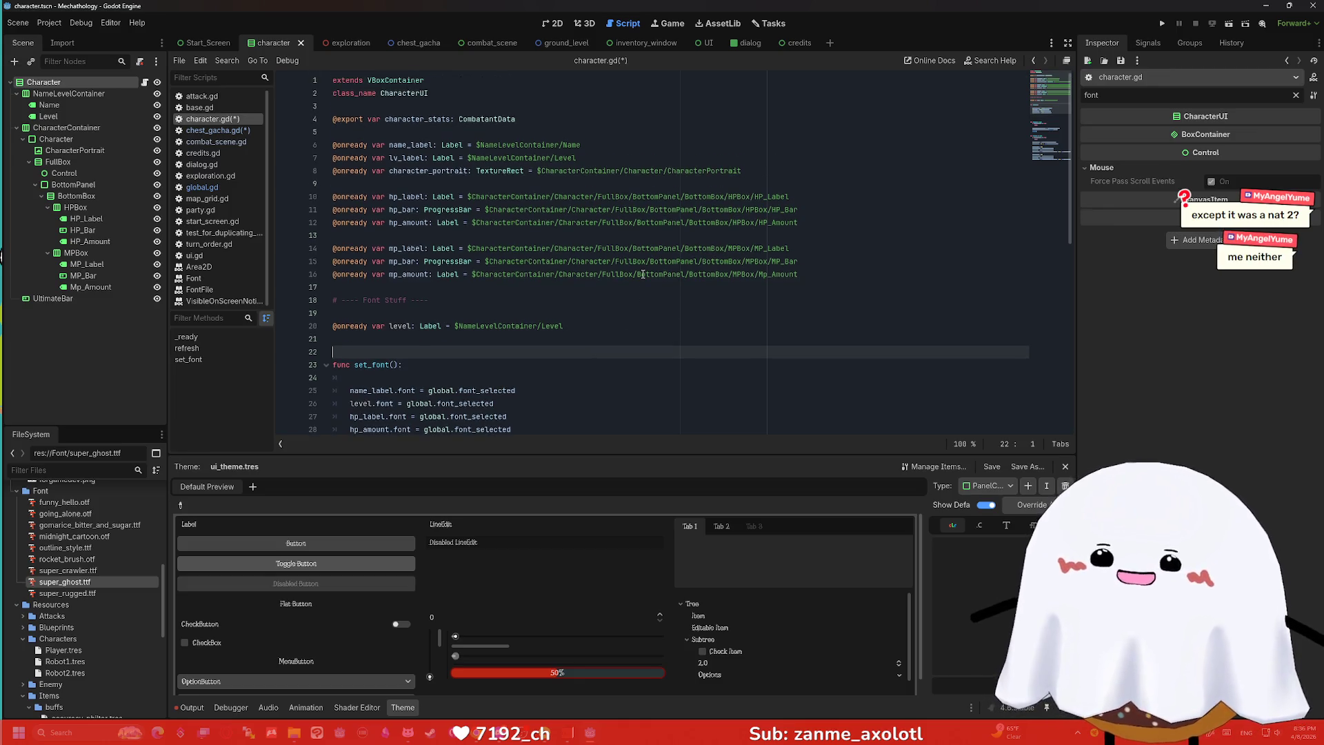
click(544, 338)
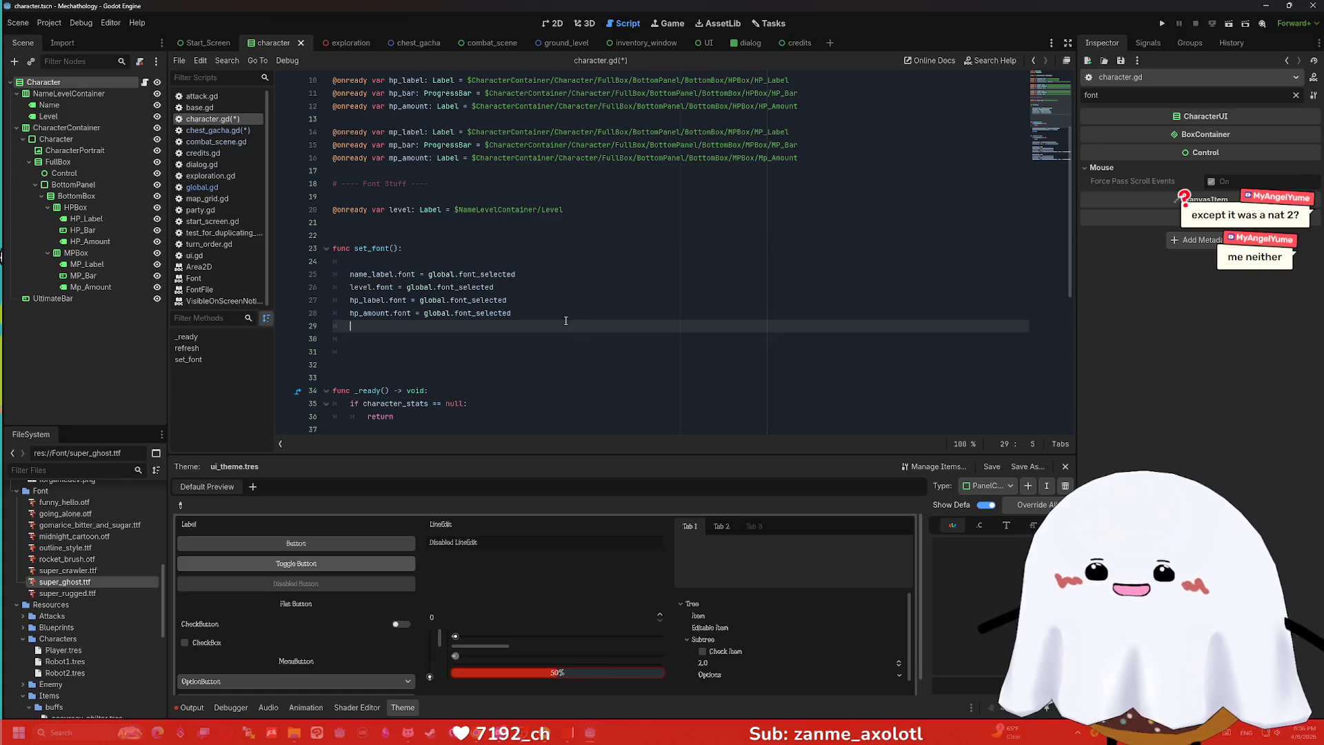
key(BackSpace)
key(BackSpace)
key(BackSpace)
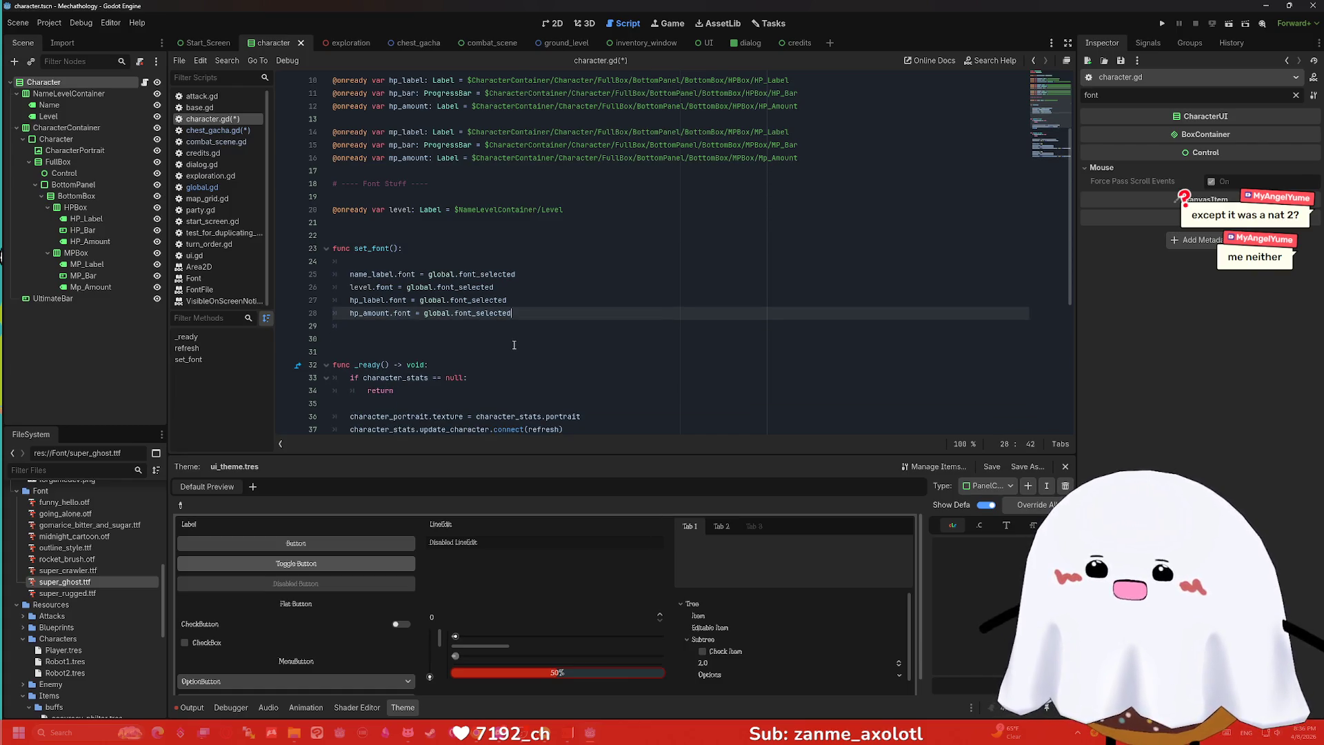
scroll(437, 243, down, 2)
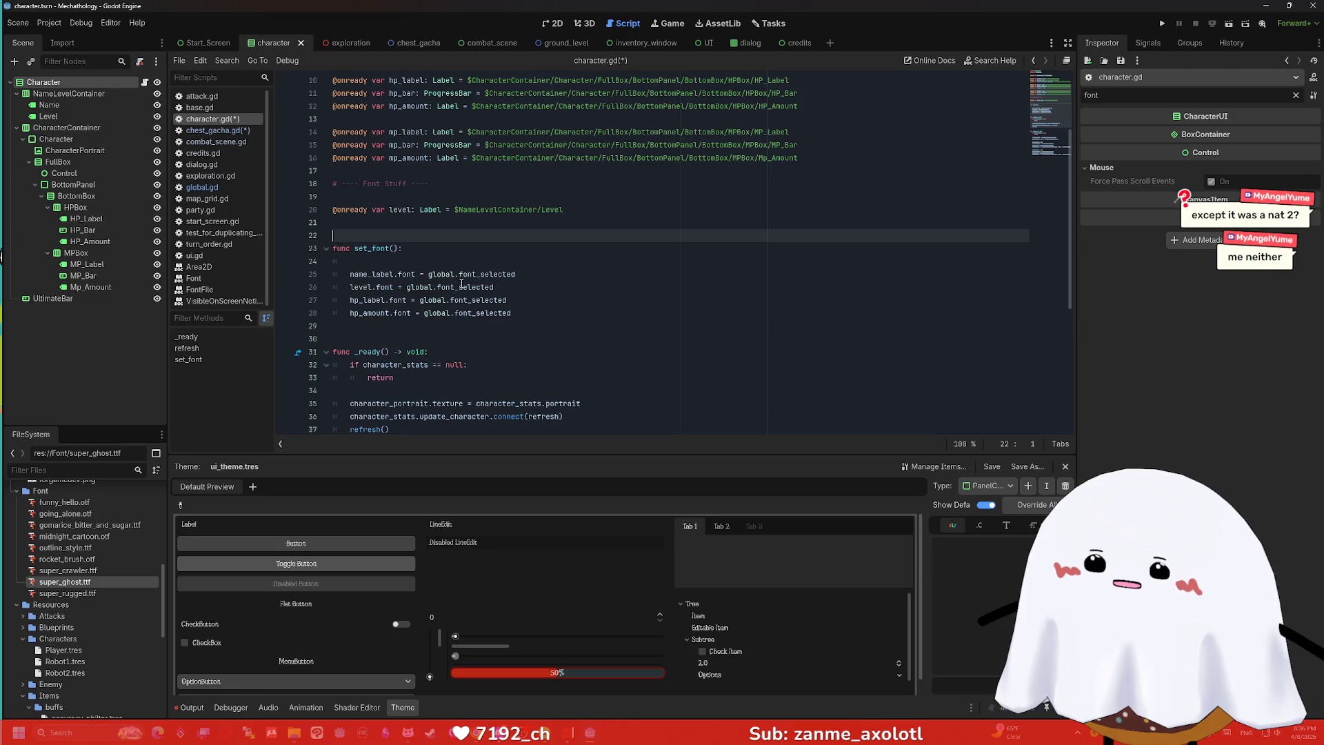
shift+click(304, 170)
key(BackSpace)
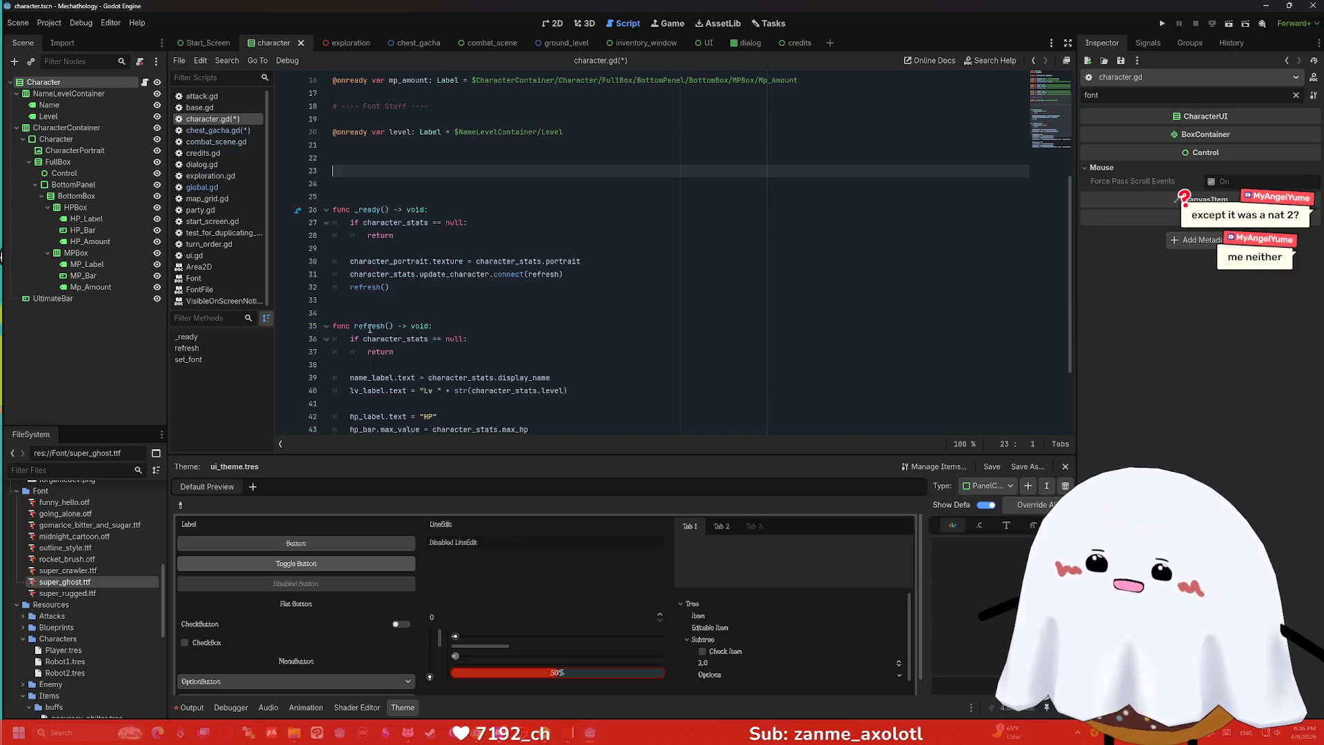
click(343, 308)
text(func set_font(): 	 	name_label.font = global.font_selected 	level.font = global.font_selected 	hp_label.font = global.font_selected 	hp_amount.font = global.font_selected)
key(Return)
key(Return)
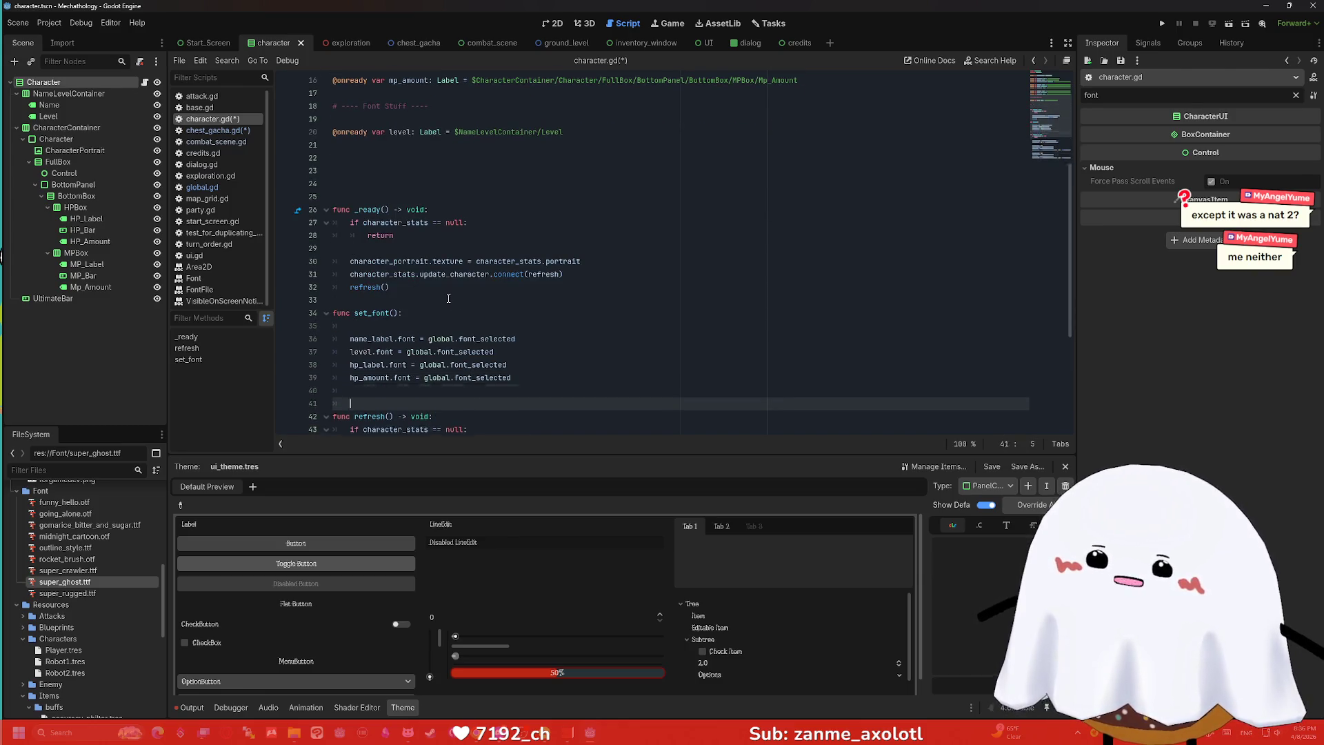
Add a set_font() call as the first line inside refresh().
scroll(483, 296, down, 3)
click(486, 293)
scroll(488, 276, down, 2)
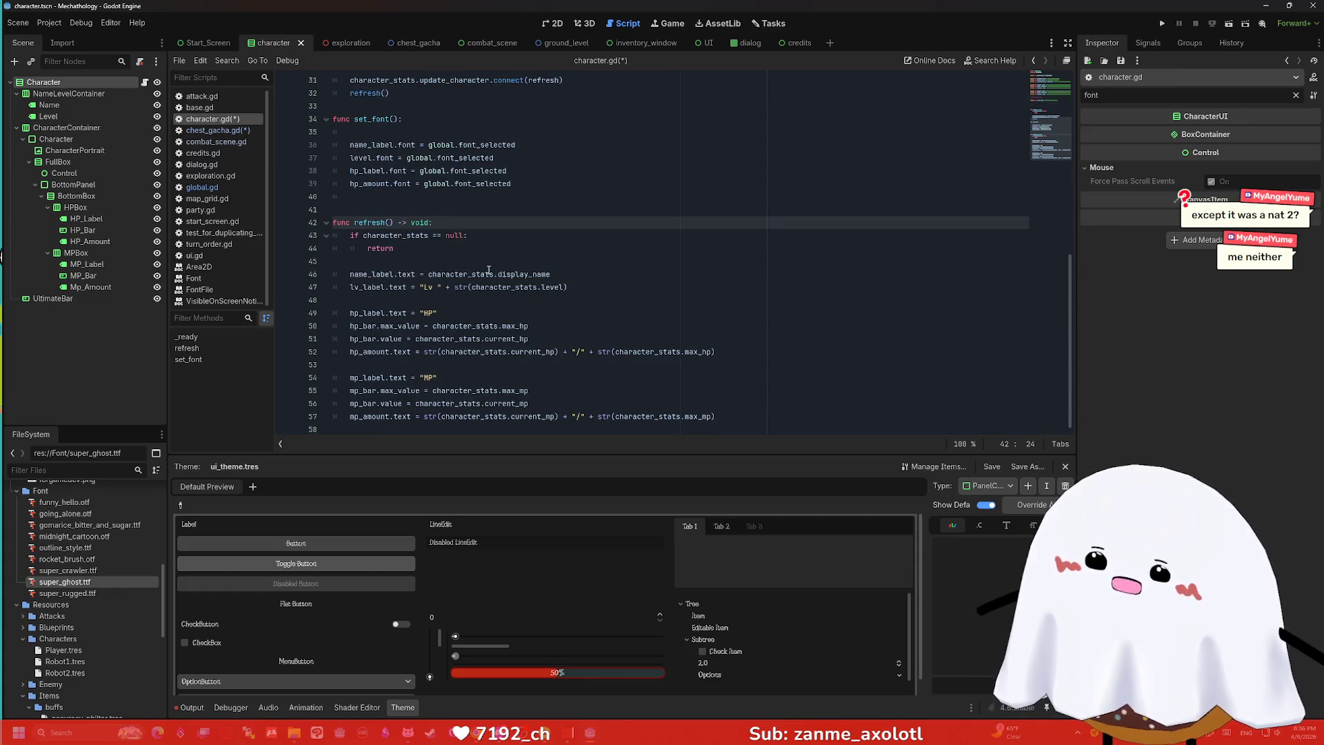
drag(390, 118, 373, 119)
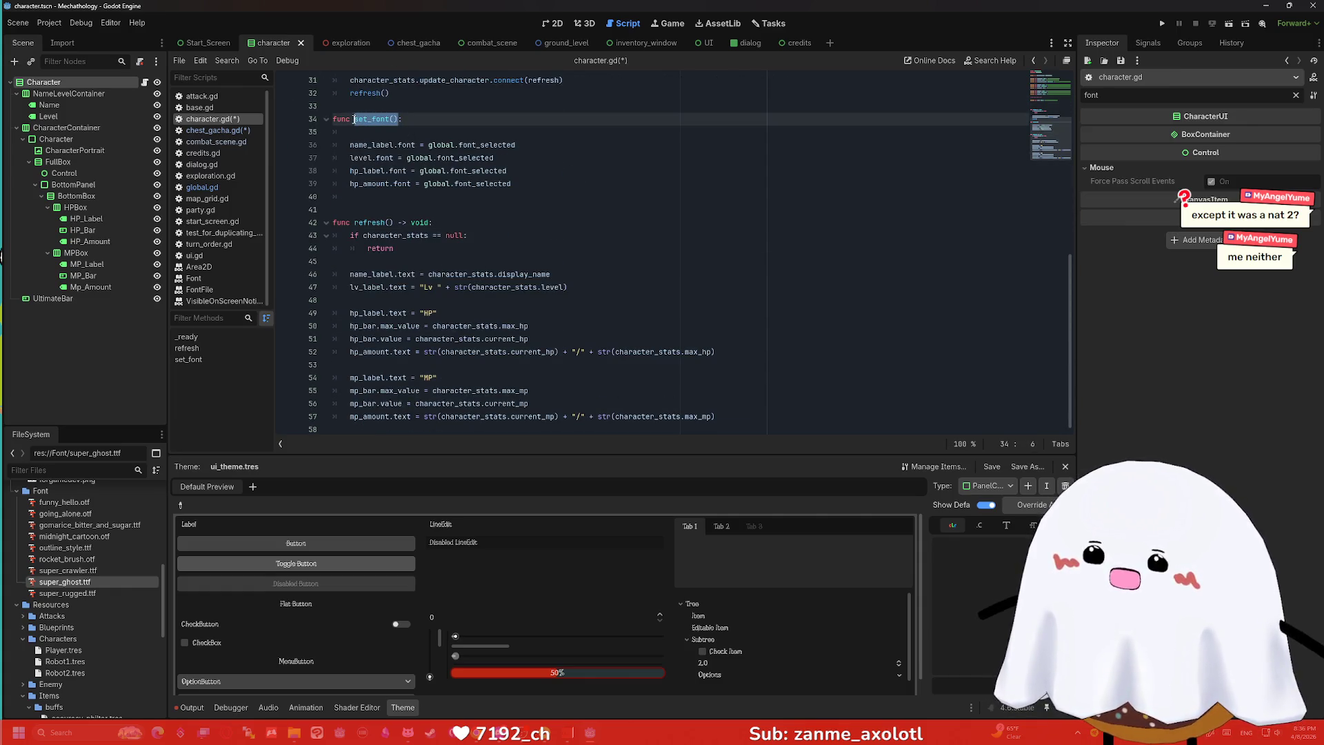
click(459, 227)
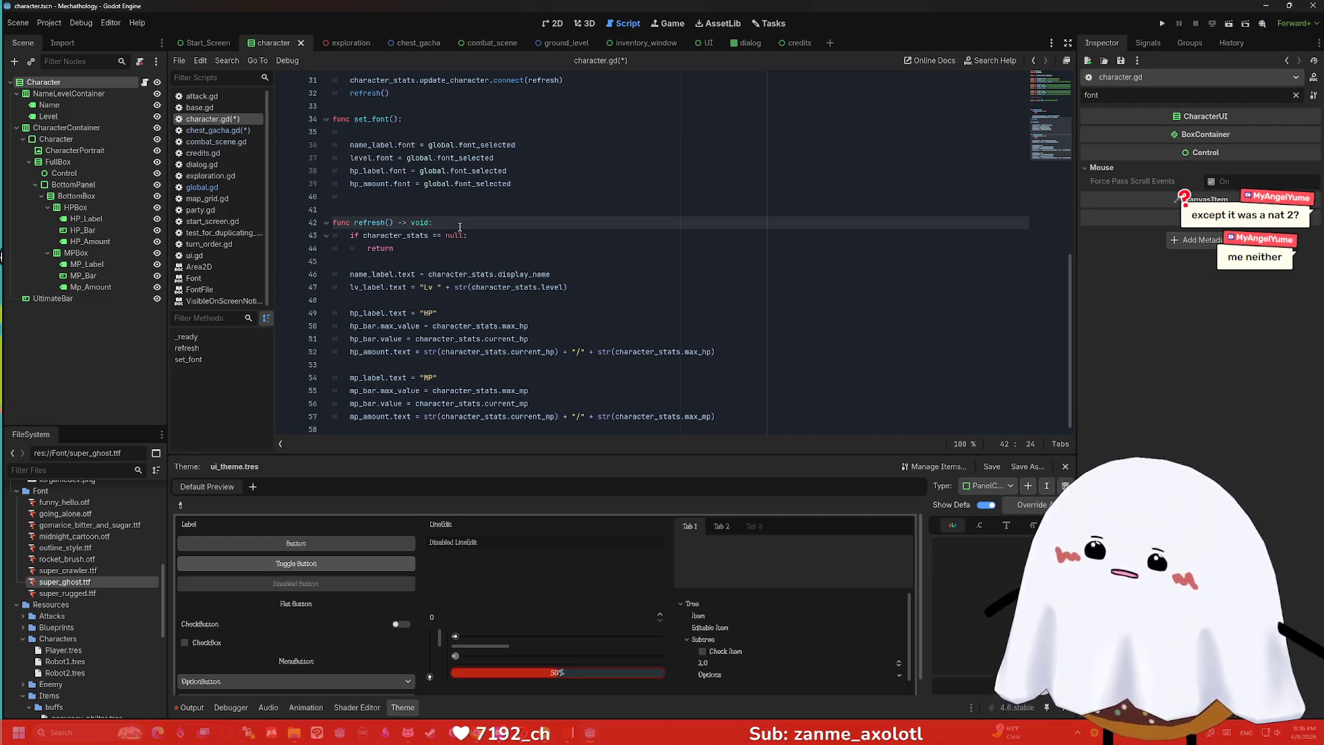
key(Return)
text(set_font())
Start a new line after the refresh() call in _ready, then undo it.
scroll(459, 227, down, 1)
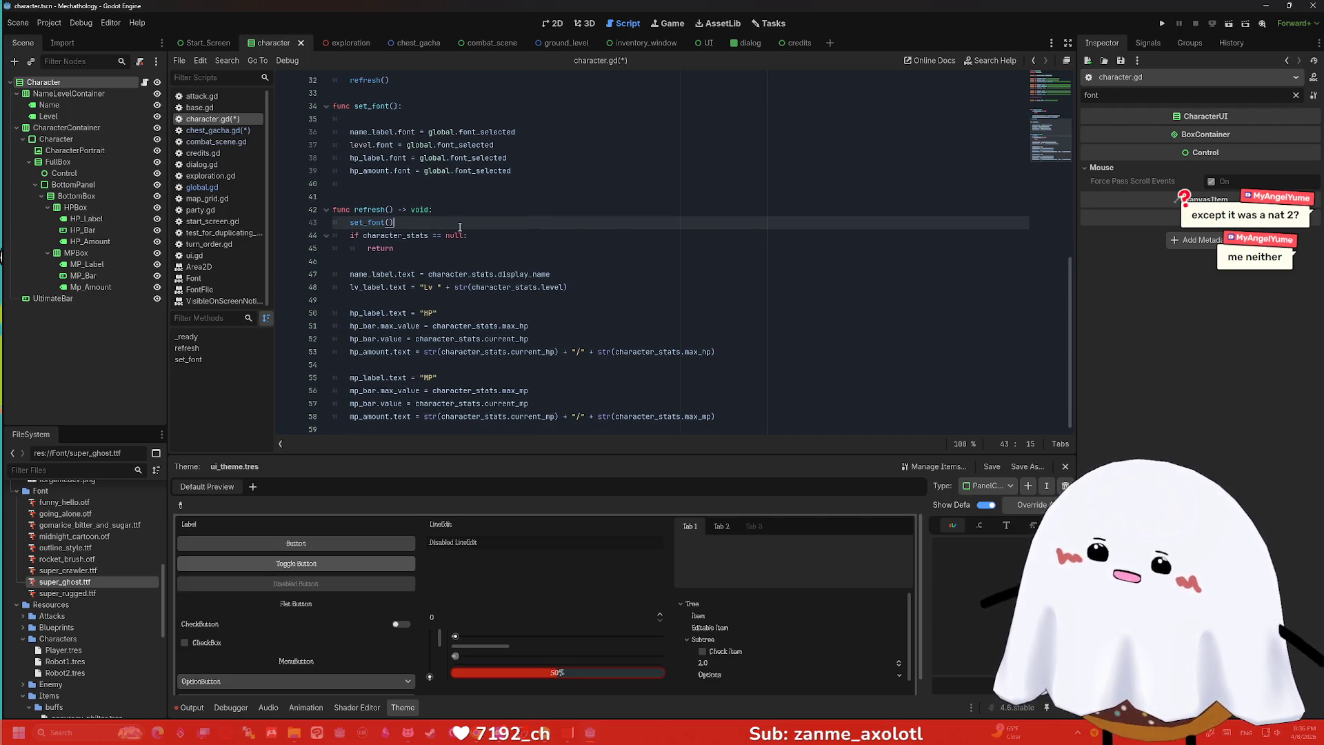
scroll(460, 226, up, 2)
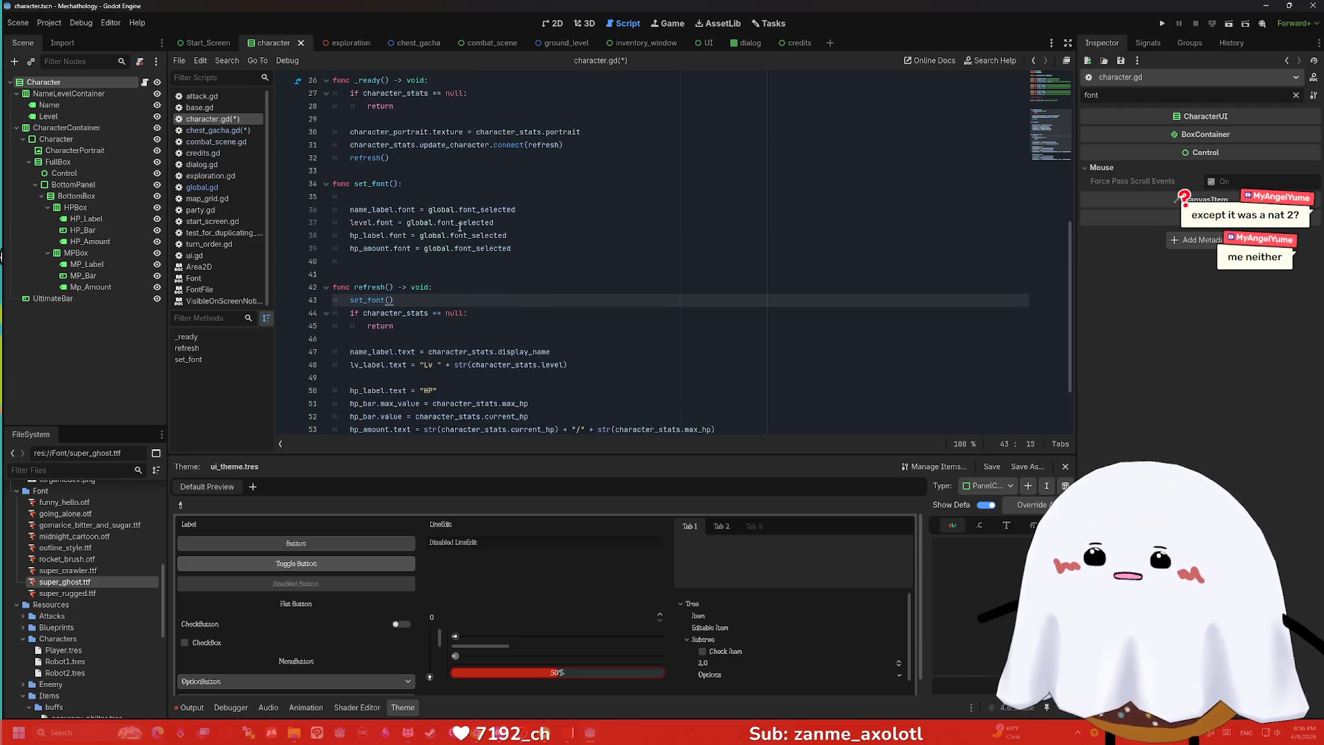
click(460, 285)
scroll(455, 258, up, 3)
click(445, 274)
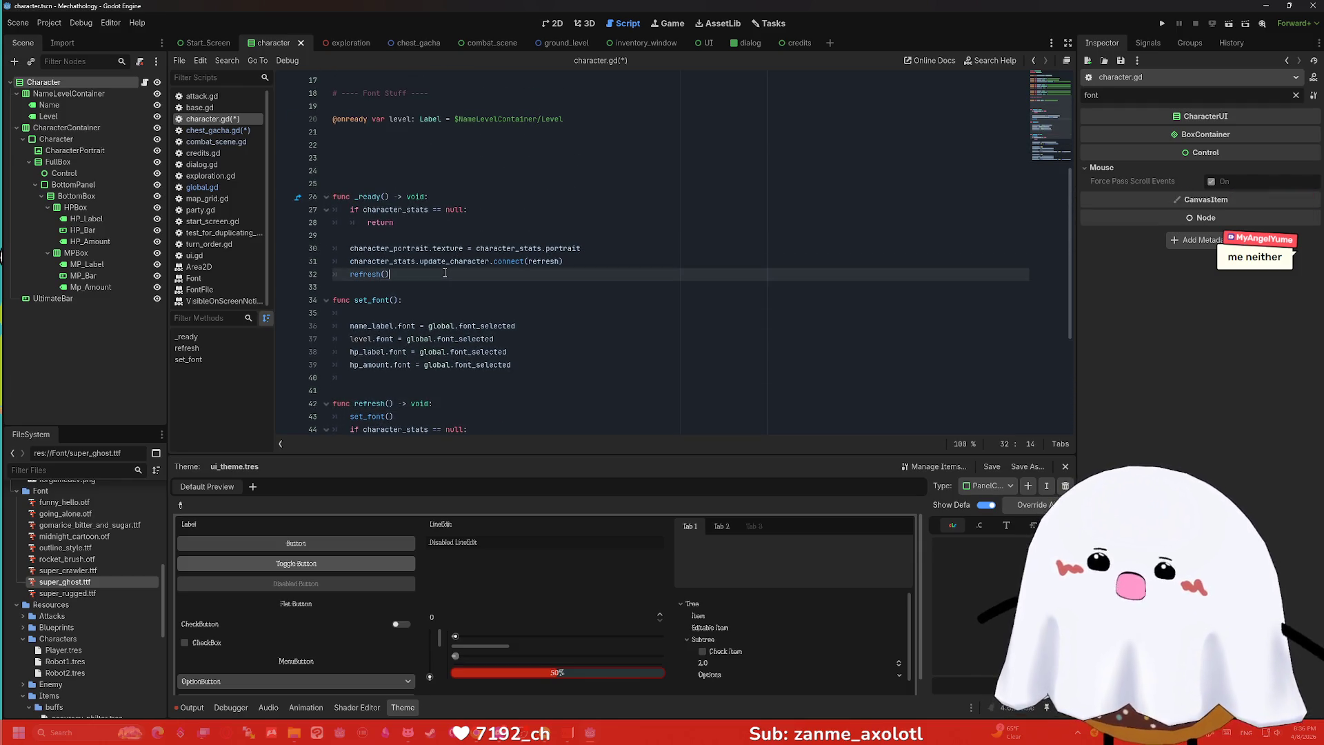
key(Return)
text(se)
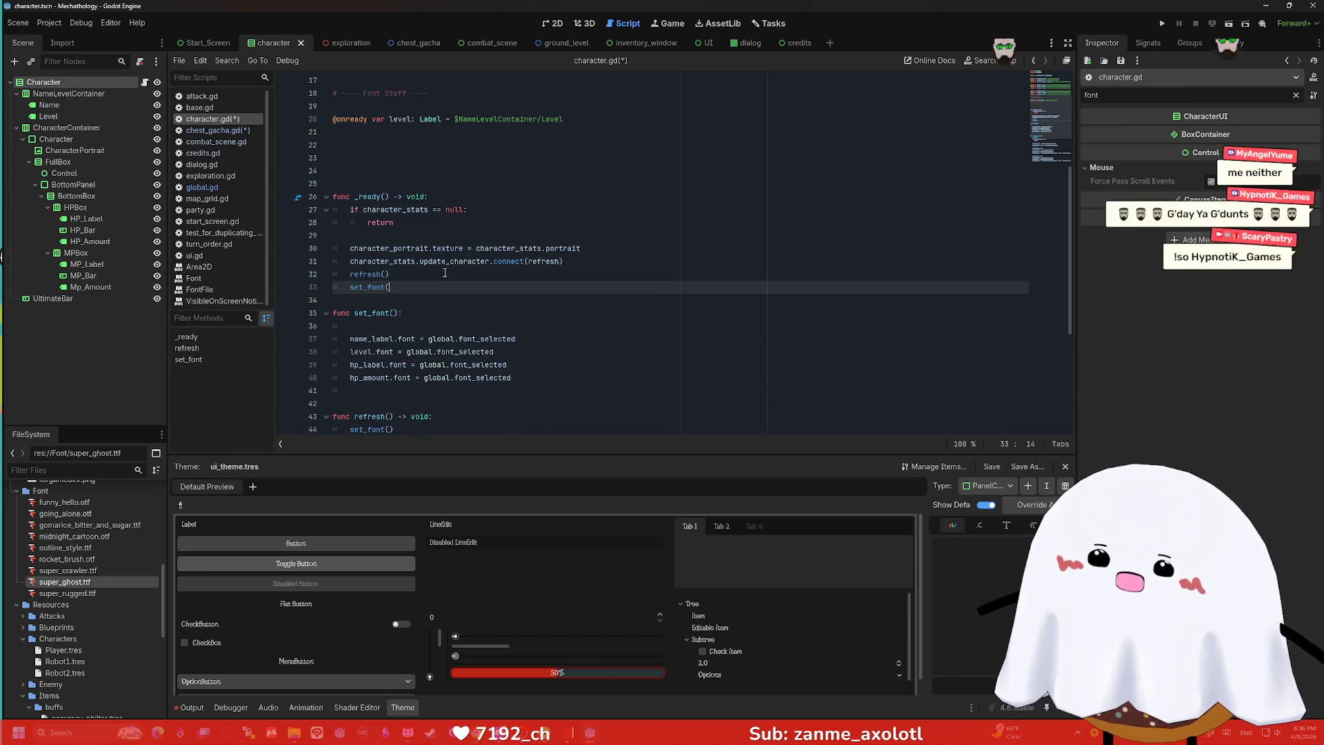
key(ctrl+z)
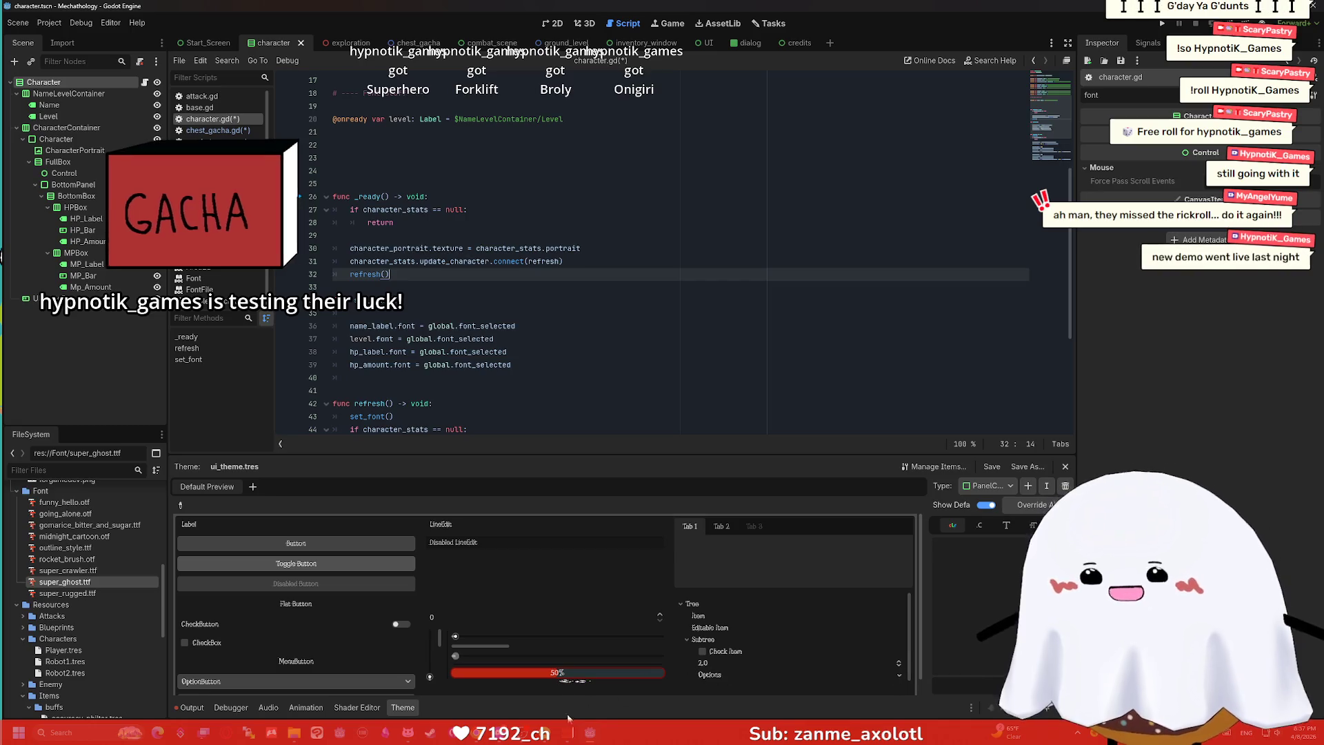
Switch from Godot to the Steam client and show the store front page.
mouse_move(408, 733)
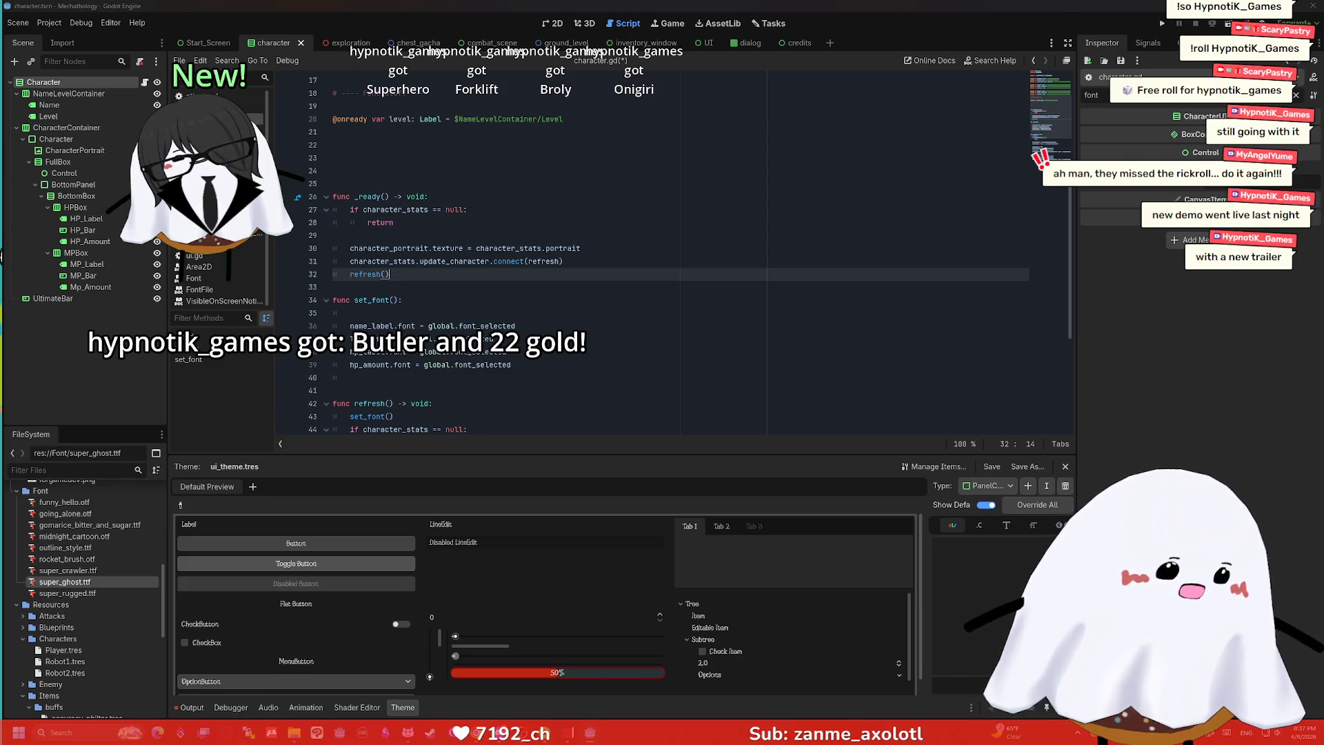
key(alt+Tab)
click(63, 26)
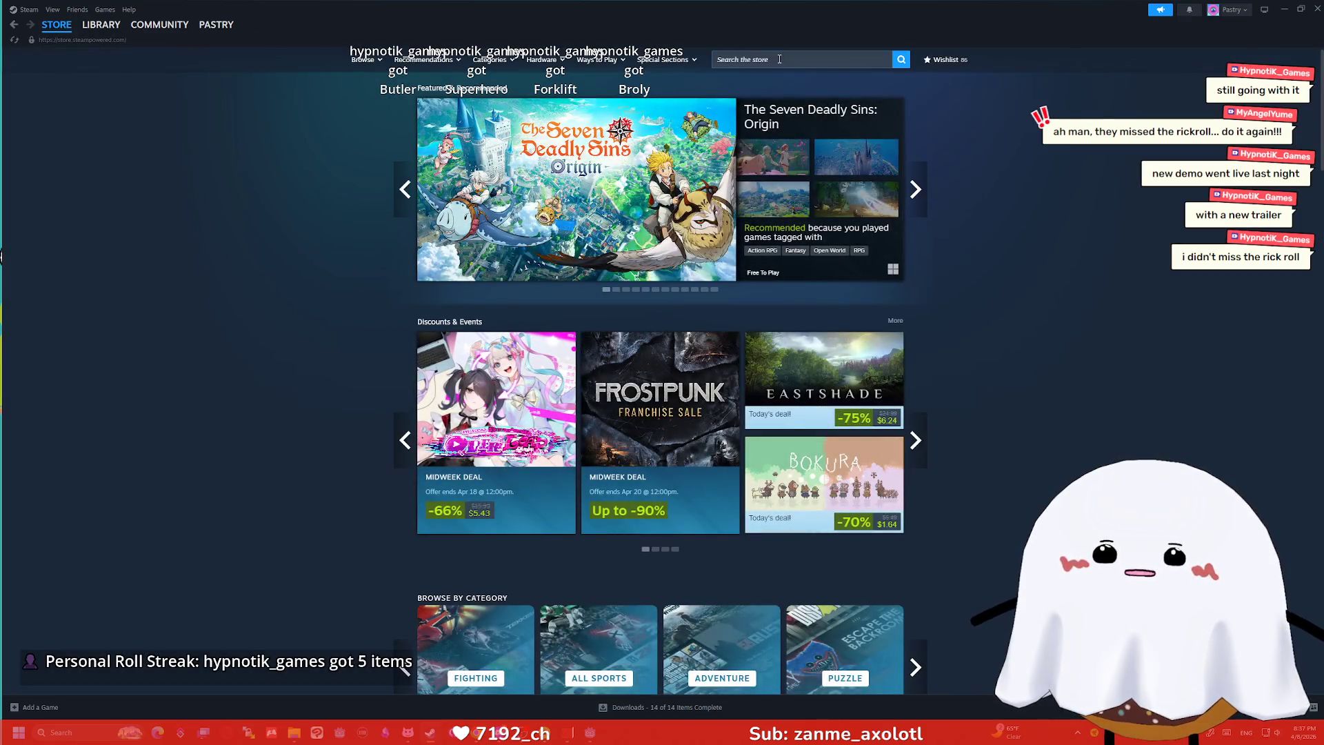
Search the Steam store for 'Bobble Shop Simulator'.
click(780, 59)
click(995, 111)
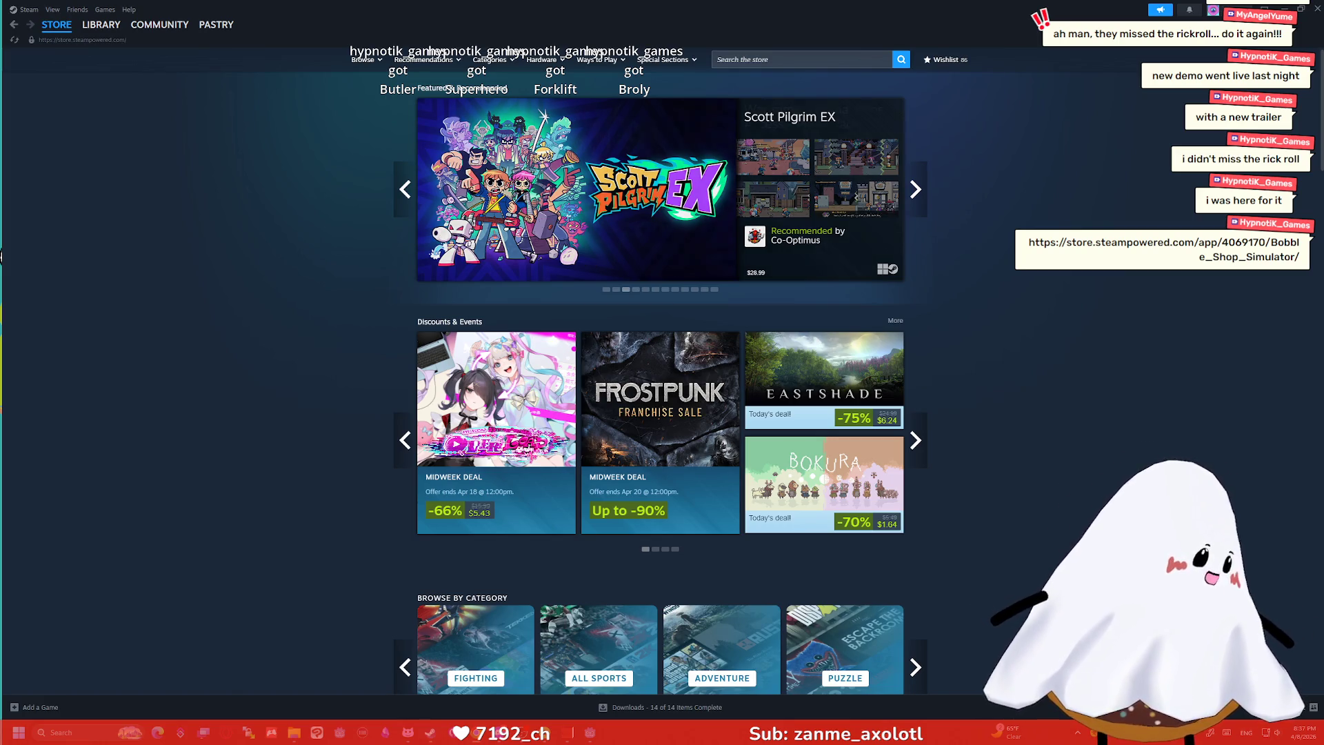
click(817, 62)
text(Bobble Shop Simulator)
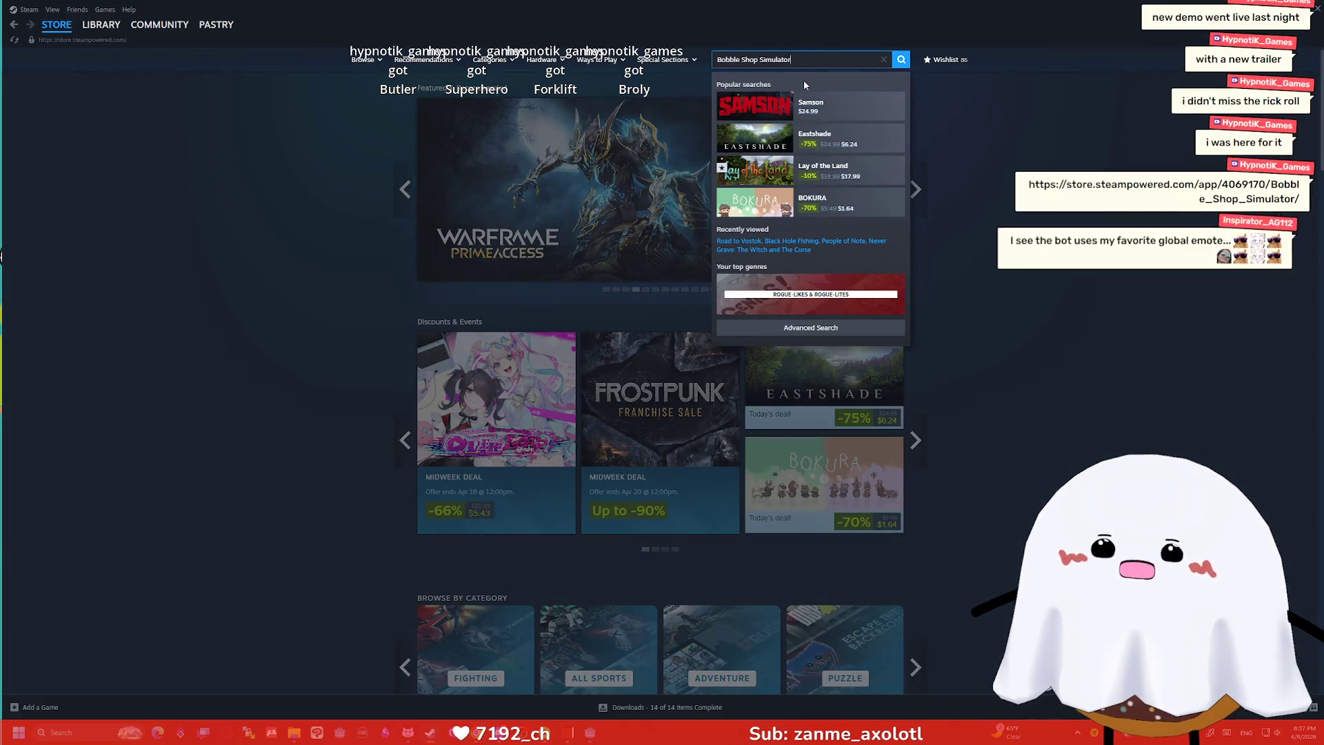
key(Return)
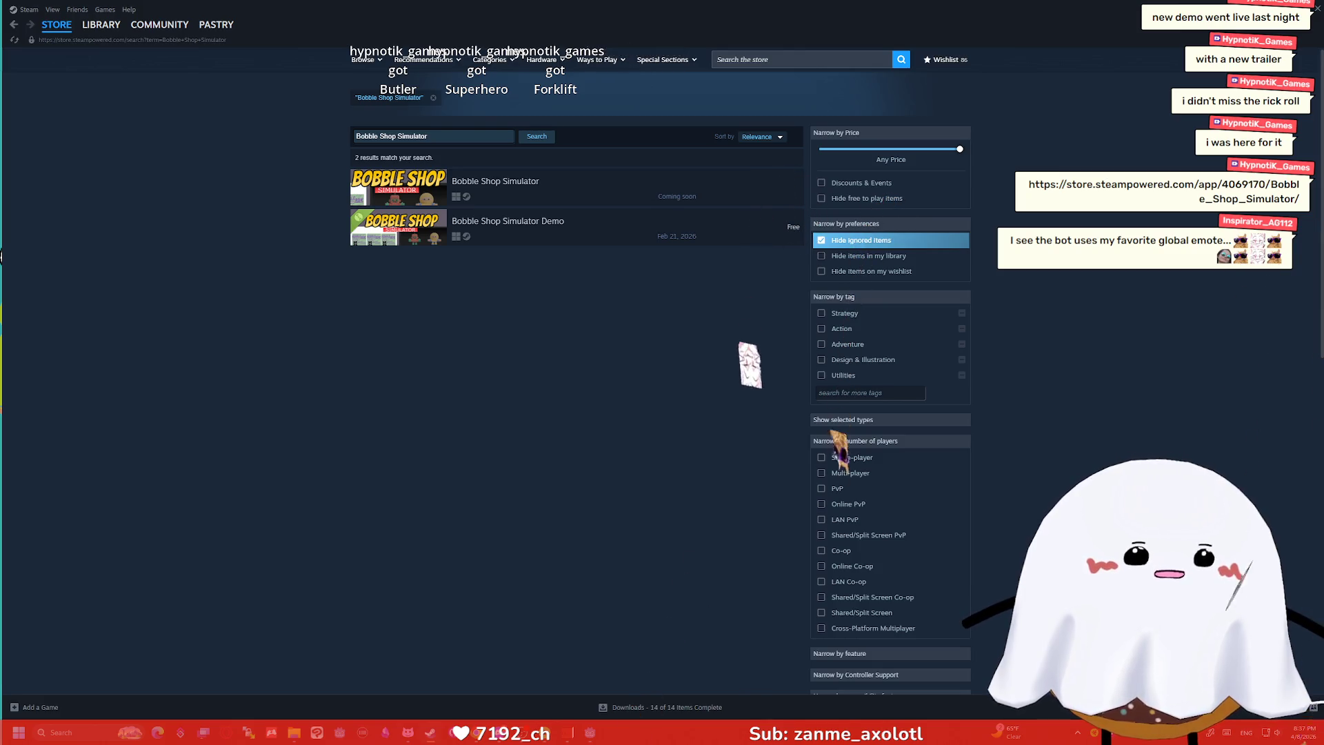
On the Bobble Shop Simulator page, add the demo to the library, wishlist and follow the game.
click(535, 193)
scroll(701, 290, down, 2)
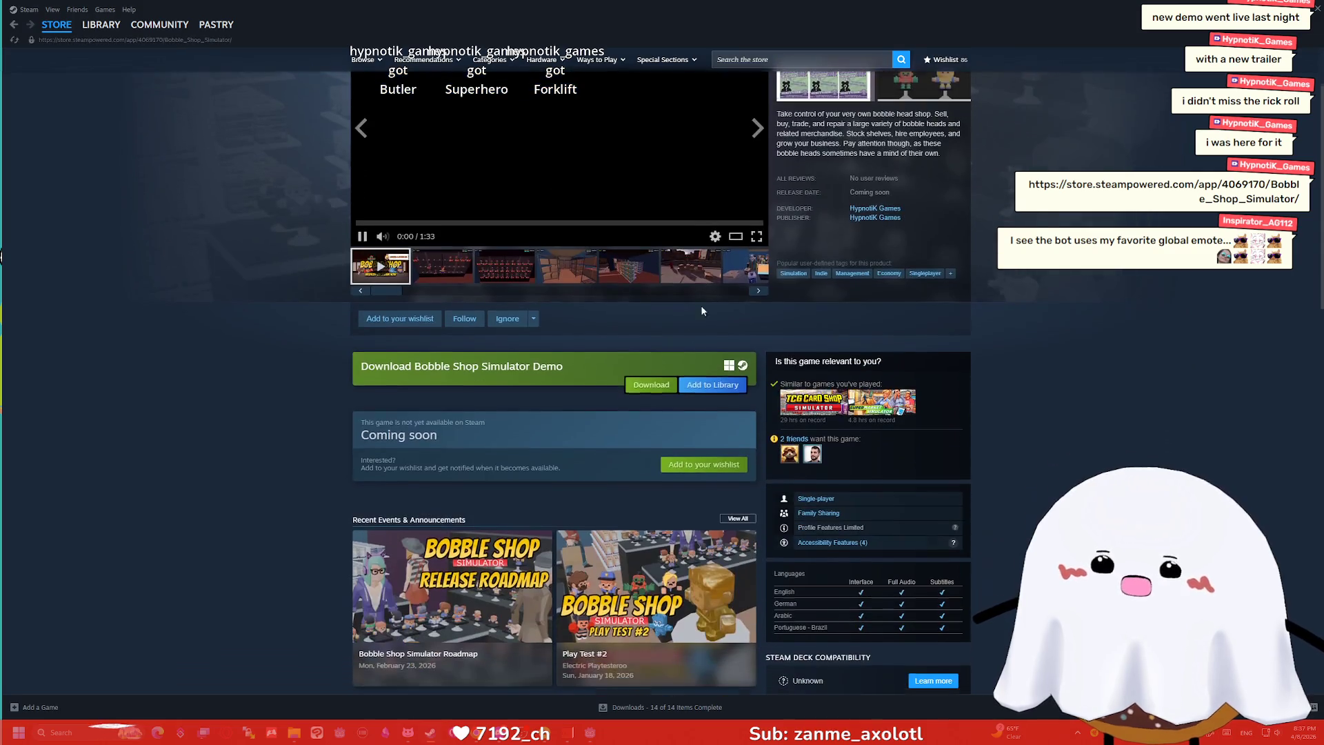
click(705, 391)
click(844, 391)
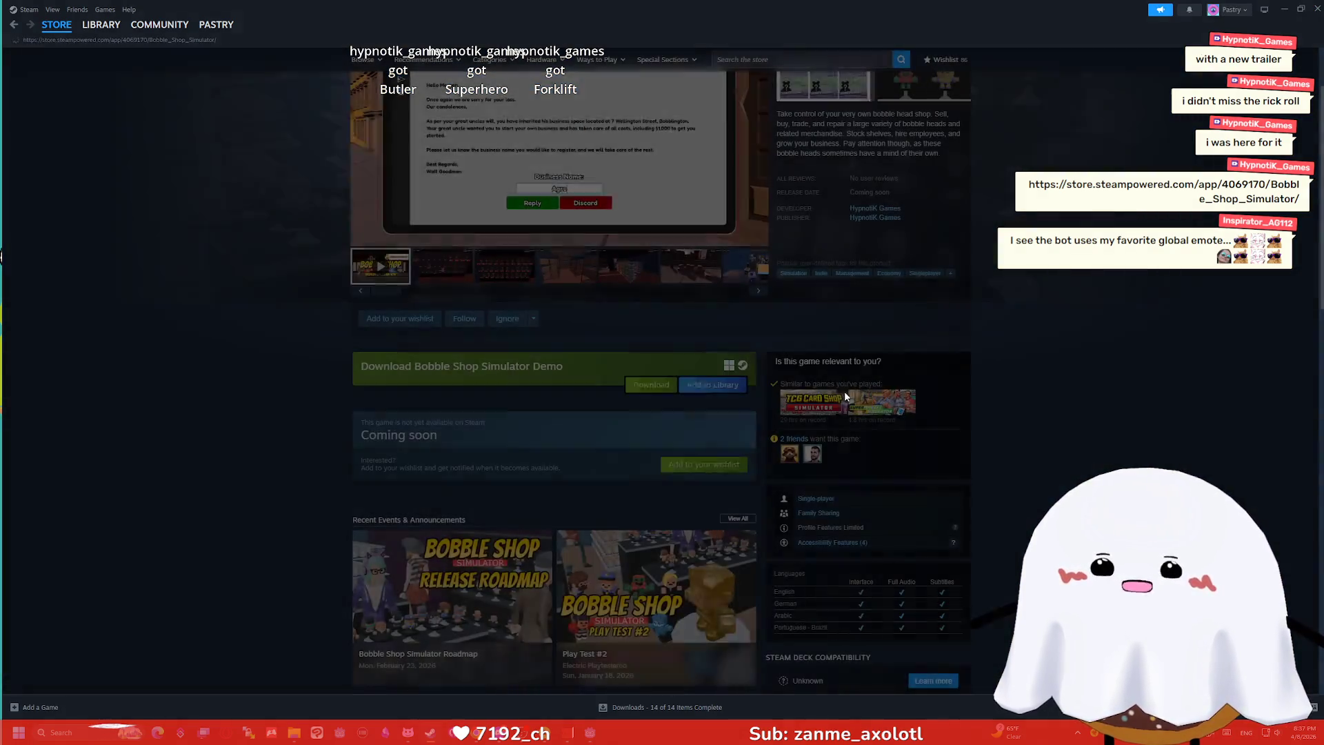
click(397, 320)
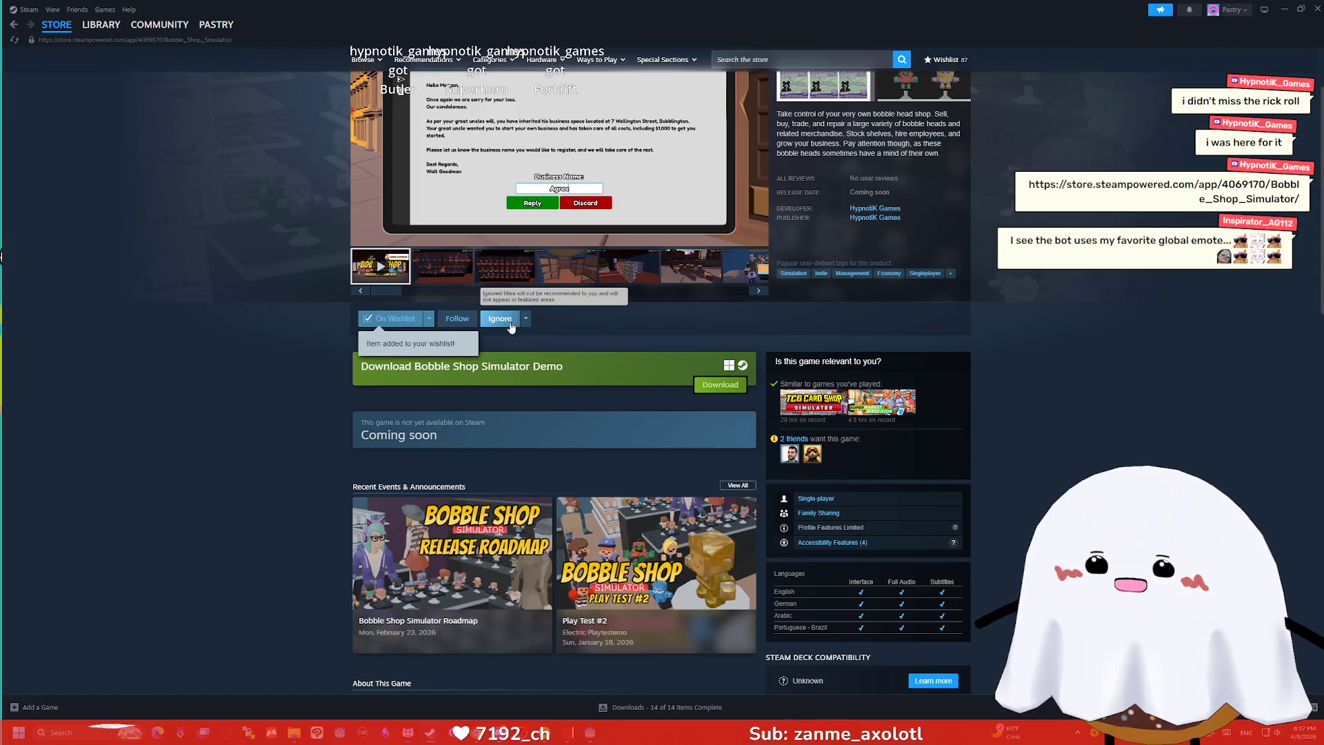
click(457, 320)
click(546, 319)
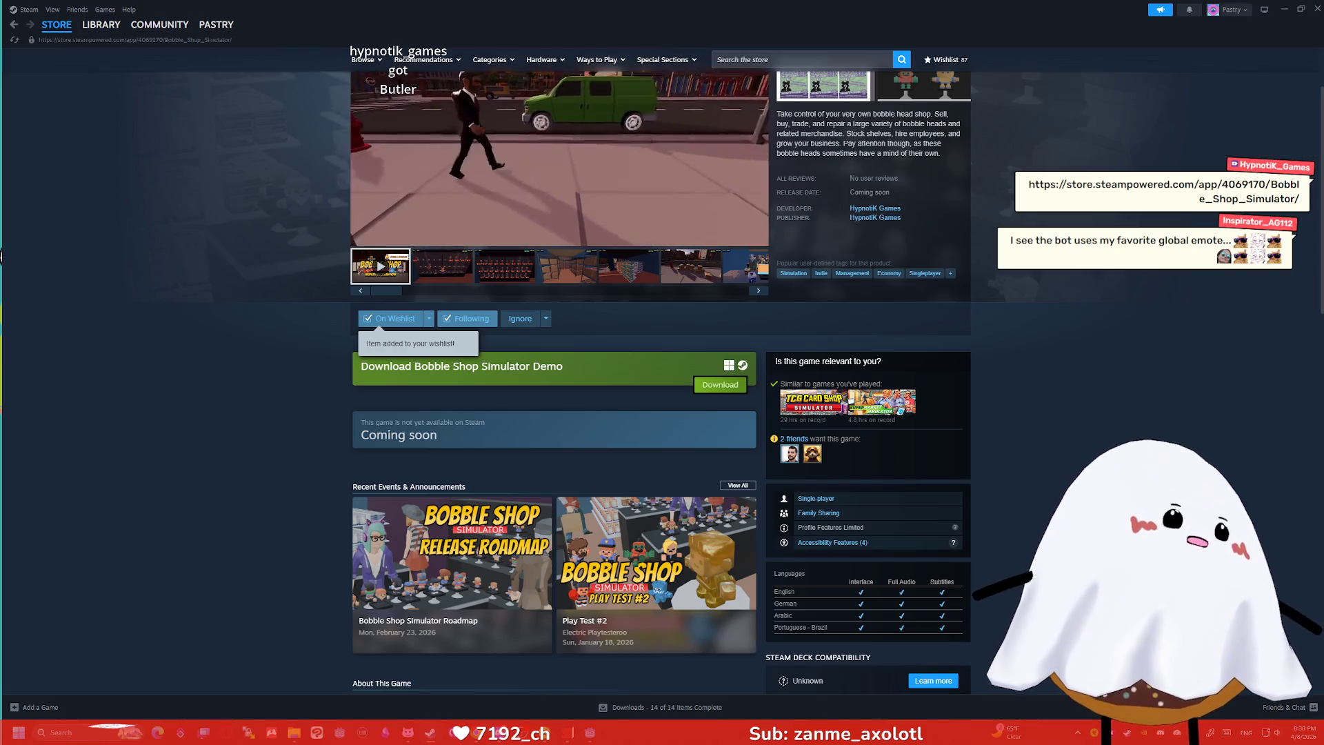
scroll(2, 256, up, 2)
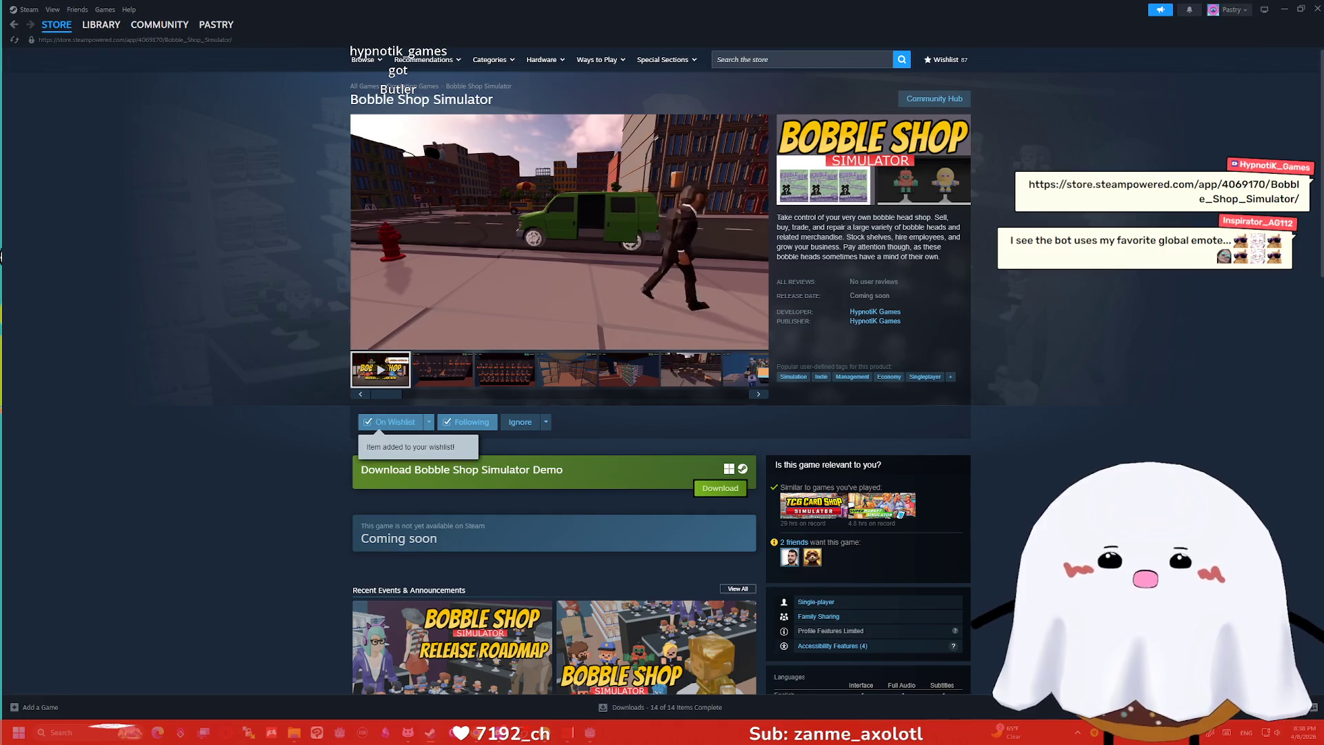
Download and install the Bobble Shop Simulator Demo, then launch it from the library.
mouse_move(674, 264)
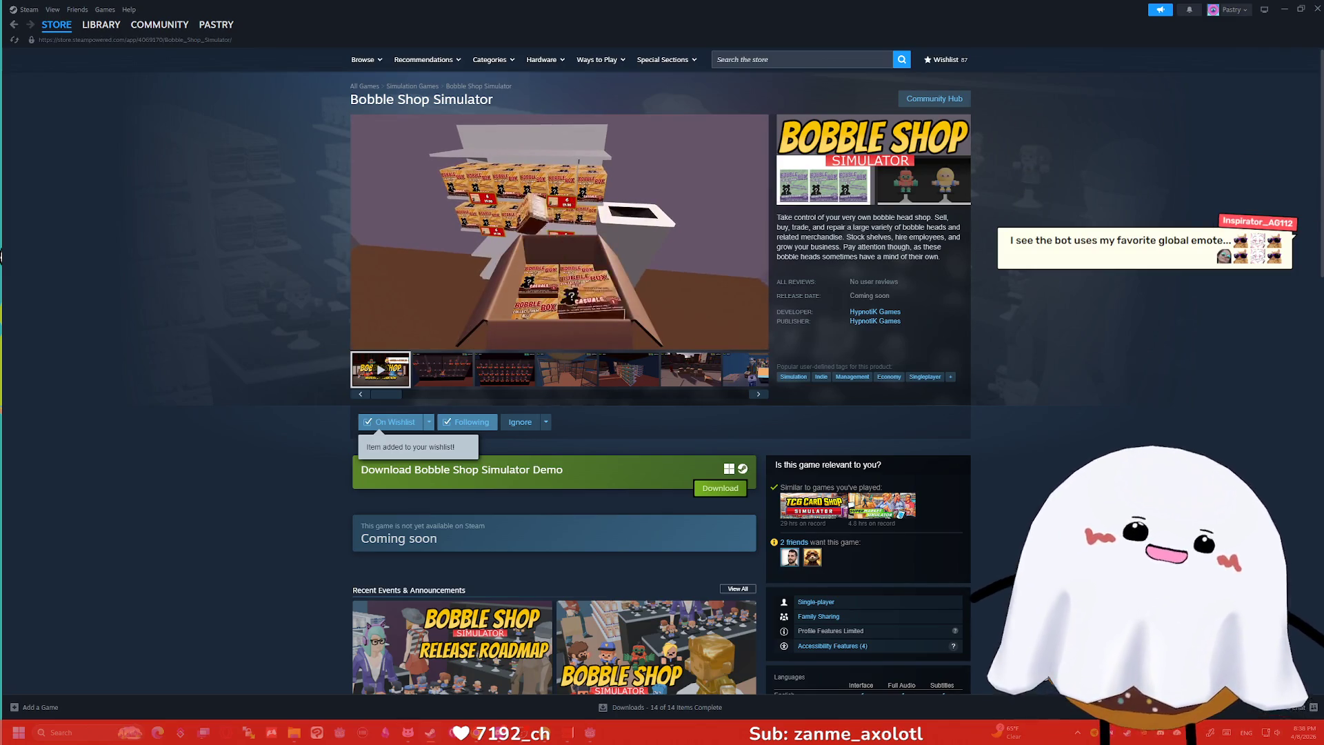
mouse_move(663, 287)
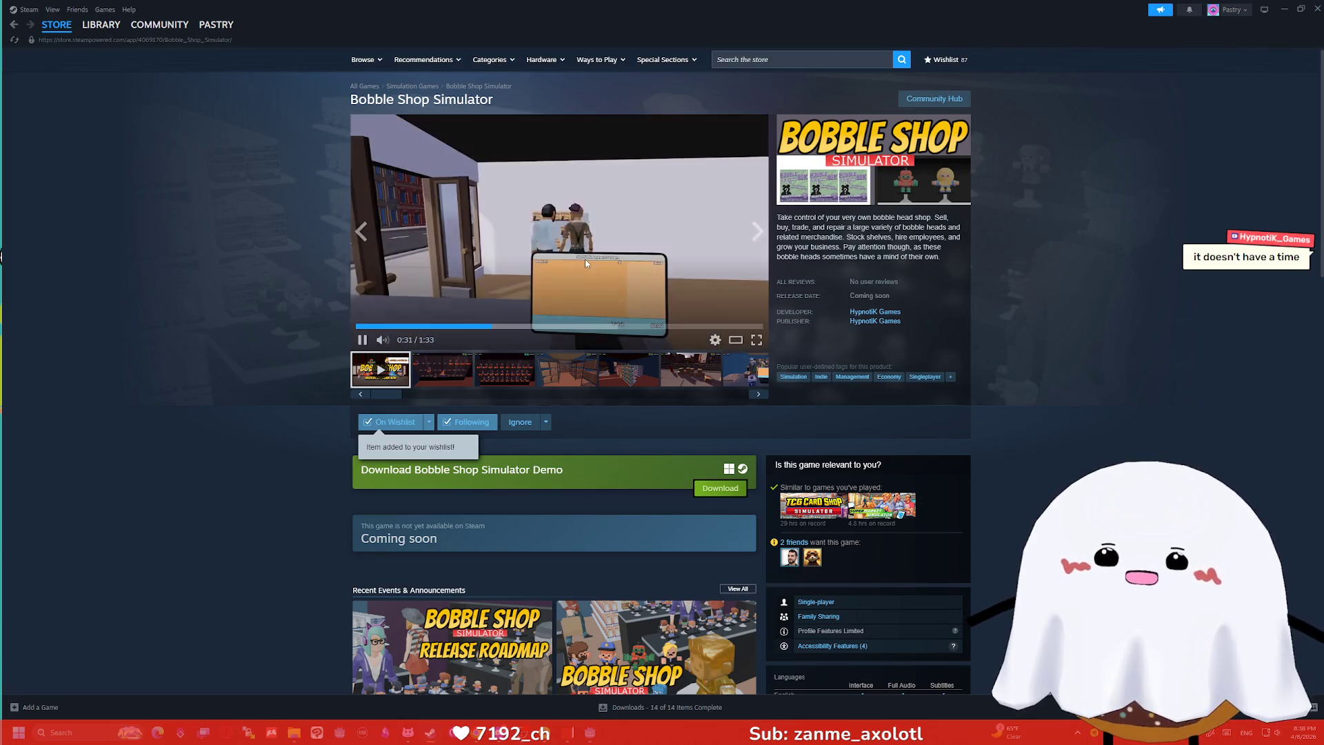
click(720, 487)
click(640, 449)
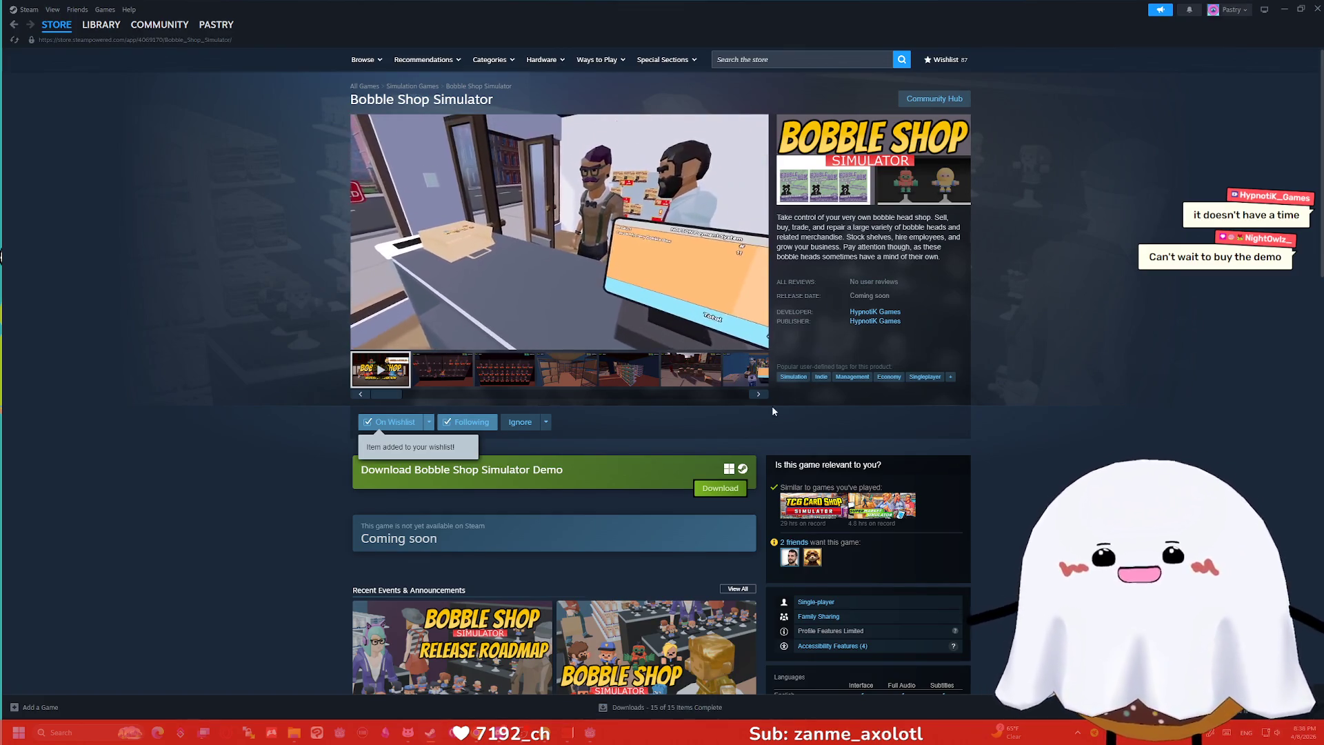
mouse_move(106, 32)
double_click(110, 131)
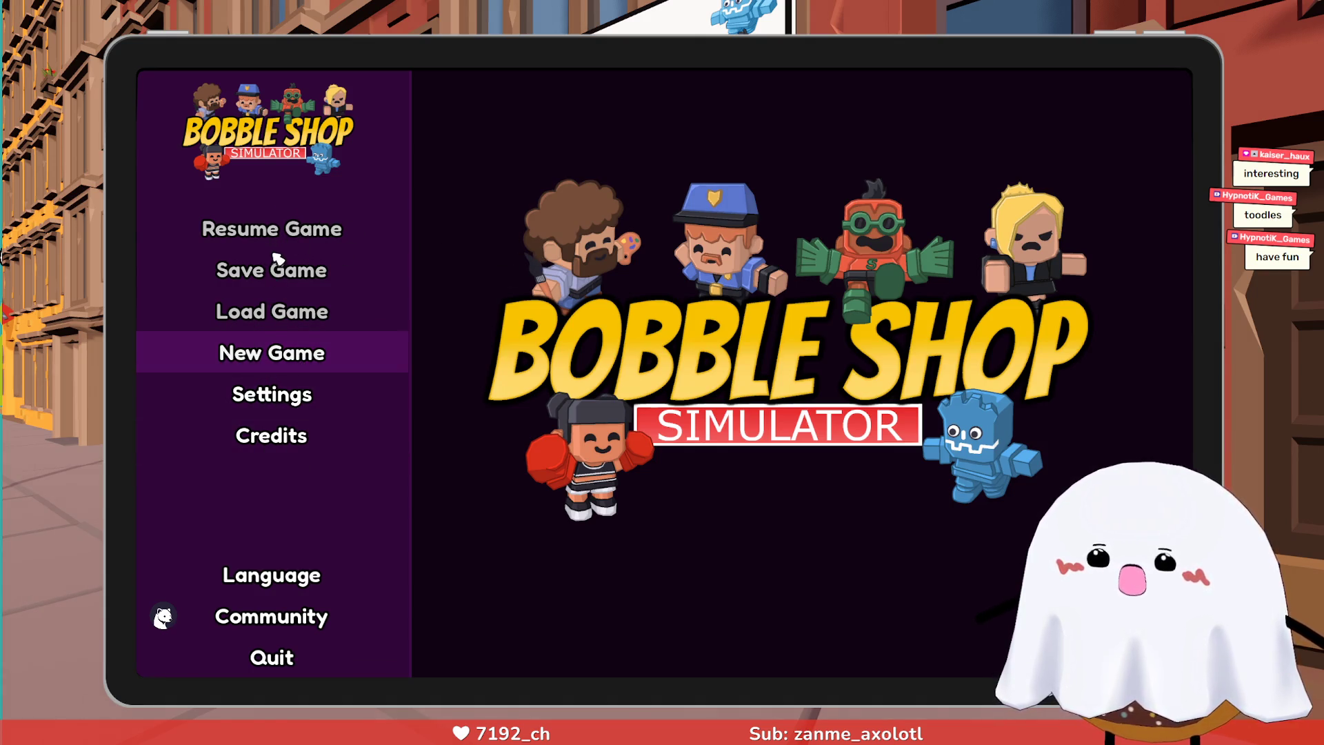
Start a new game and reply with business name 'Hypnotikabobbles2therevengeofthebobbles2'.
click(249, 353)
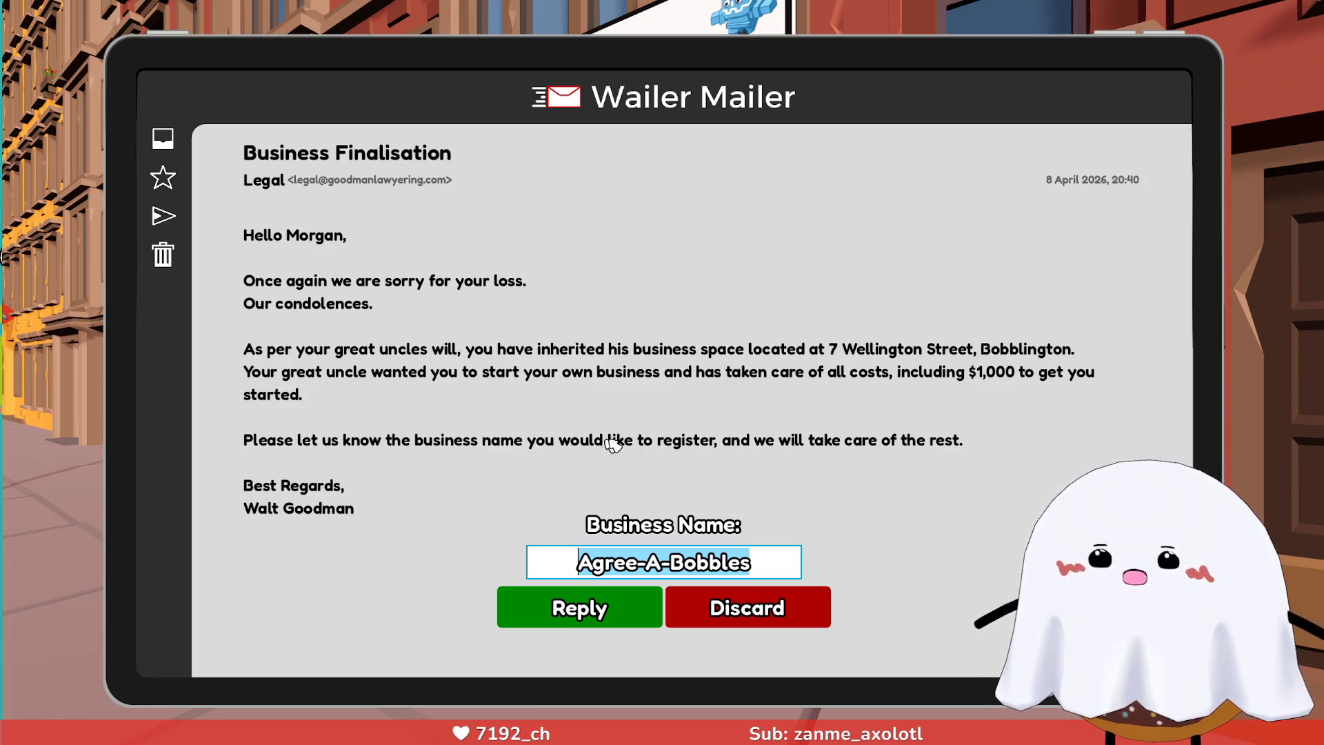
click(761, 562)
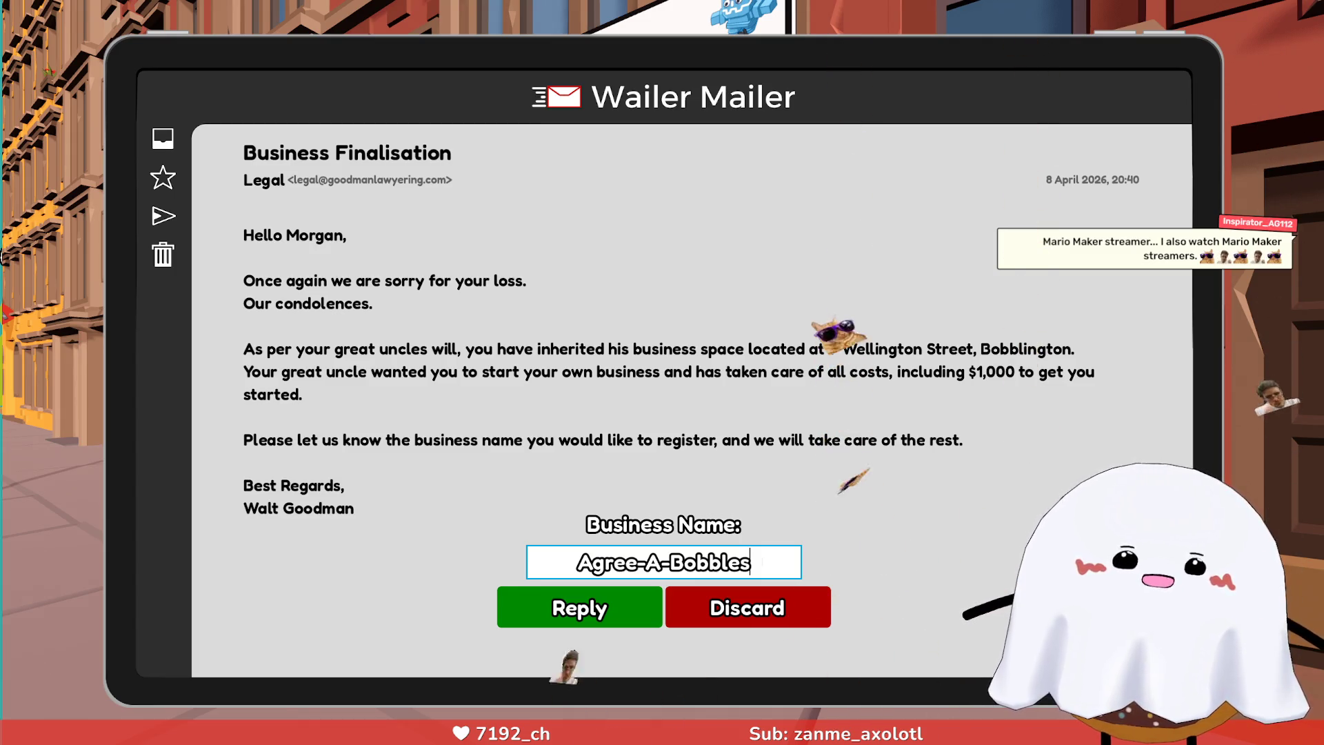
drag(761, 562, 515, 566)
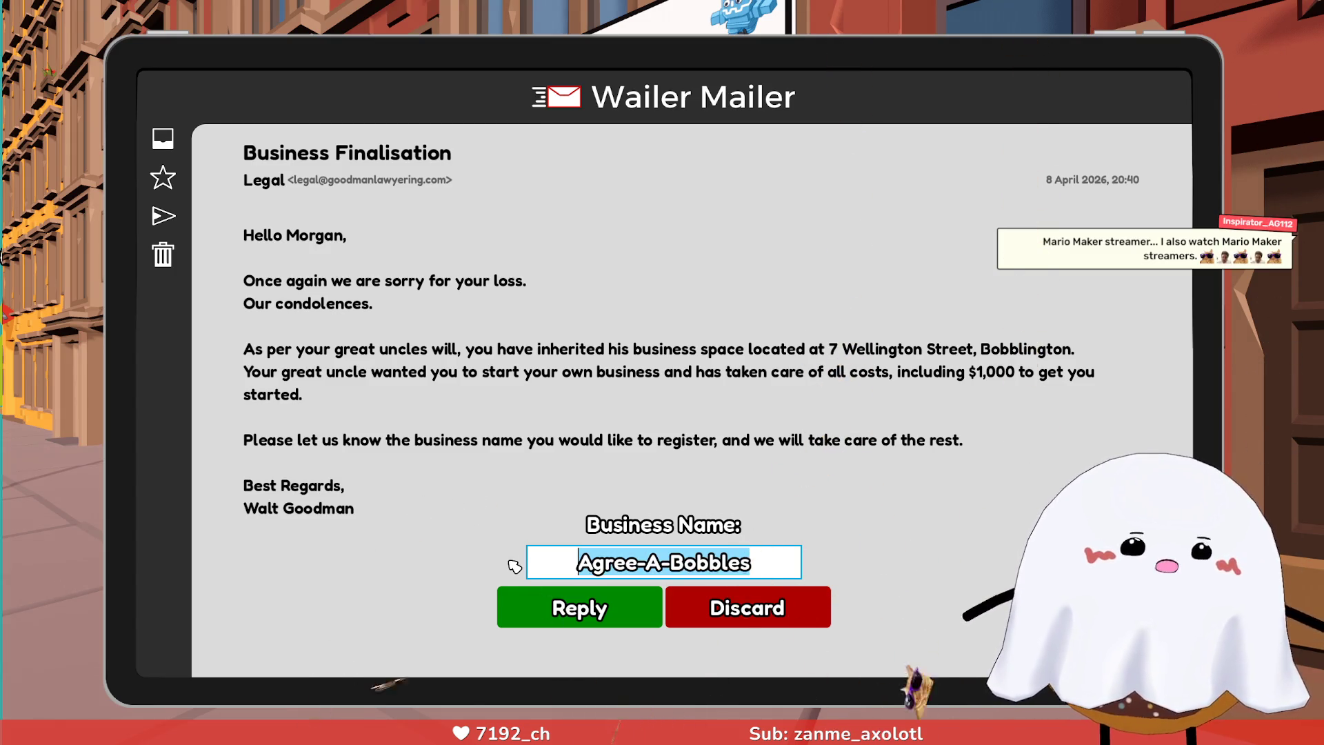
text(Hypnoti)
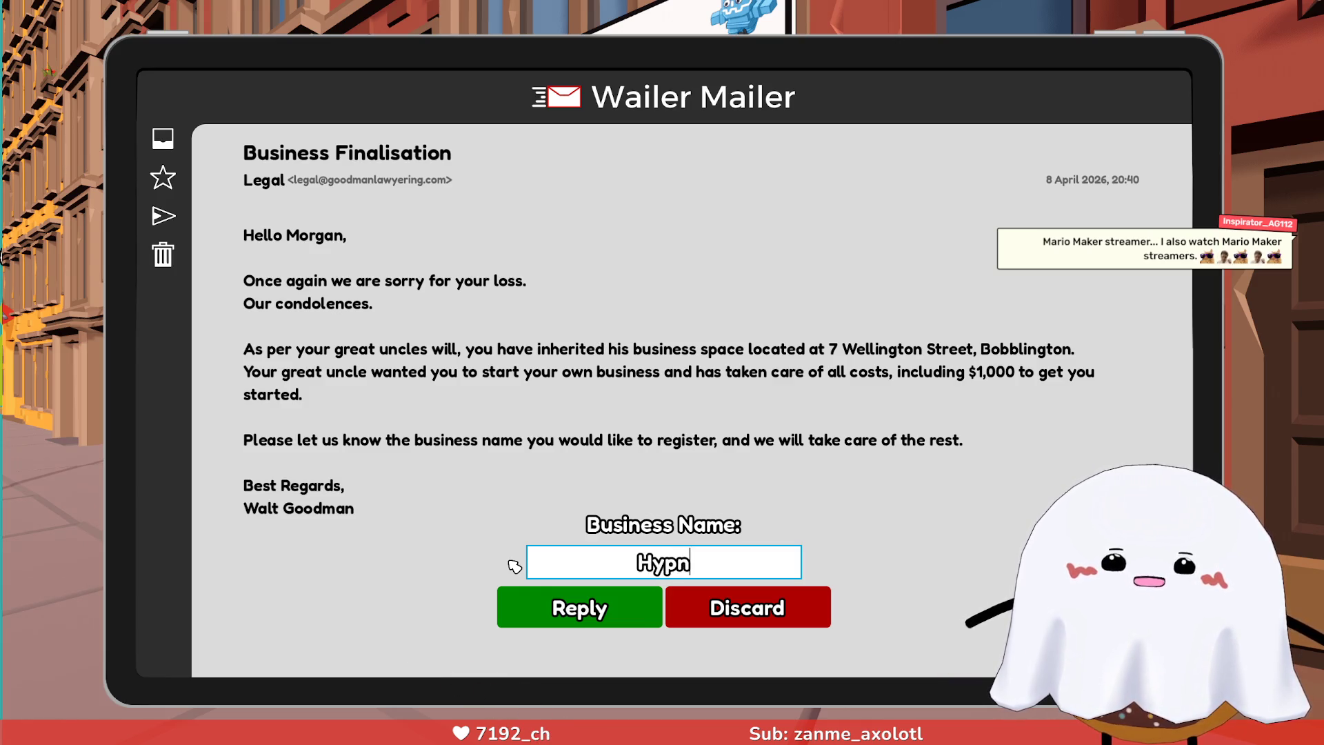
text(ka)
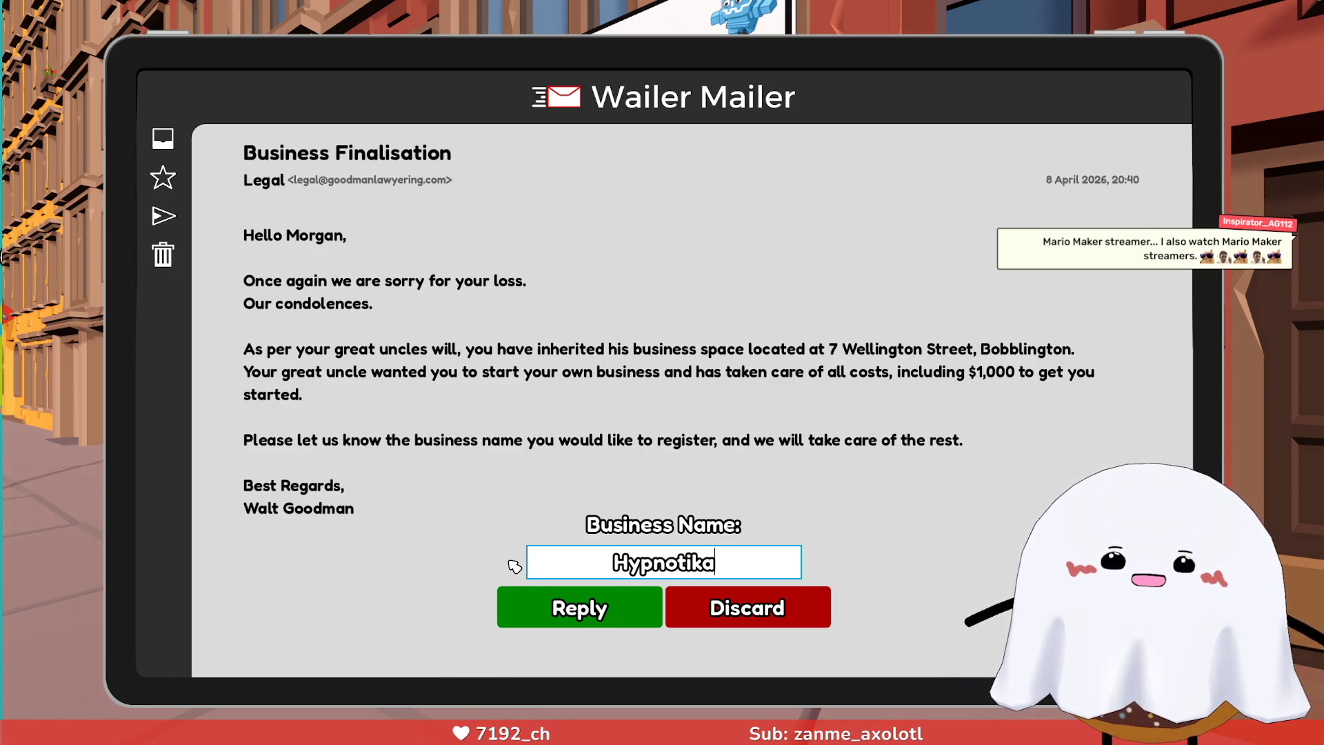
text(bobble)
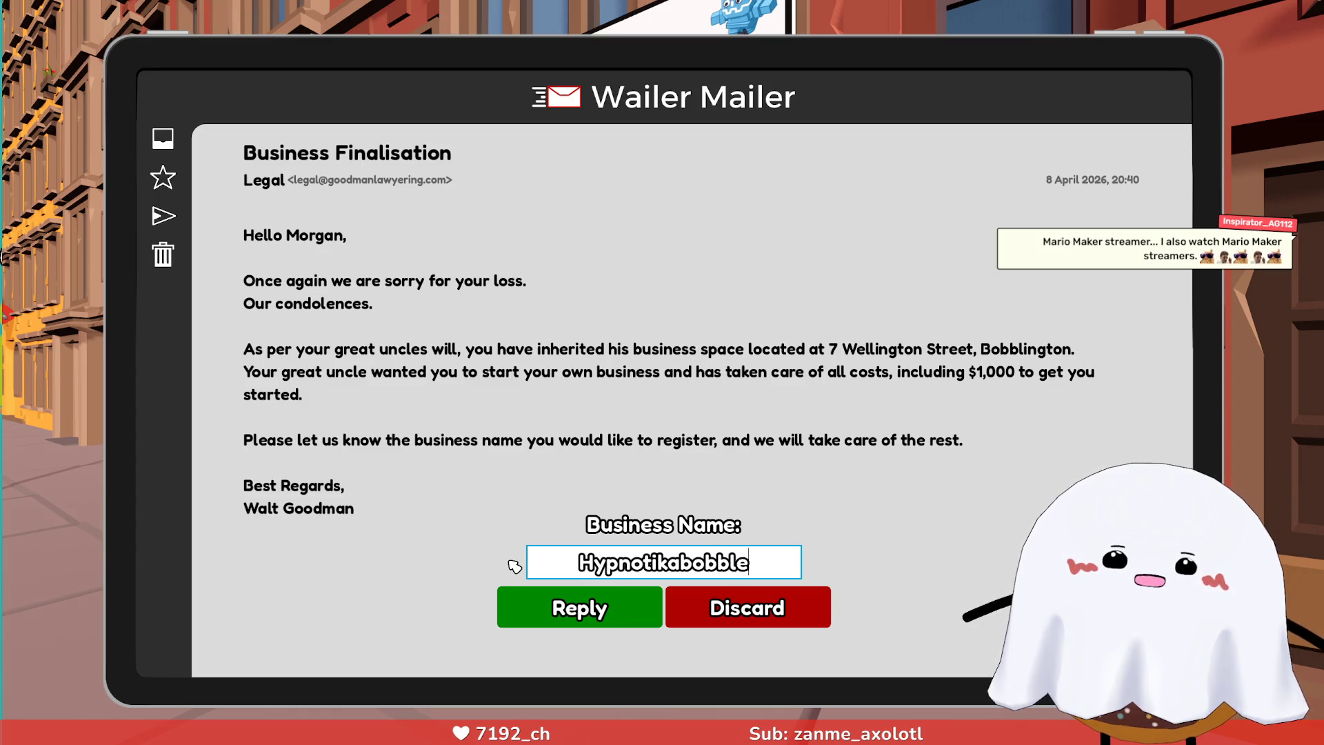
text(s2)
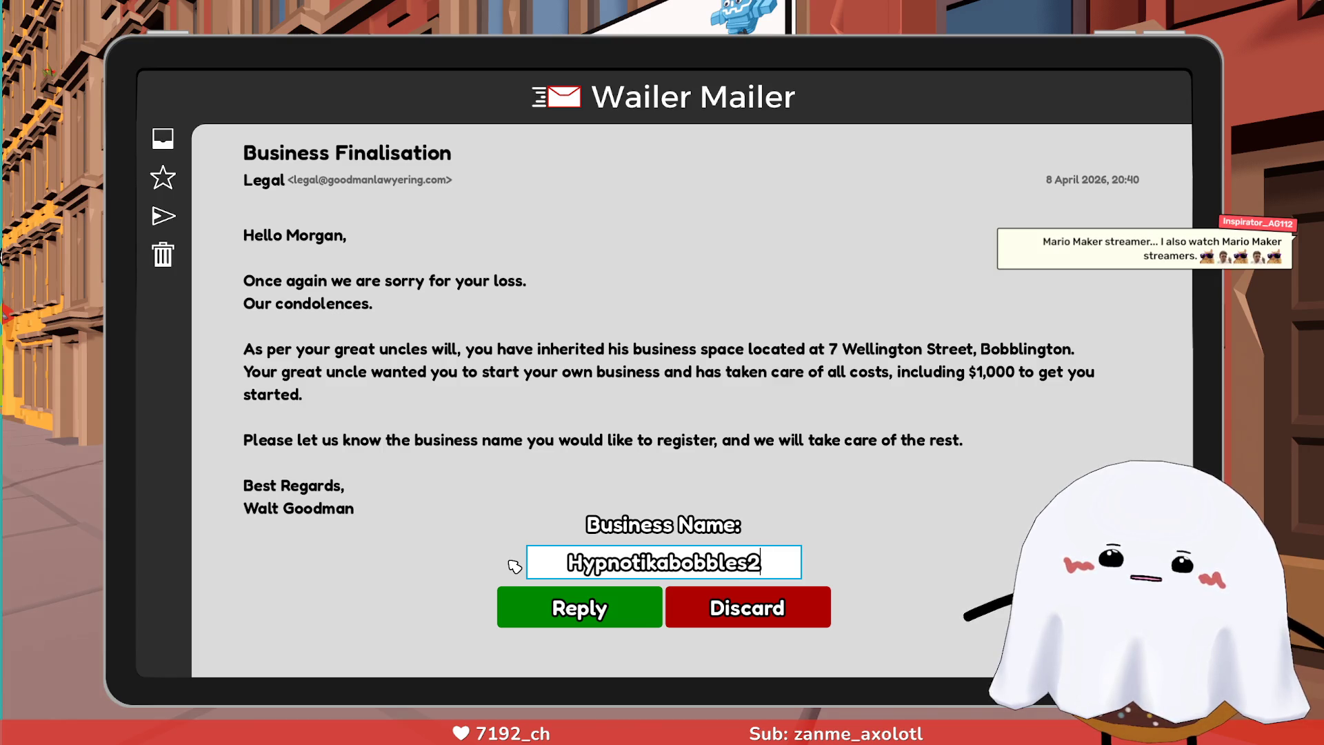
text(therevengeofthe)
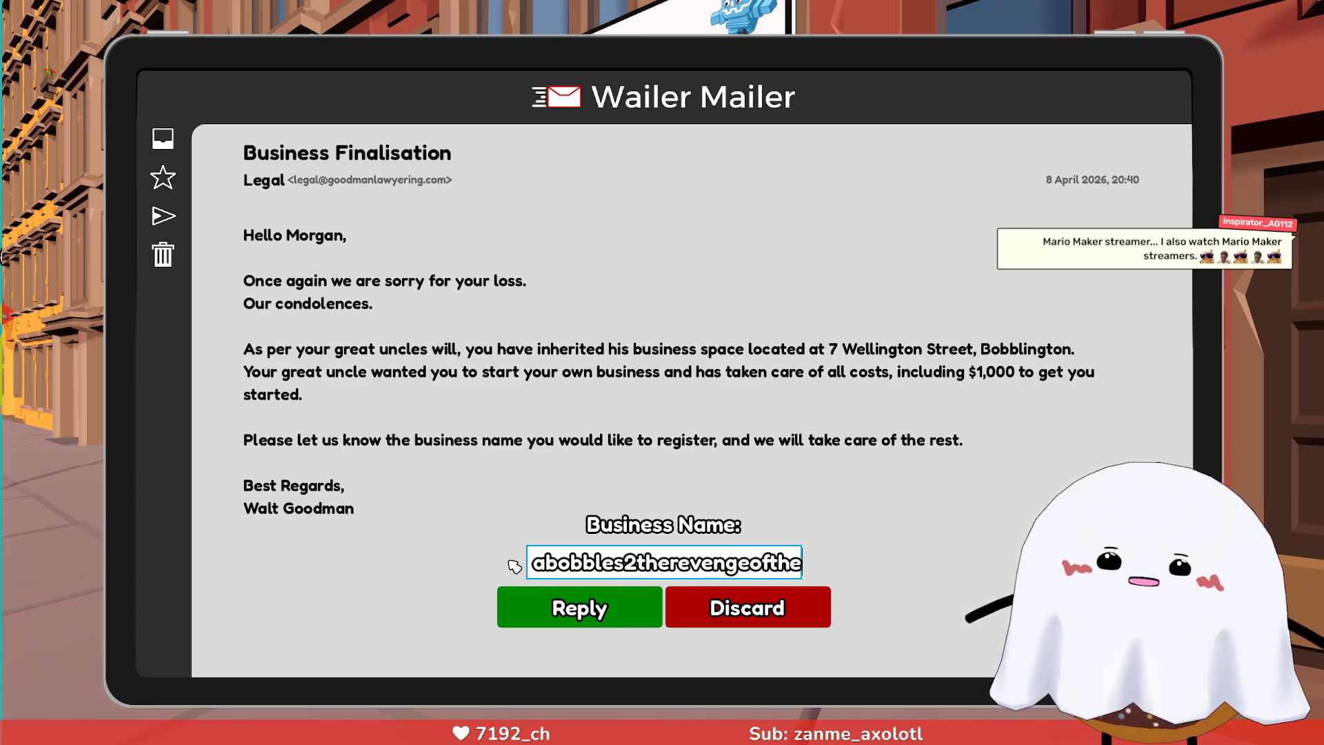
text(bobbles)
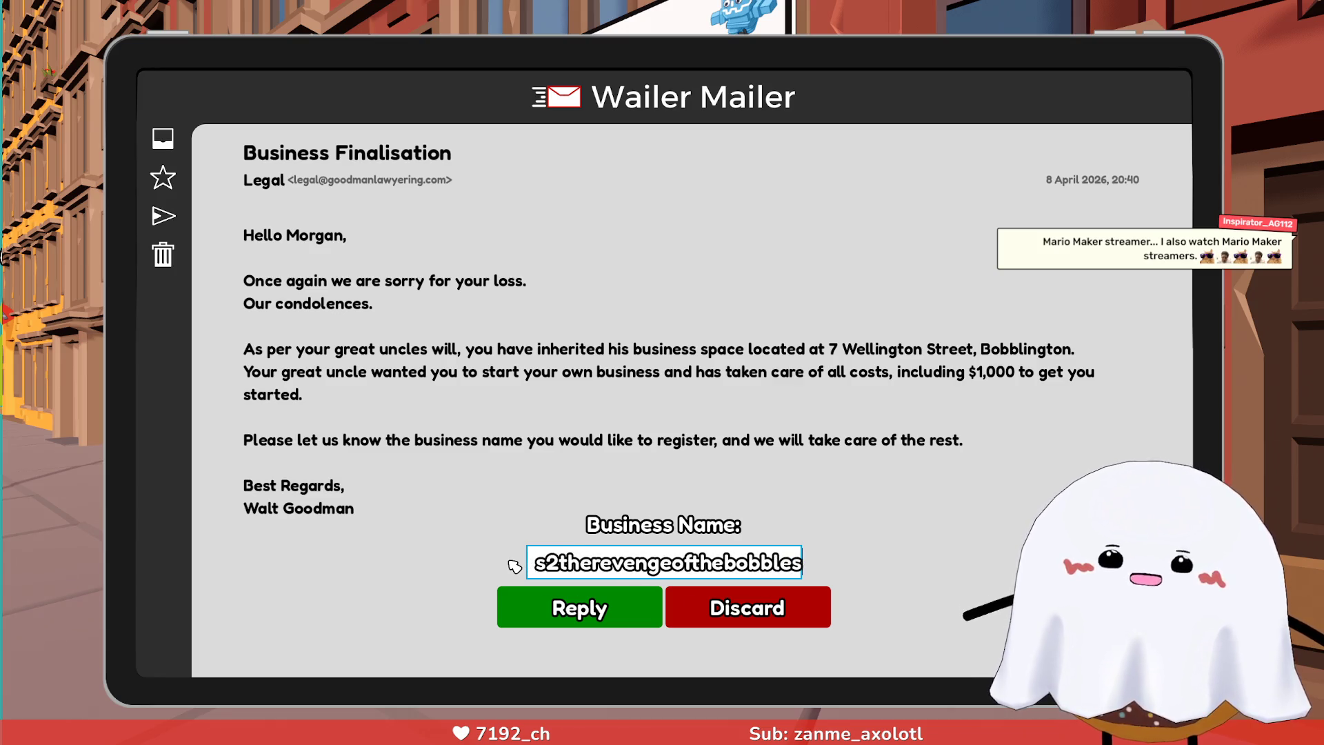
text(2)
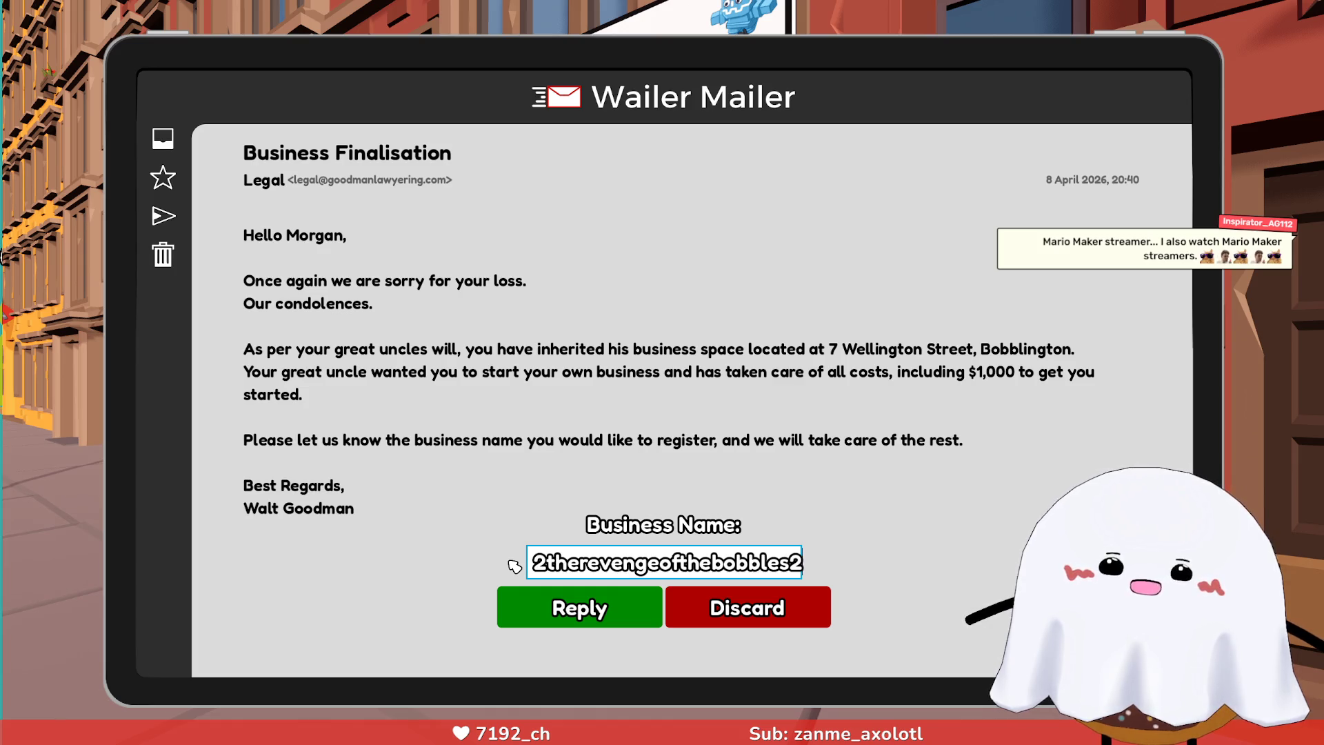
click(558, 609)
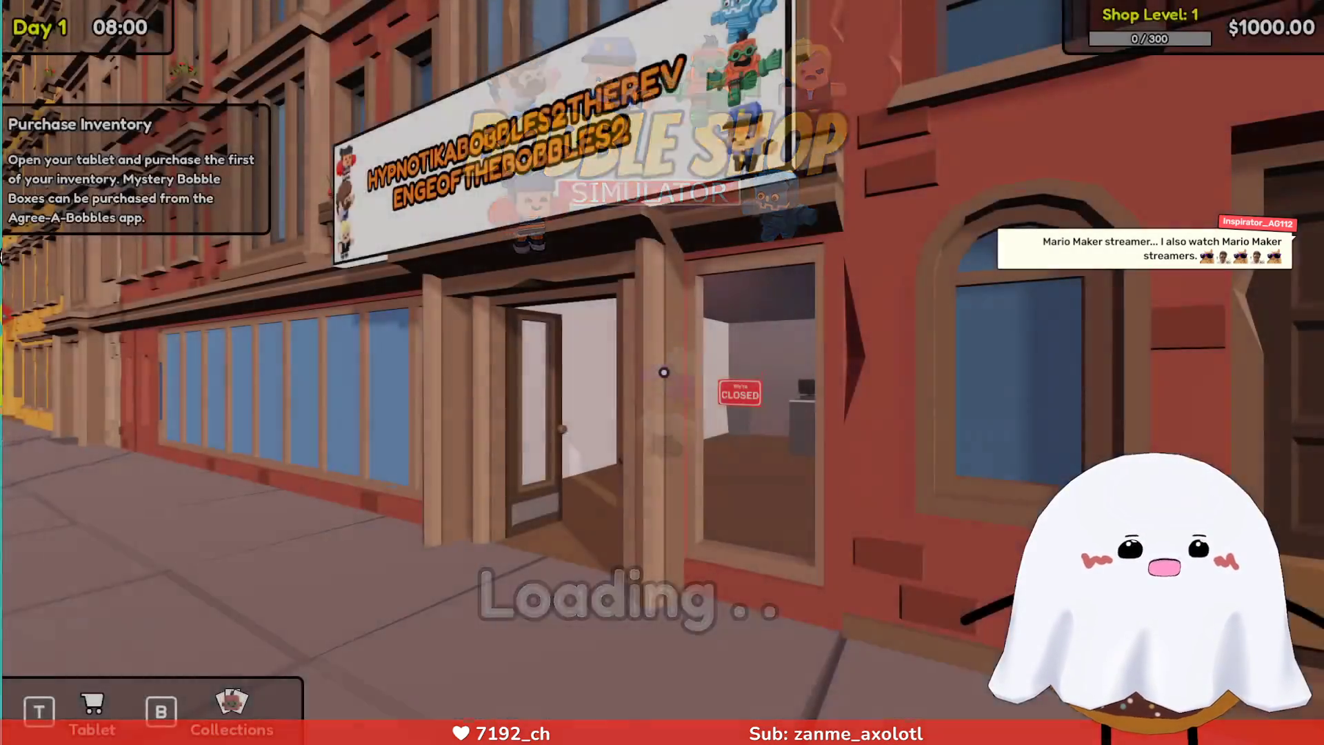
Walk along the sidewalk looking at the shop sign, then head through the doorway.
key(w)
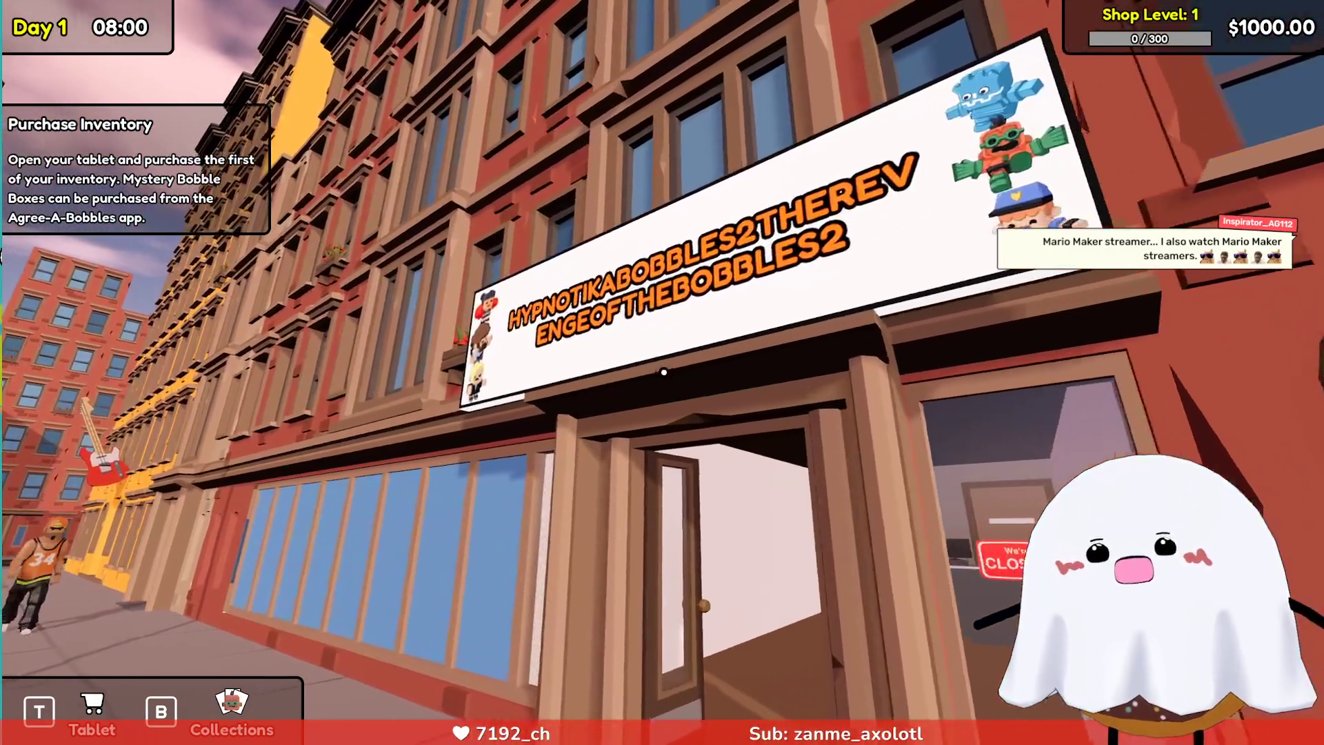
key(d)
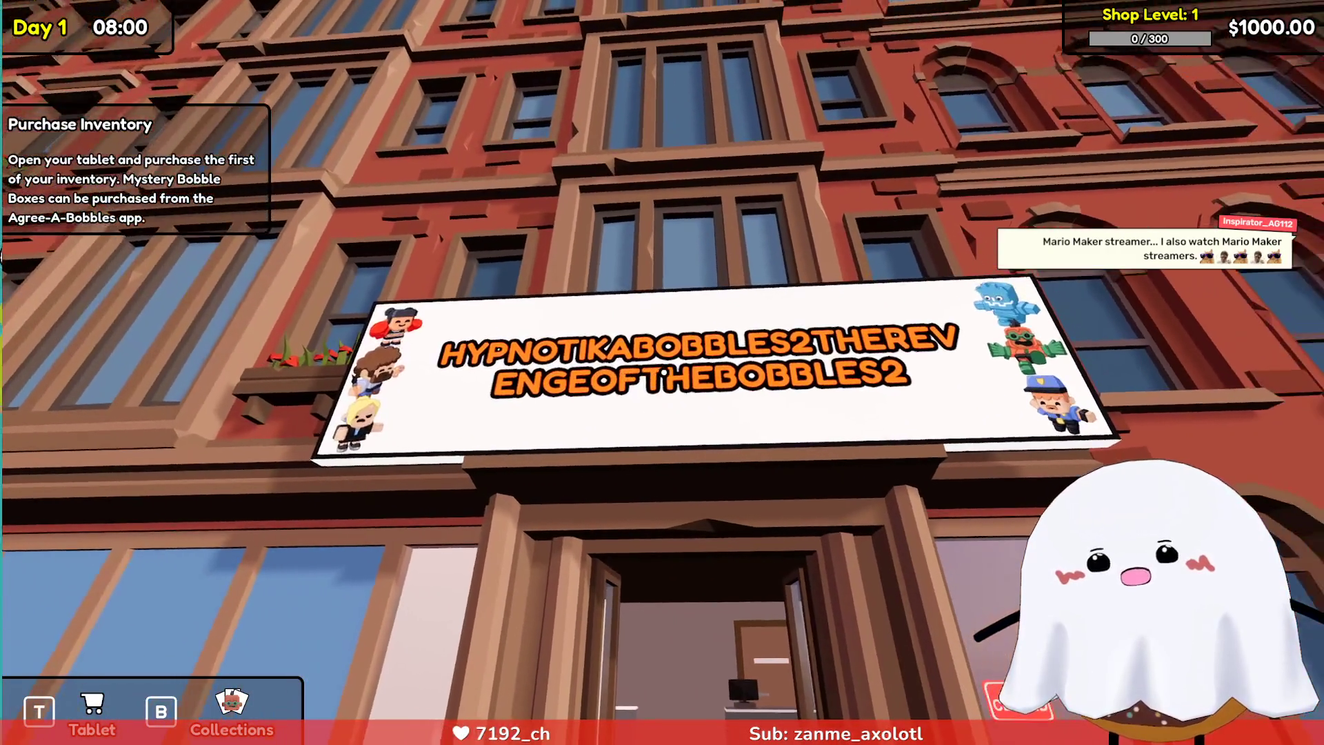
key(a)
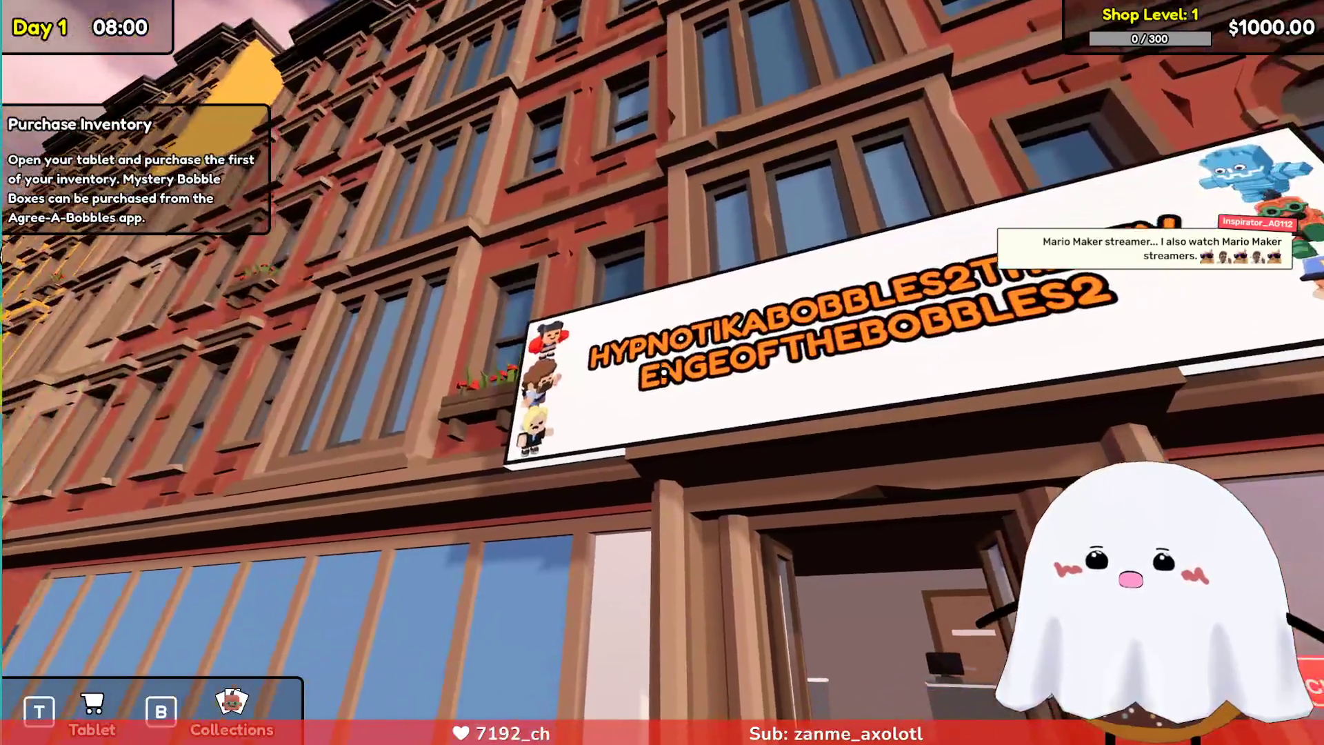
key(w)
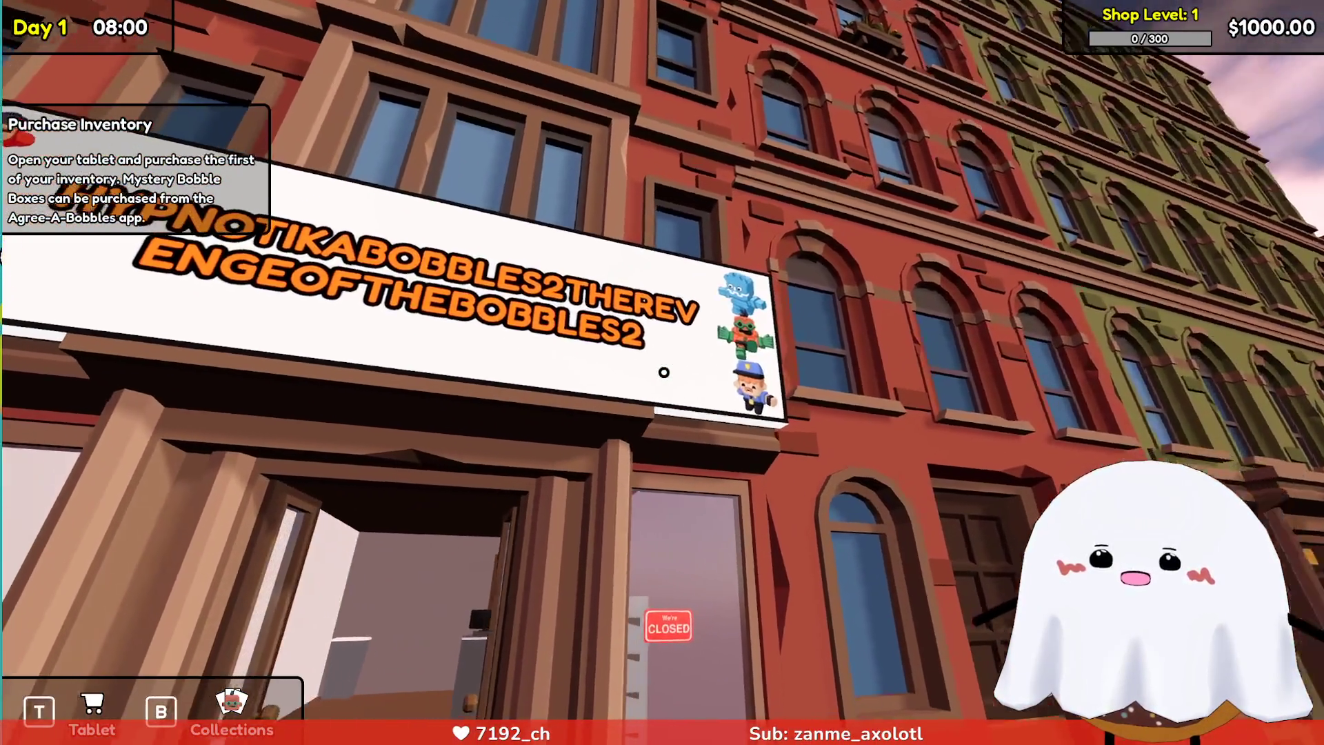
key(a)
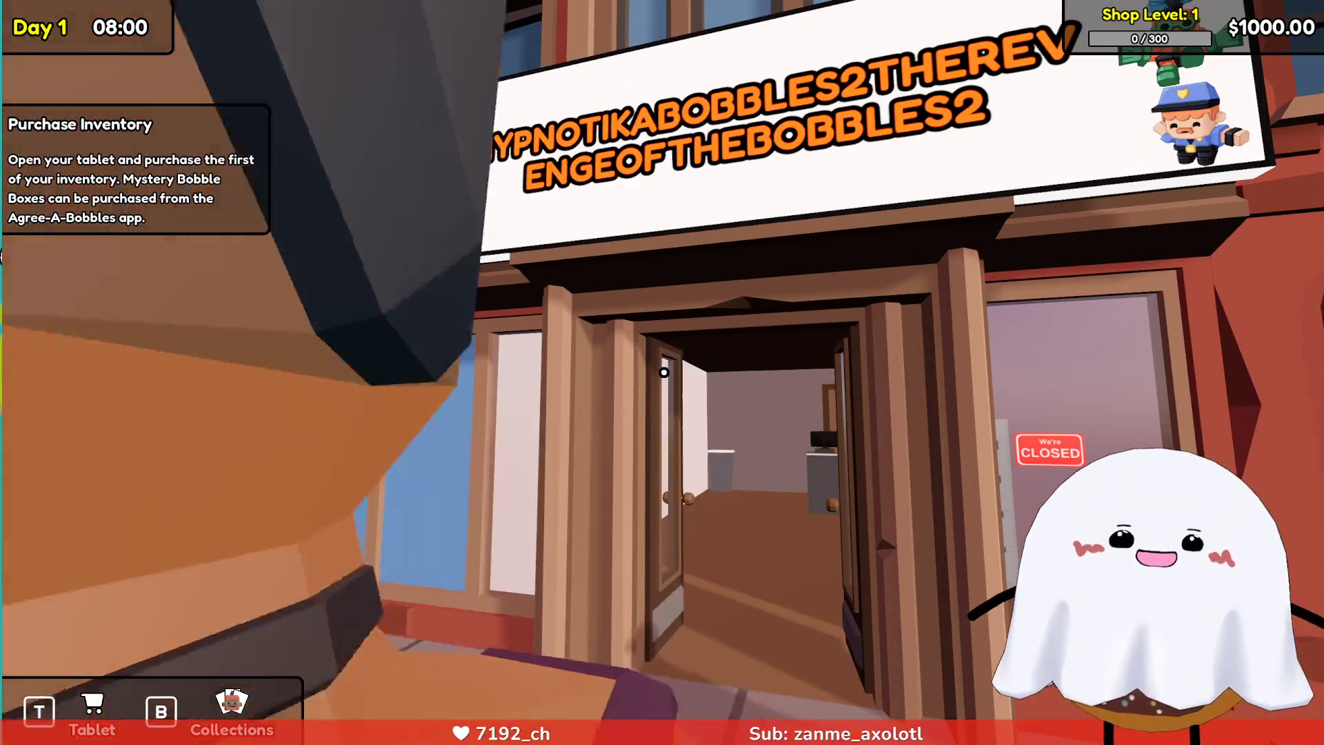
key(d)
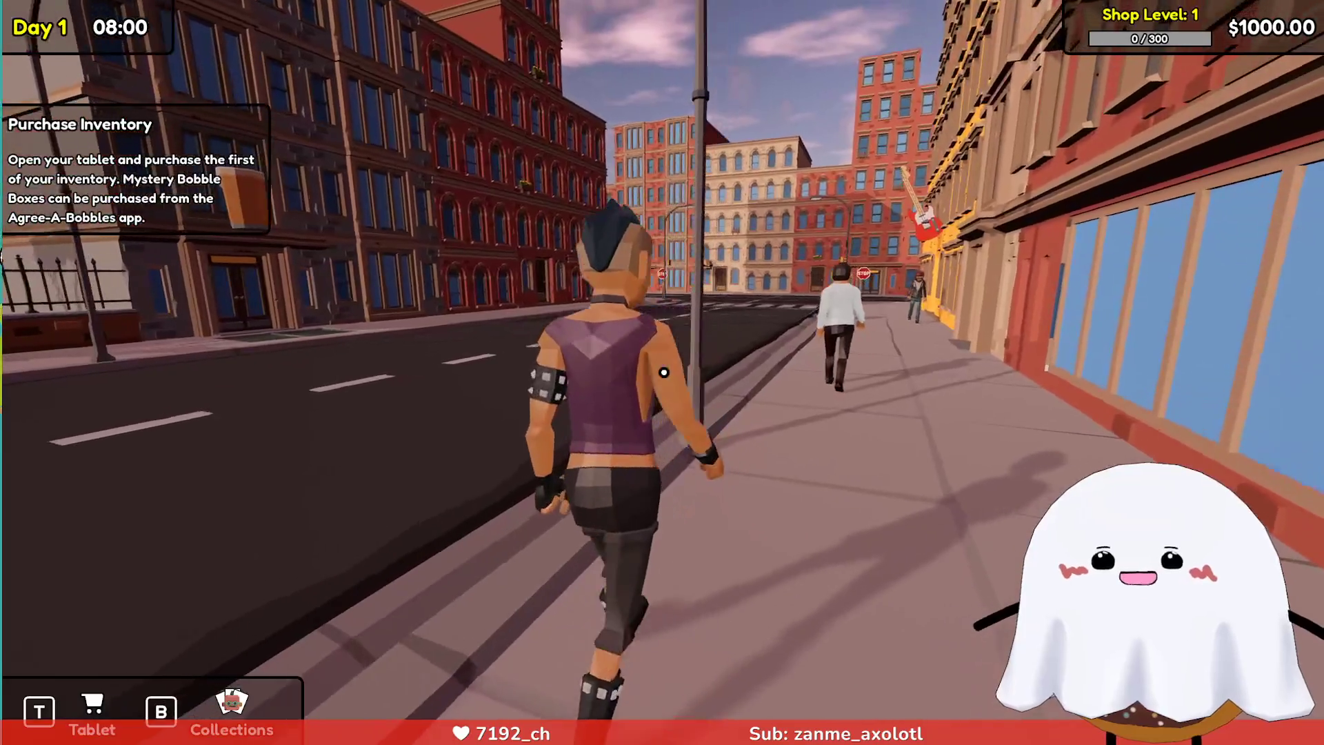
key(s)
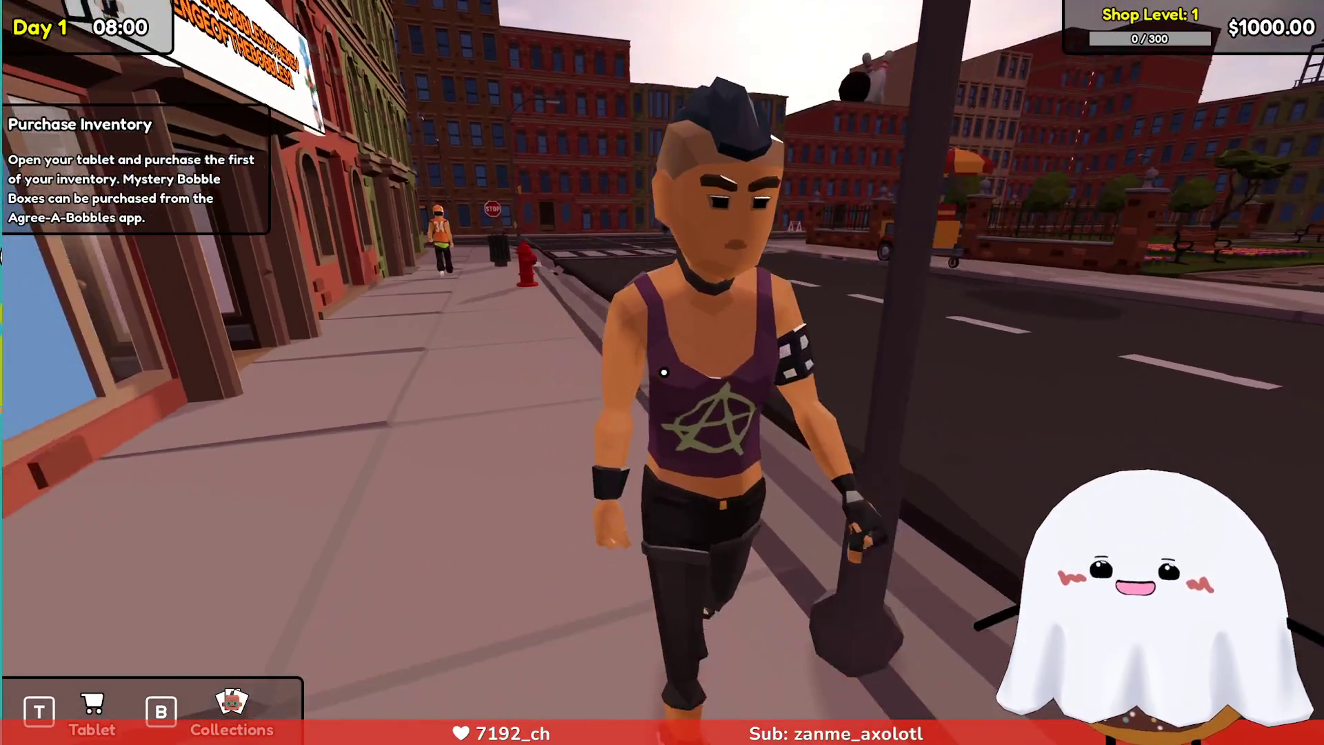
key(w)
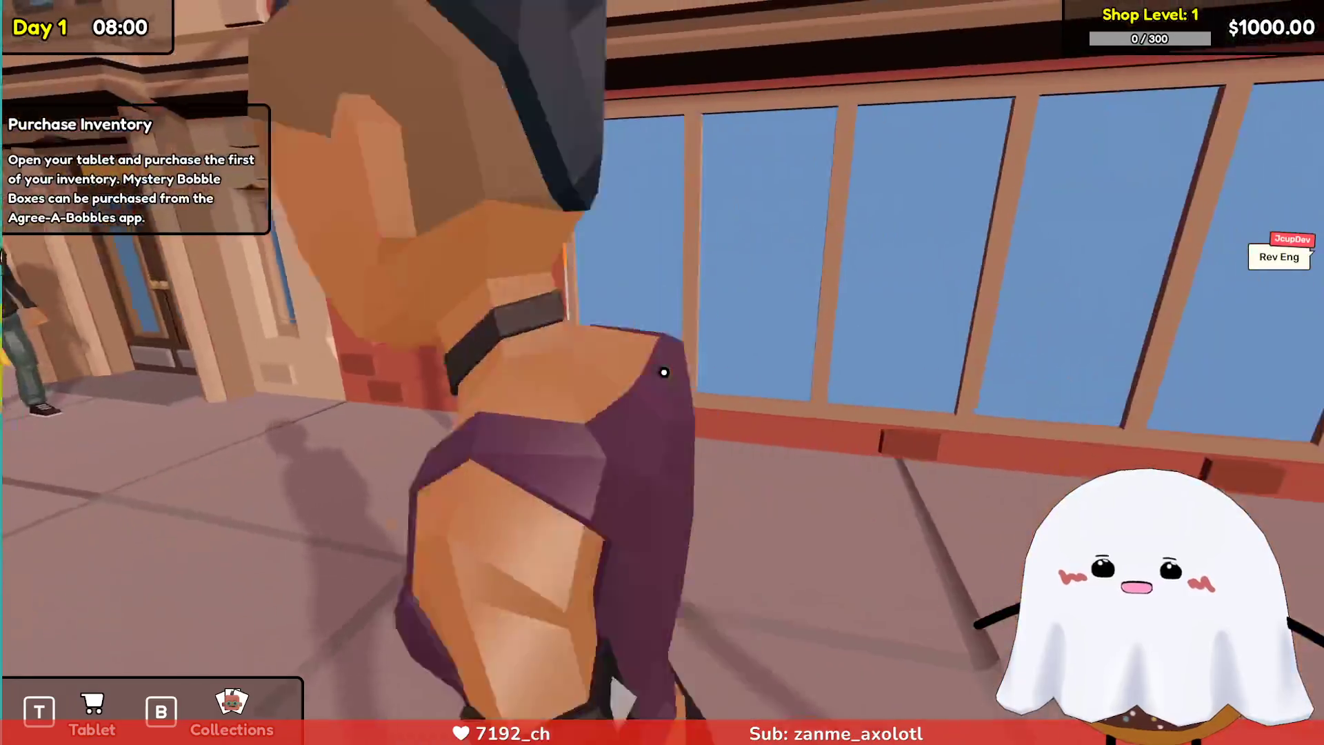
key(w)
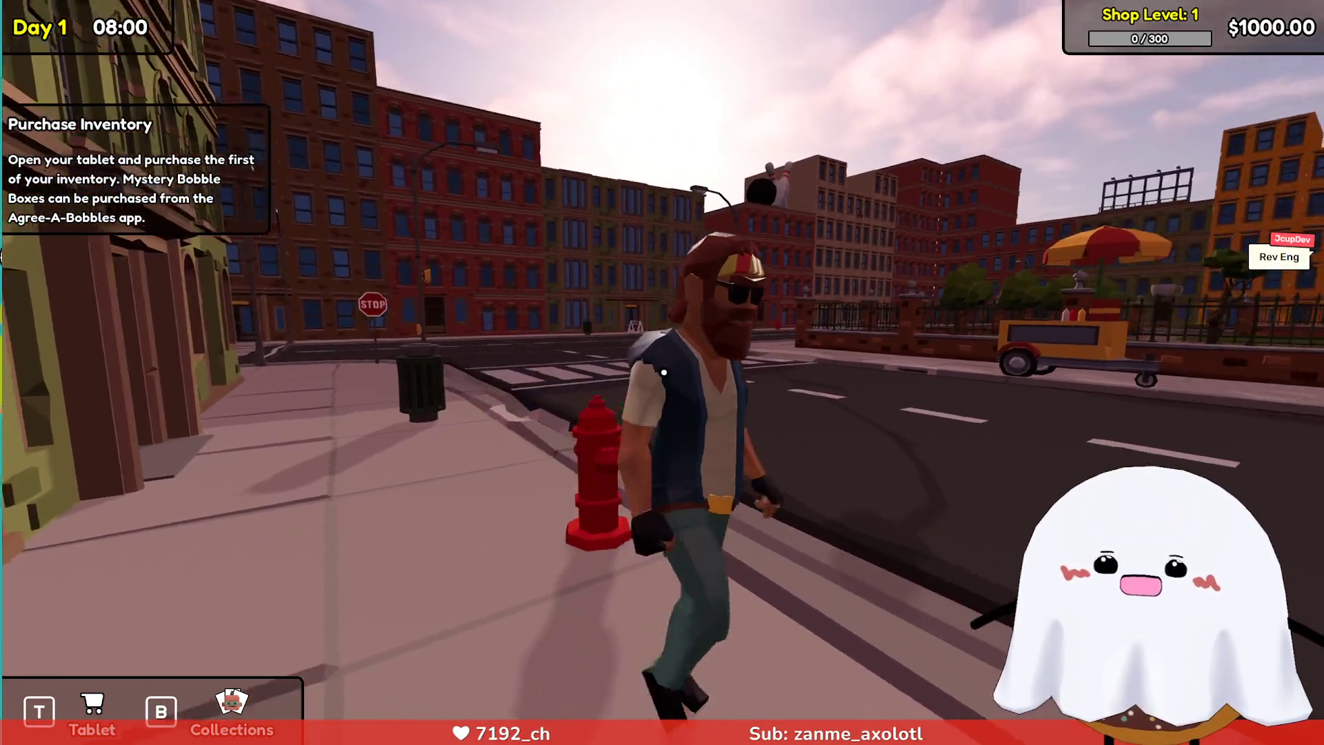
mouse_move(663, 373)
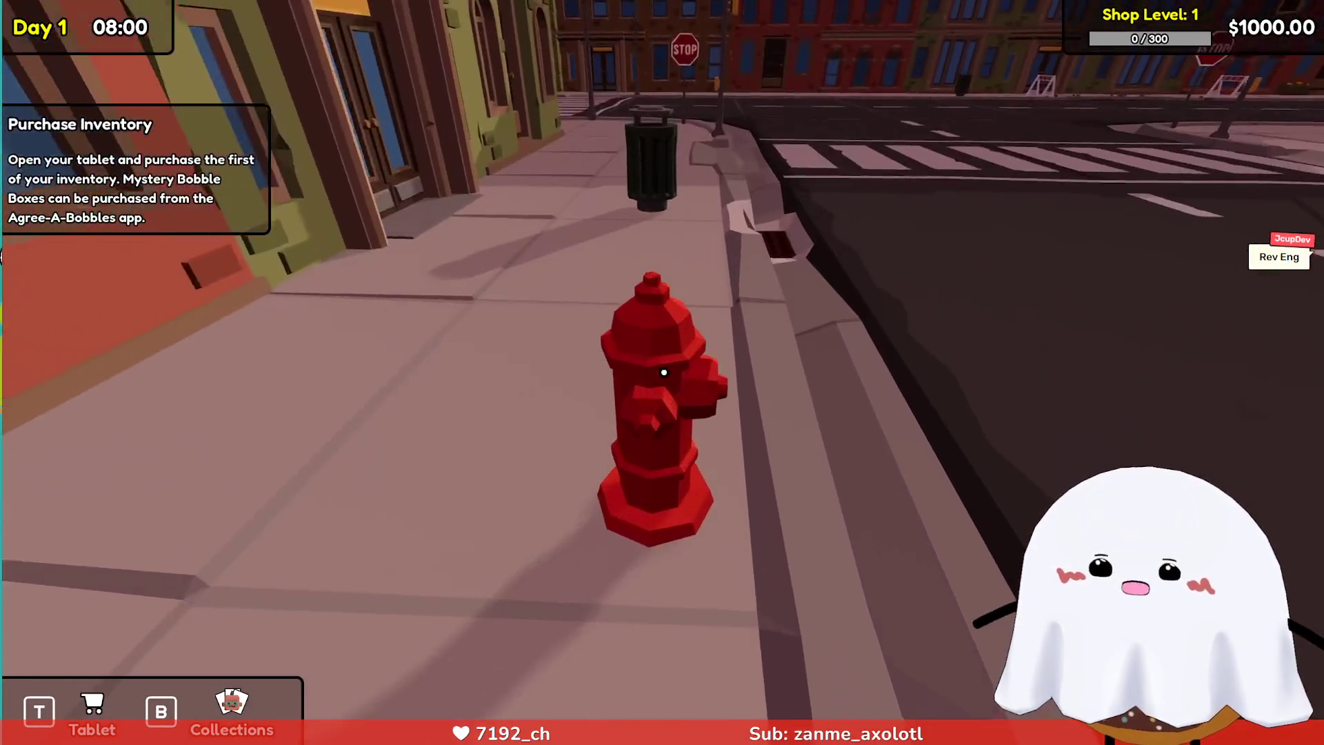
key(w)
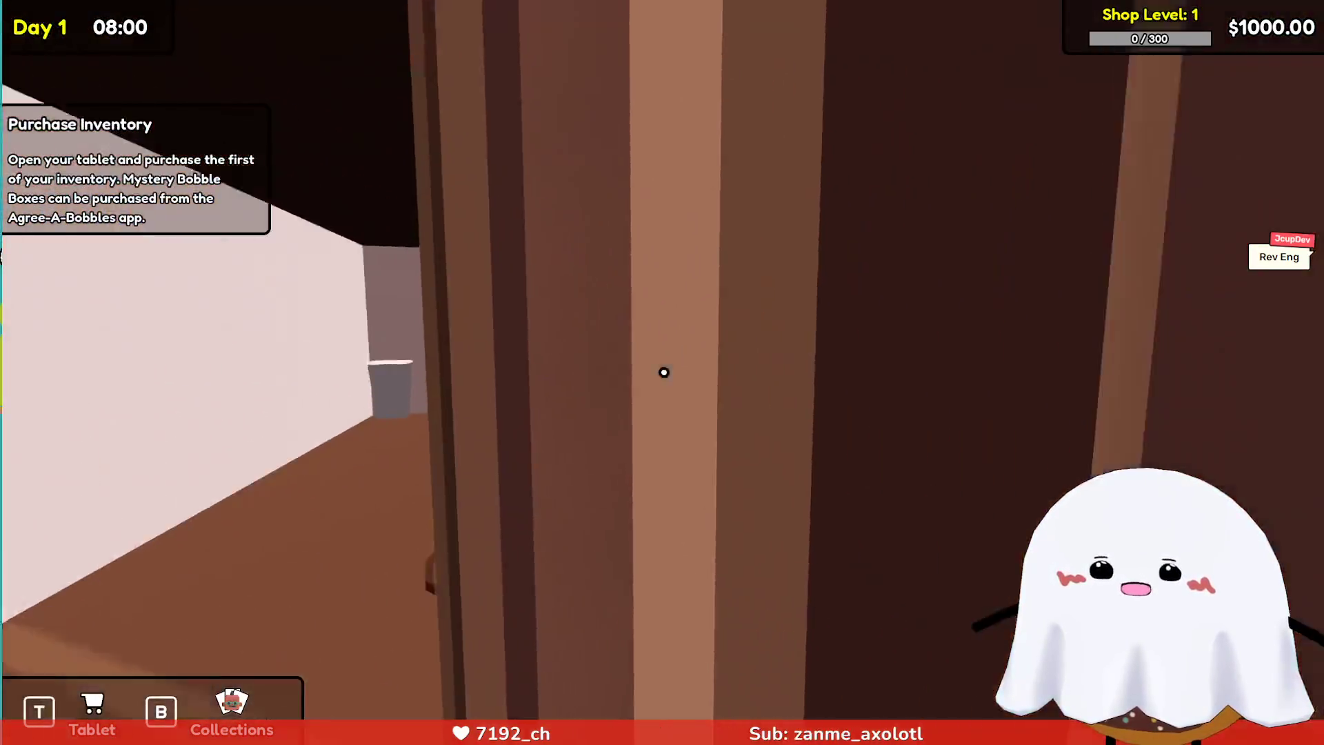
Walk into the shop, open the Storage door and look around the storage room.
key(w)
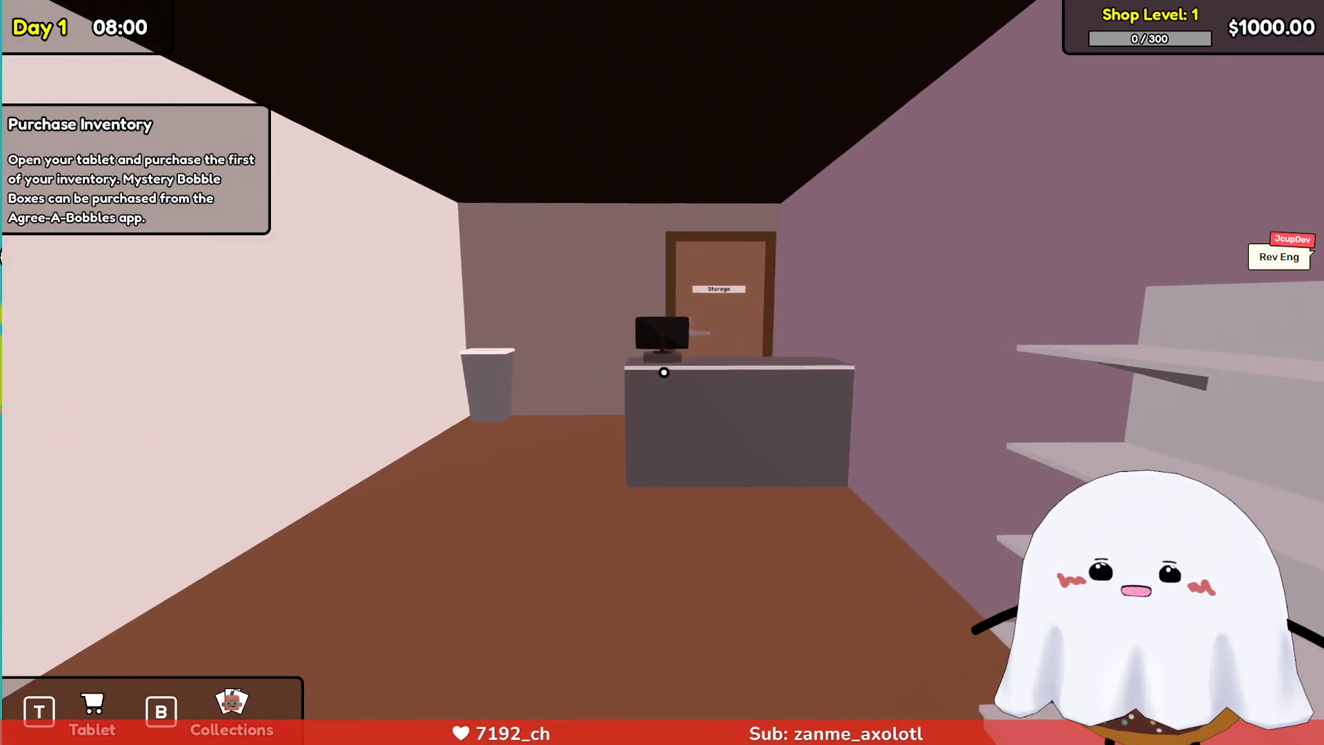
key(w)
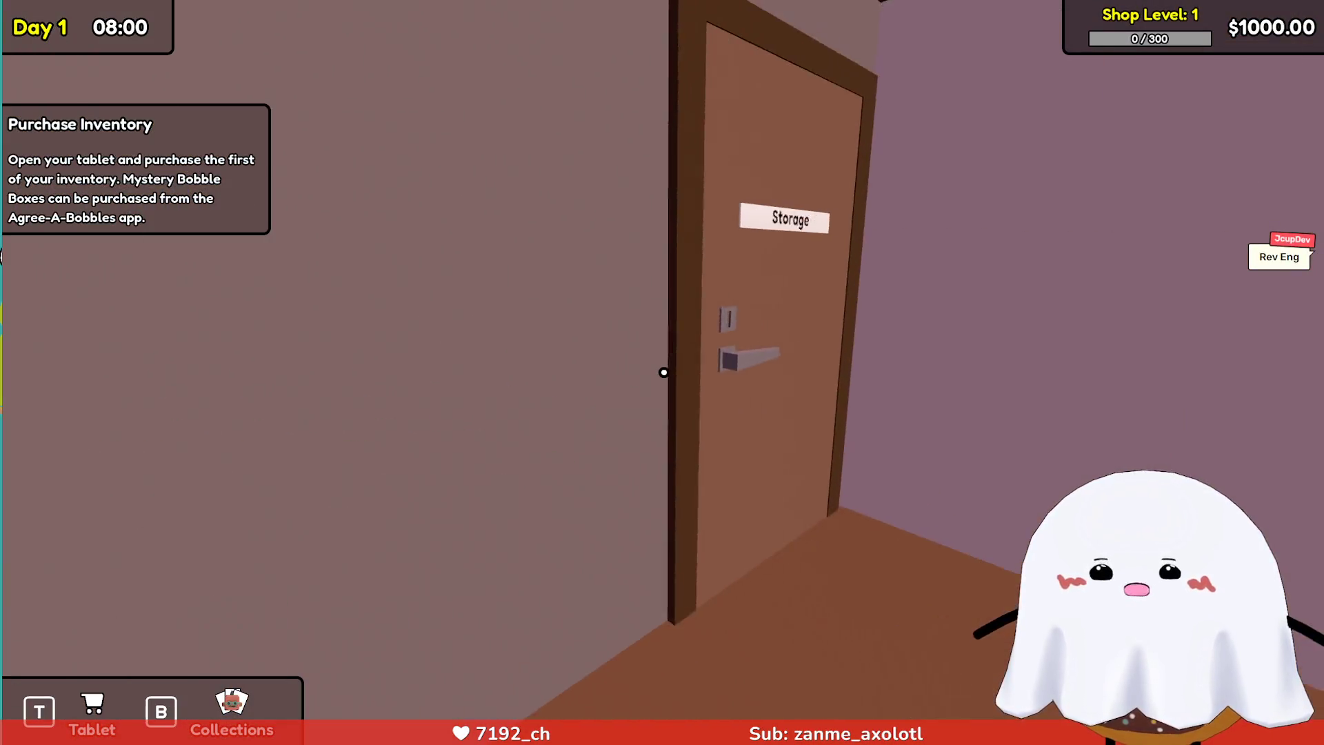
click(663, 372)
key(w)
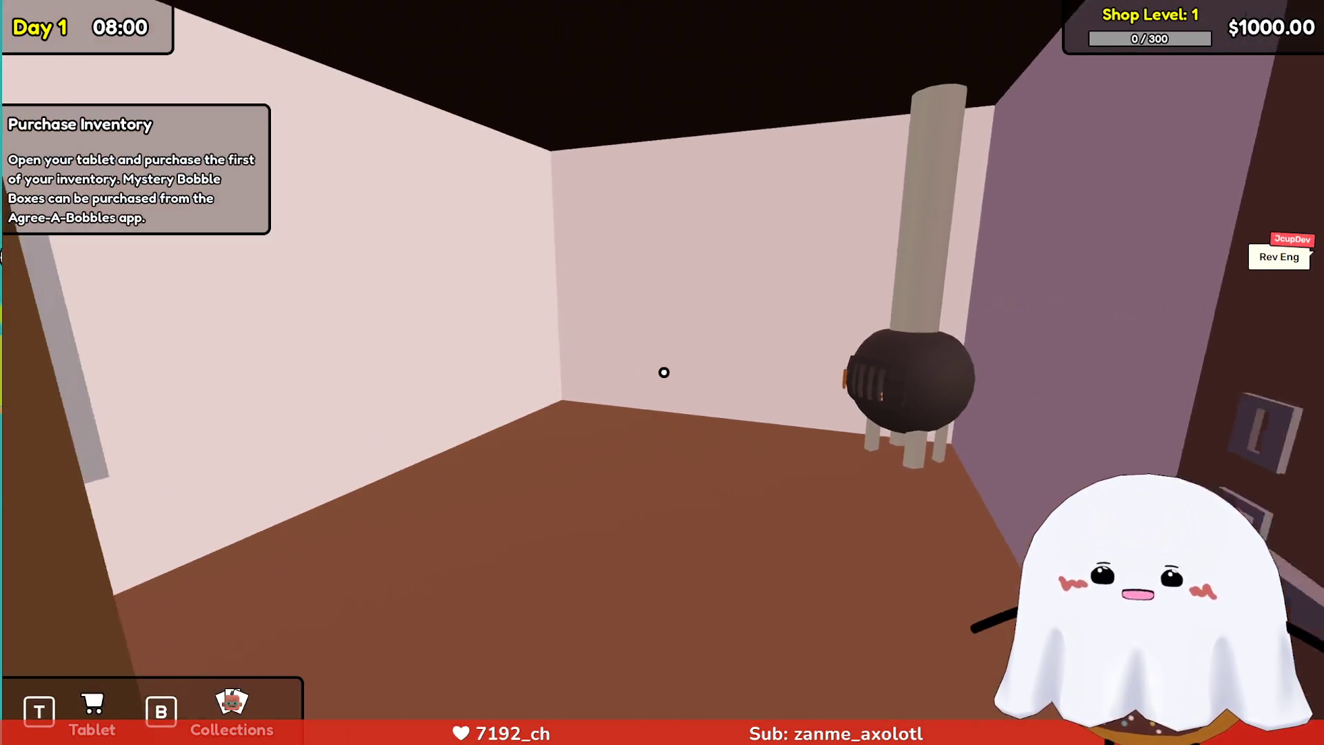
mouse_move(663, 373)
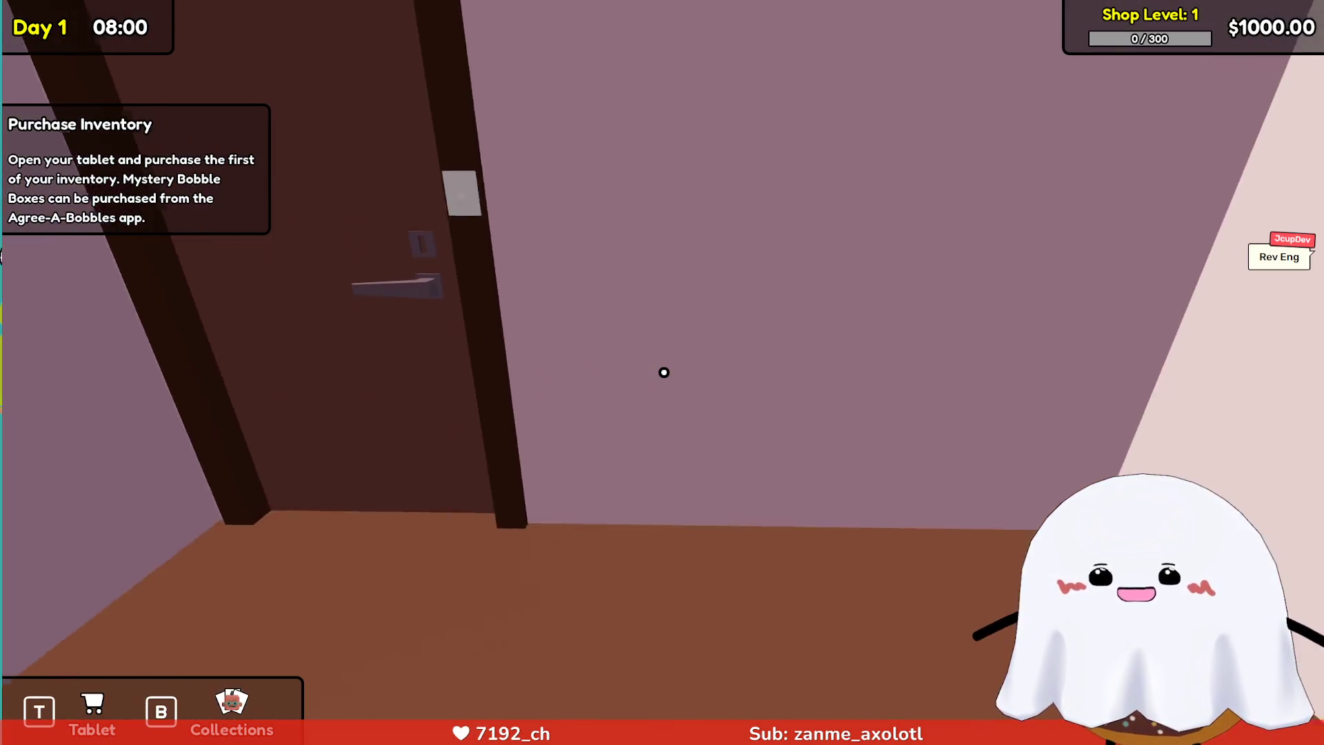
key(s)
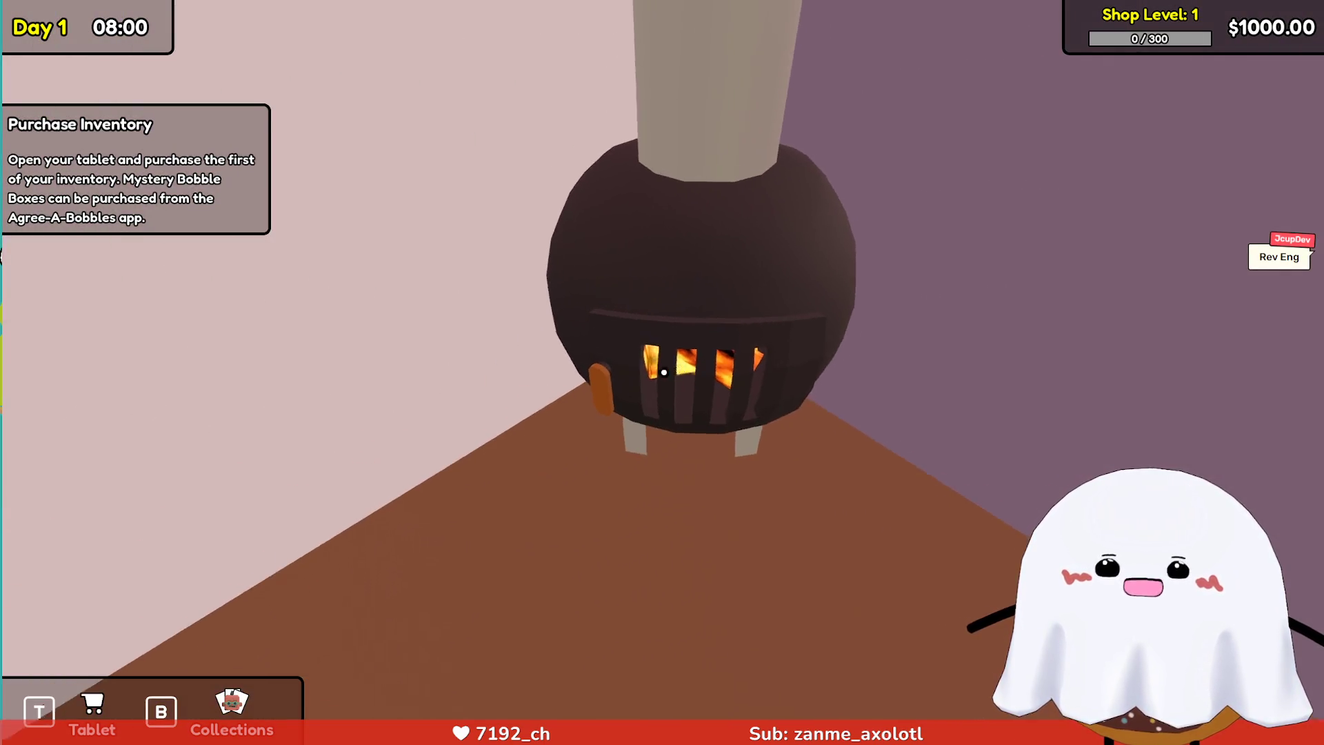
Walk to the payment terminal and bring up the tablet's Finances page, showing $120.00 daily rent.
key(w)
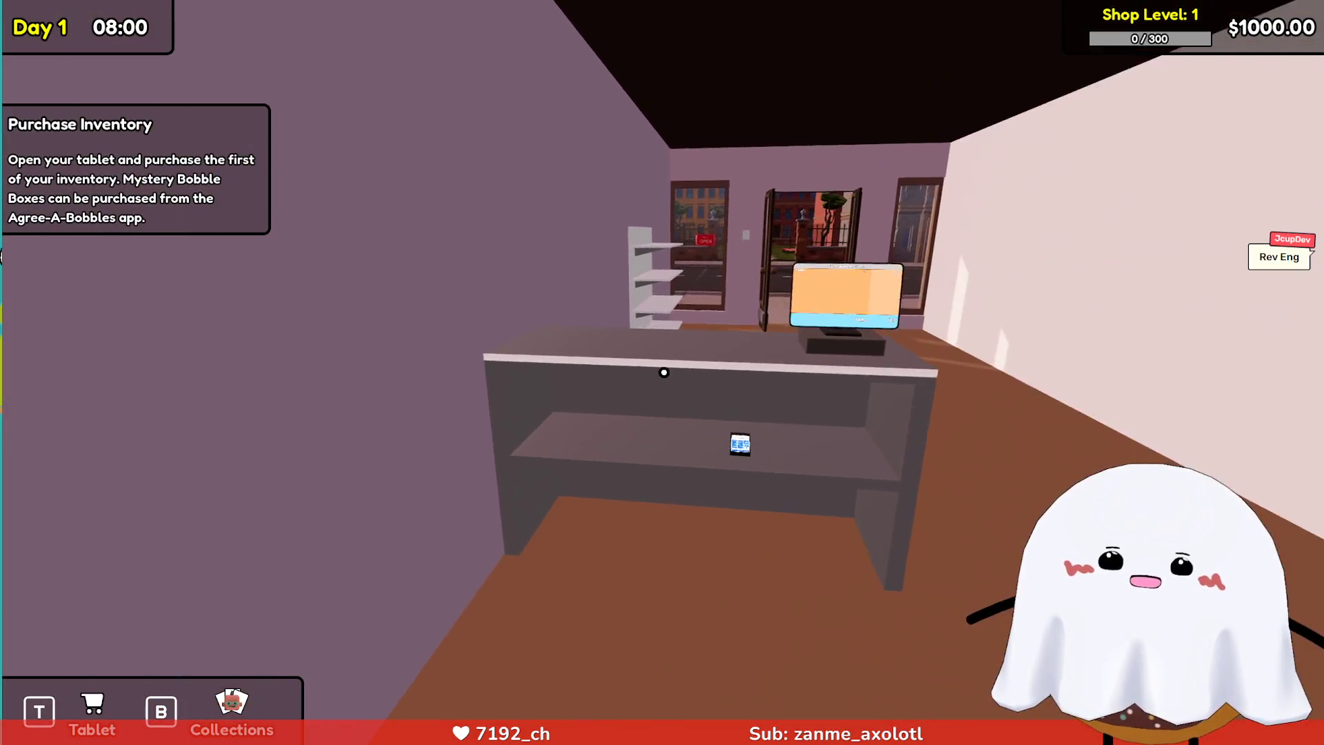
key(e)
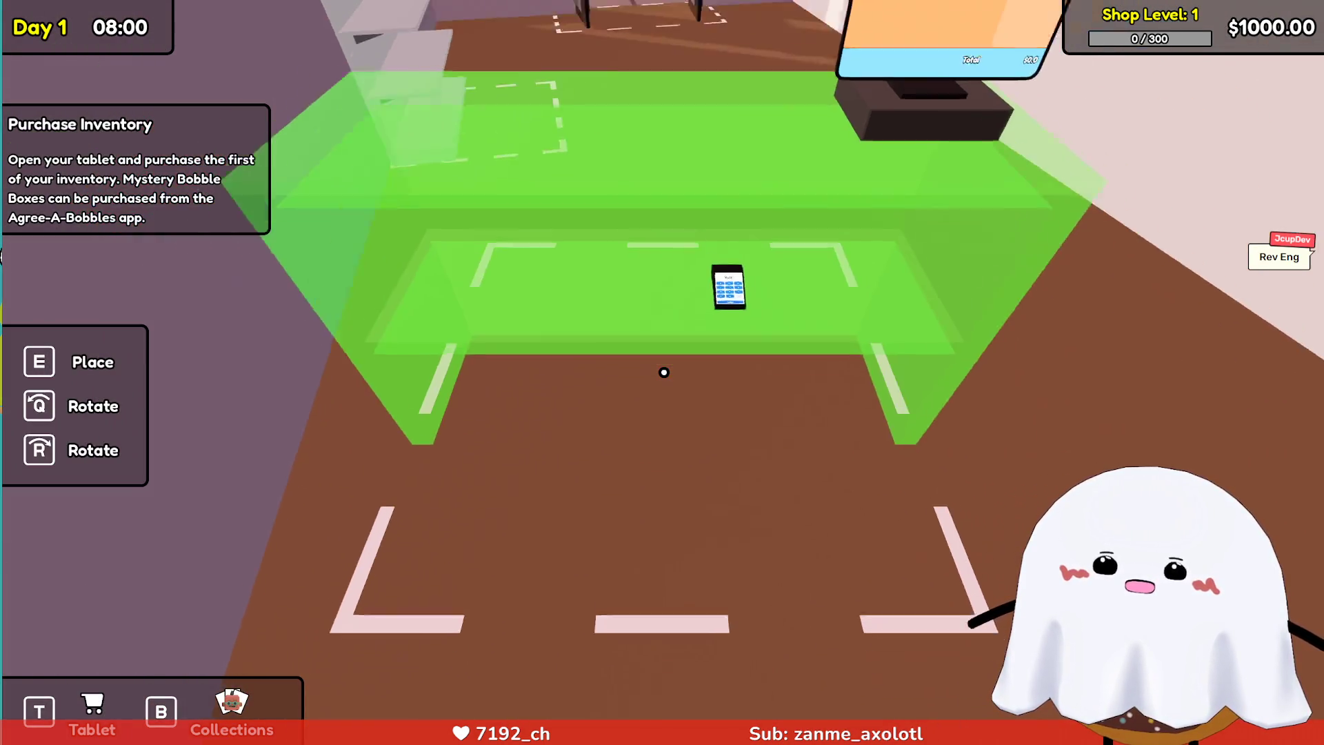
key(w)
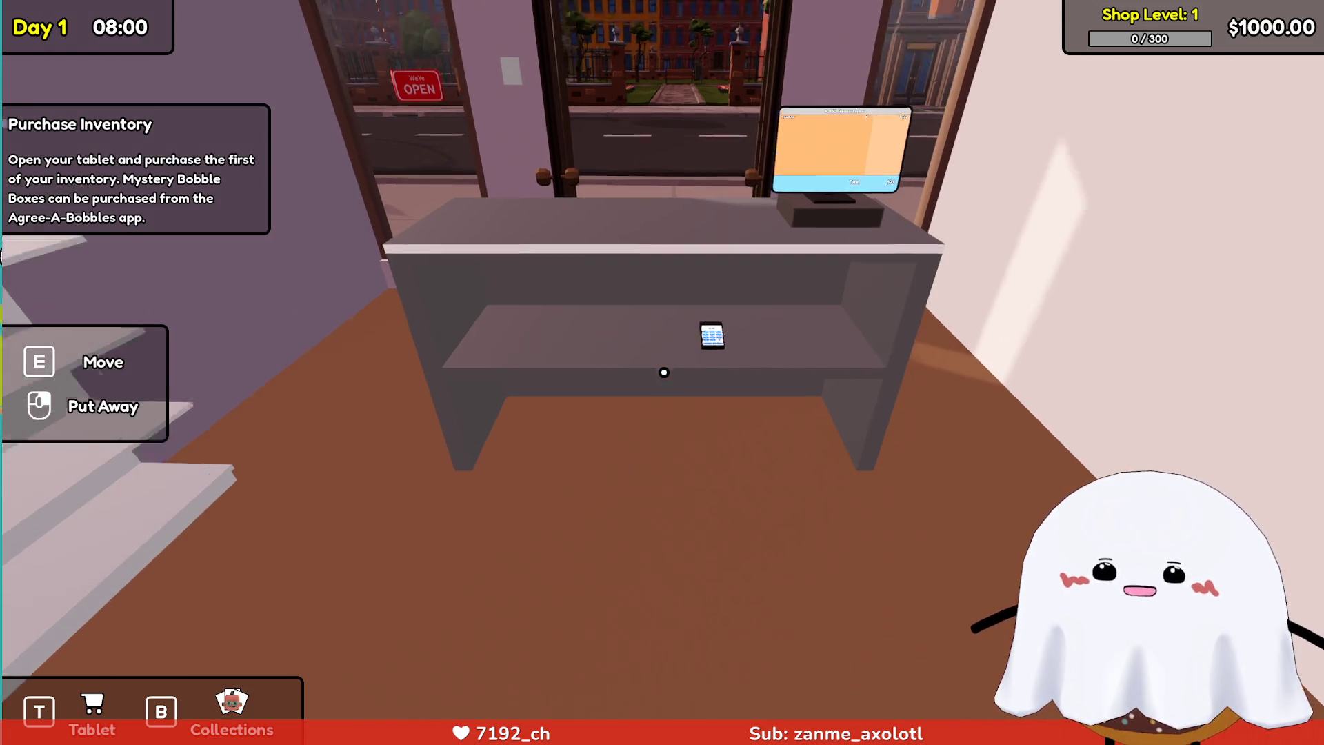
key(w)
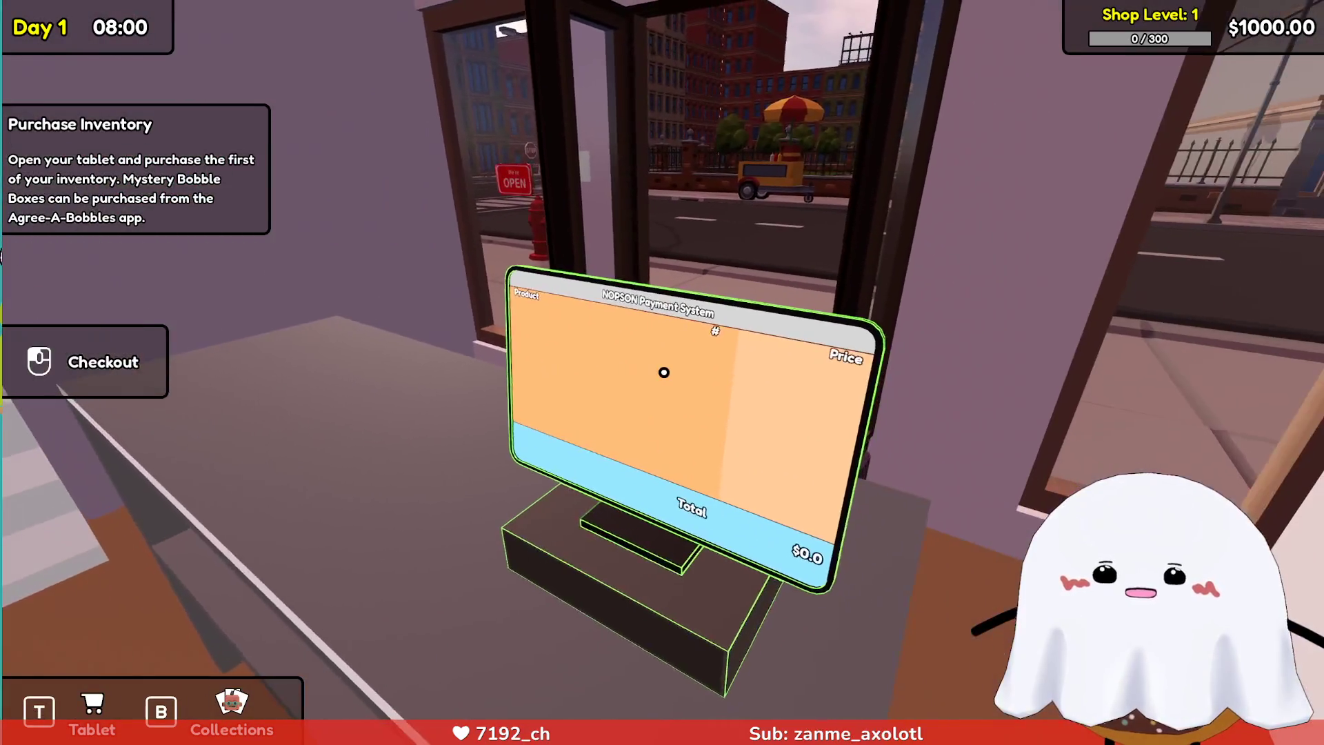
key(w)
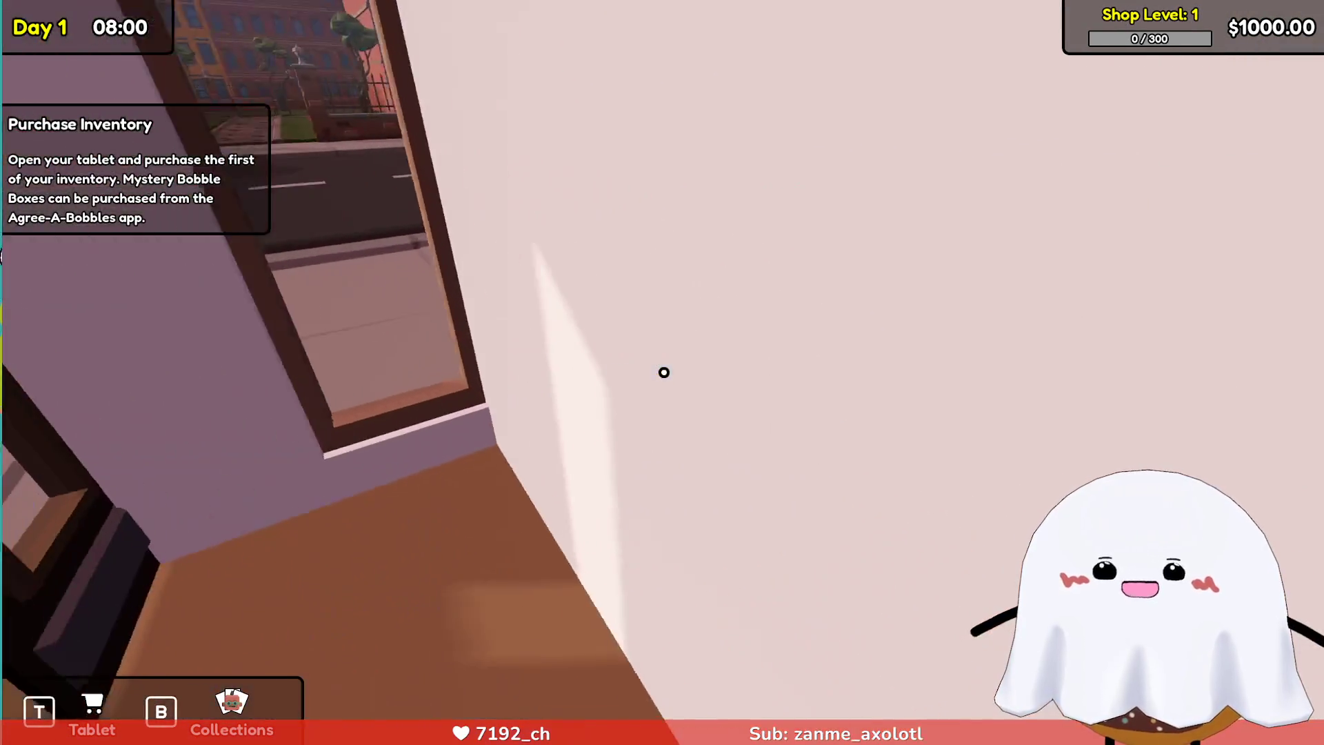
key(w)
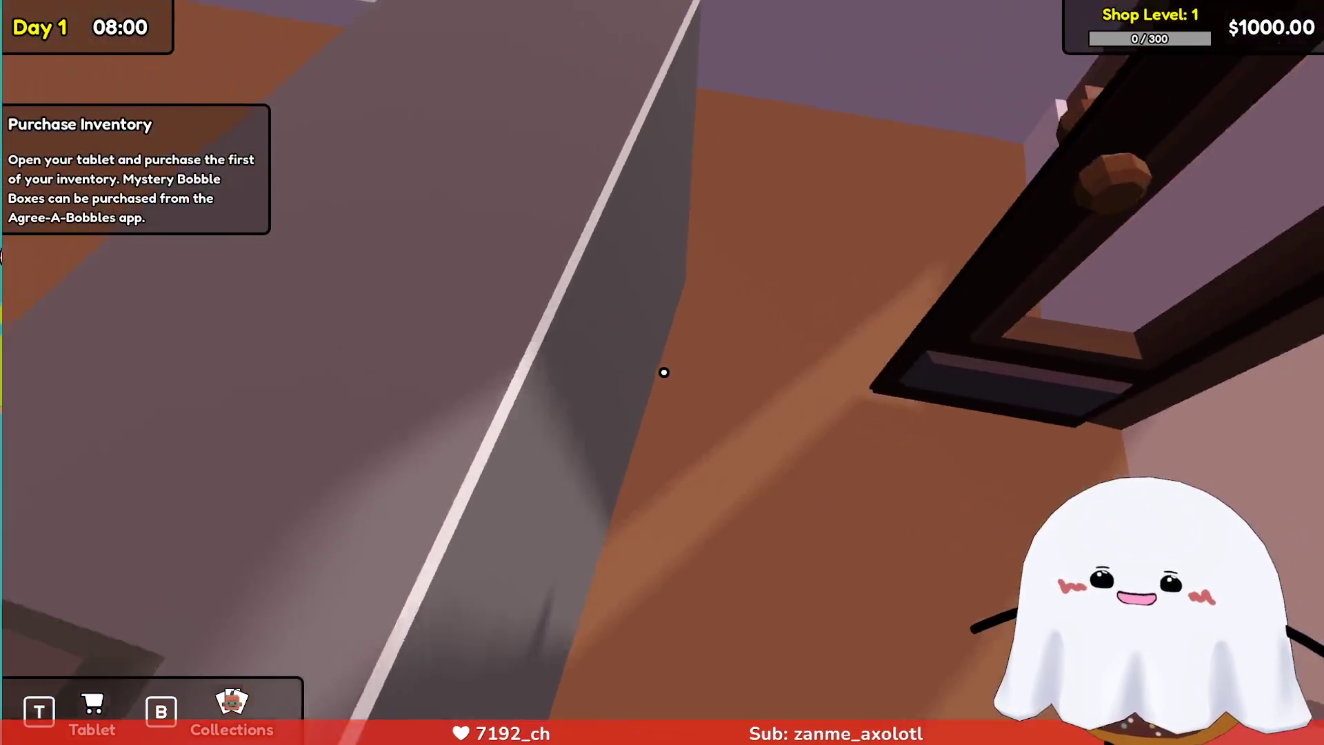
key(w)
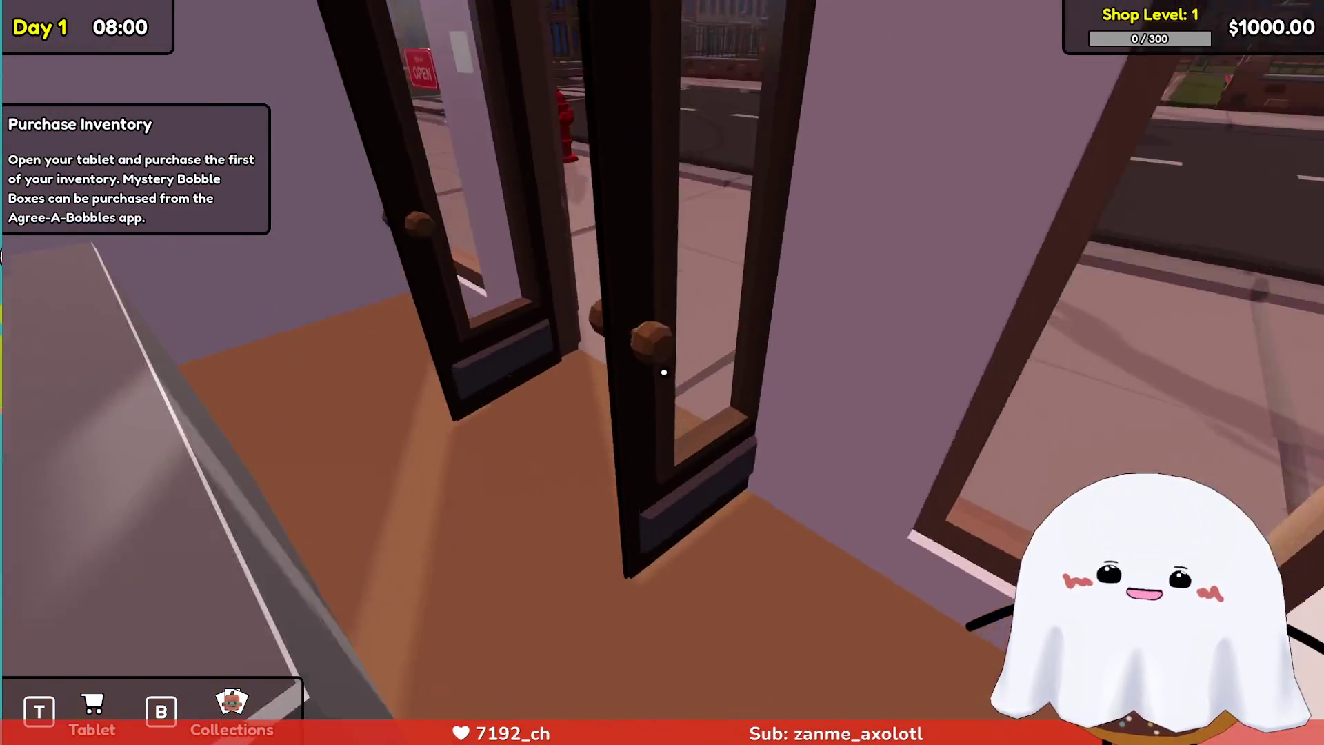
key(w)
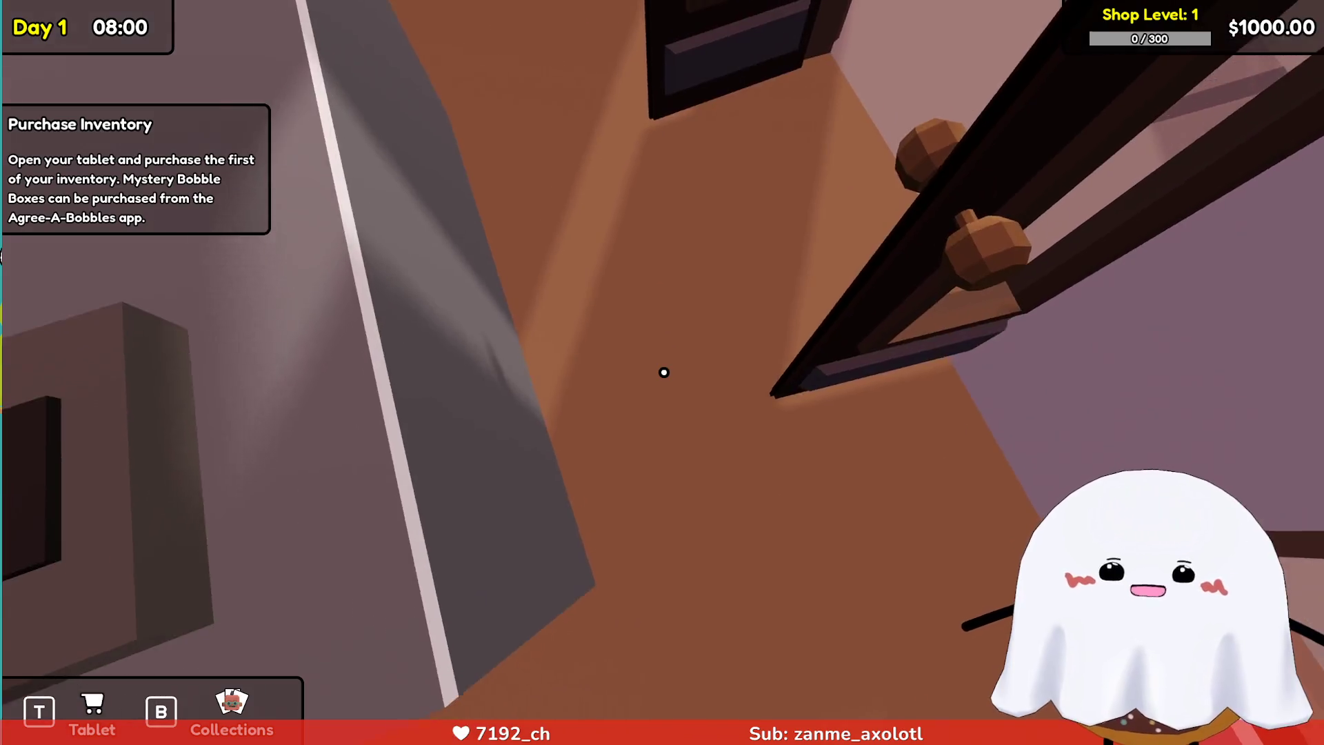
key(w)
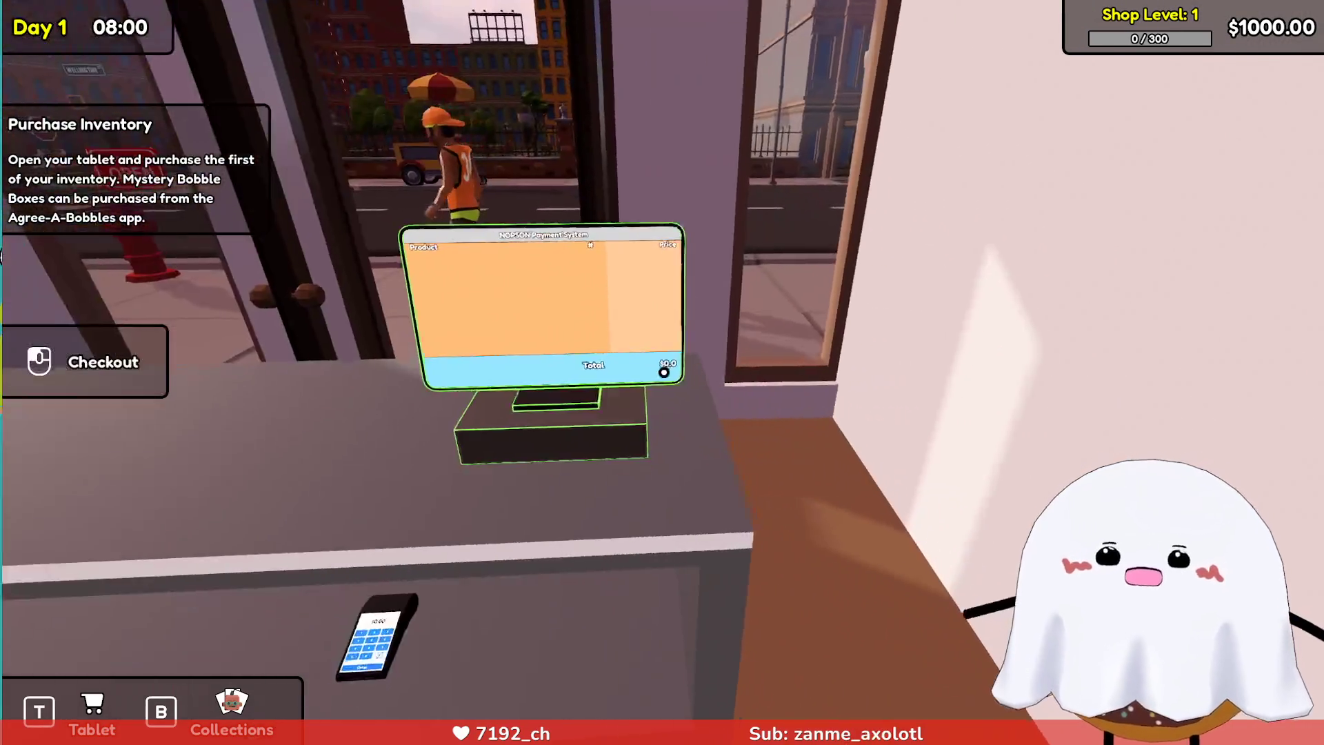
key(w)
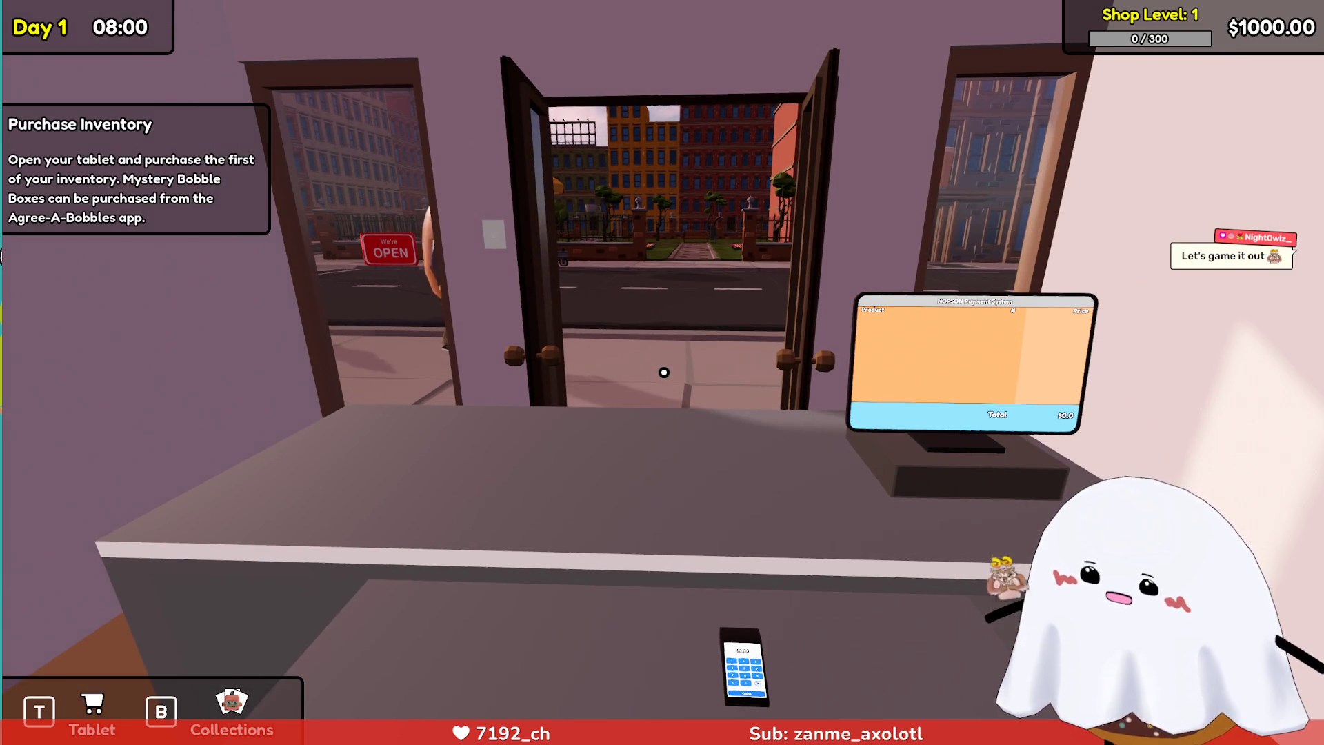
key(t)
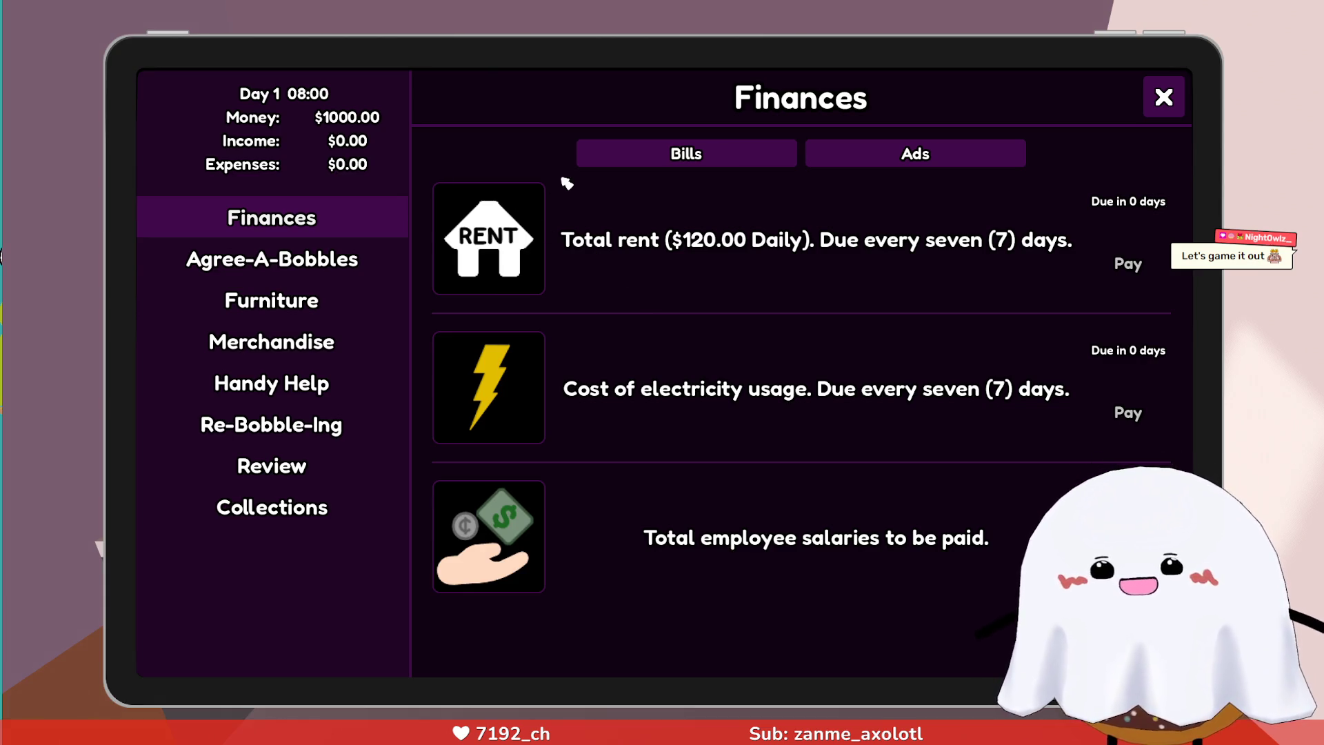
Order ten Casual Bobbleheads x8 boxes from Agree-A-Bobbles for $453.00, leaving $397.00.
click(393, 274)
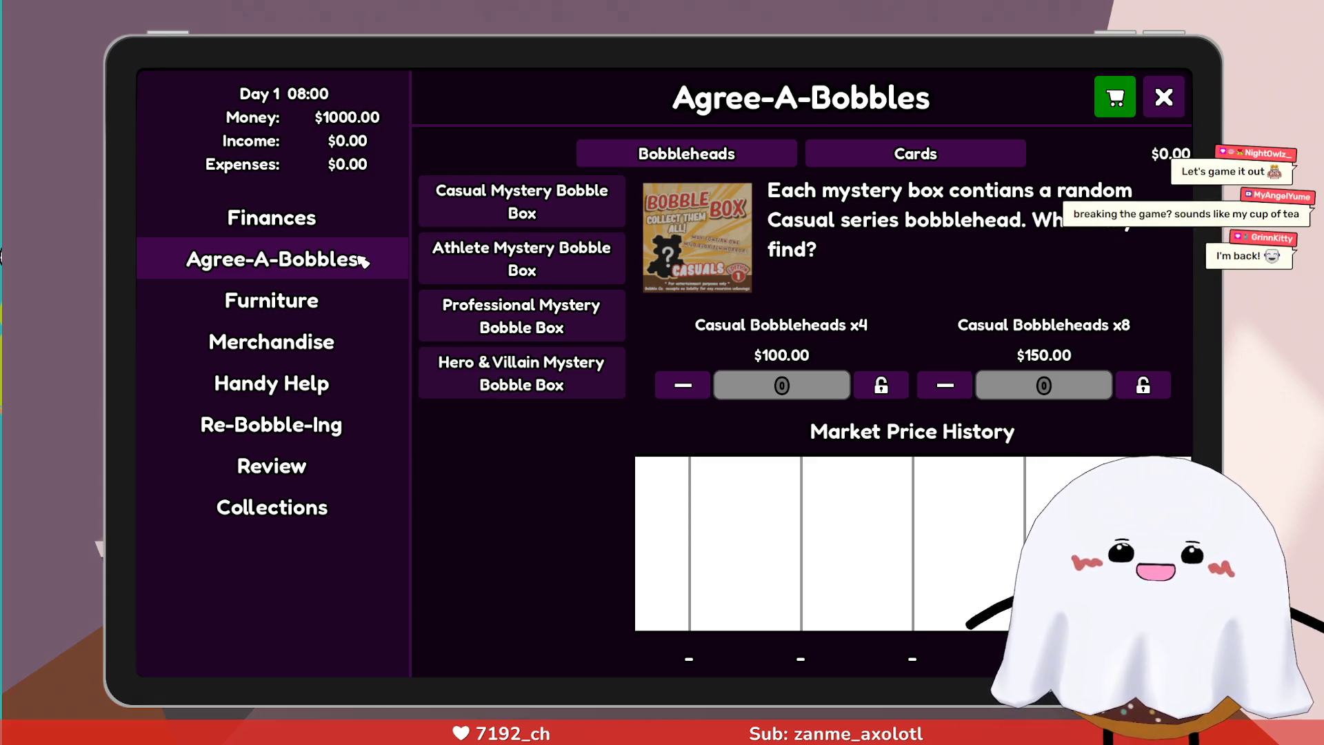
click(372, 219)
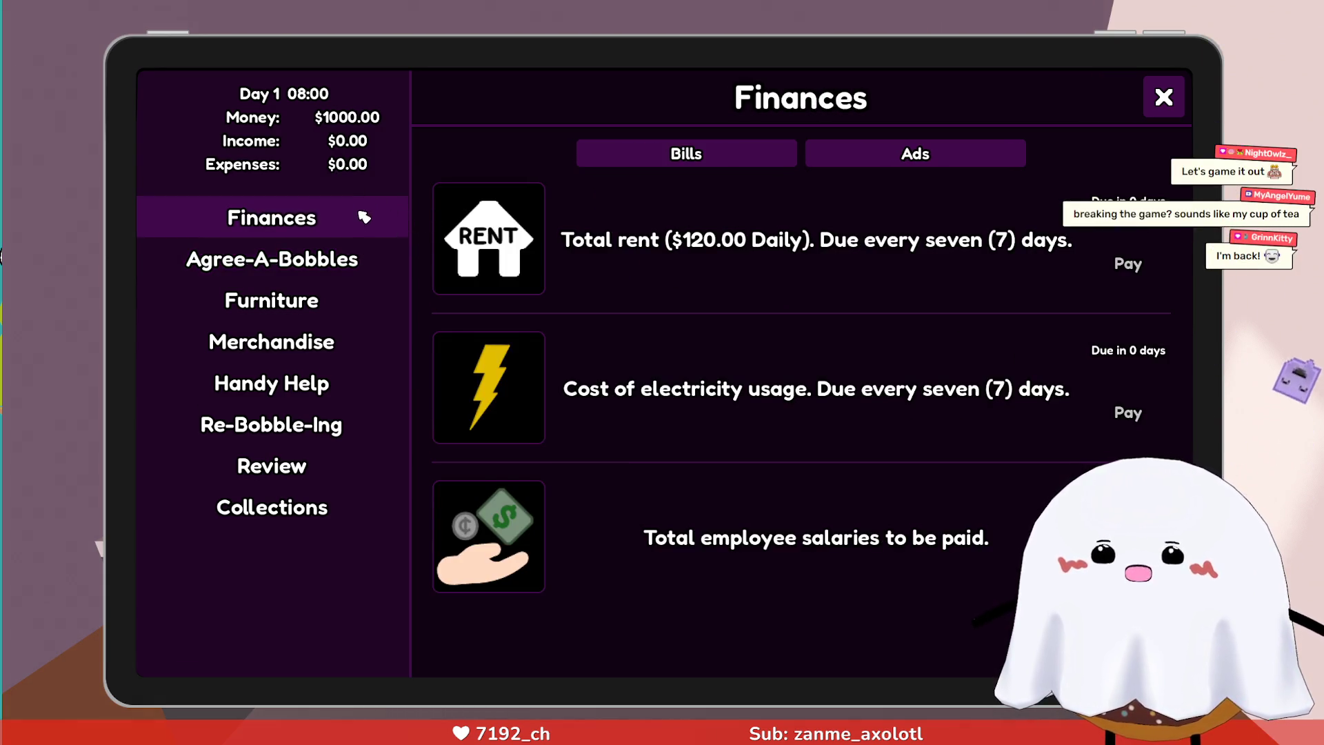
click(388, 265)
click(369, 309)
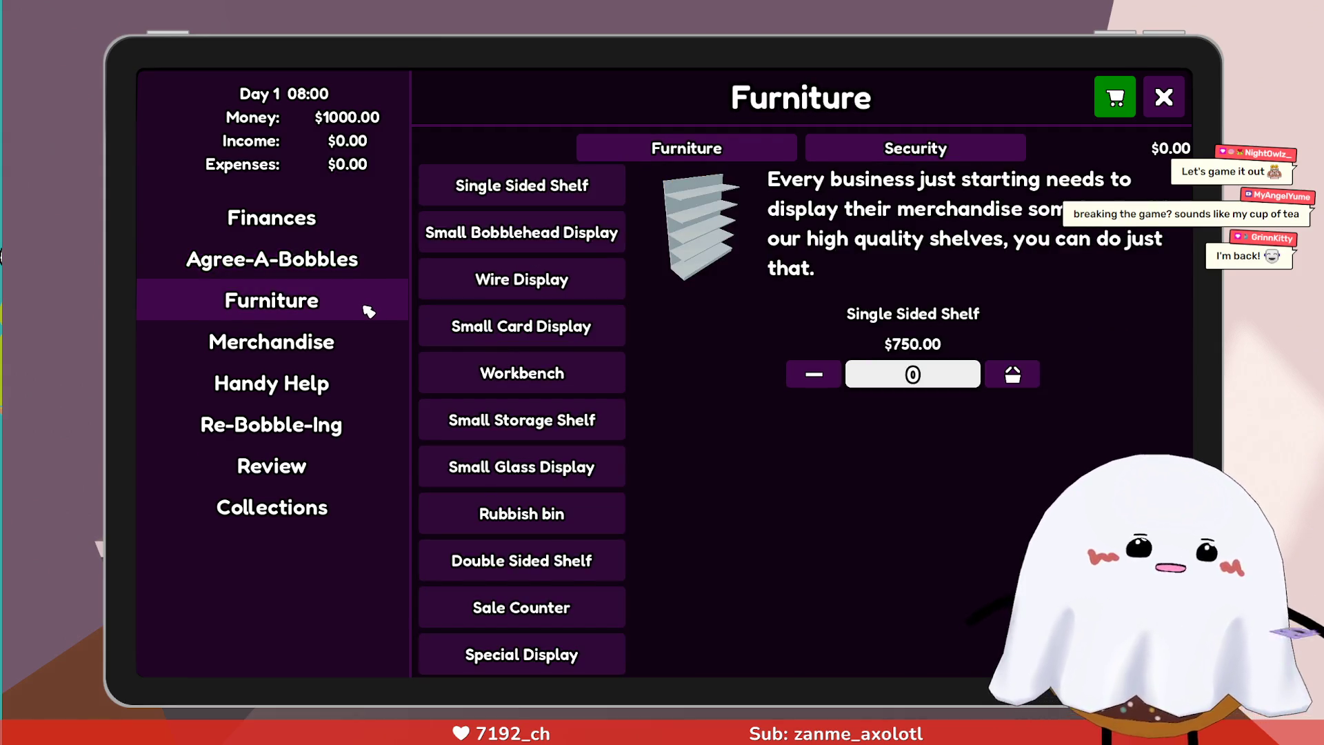
click(358, 261)
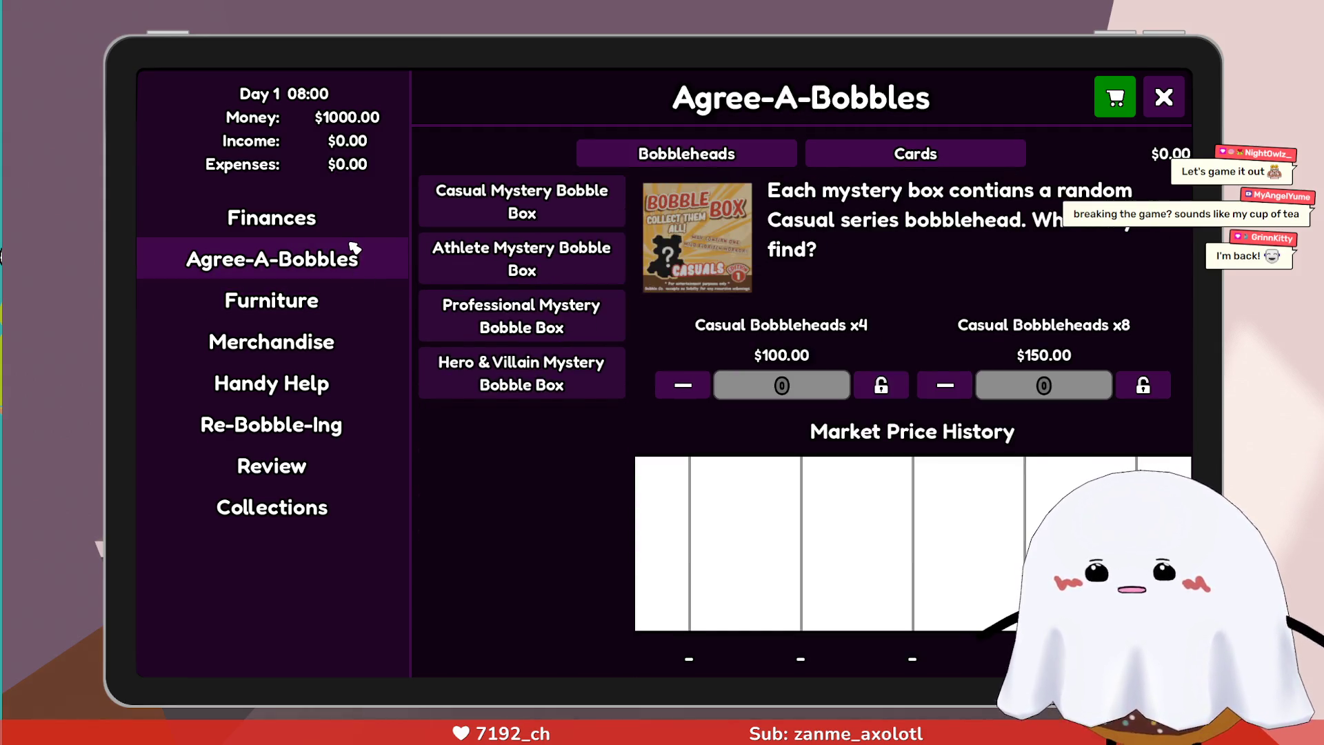
click(340, 220)
click(341, 252)
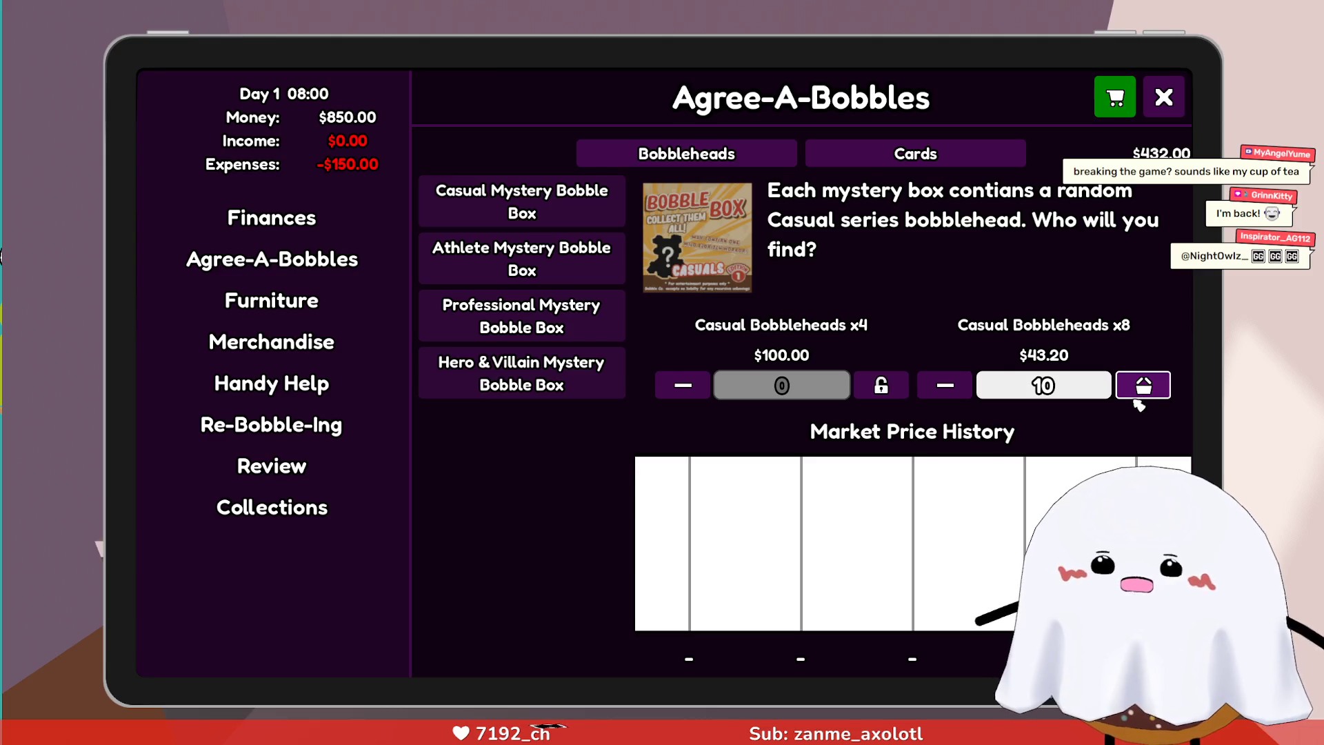
click(1119, 107)
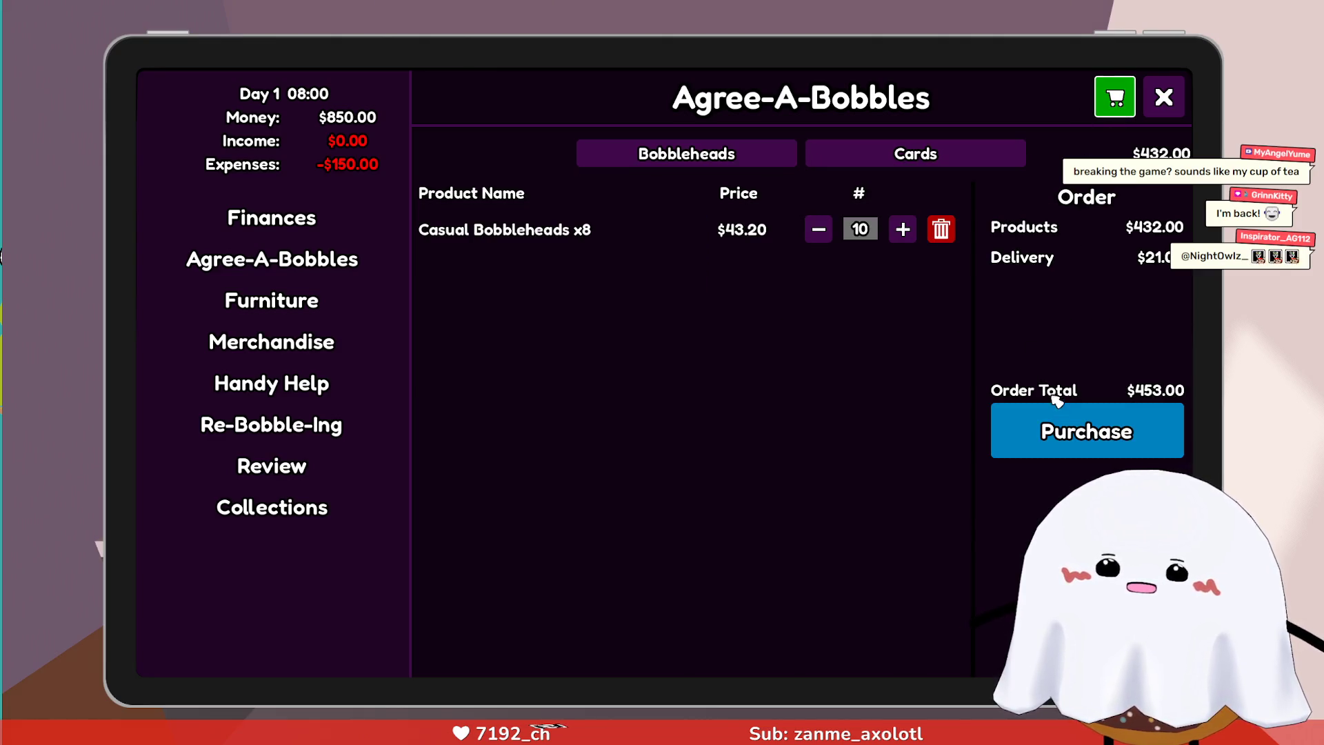
click(393, 207)
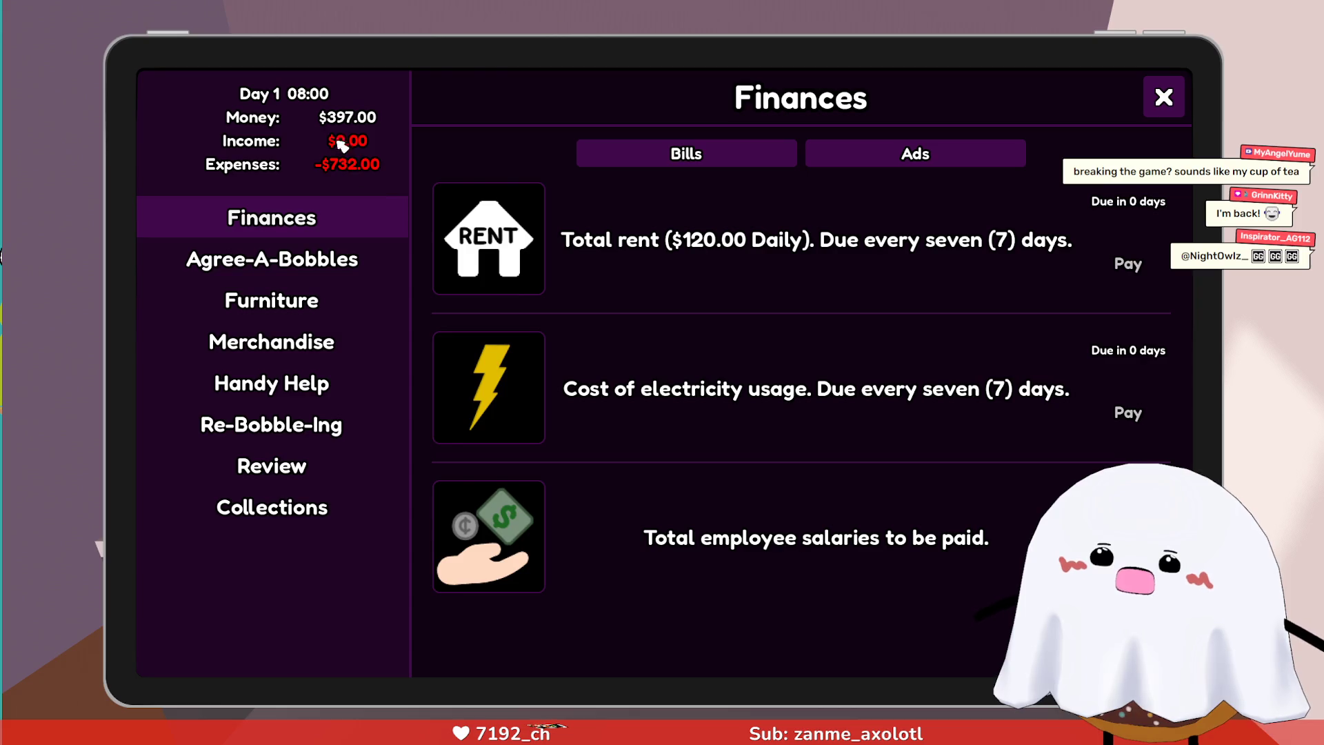
Put away the tablet and walk through the shop toward the front door and delivery van.
key(t)
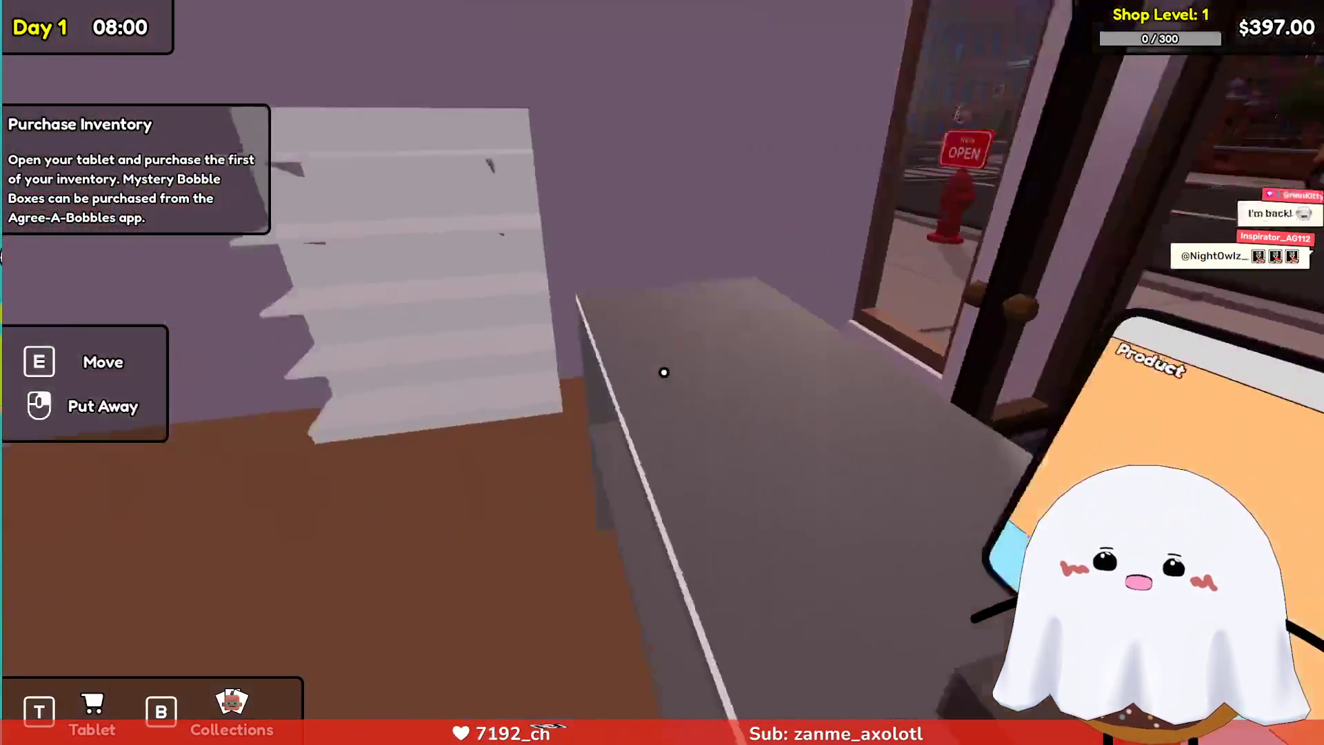
key(w)
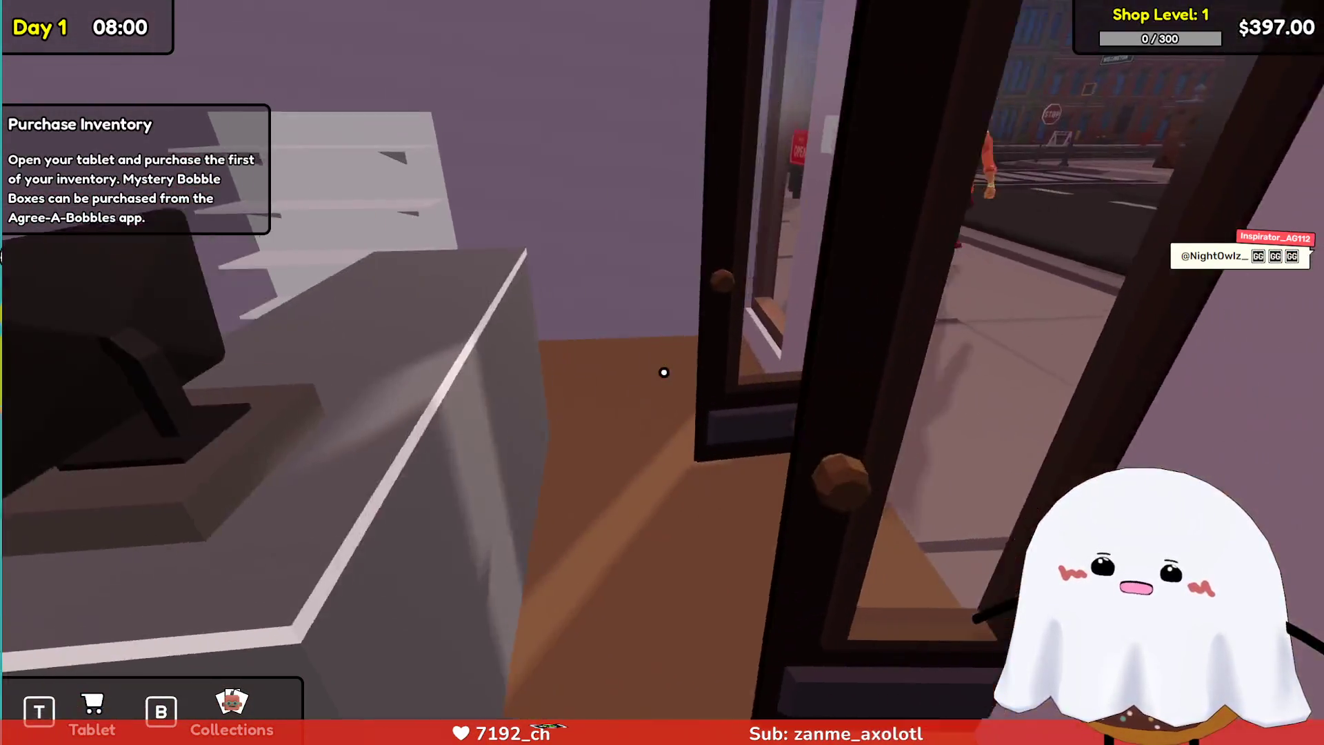
key(w)
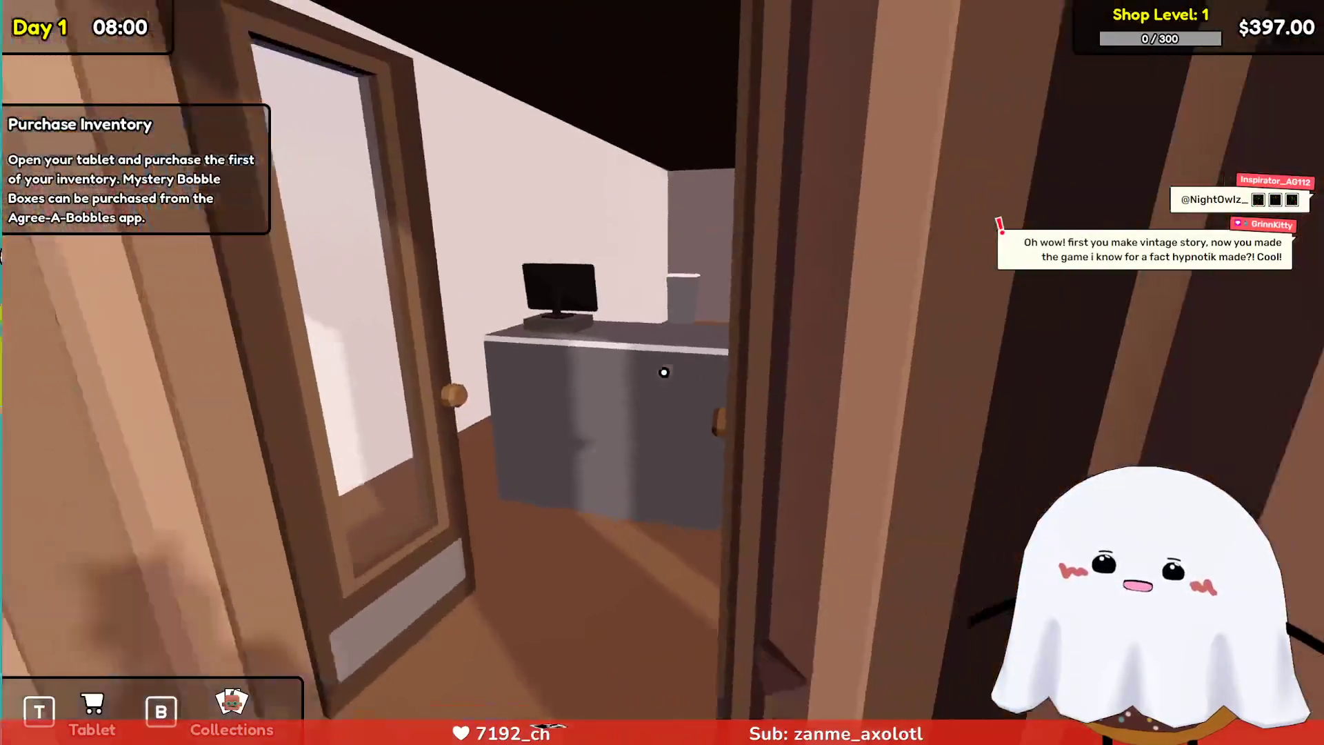
key(w)
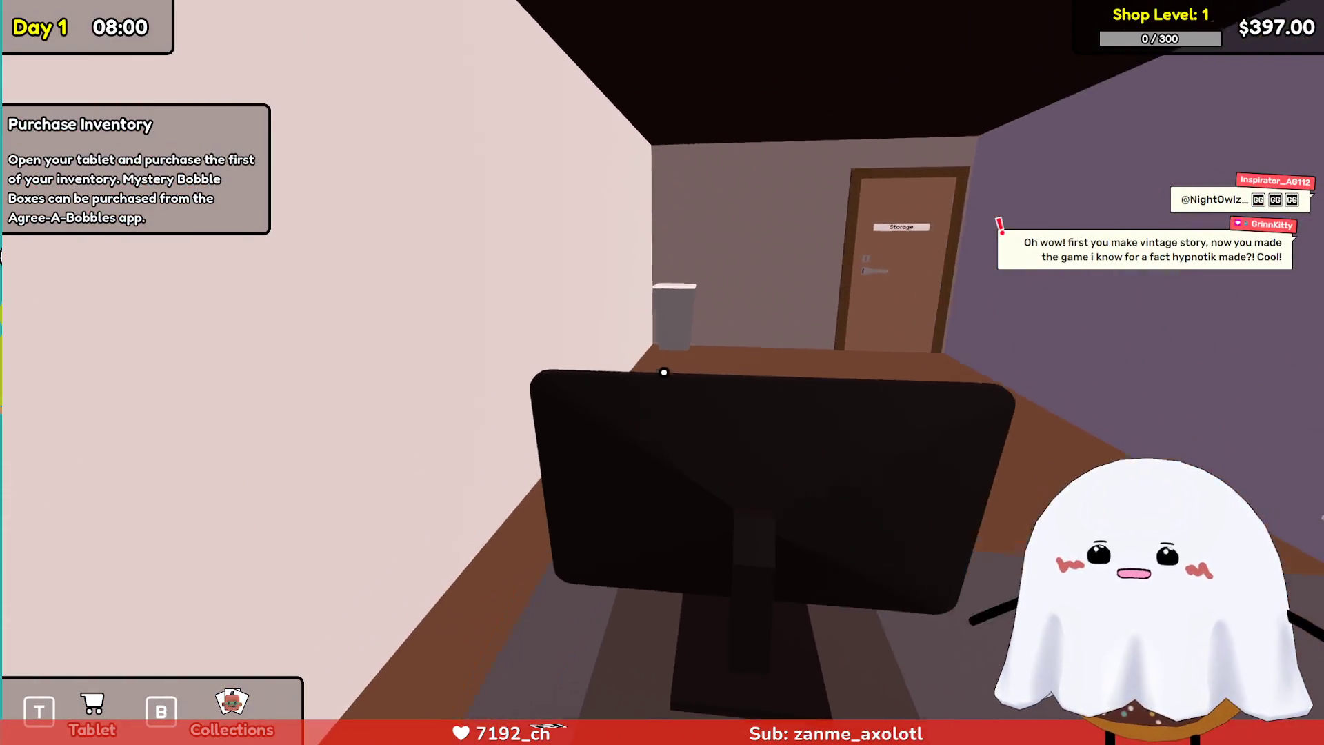
key(w)
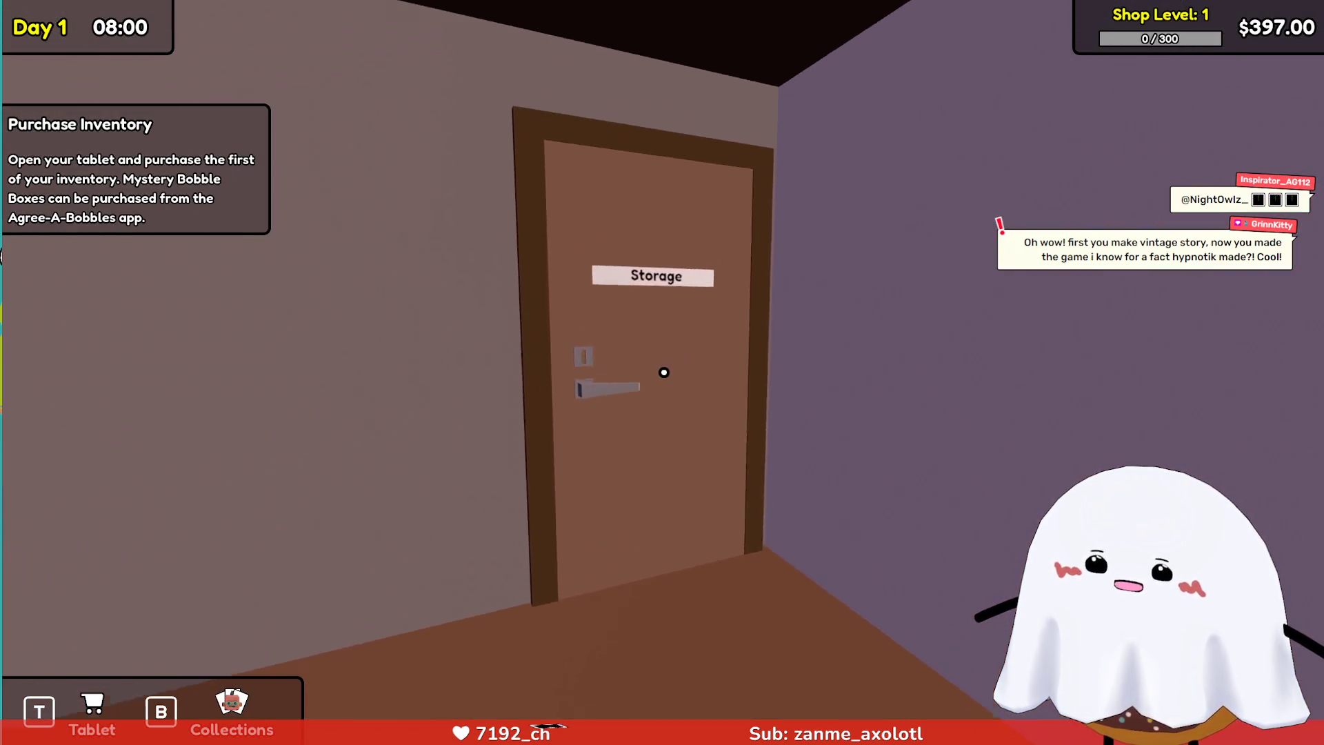
key(w)
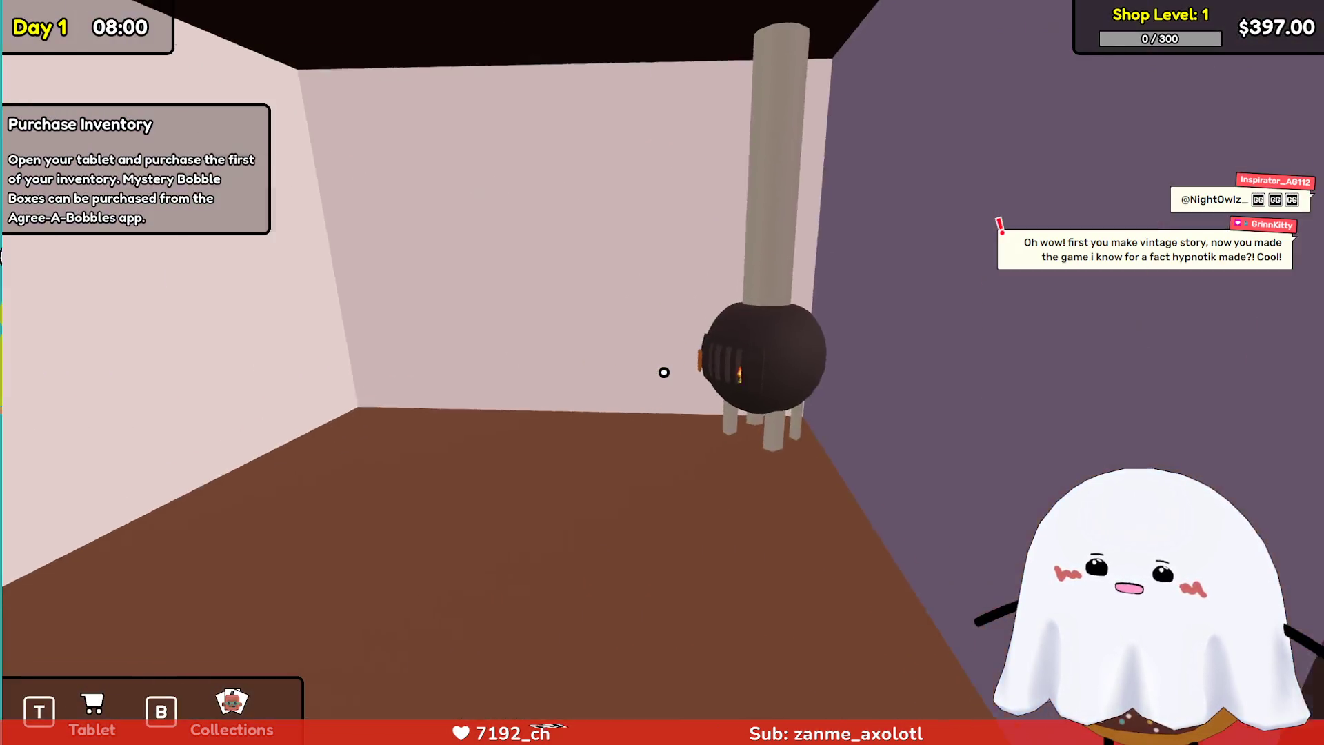
Walk out to the van, open the delivered box and pick up the carton of Bobble Boxes.
key(w)
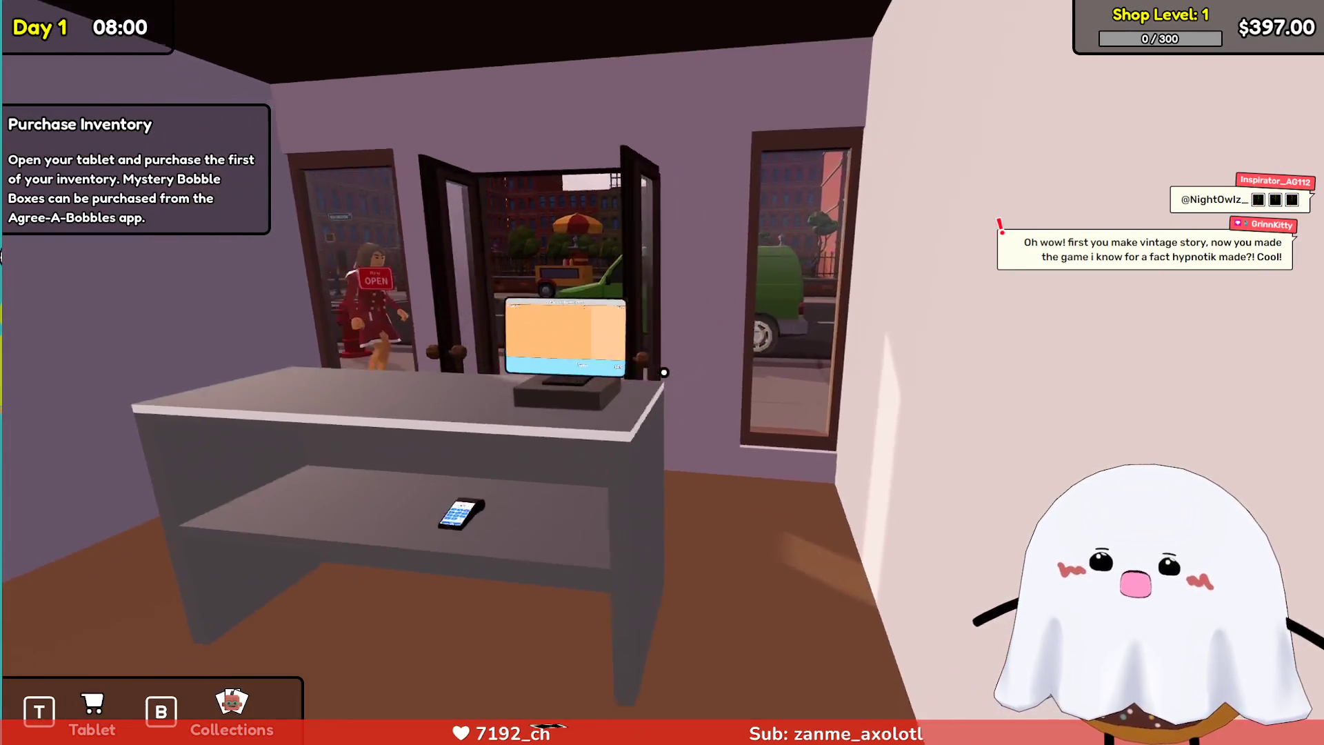
key(w)
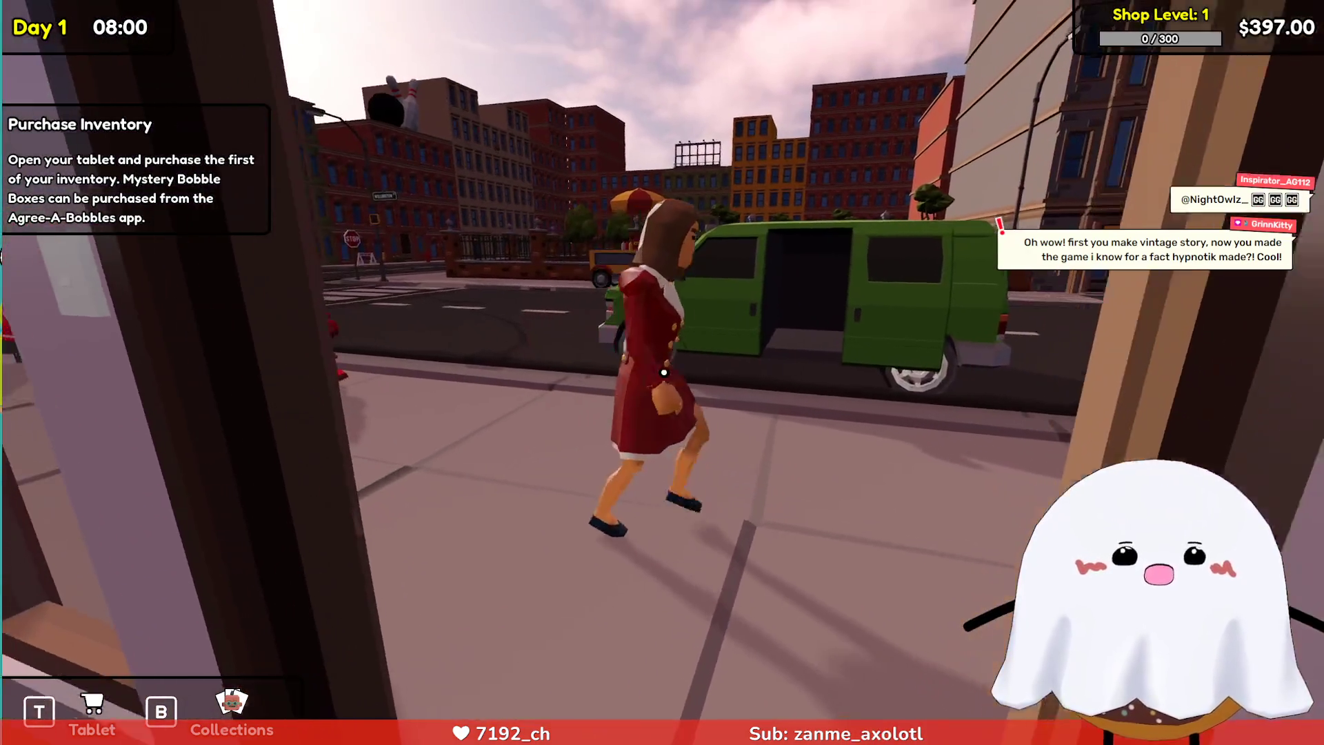
key(w)
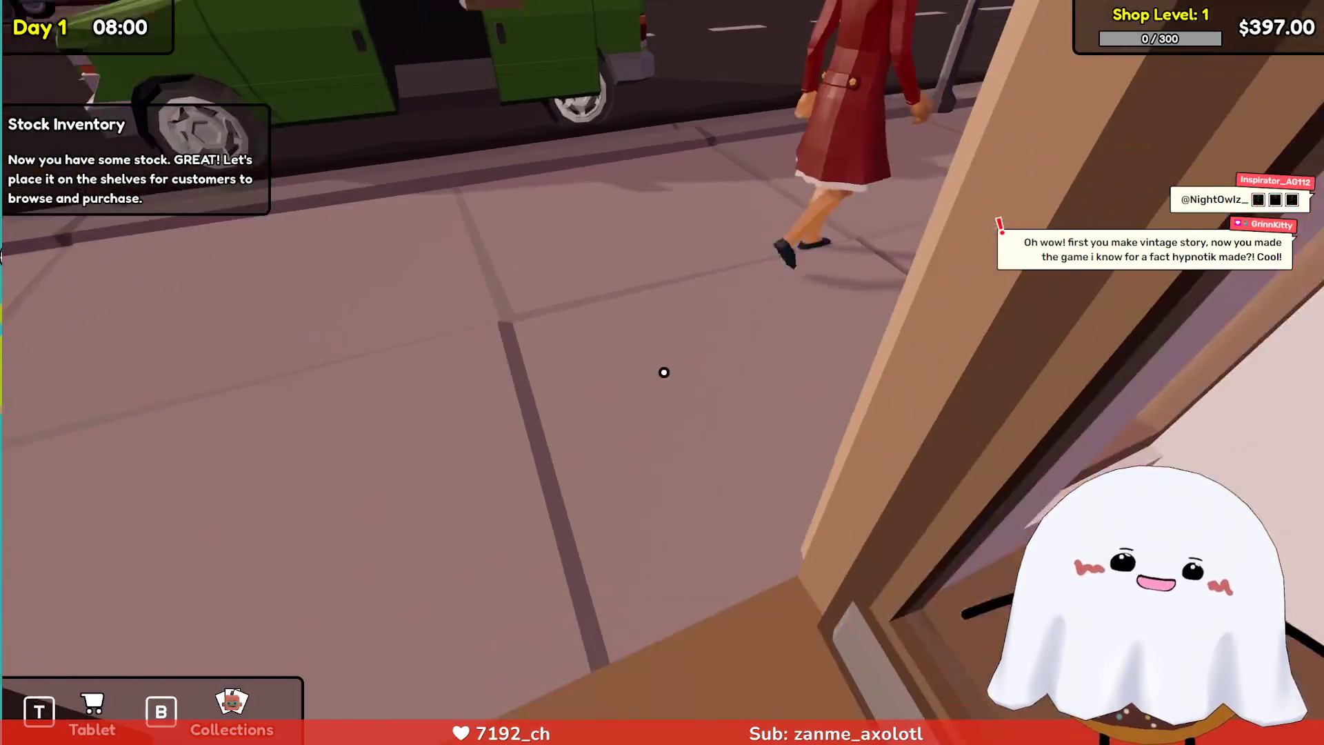
key(w)
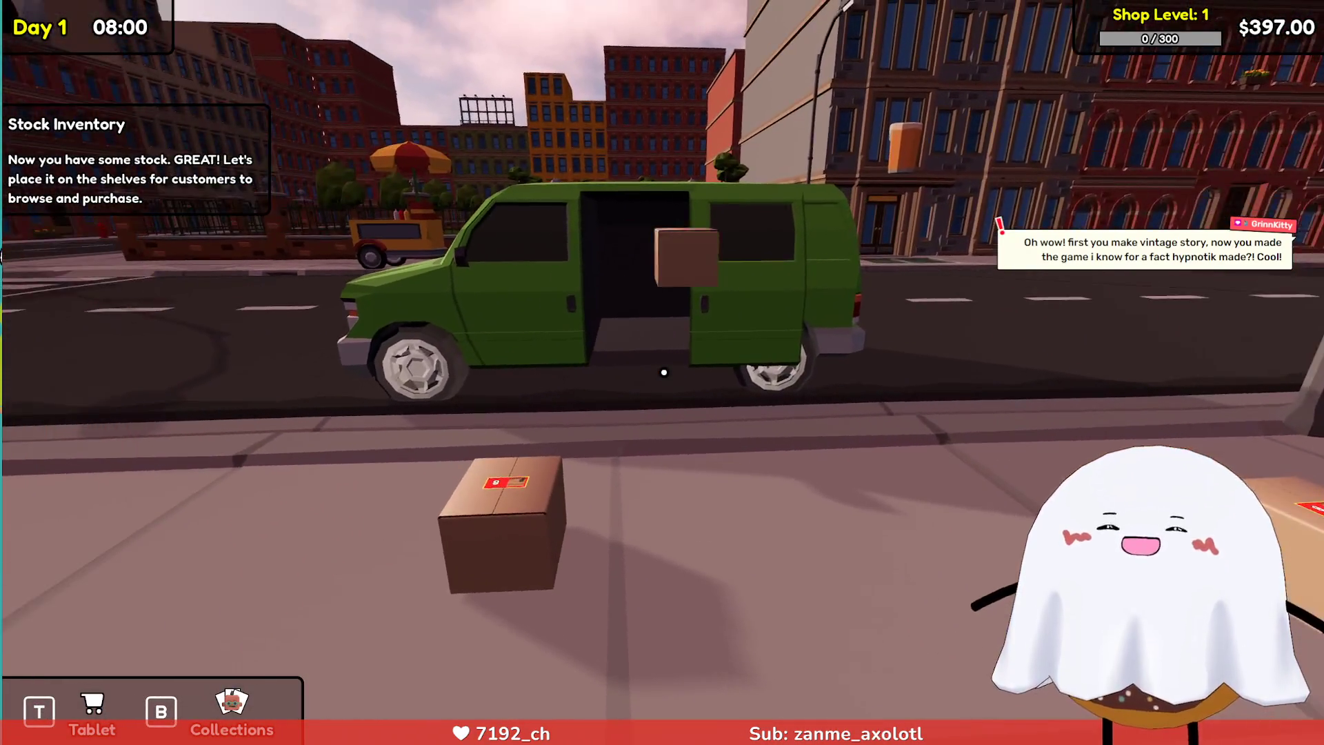
key(w)
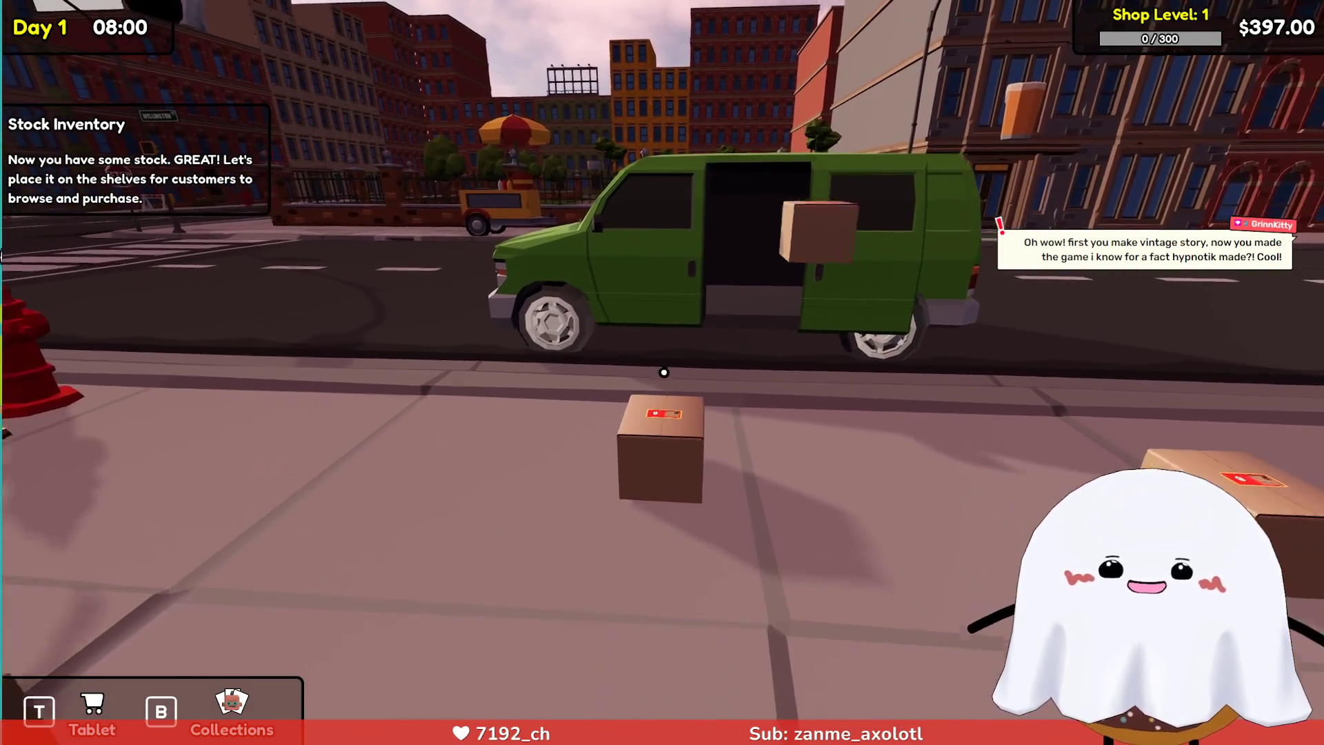
key(r)
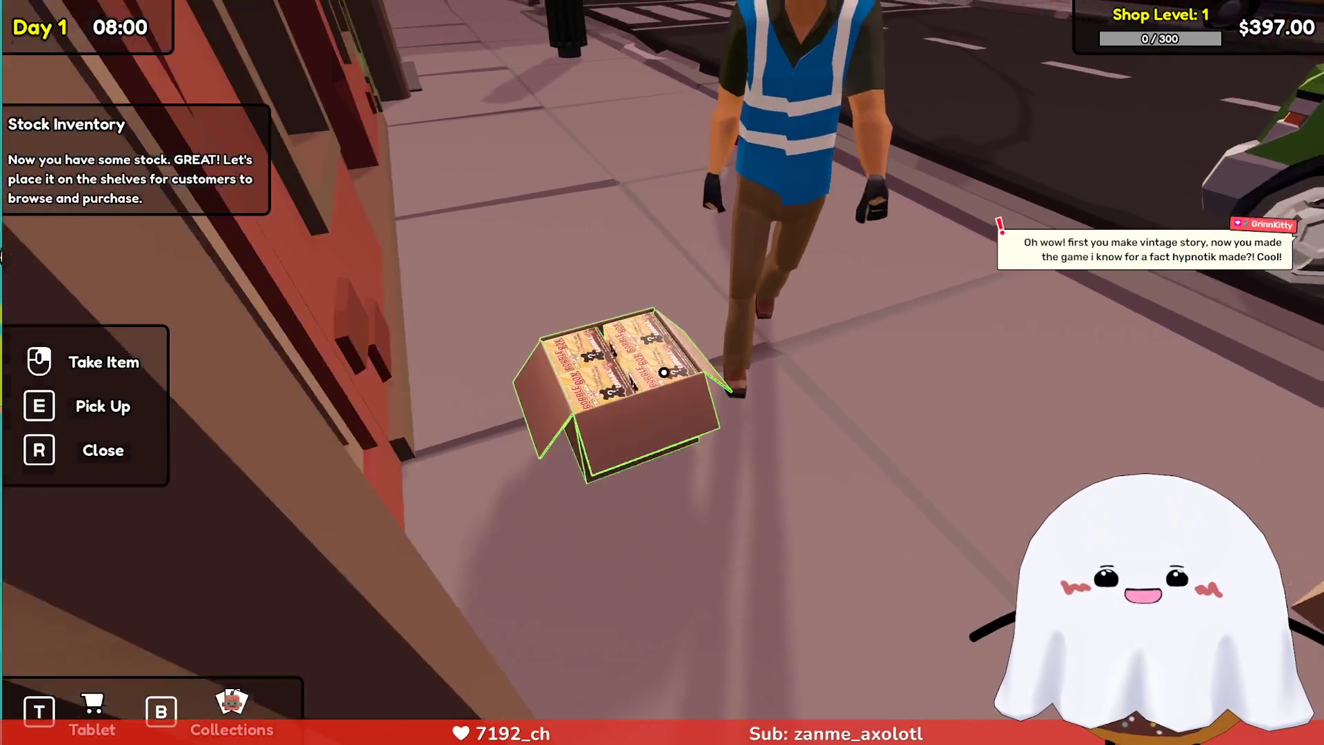
key(e)
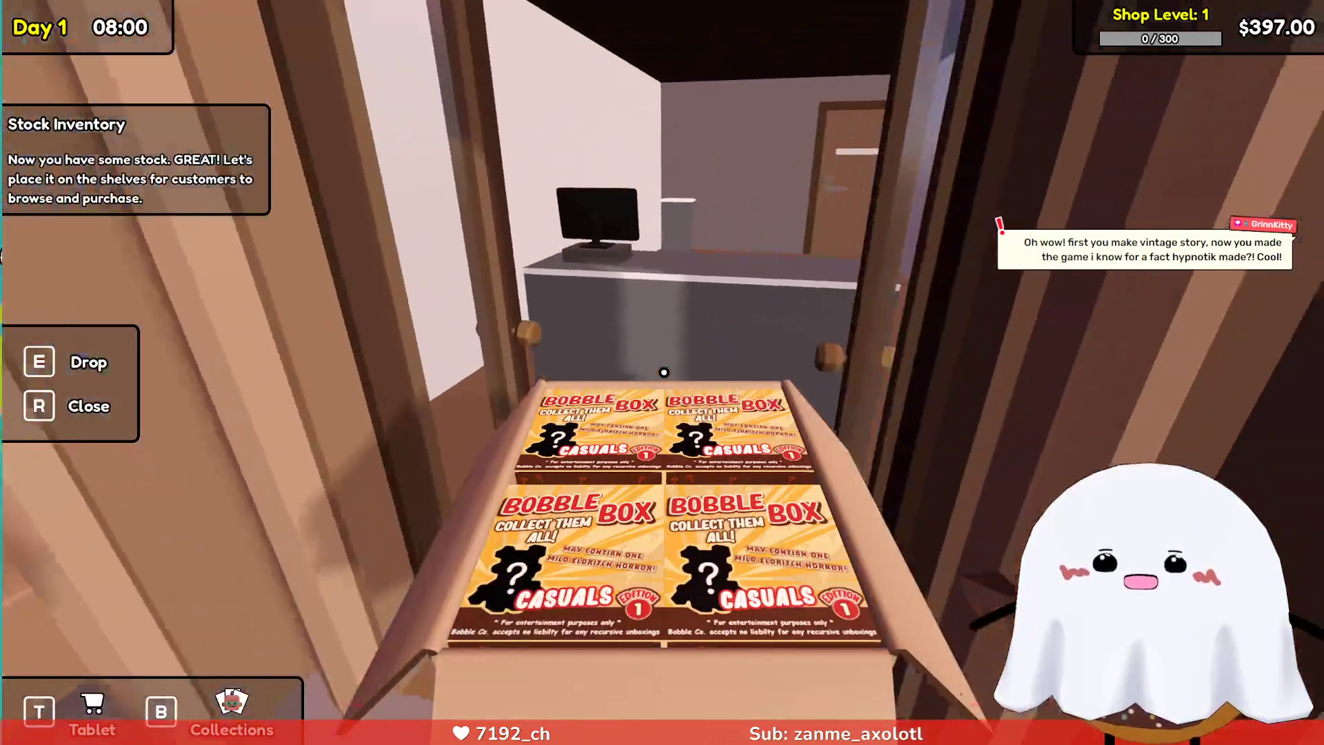
Place four Bobble Boxes on the empty shelf, then drop the emptied carton on the sidewalk.
key(w)
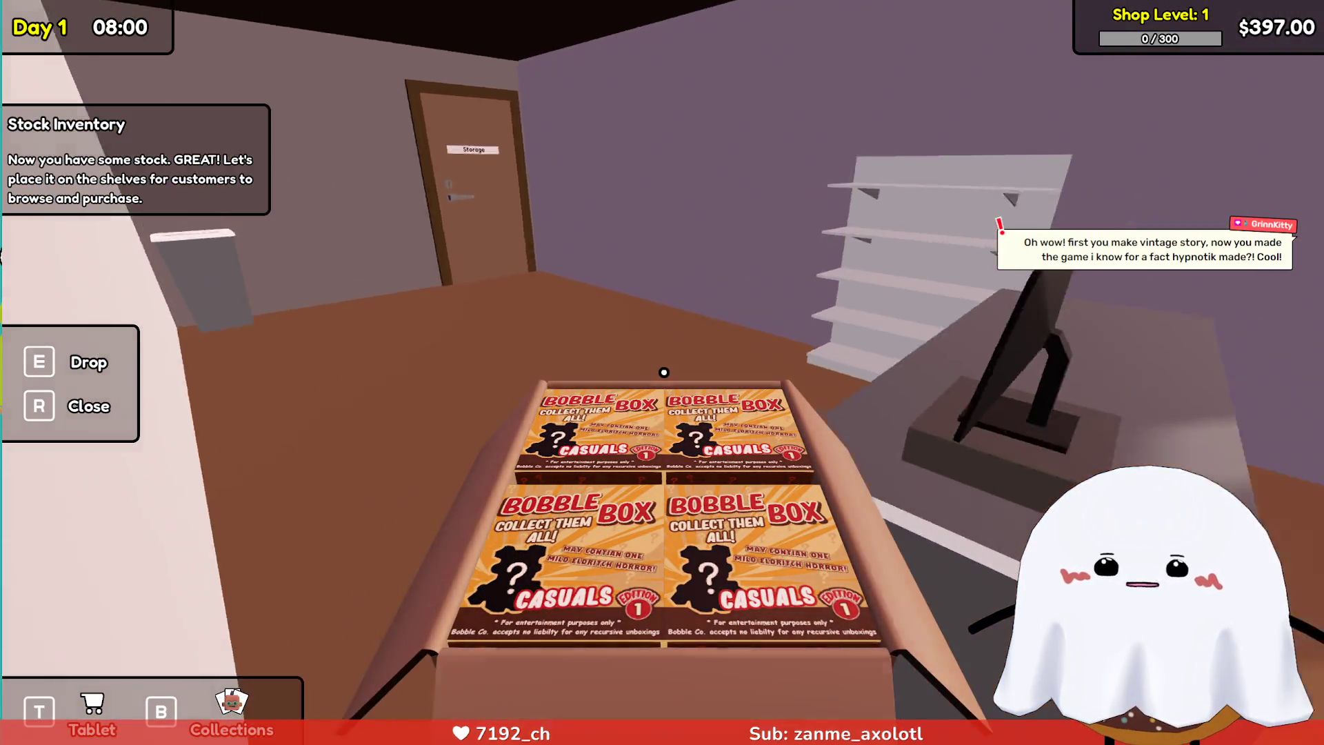
click(664, 373)
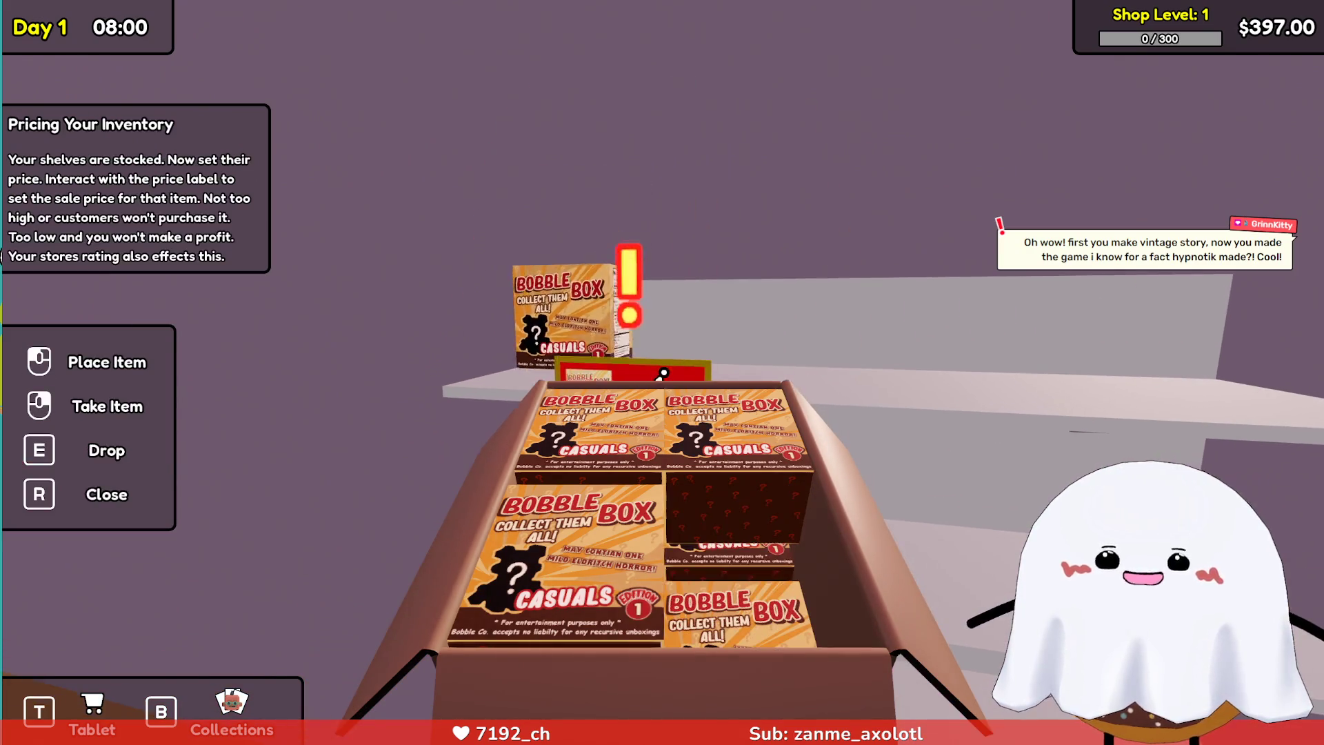
click(664, 372)
click(664, 372)
click(664, 372)
click(664, 373)
click(664, 372)
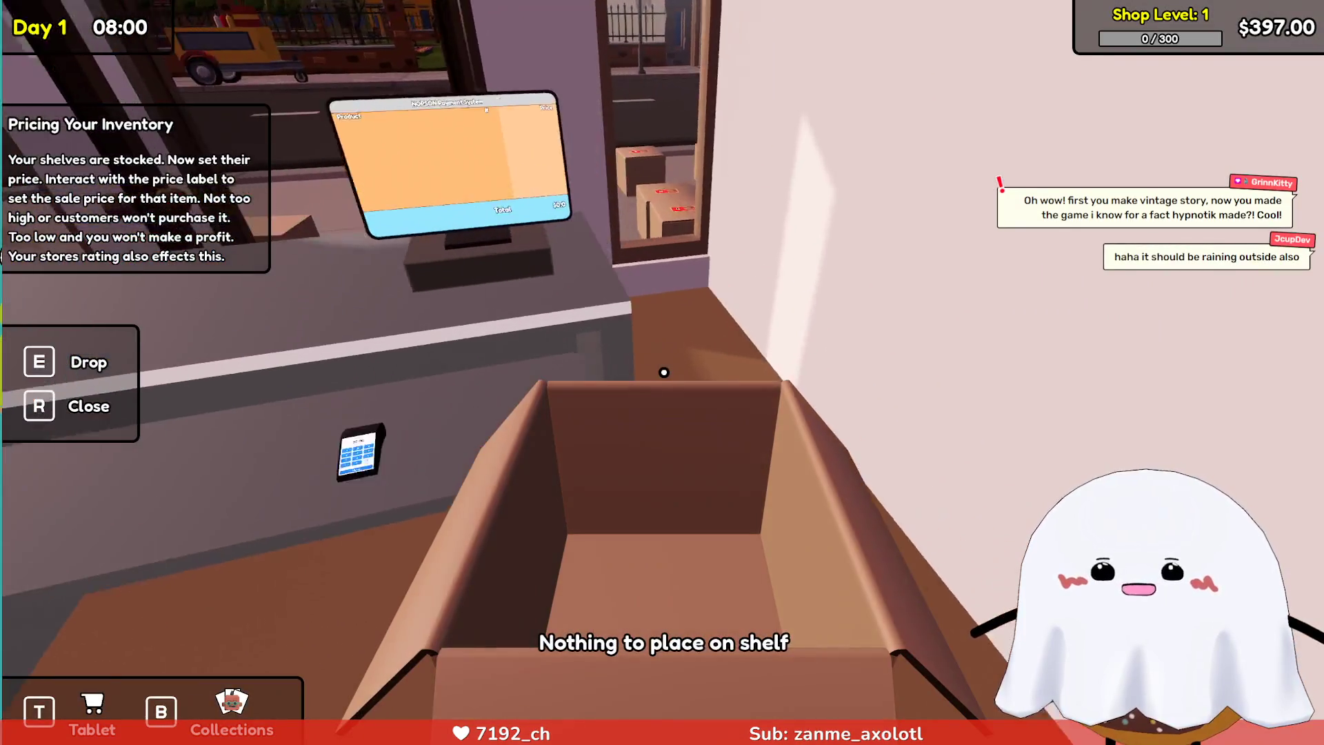
key(w)
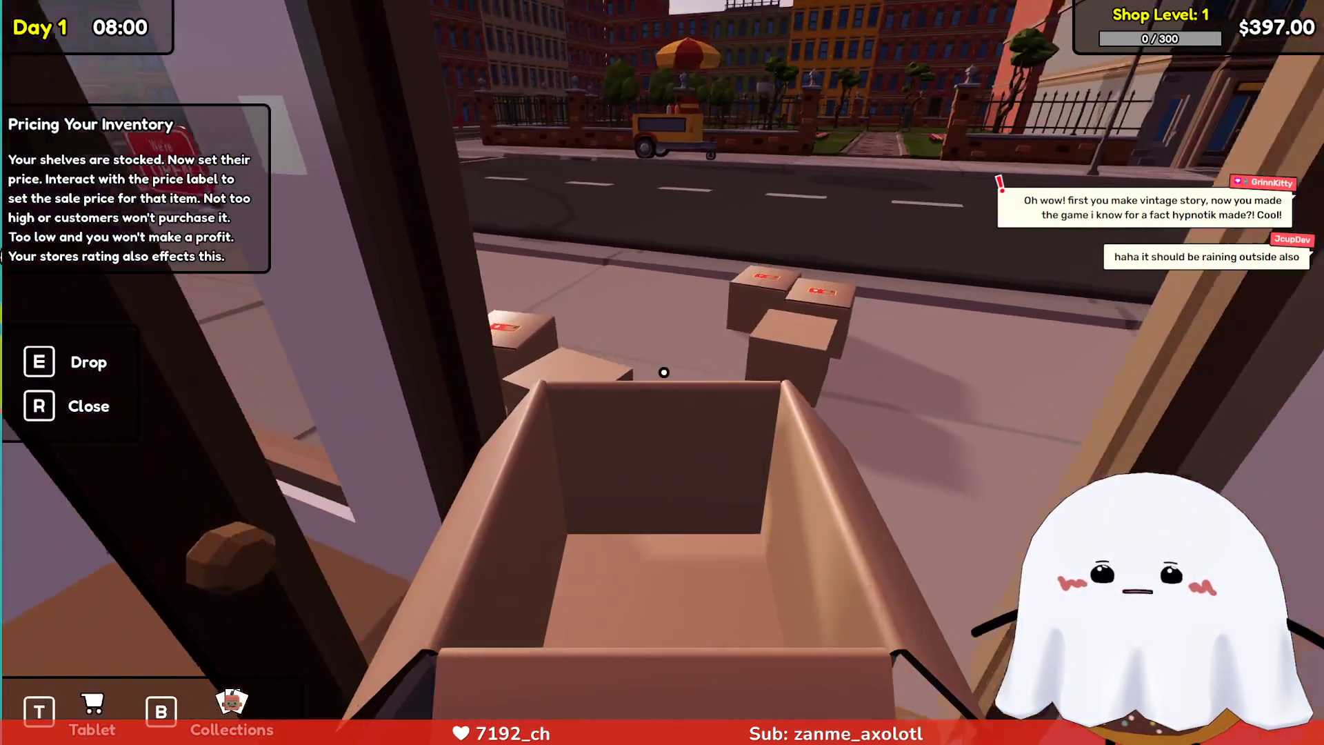
key(w)
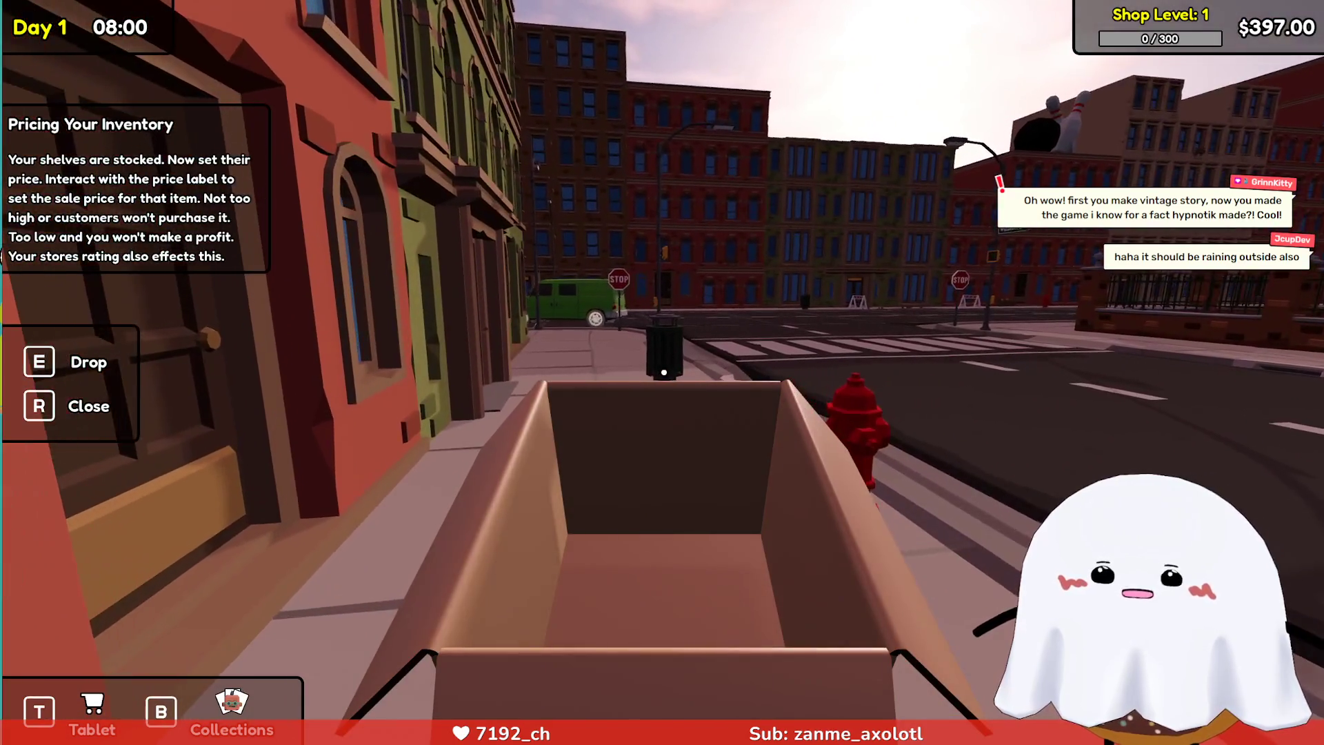
key(e)
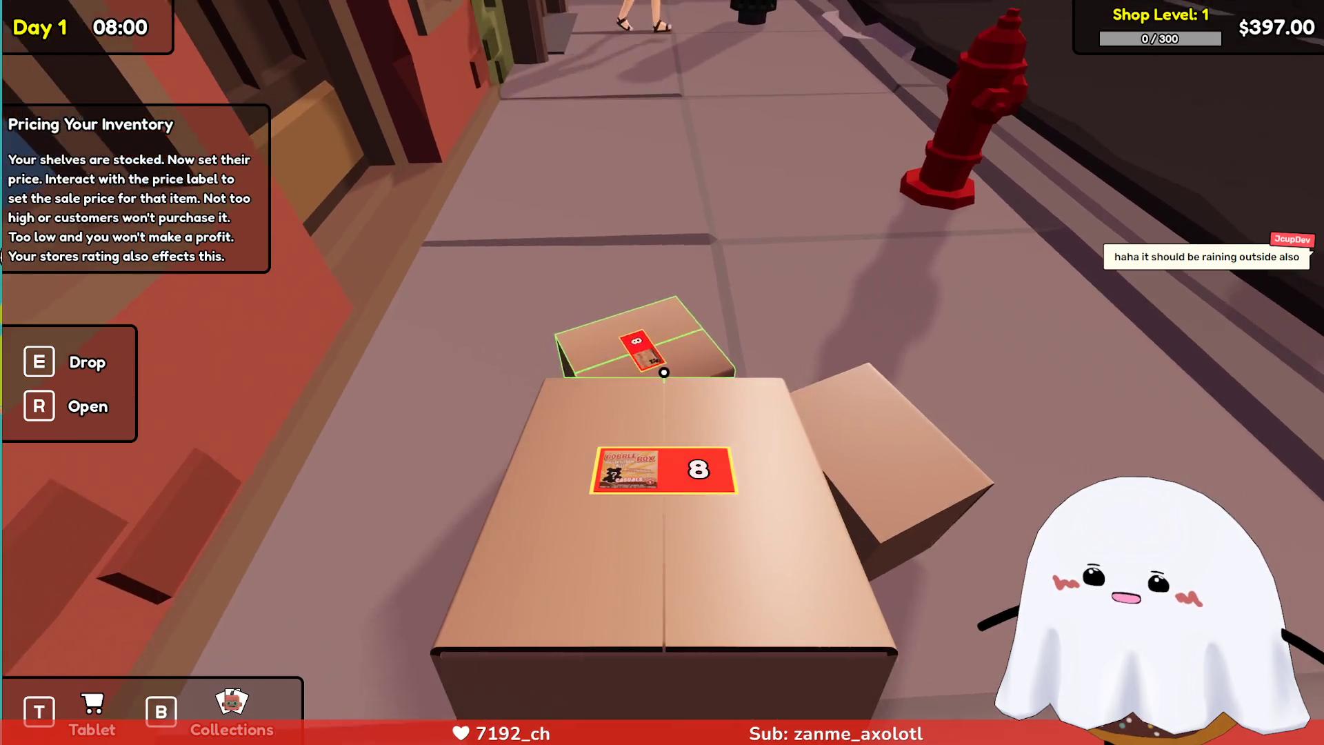
Carry the first two delivery boxes of 8 inside and drop them on the shop floor.
key(w)
key(w)
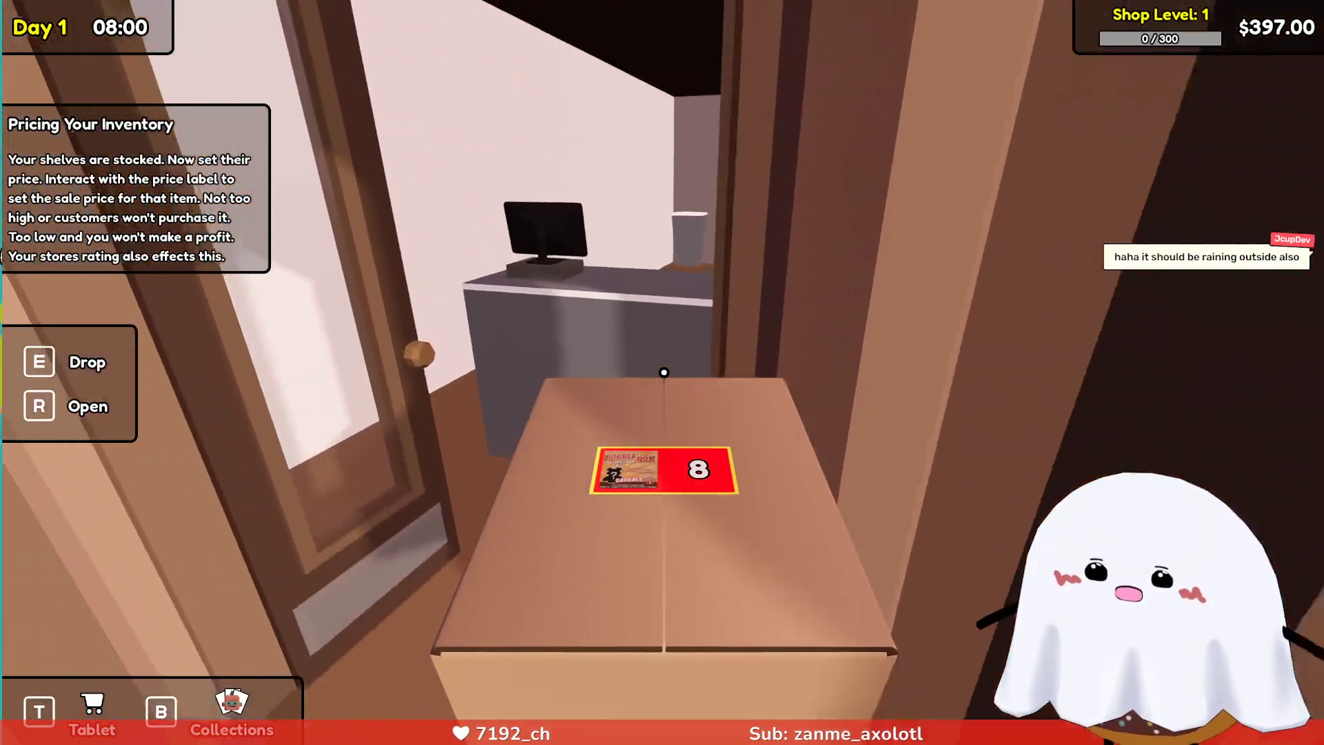
key(w)
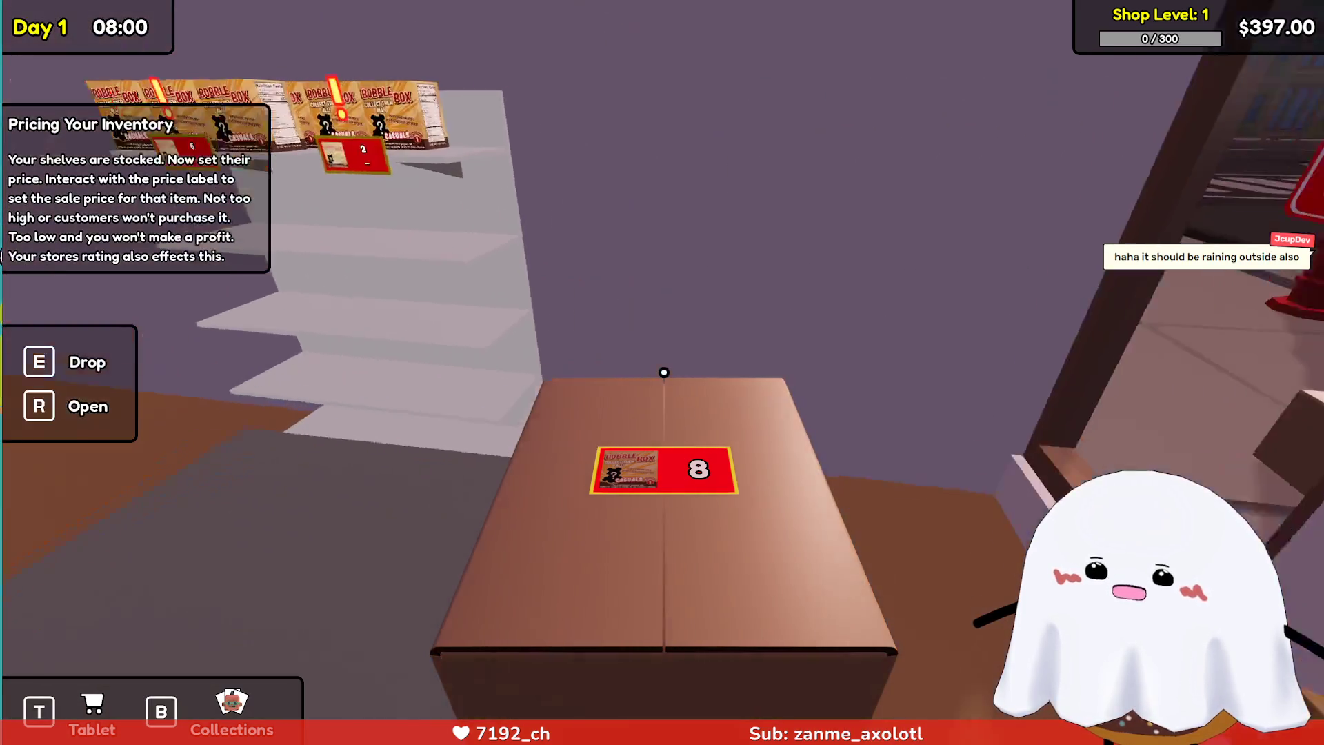
key(e)
key(w)
key(e)
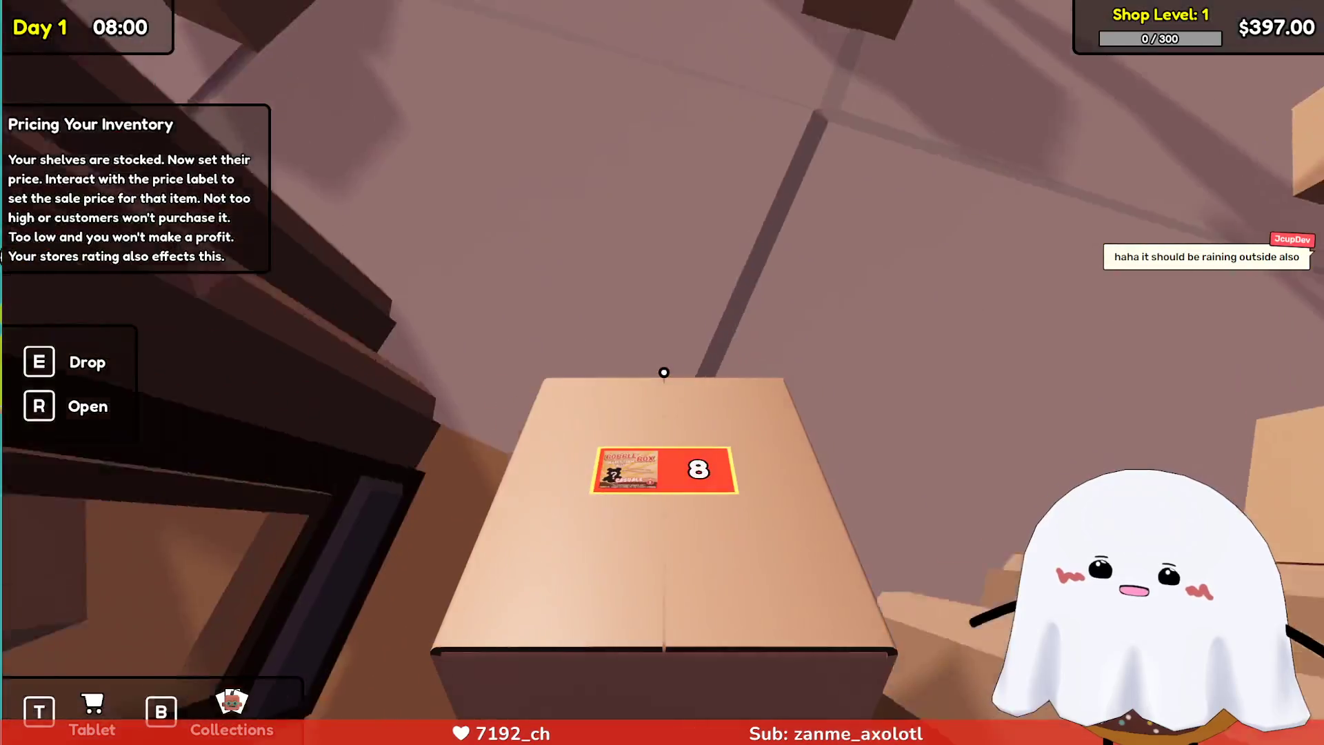
key(w)
key(e)
Fetch two more boxes of 8 from the sidewalk and drop them near the doorway.
key(w)
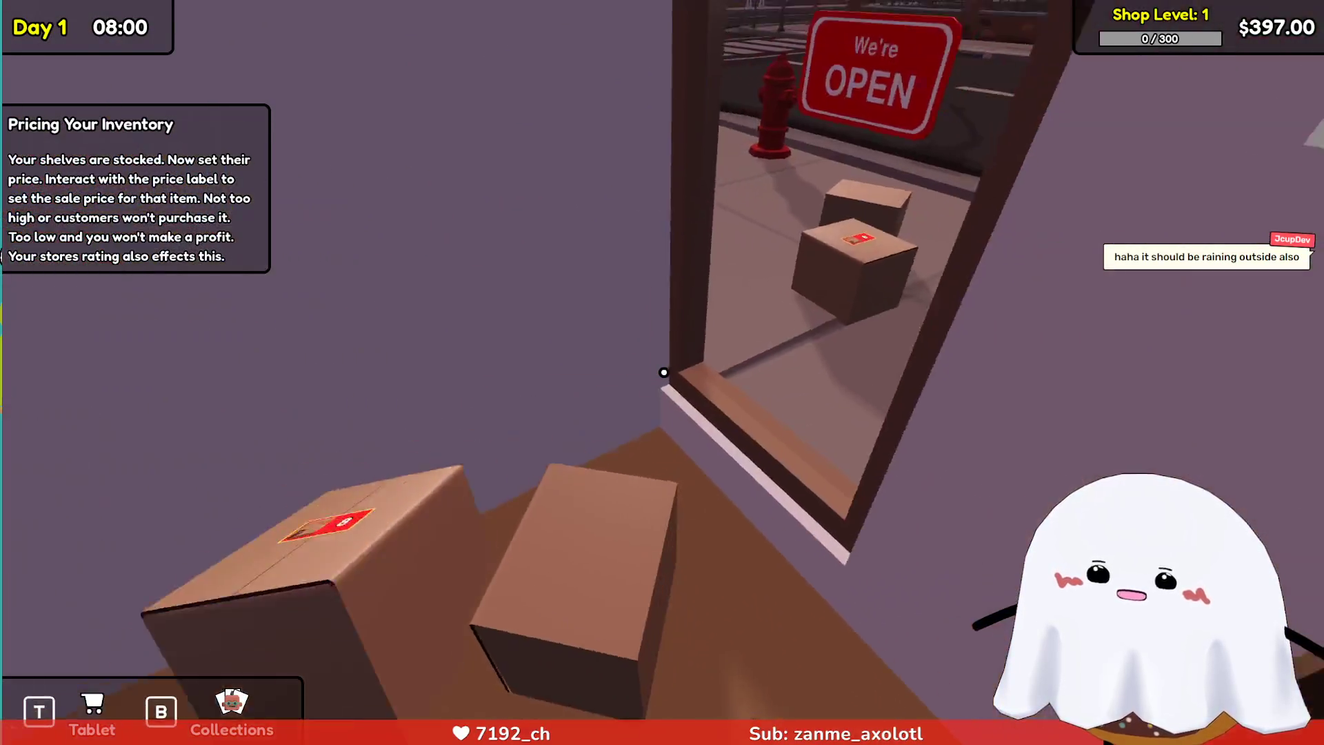
key(w)
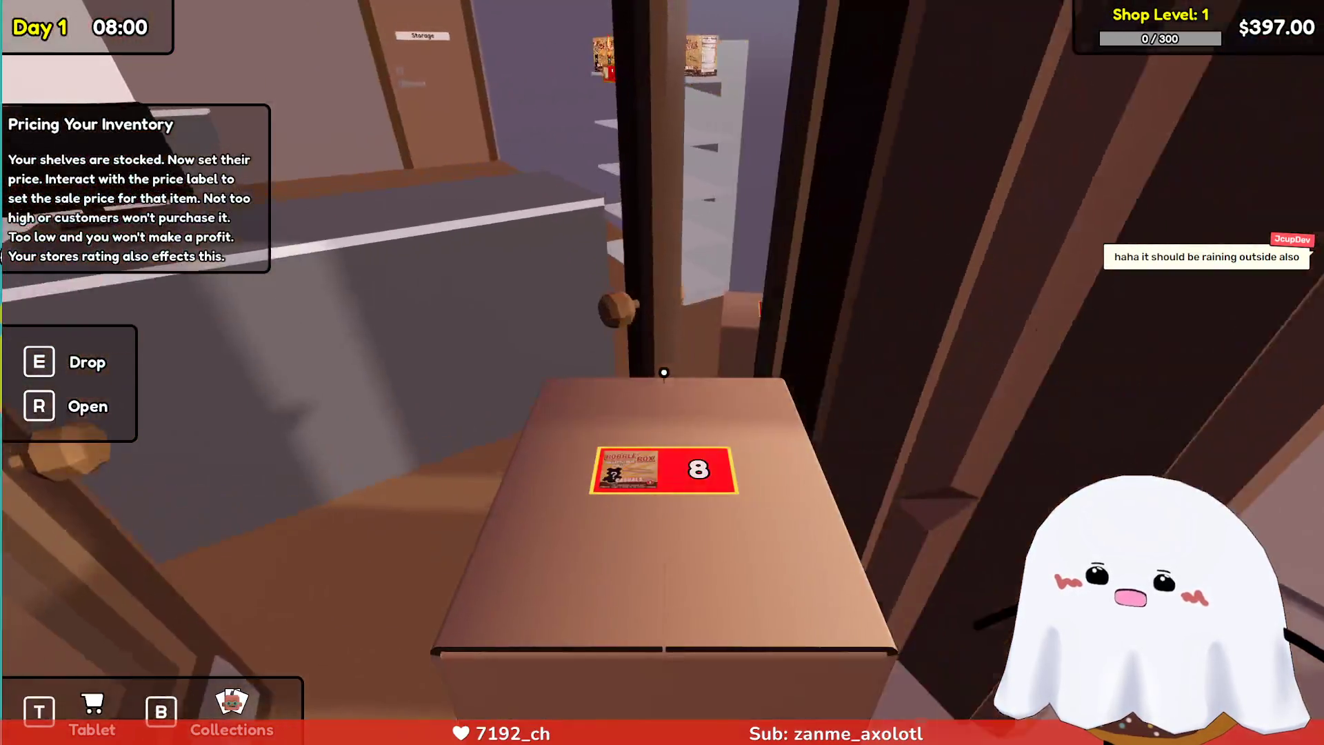
key(e)
key(w)
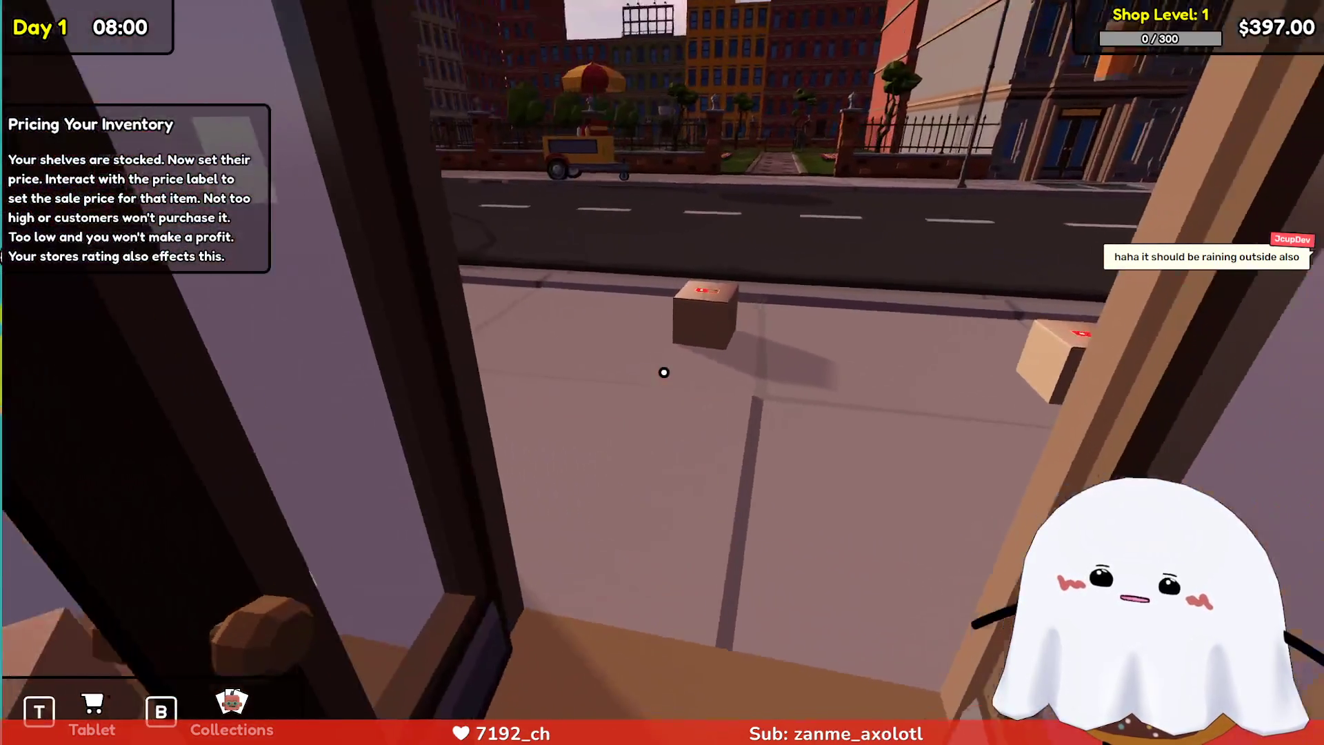
key(w)
key(e)
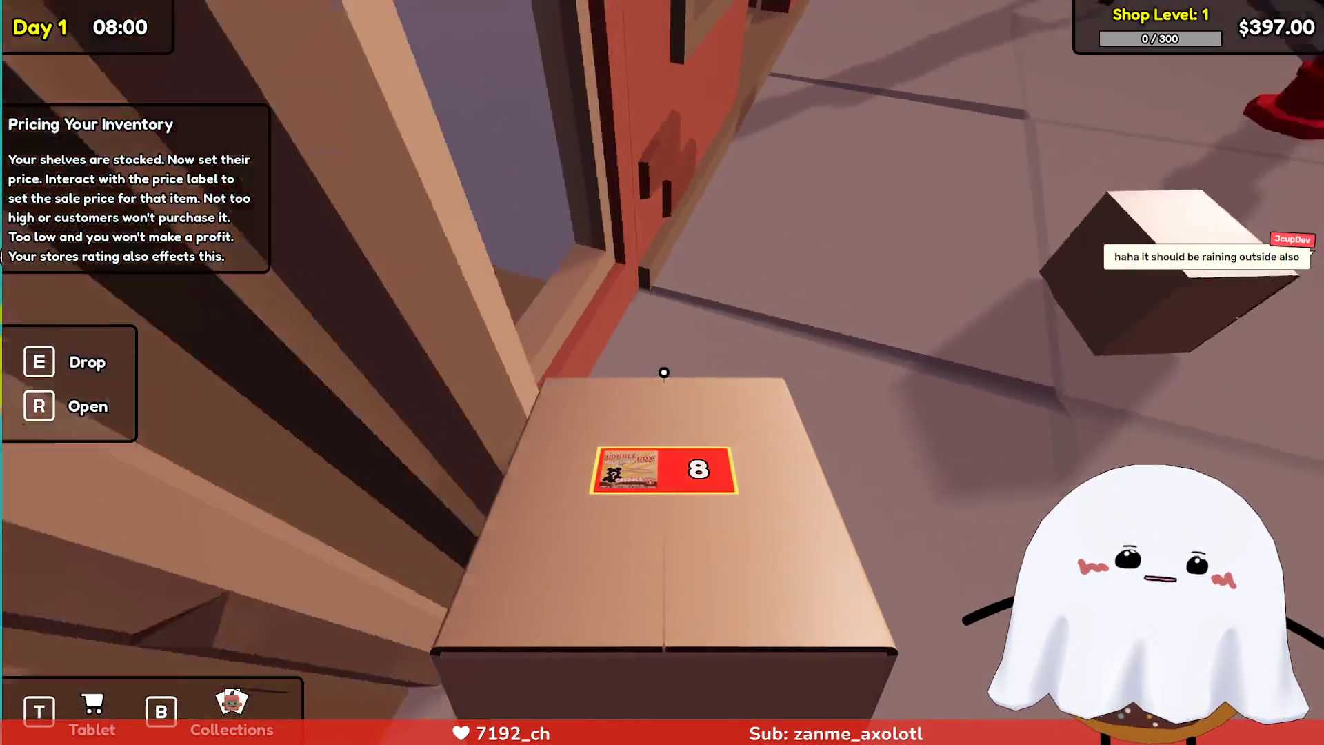
key(w)
key(e)
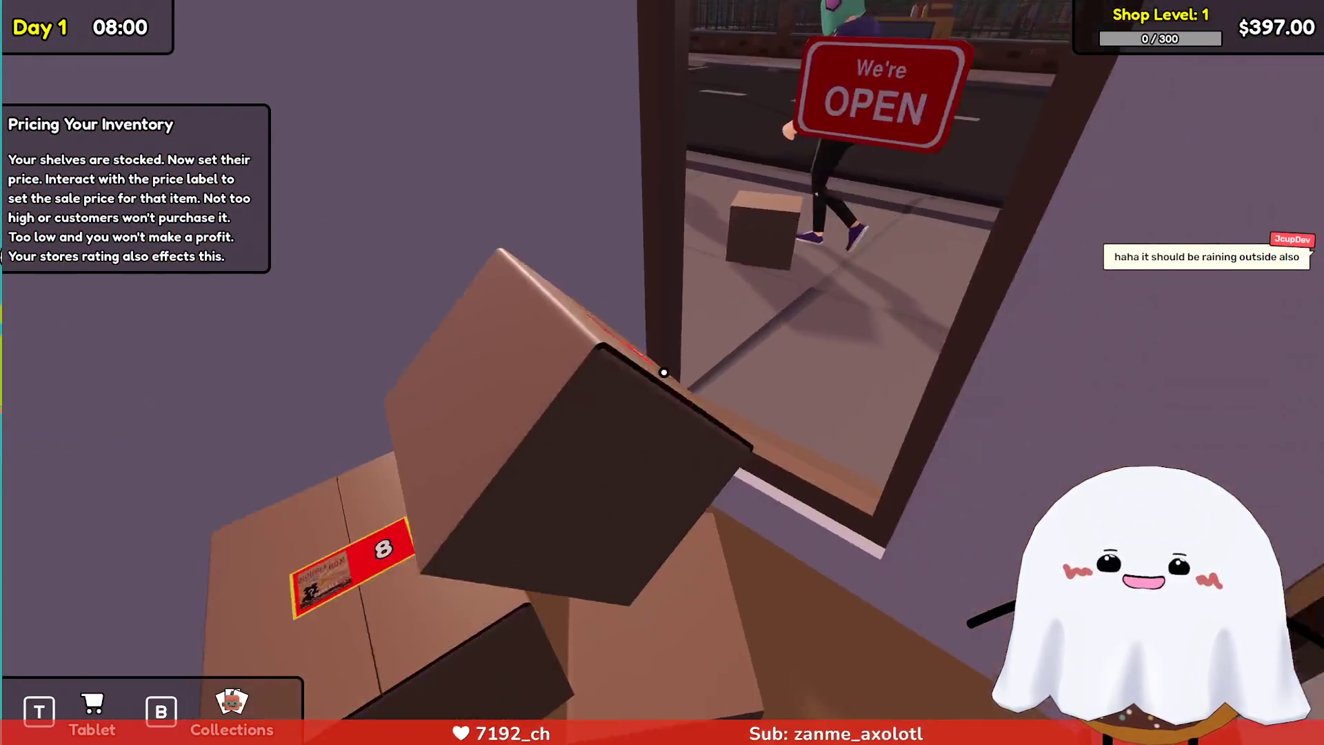
Bring another box of 8 inside, rearrange the pile, and carry one toward the stock shelves.
key(w)
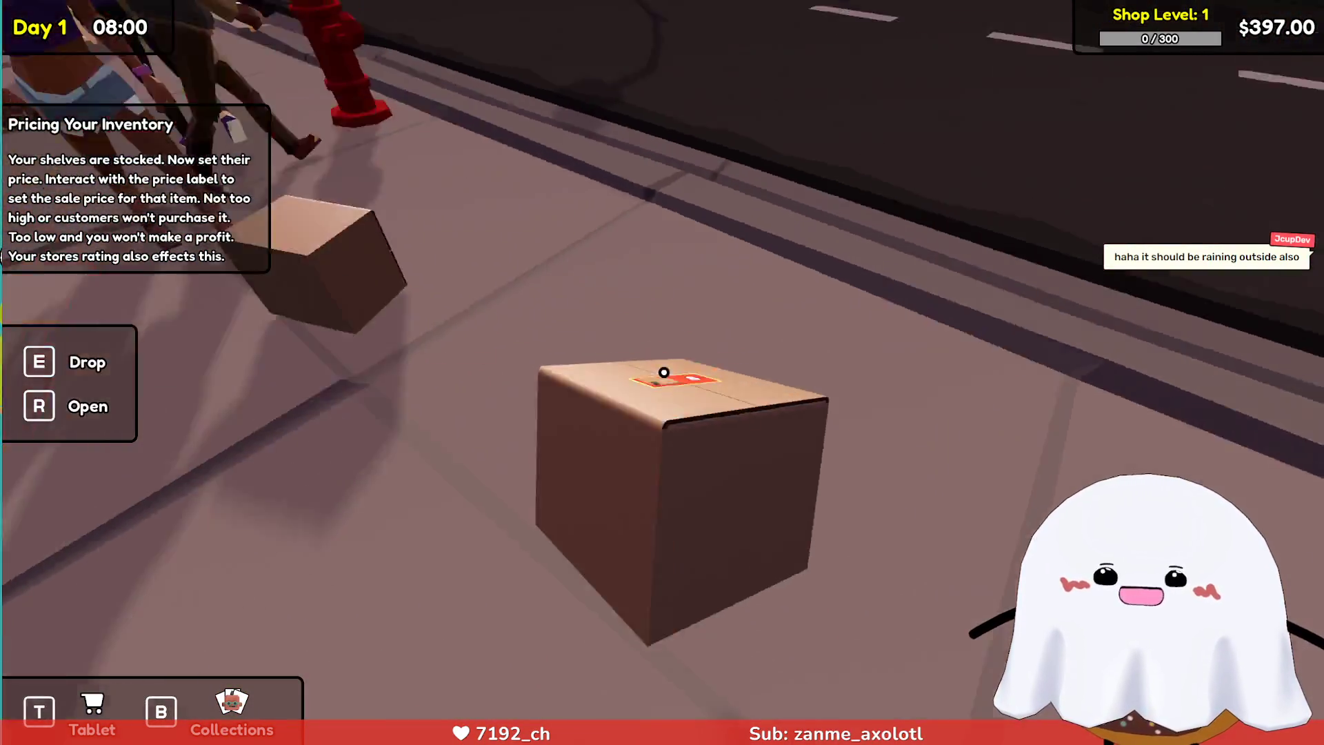
key(w)
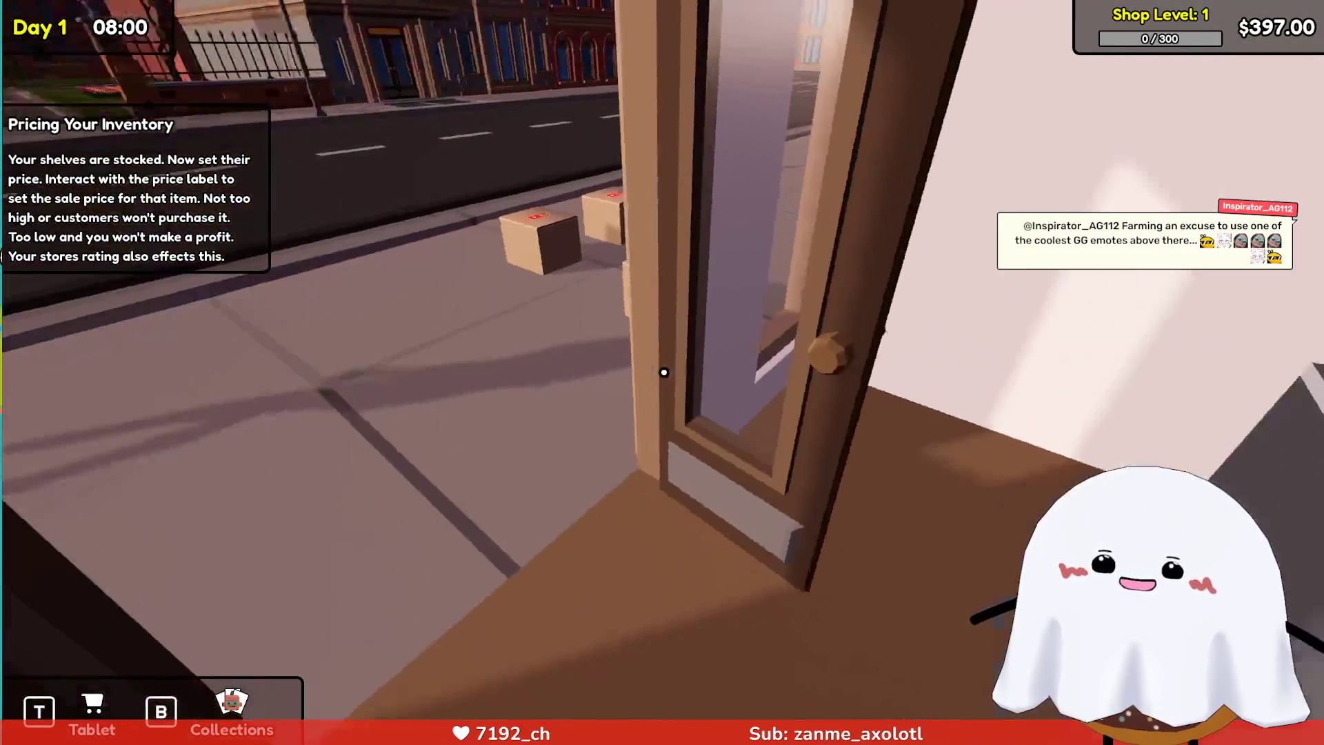
key(e)
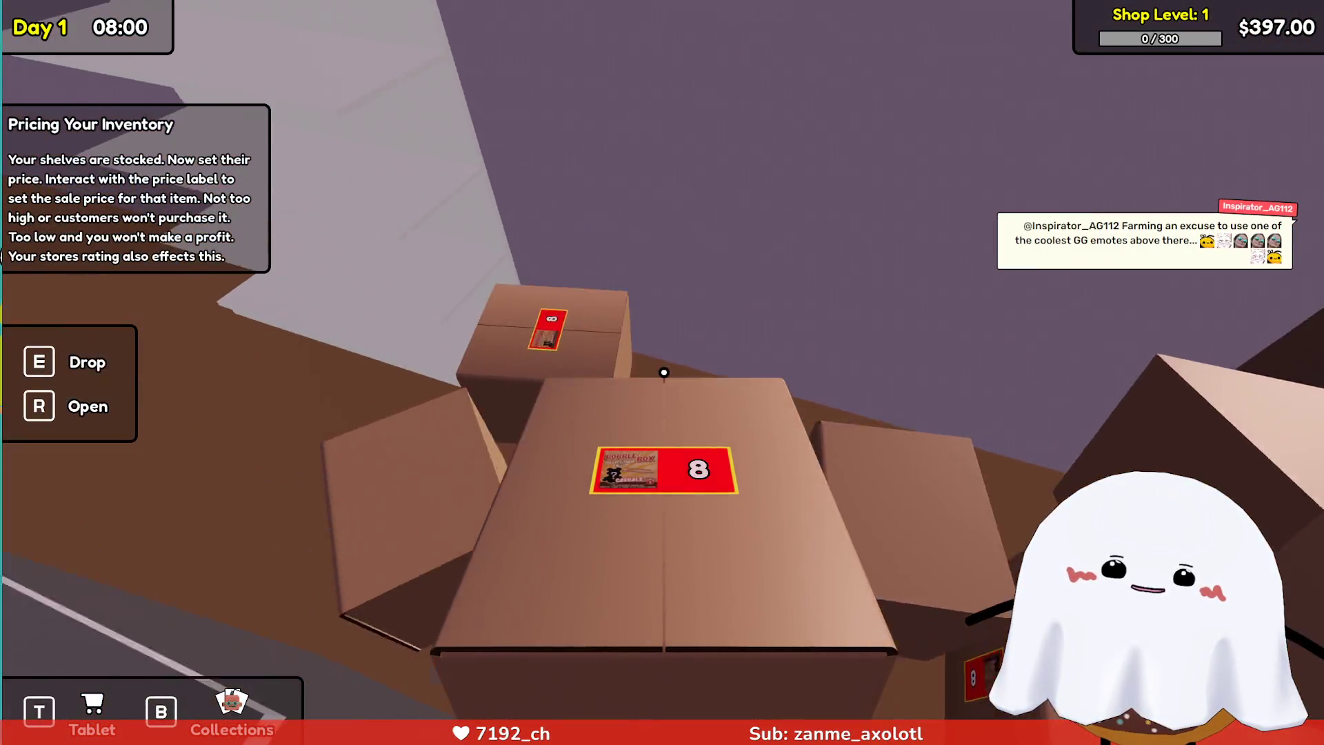
key(e)
key(e)
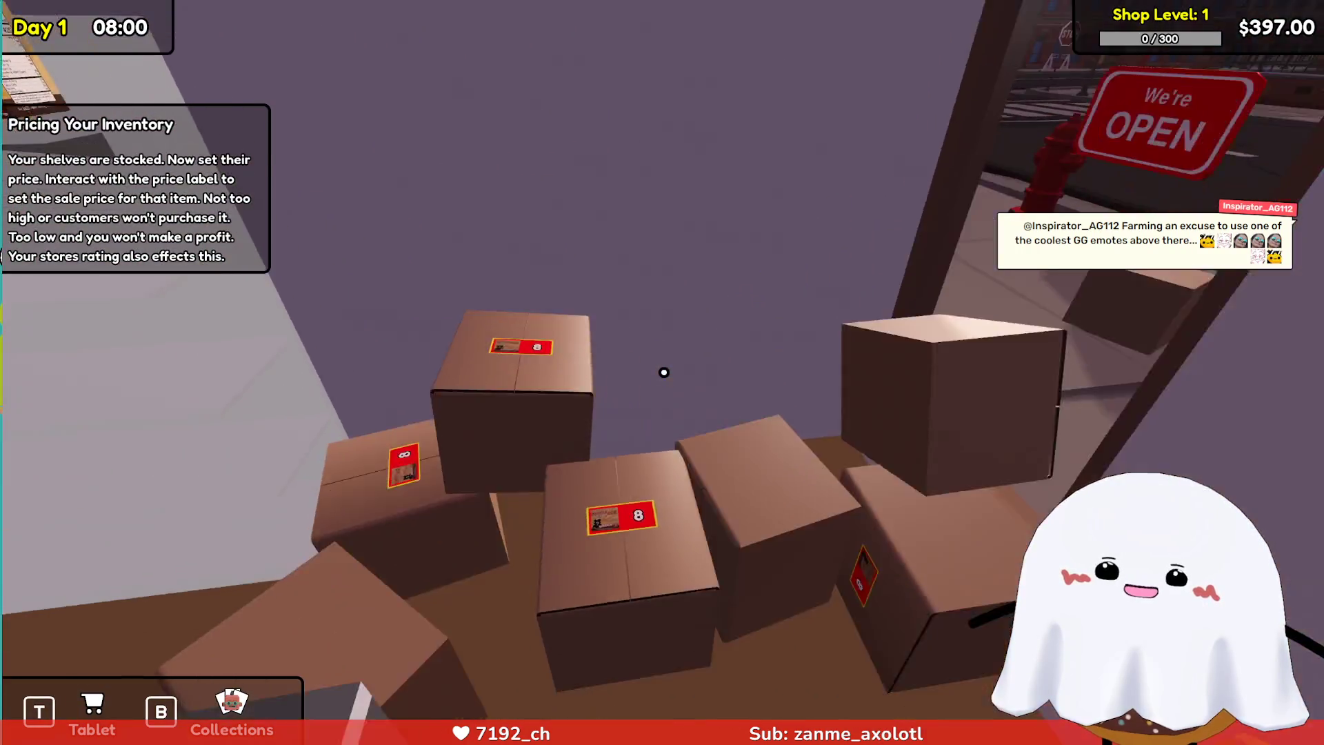
key(e)
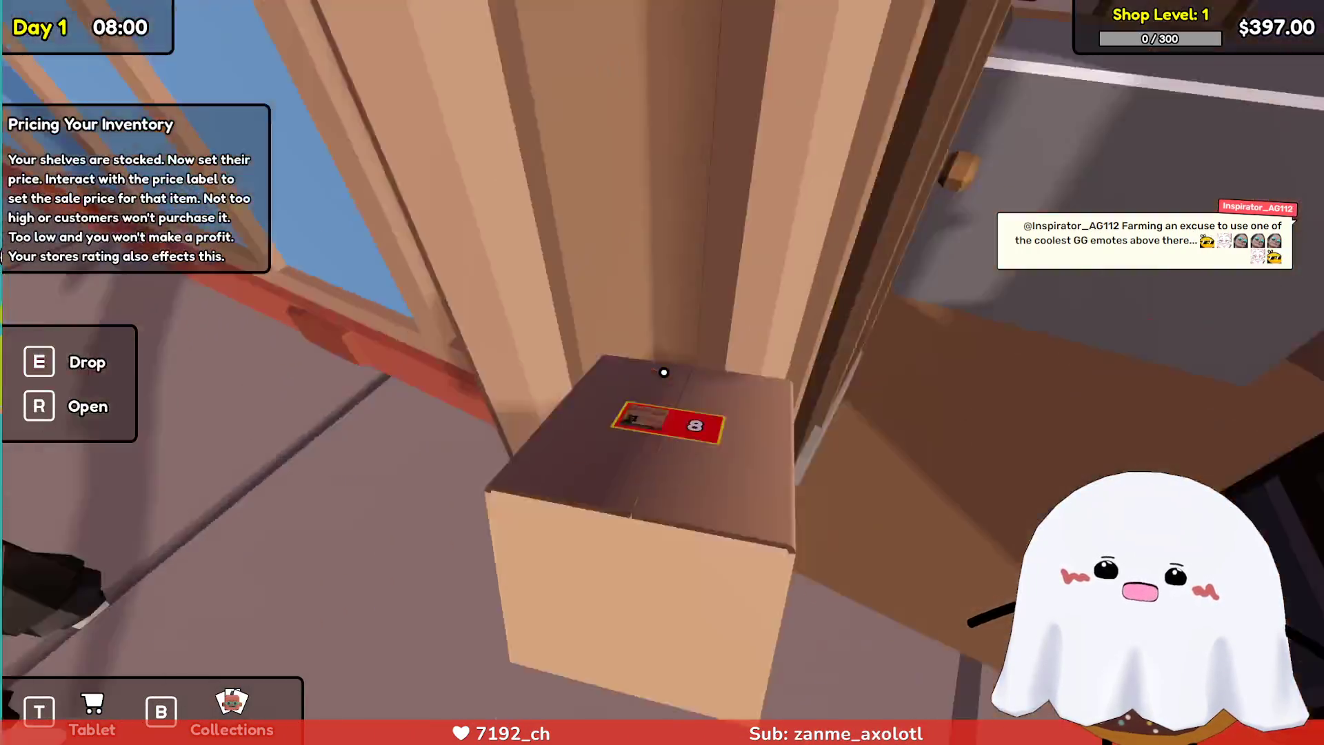
key(e)
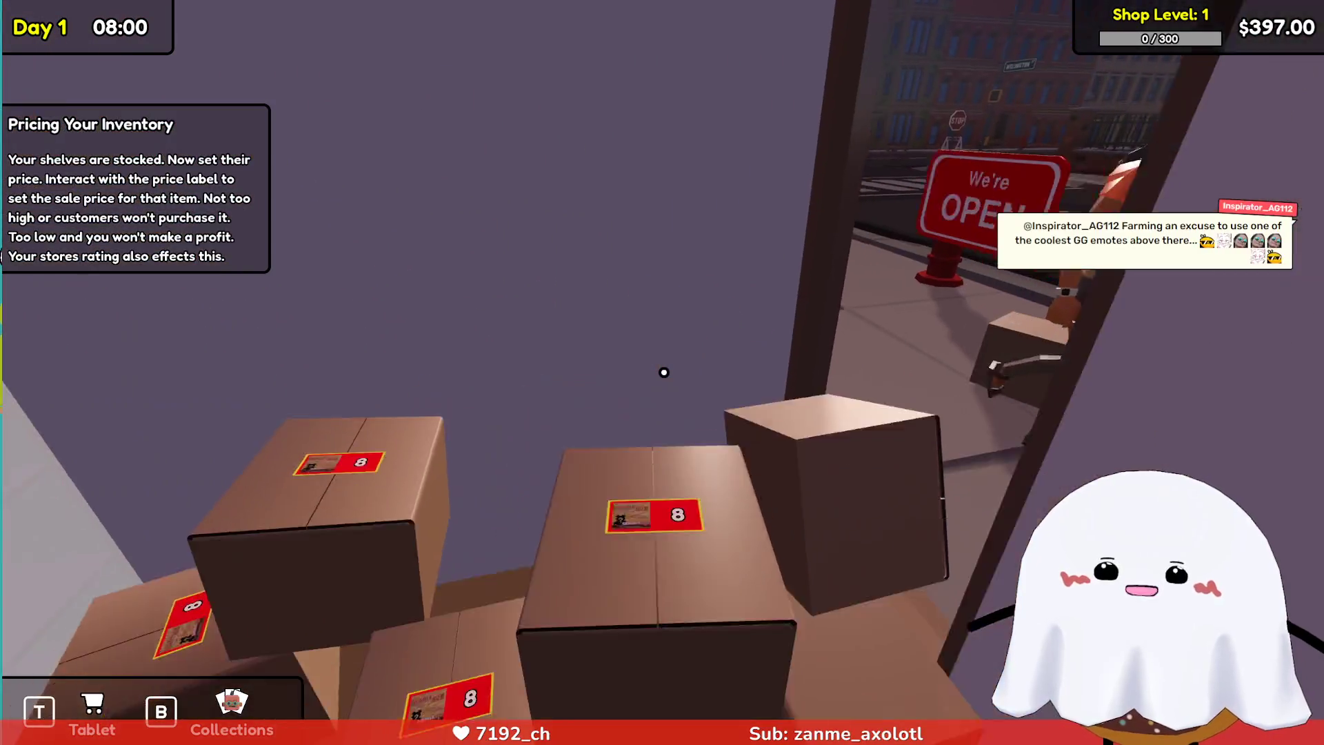
key(w)
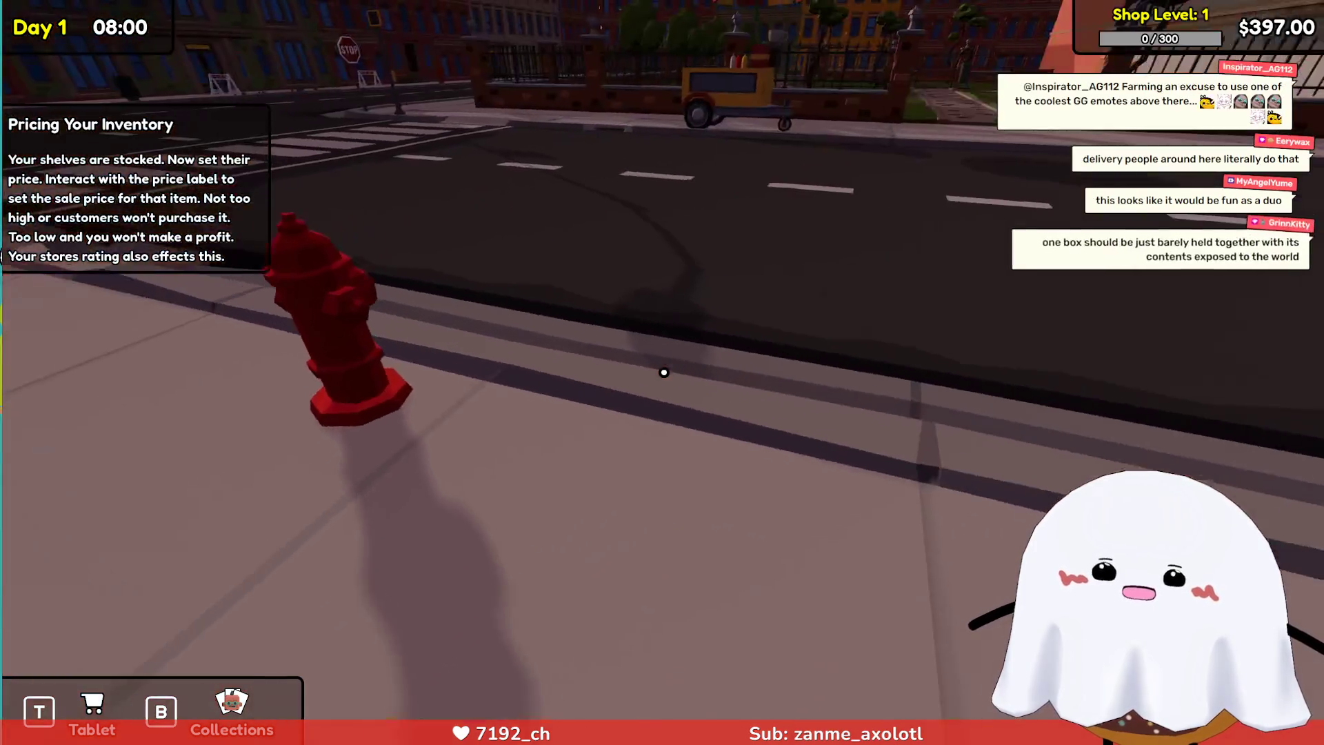
key(e)
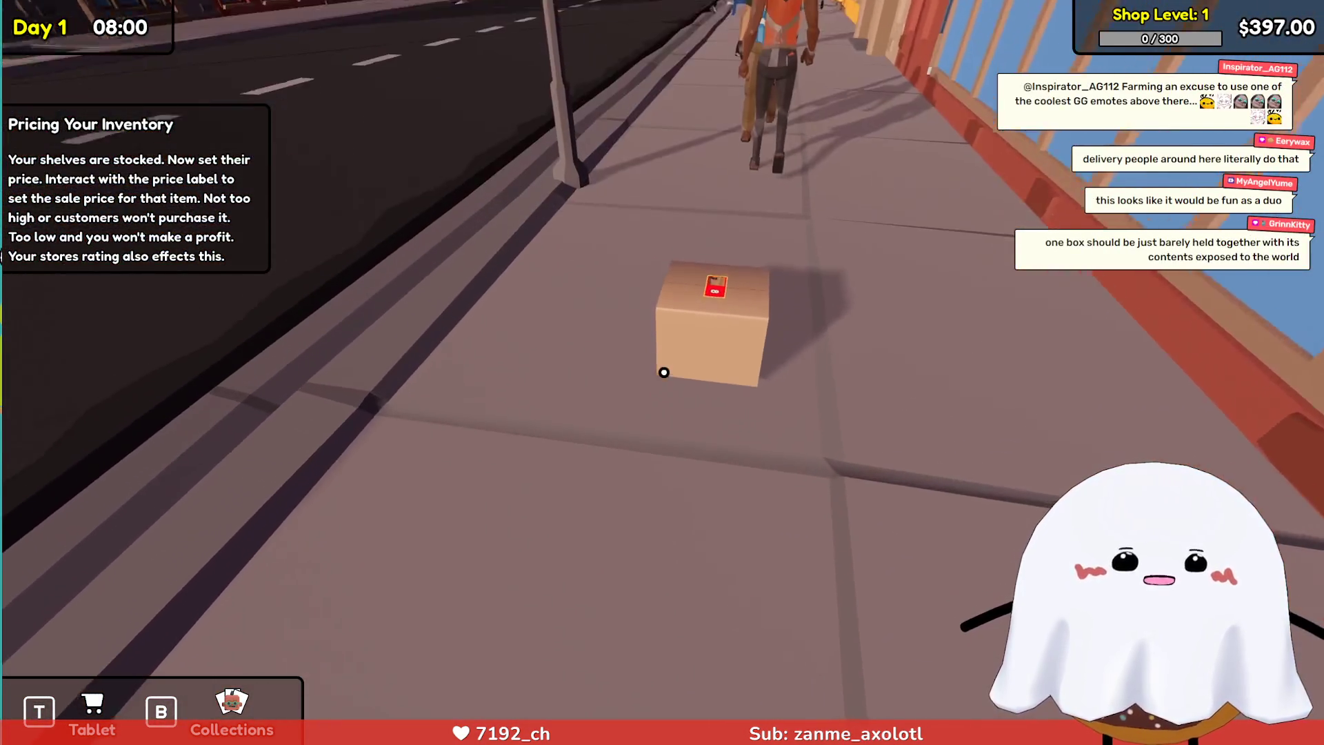
key(w)
key(w)
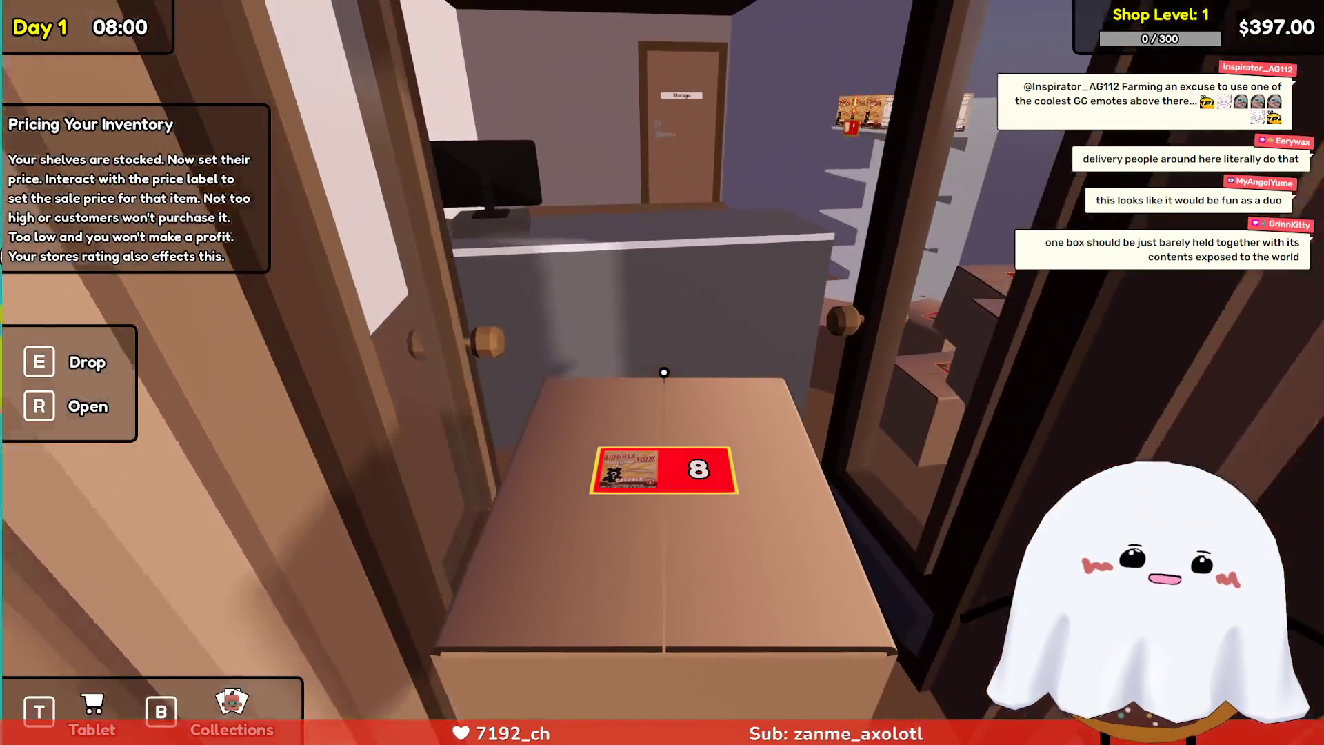
key(w)
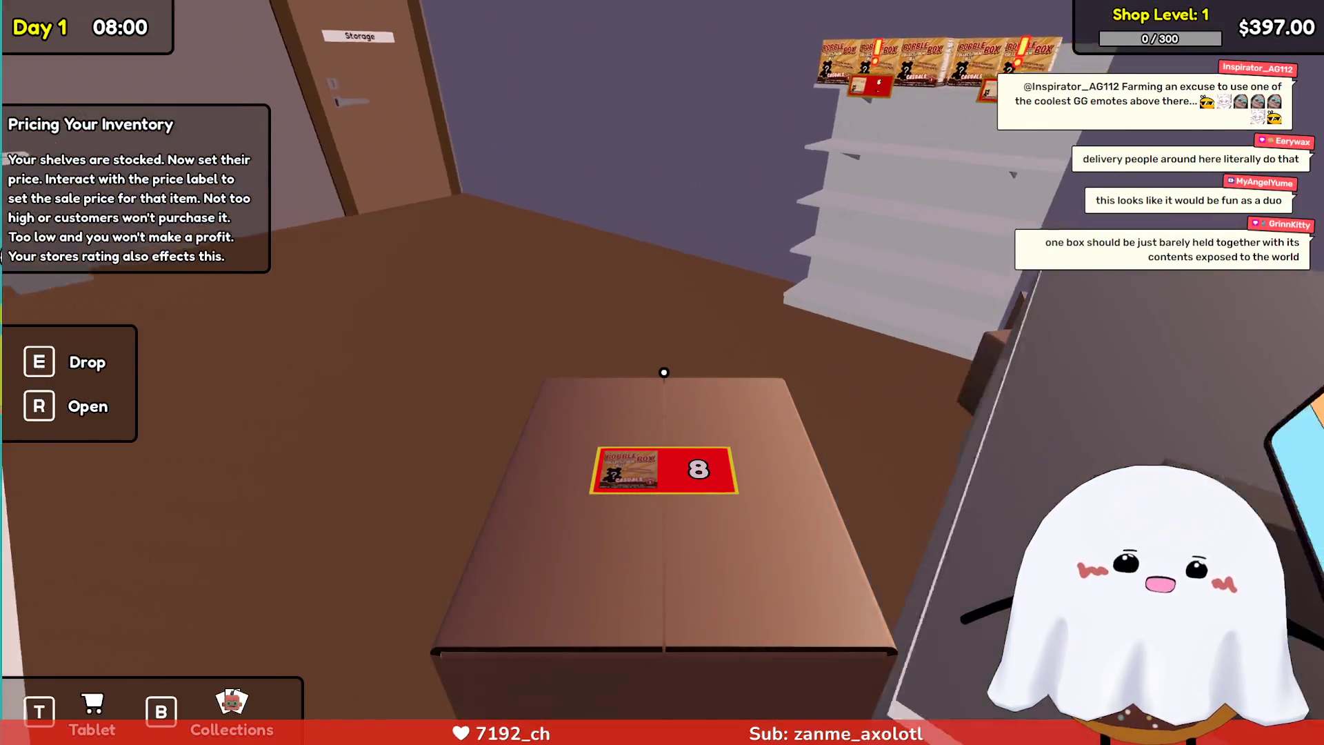
key(w)
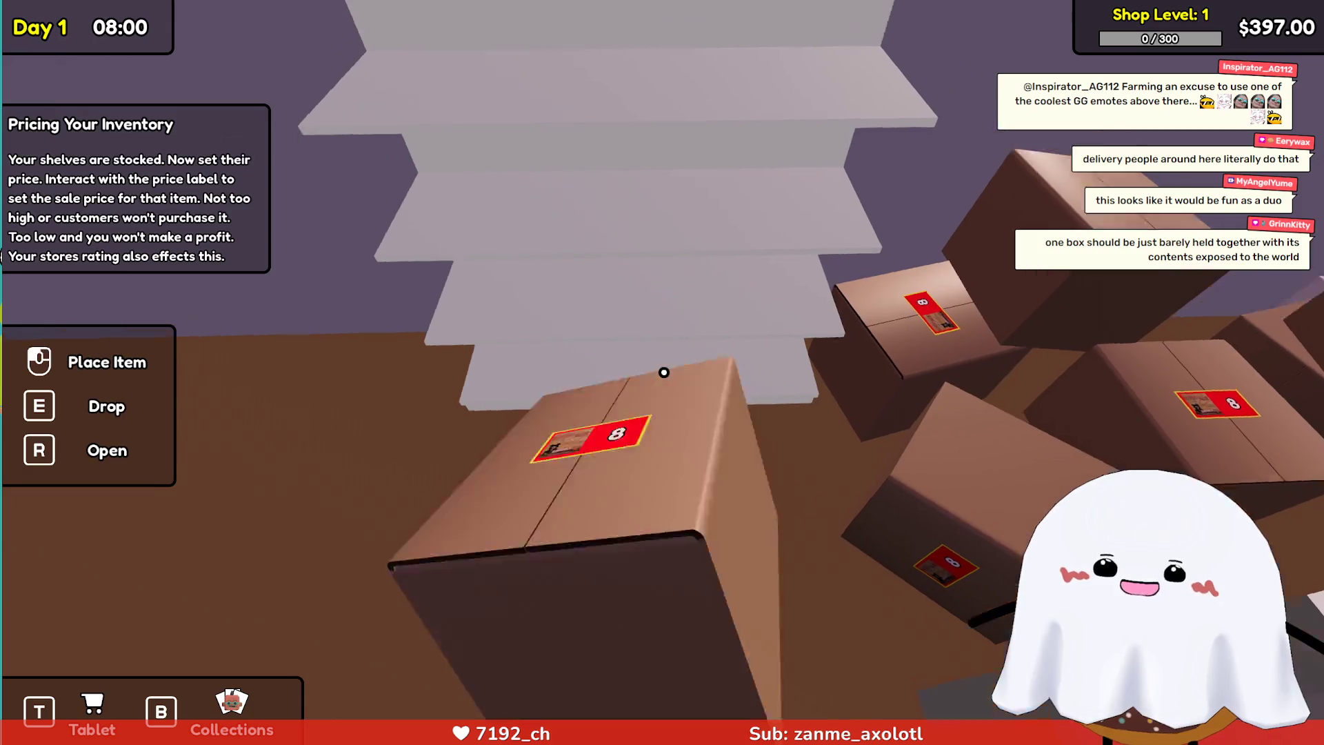
Open the box at the shelf, place its last Bobble Box, and drop the empty box outside.
key(r)
click(663, 372)
click(663, 373)
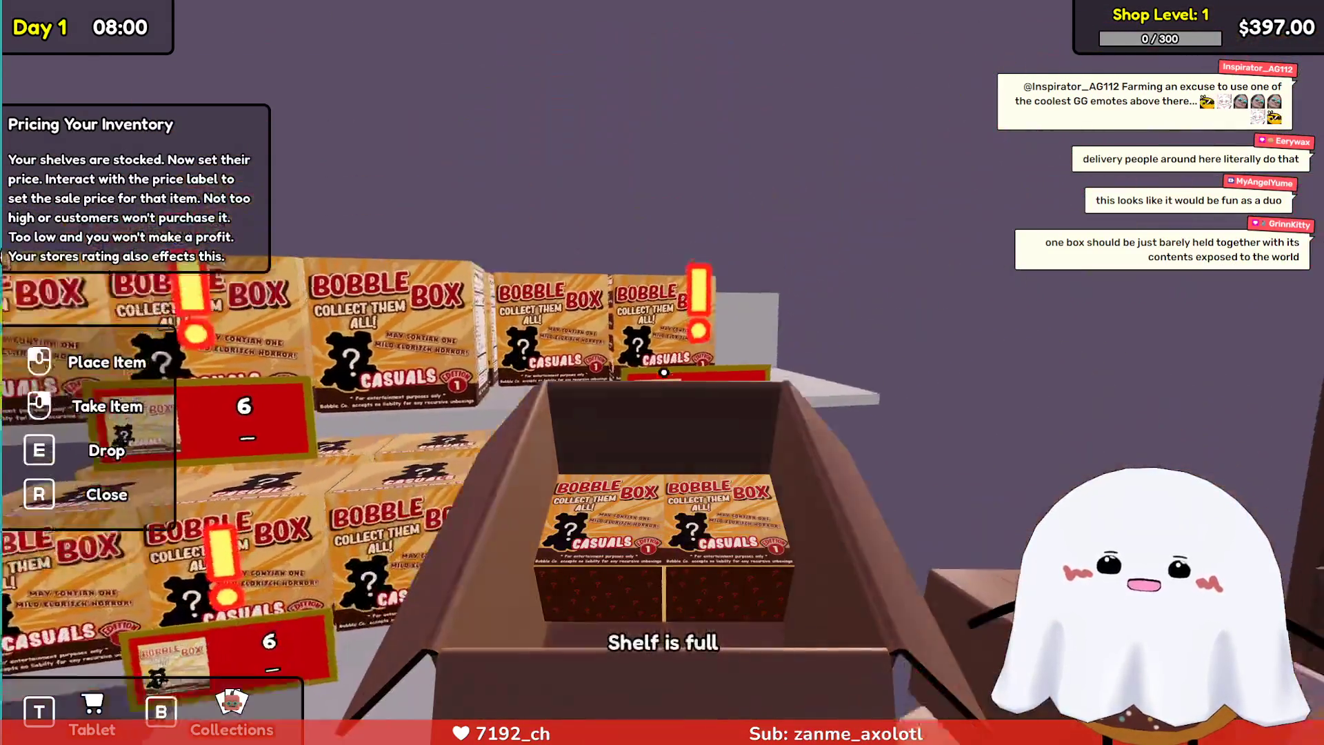
click(663, 372)
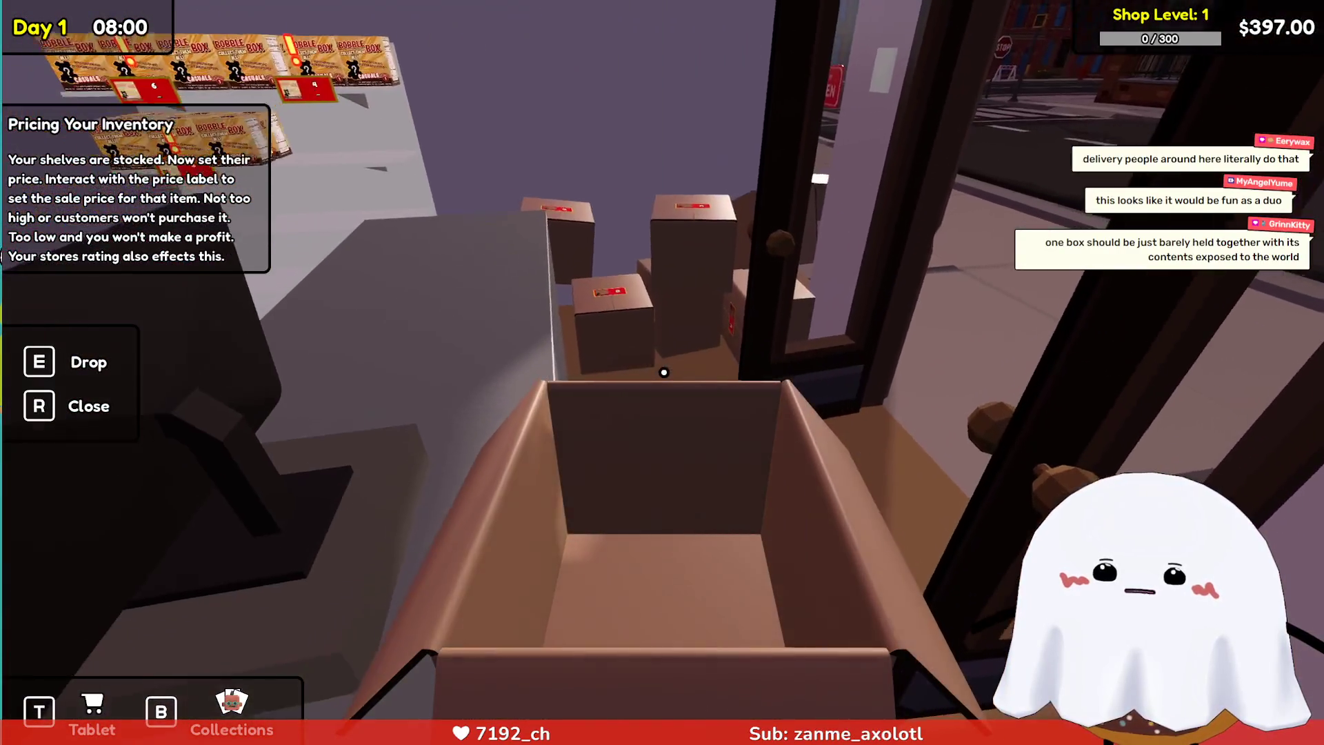
key(w)
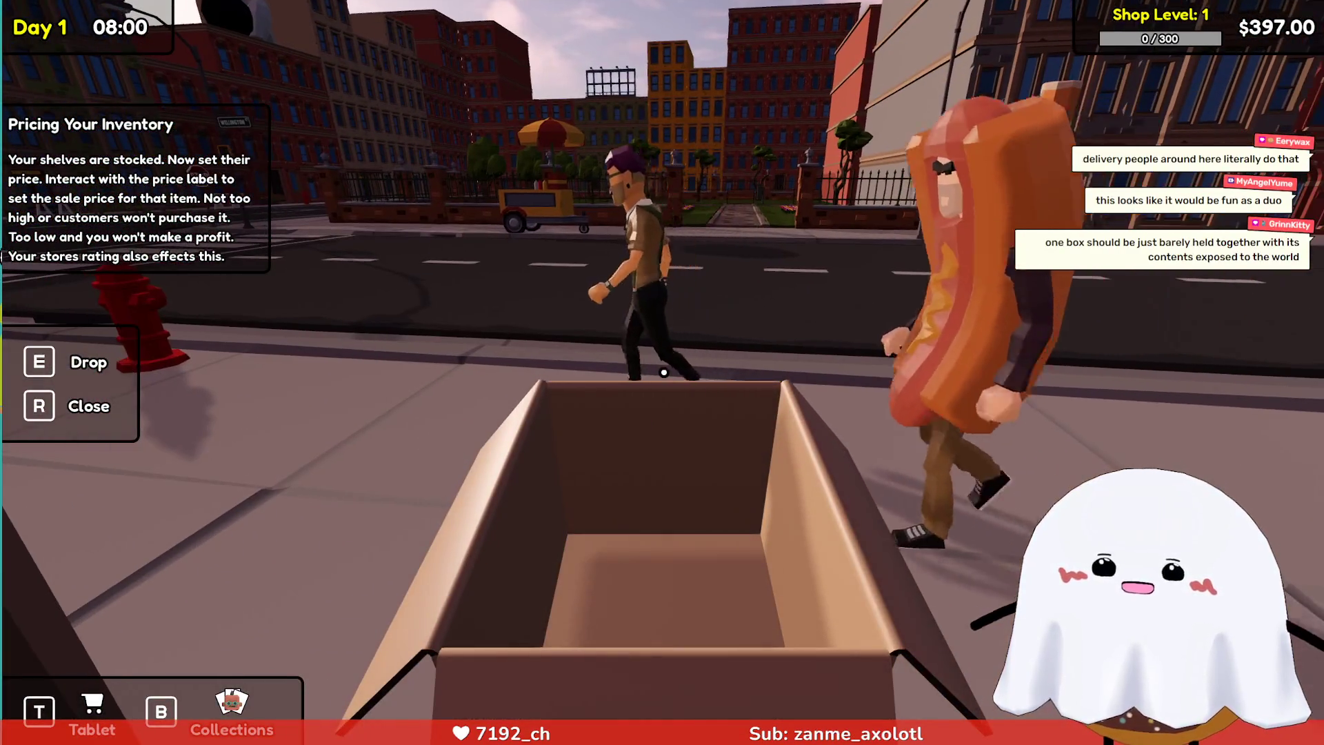
key(e)
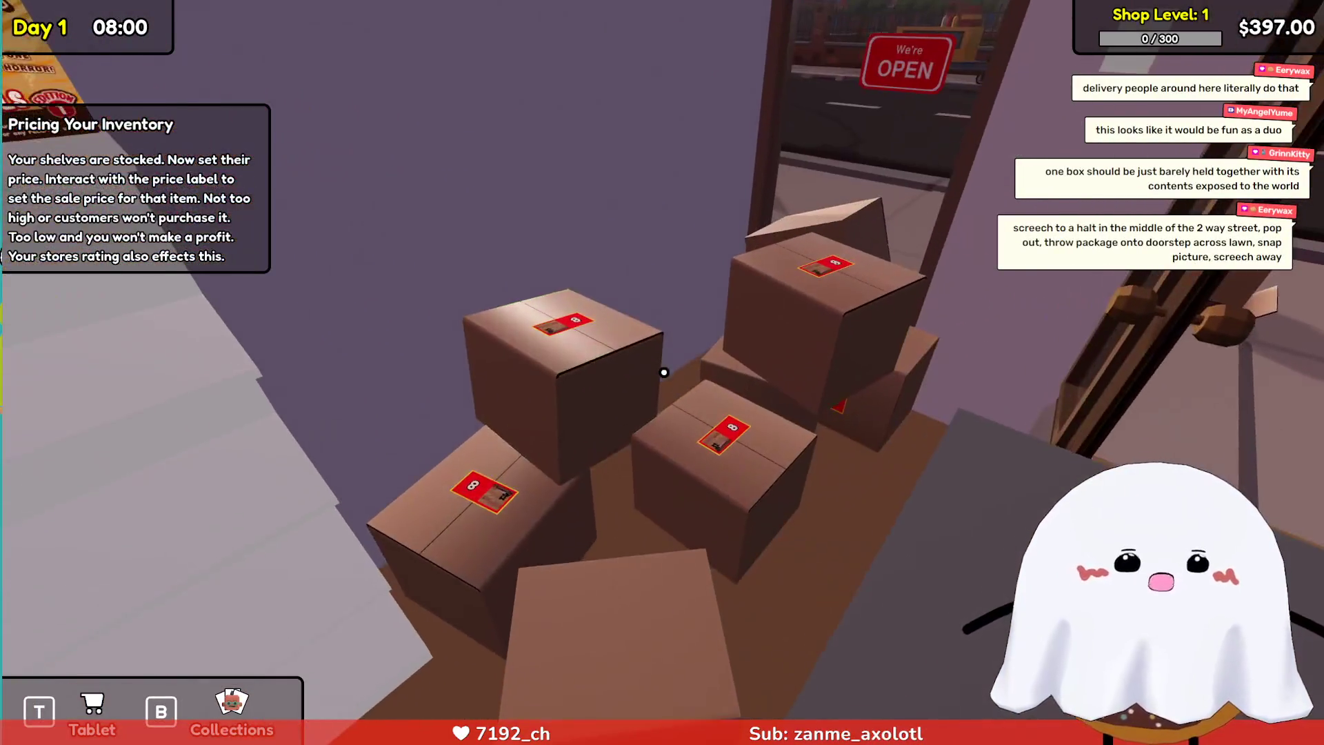
Open another box from the pile and stock the shelf until it is full.
key(e)
key(r)
click(664, 372)
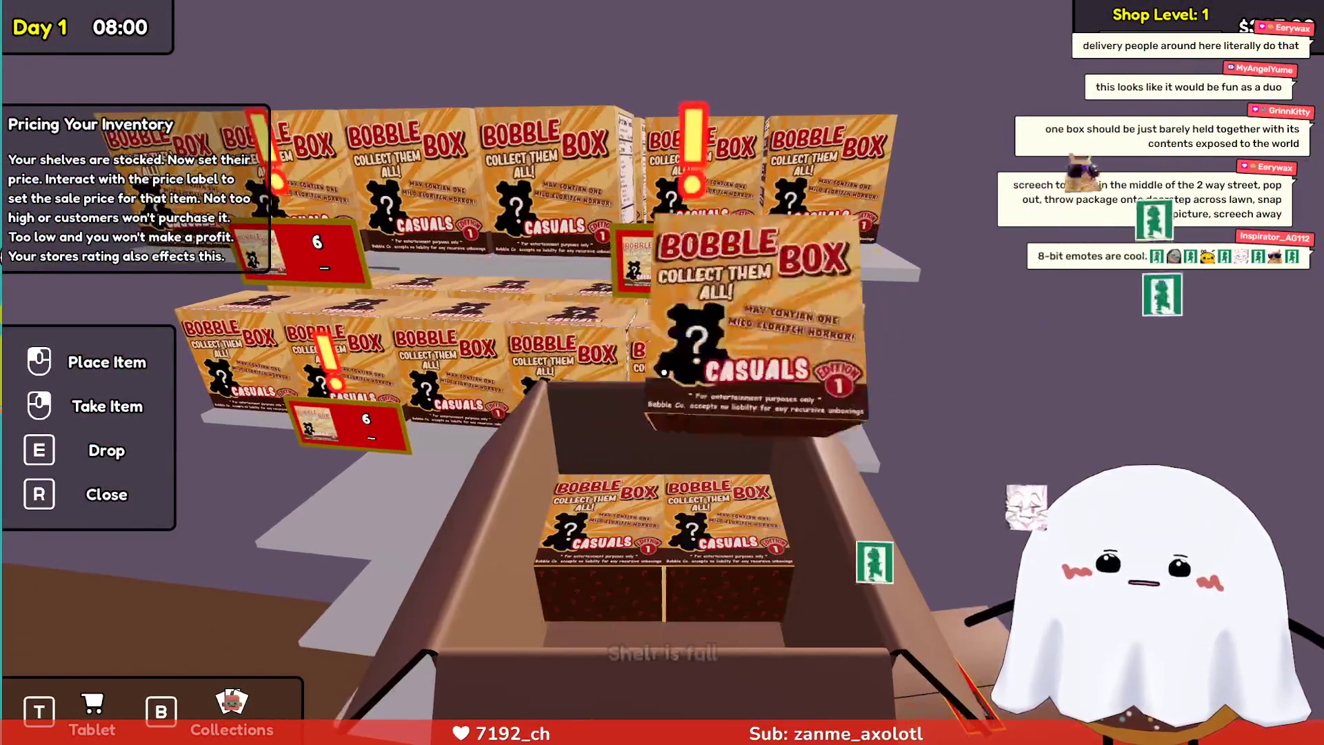
click(664, 372)
click(664, 372)
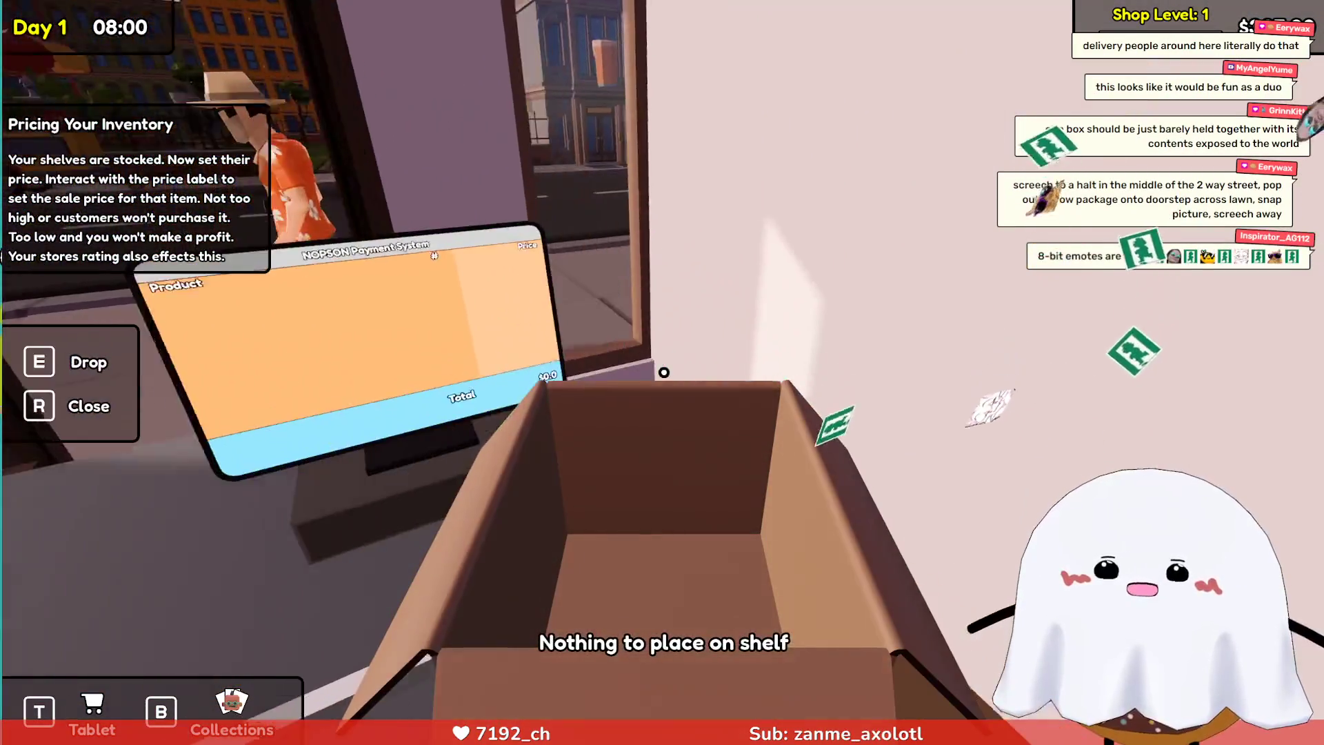